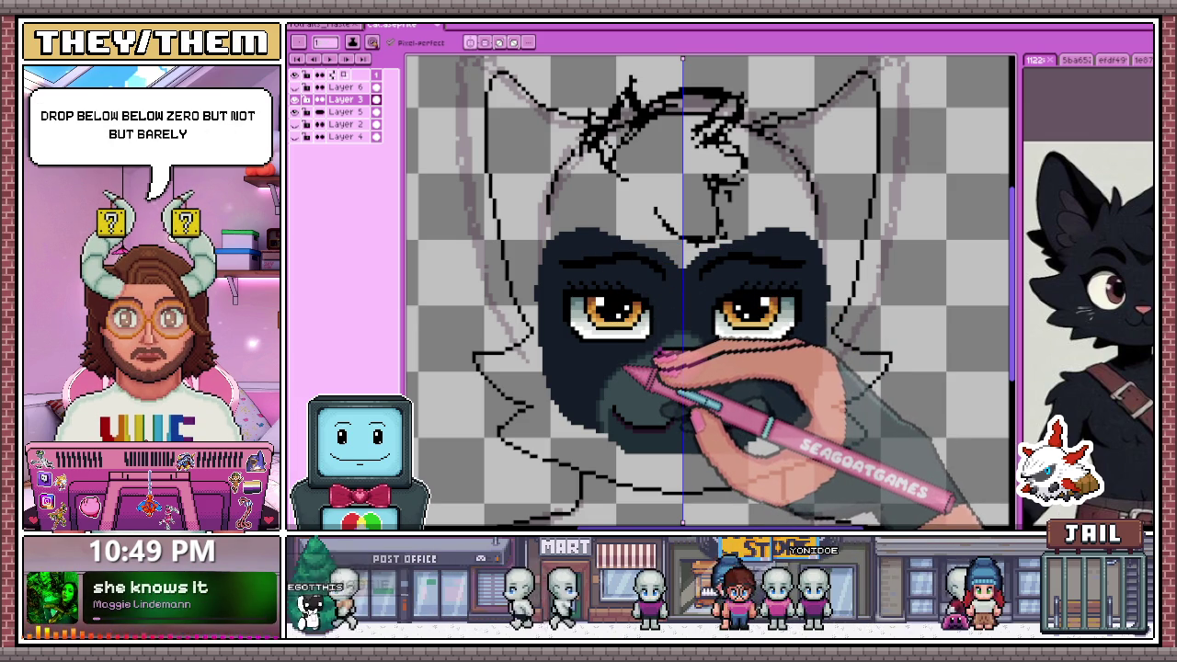
Fill the cat's triangular nose with pink above the grey muzzle
{"action": "left_click", "coordinate": [685, 360]}
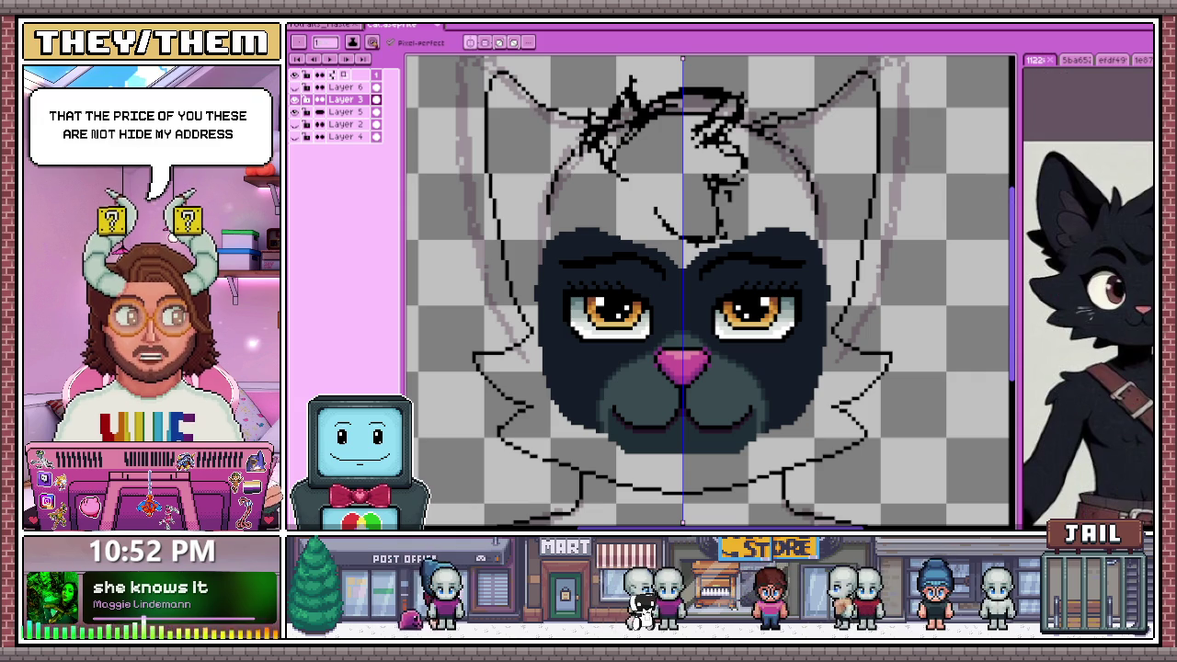
{"action": "key", "text": "alt+Tab"}
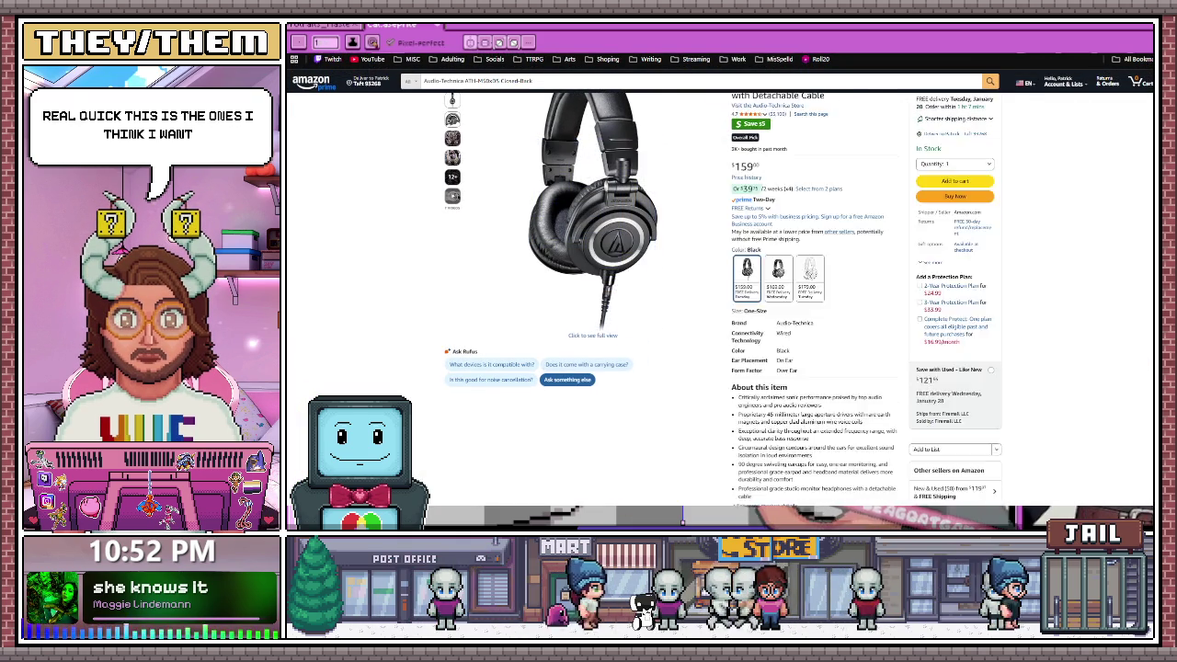
Look over the Audio-Technica headphone product page
{"action": "scroll", "coordinate": [720, 294], "scroll_direction": "up", "scroll_amount": 2}
{"action": "scroll", "coordinate": [588, 275], "scroll_direction": "down", "scroll_amount": 1}
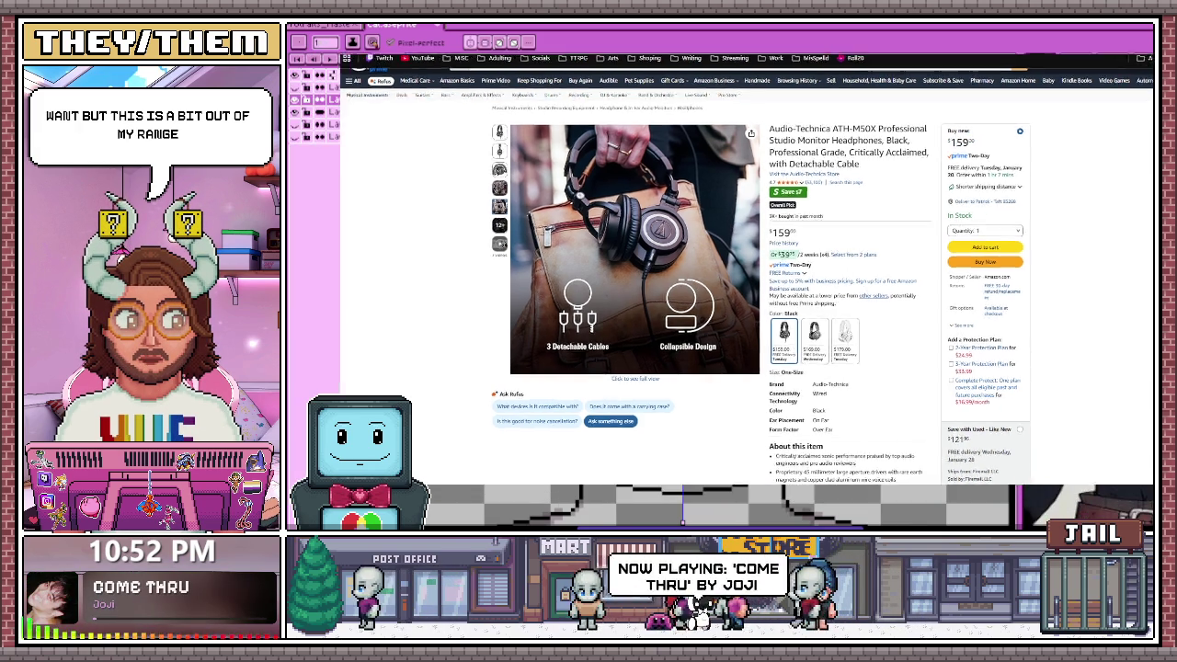
{"action": "key", "text": "alt+Tab"}
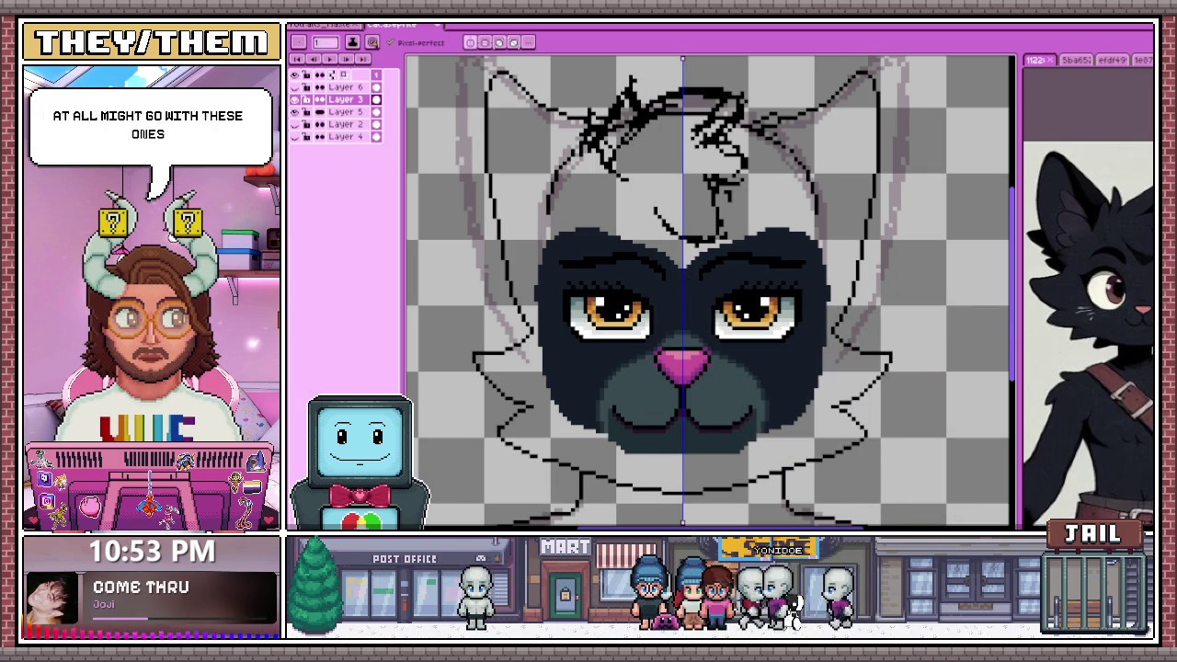
{"action": "key", "text": "alt+Tab"}
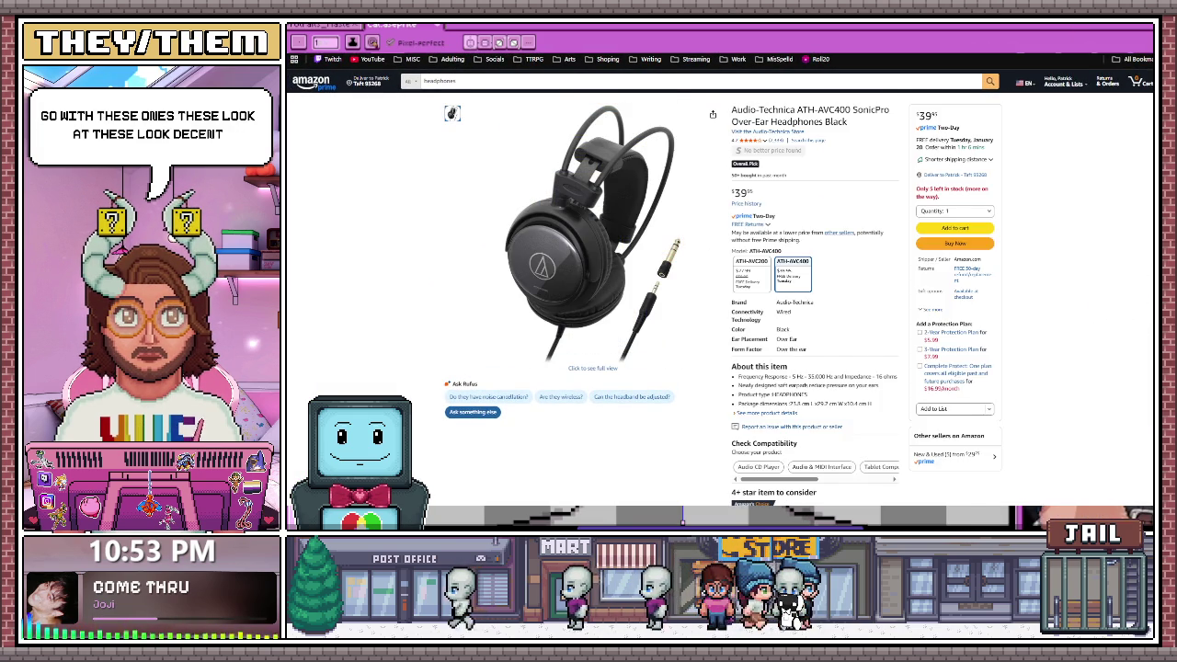
{"action": "scroll", "coordinate": [717, 276], "scroll_direction": "down", "scroll_amount": 1}
{"action": "scroll", "coordinate": [588, 221], "scroll_direction": "down", "scroll_amount": 1}
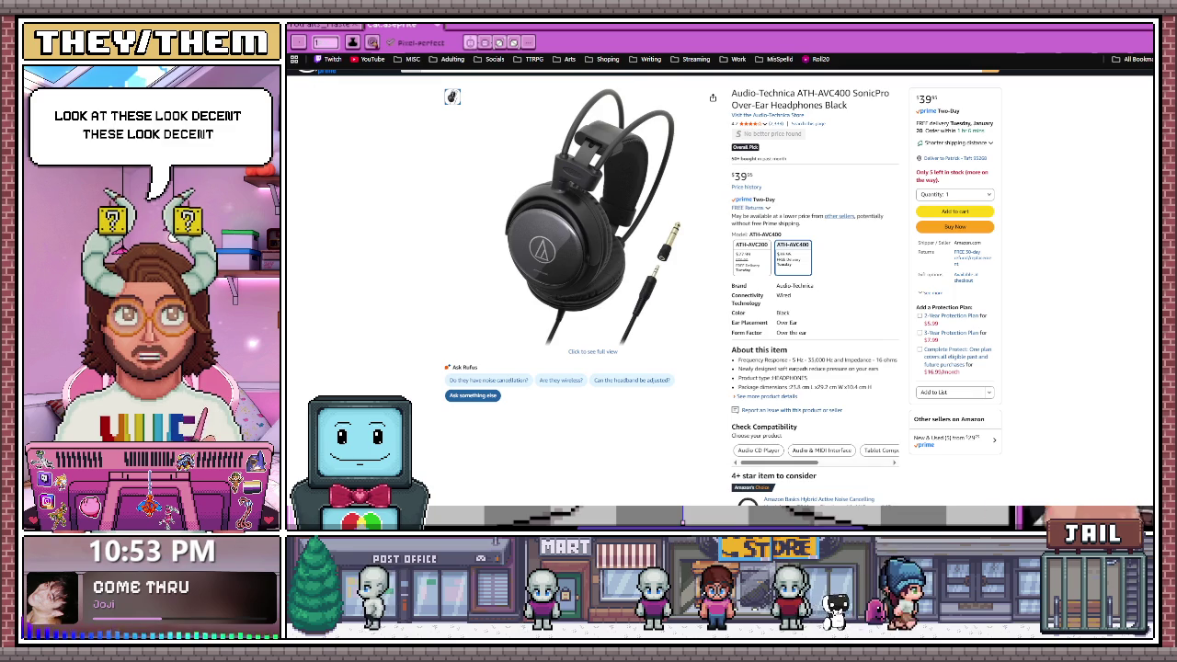
{"action": "scroll", "coordinate": [588, 220], "scroll_direction": "up", "scroll_amount": 1}
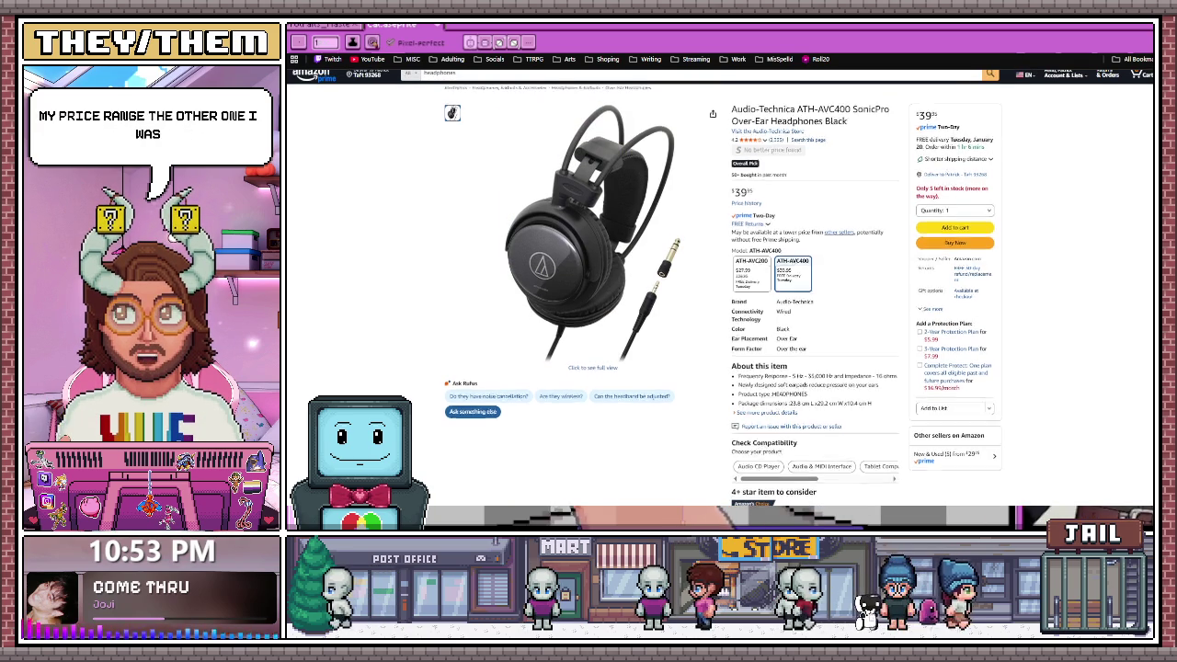
Return to the headphone search results and scroll through the Audio-Technica listings
{"action": "key", "text": "alt+Left"}
{"action": "scroll", "coordinate": [443, 231], "scroll_direction": "down", "scroll_amount": 3}
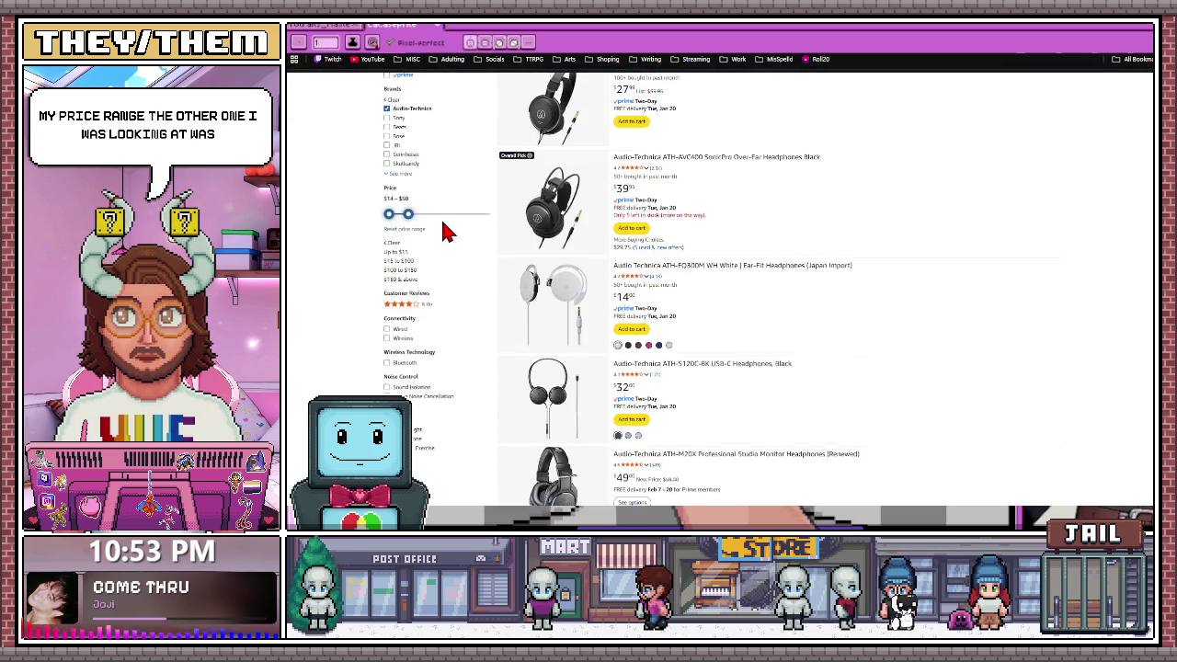
{"action": "scroll", "coordinate": [444, 232], "scroll_direction": "up", "scroll_amount": 1}
{"action": "scroll", "coordinate": [443, 231], "scroll_direction": "up", "scroll_amount": 1}
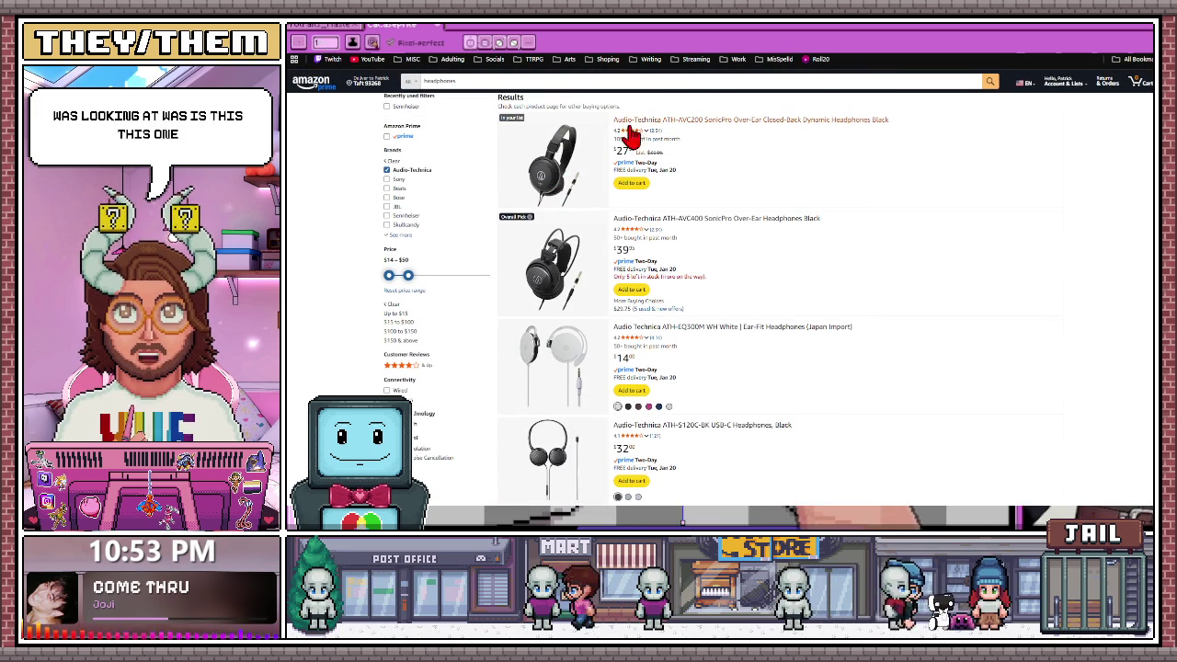
{"action": "scroll", "coordinate": [559, 170], "scroll_direction": "up", "scroll_amount": 1}
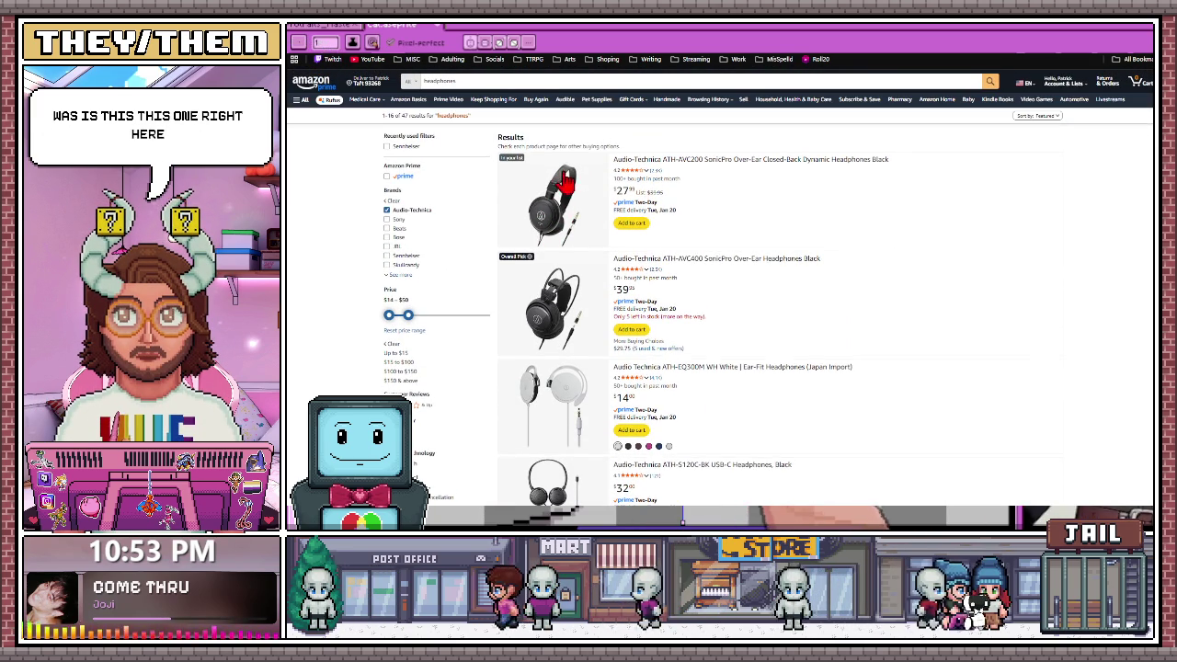
{"action": "scroll", "coordinate": [568, 219], "scroll_direction": "down", "scroll_amount": 1}
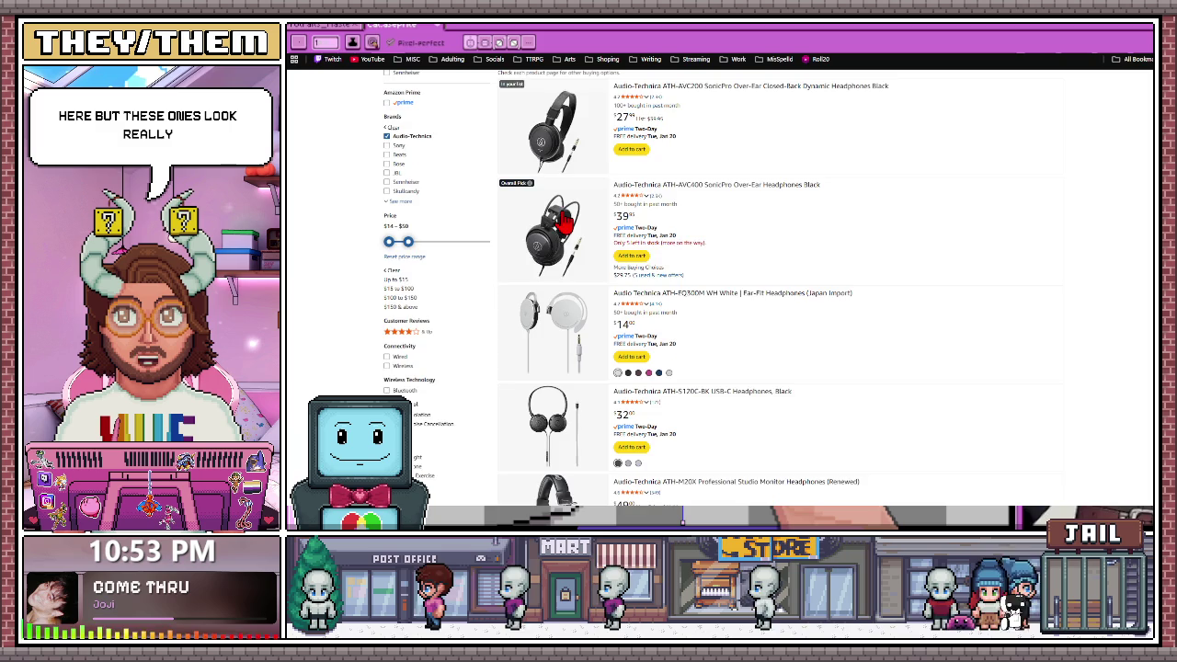
{"action": "scroll", "coordinate": [566, 217], "scroll_direction": "down", "scroll_amount": 2}
{"action": "scroll", "coordinate": [563, 222], "scroll_direction": "down", "scroll_amount": 1}
{"action": "scroll", "coordinate": [562, 222], "scroll_direction": "down", "scroll_amount": 3}
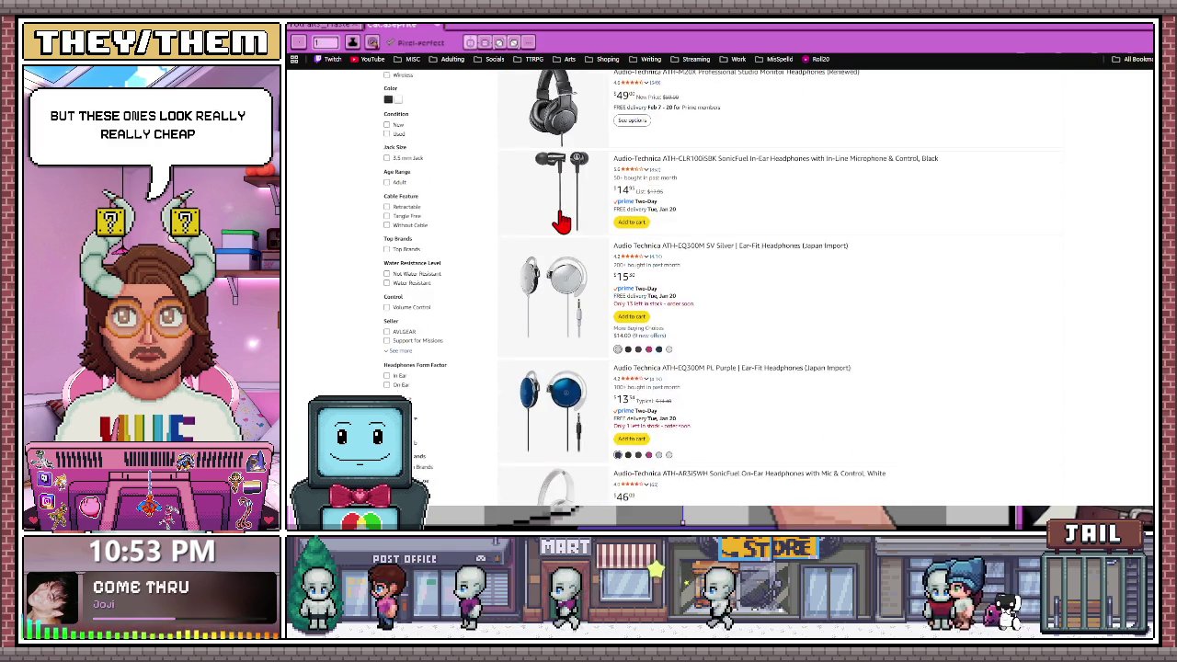
{"action": "scroll", "coordinate": [561, 224], "scroll_direction": "down", "scroll_amount": 1}
{"action": "scroll", "coordinate": [563, 221], "scroll_direction": "down", "scroll_amount": 1}
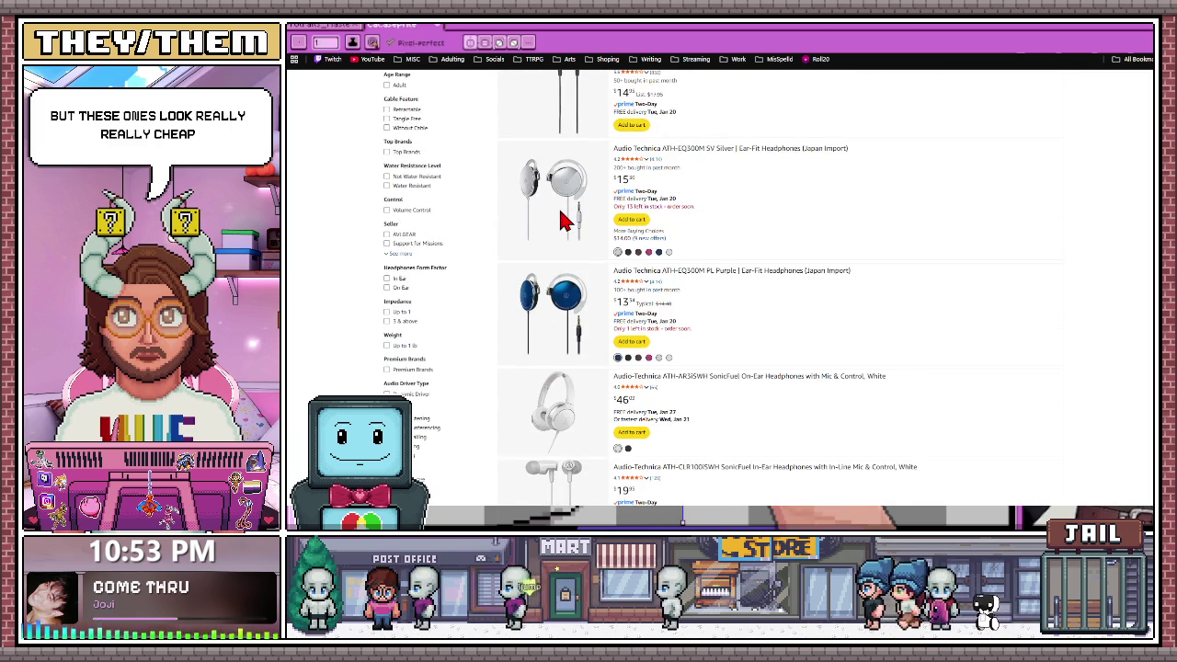
{"action": "scroll", "coordinate": [560, 223], "scroll_direction": "down", "scroll_amount": 1}
{"action": "scroll", "coordinate": [560, 223], "scroll_direction": "down", "scroll_amount": 2}
{"action": "scroll", "coordinate": [560, 223], "scroll_direction": "down", "scroll_amount": 2}
{"action": "scroll", "coordinate": [561, 223], "scroll_direction": "down", "scroll_amount": 2}
{"action": "scroll", "coordinate": [560, 223], "scroll_direction": "down", "scroll_amount": 2}
{"action": "scroll", "coordinate": [561, 222], "scroll_direction": "down", "scroll_amount": 2}
{"action": "scroll", "coordinate": [556, 223], "scroll_direction": "down", "scroll_amount": 3}
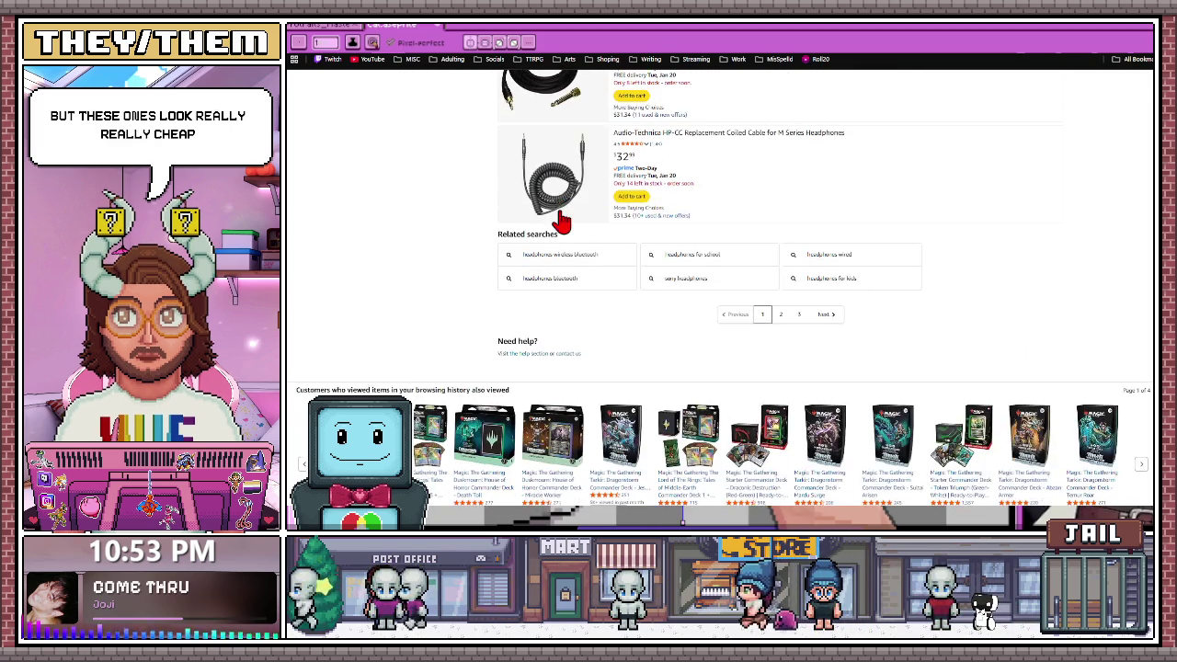
Add the ATH-AVC400 SonicPro headphones to the cart
{"action": "scroll", "coordinate": [554, 225], "scroll_direction": "up", "scroll_amount": 2}
{"action": "scroll", "coordinate": [553, 234], "scroll_direction": "up", "scroll_amount": 5}
{"action": "scroll", "coordinate": [553, 237], "scroll_direction": "up", "scroll_amount": 5}
{"action": "scroll", "coordinate": [557, 276], "scroll_direction": "up", "scroll_amount": 3}
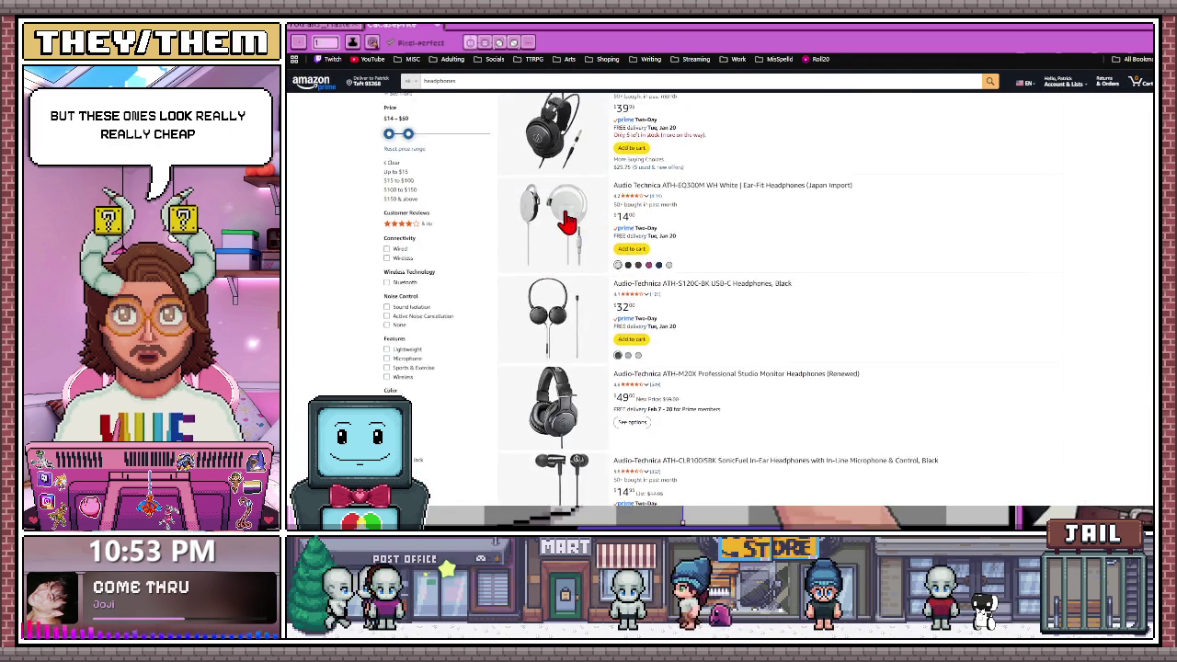
{"action": "scroll", "coordinate": [569, 290], "scroll_direction": "up", "scroll_amount": 5}
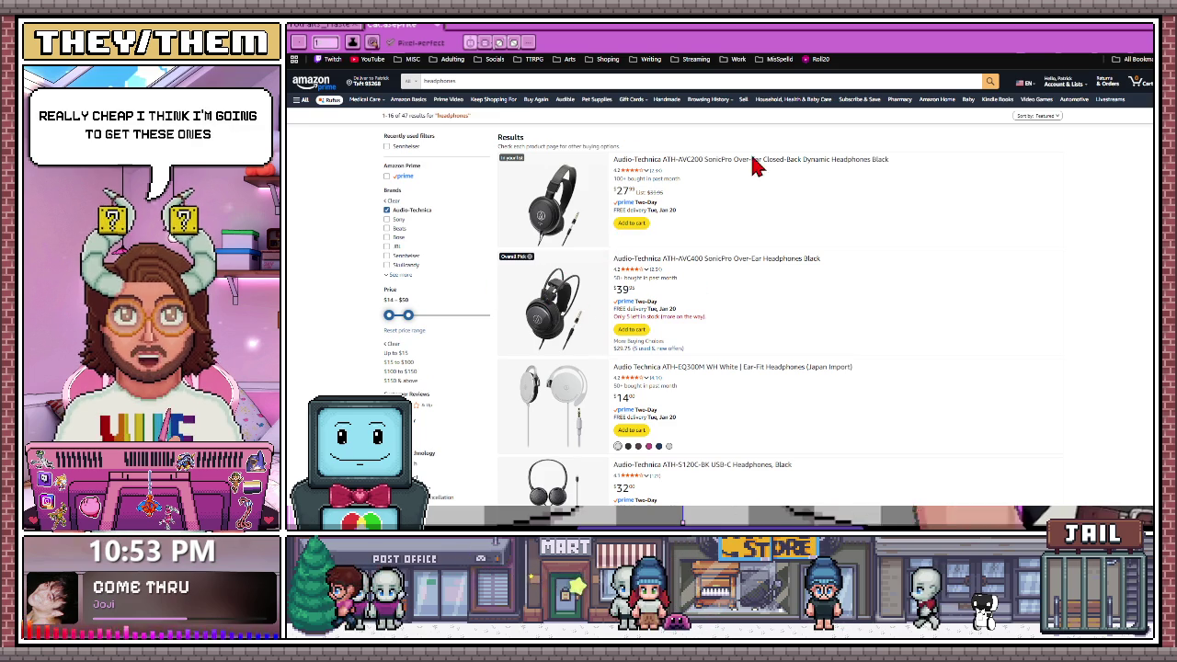
{"action": "left_click", "coordinate": [631, 331]}
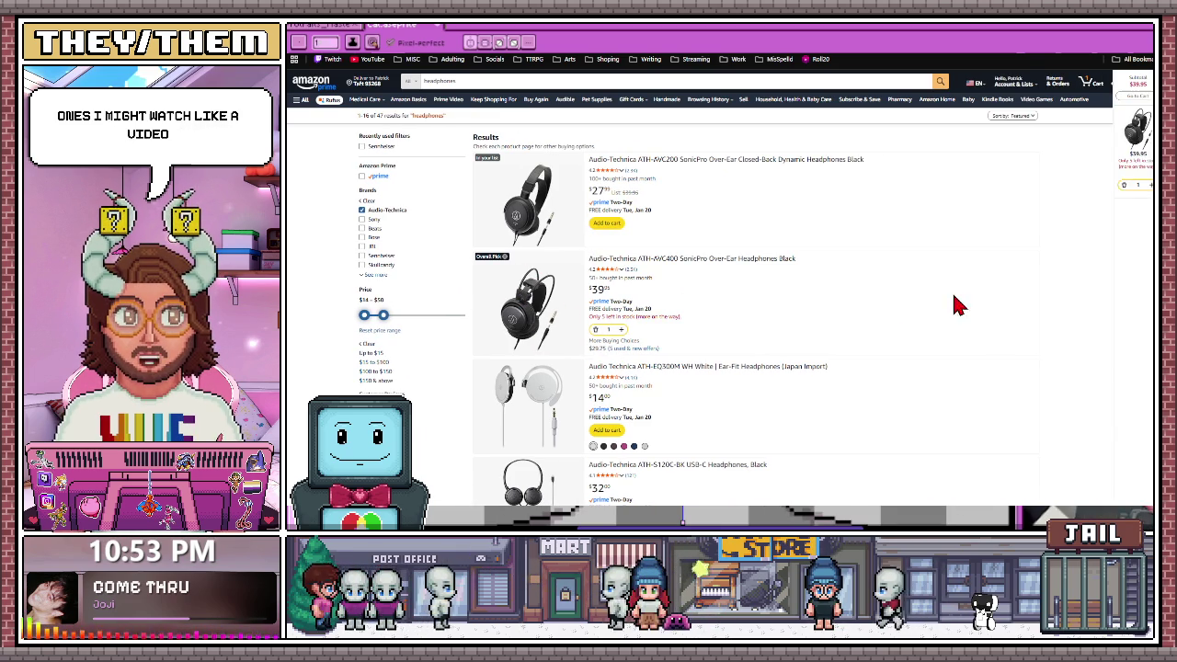
{"action": "key", "text": "alt+Tab"}
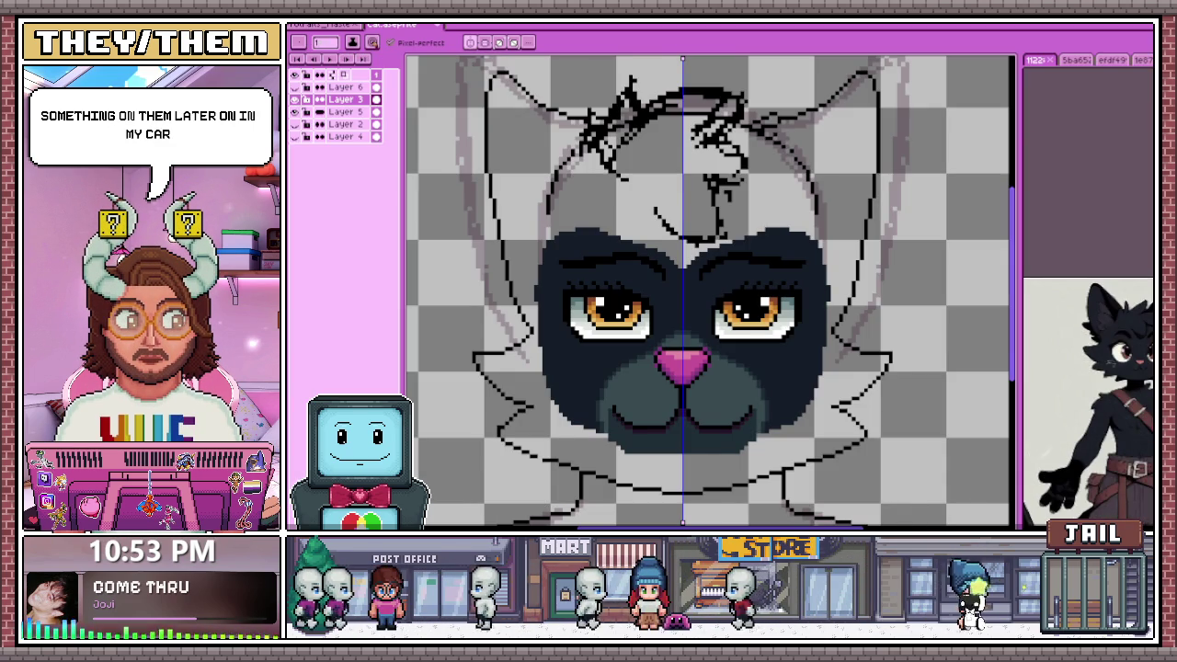
Place a short vertical run of dark pixels on the jaw outline beneath the muzzle
{"action": "scroll", "coordinate": [597, 405], "scroll_direction": "up", "scroll_amount": 2}
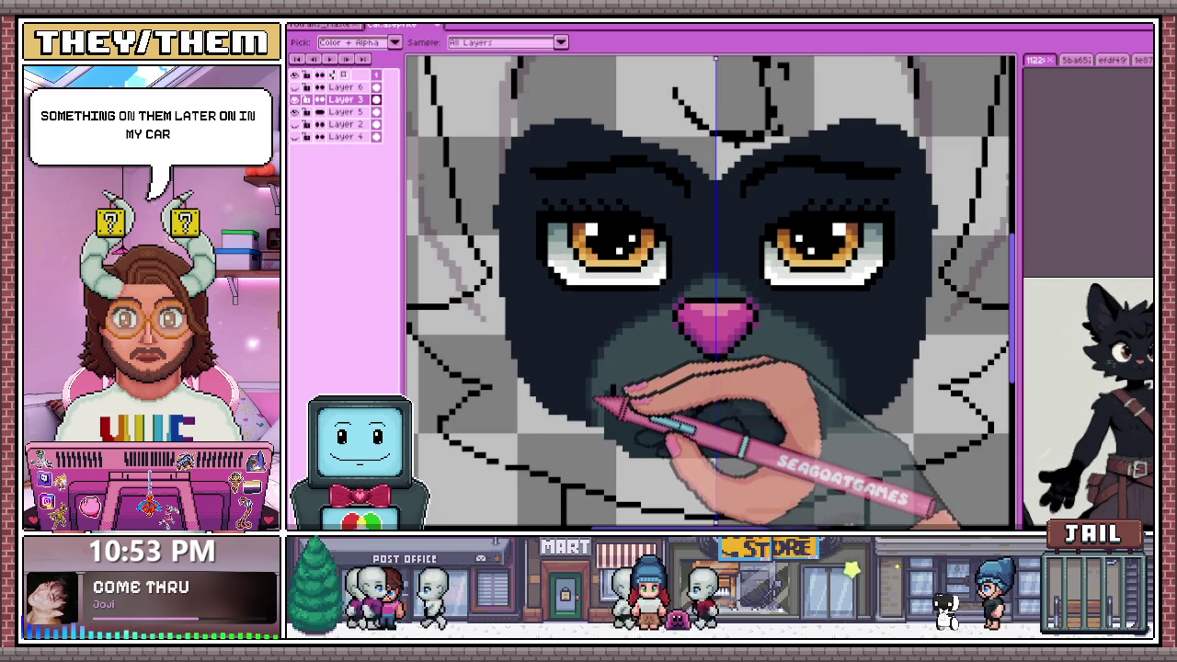
{"action": "scroll", "coordinate": [603, 325], "scroll_direction": "up", "scroll_amount": 3}
{"action": "scroll", "coordinate": [603, 326], "scroll_direction": "down", "scroll_amount": 3}
{"action": "scroll", "coordinate": [588, 349], "scroll_direction": "up", "scroll_amount": 5}
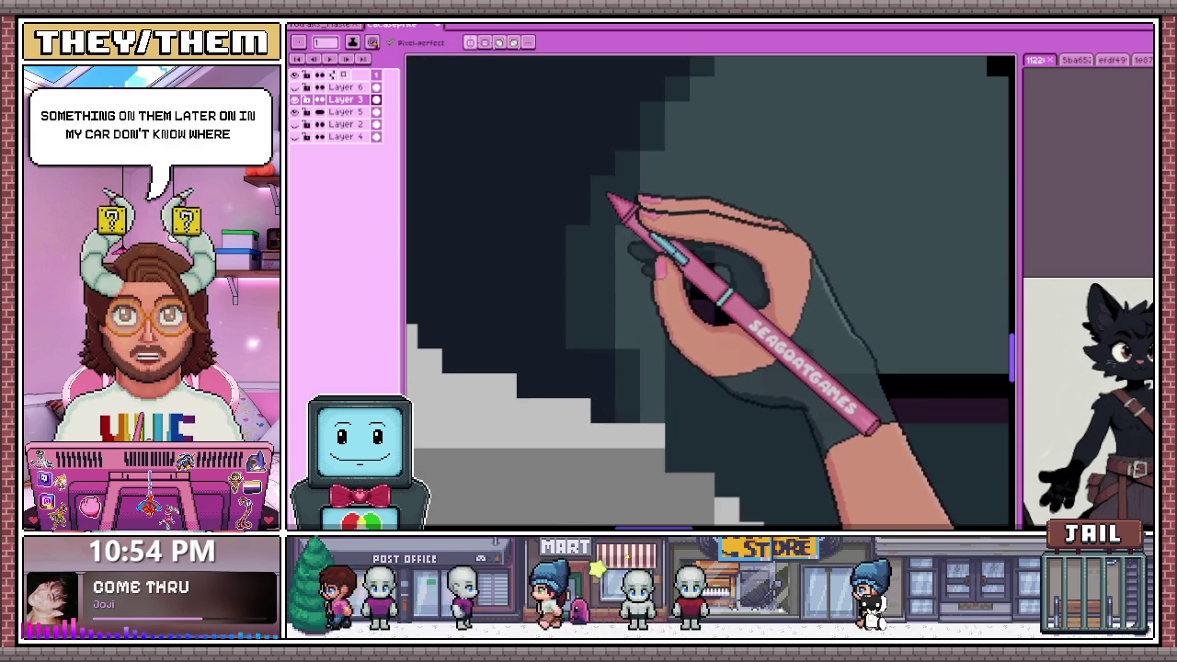
{"action": "left_click_drag", "start_coordinate": [701, 262], "coordinate": [701, 286]}
{"action": "scroll", "coordinate": [611, 395], "scroll_direction": "down", "scroll_amount": 2}
{"action": "scroll", "coordinate": [606, 386], "scroll_direction": "down", "scroll_amount": 2}
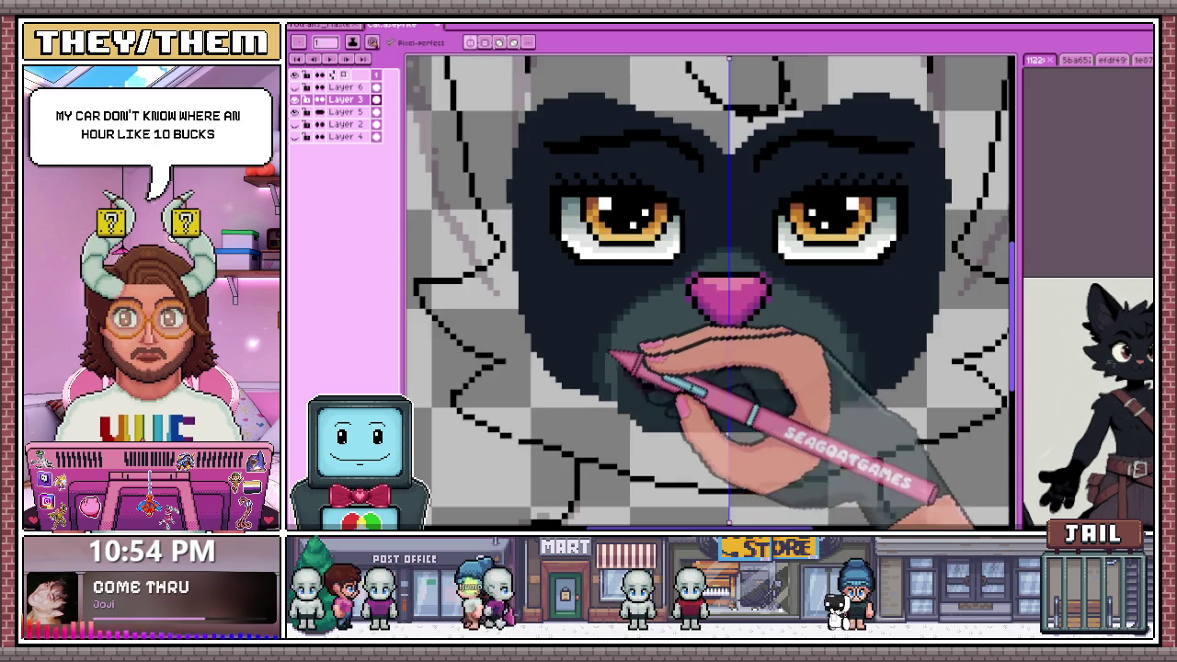
{"action": "scroll", "coordinate": [597, 368], "scroll_direction": "up", "scroll_amount": 1}
{"action": "scroll", "coordinate": [593, 349], "scroll_direction": "up", "scroll_amount": 2}
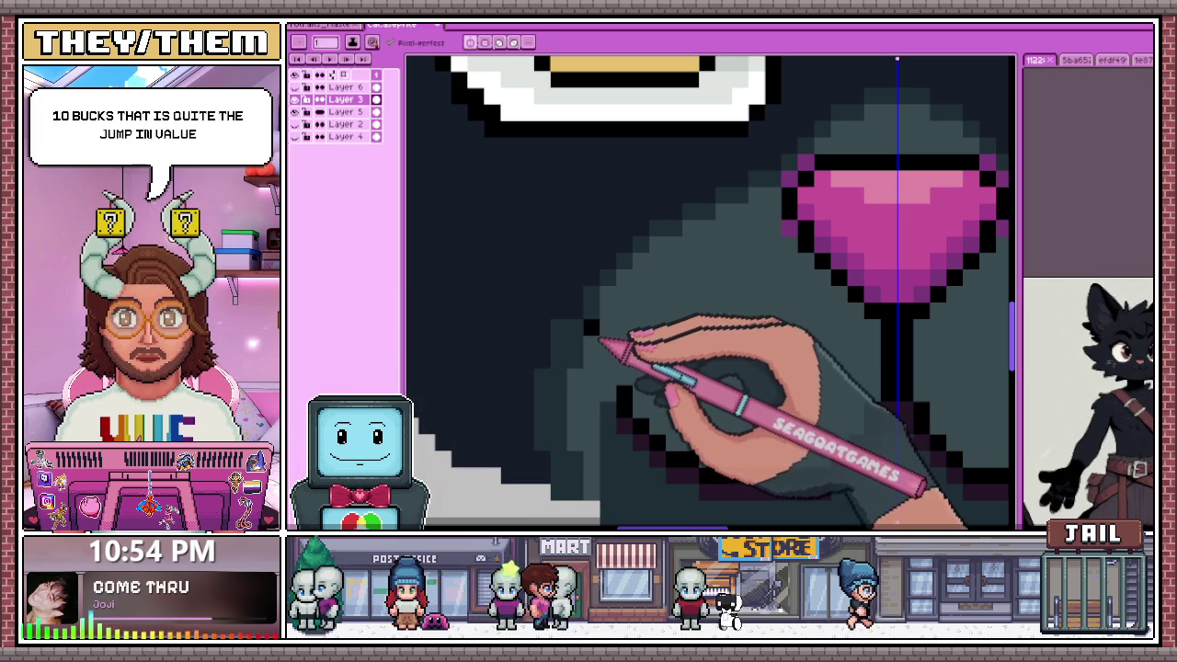
Switch back to the Pencil (B) and zoom around the jaw to check the outline
{"action": "key", "text": "b"}
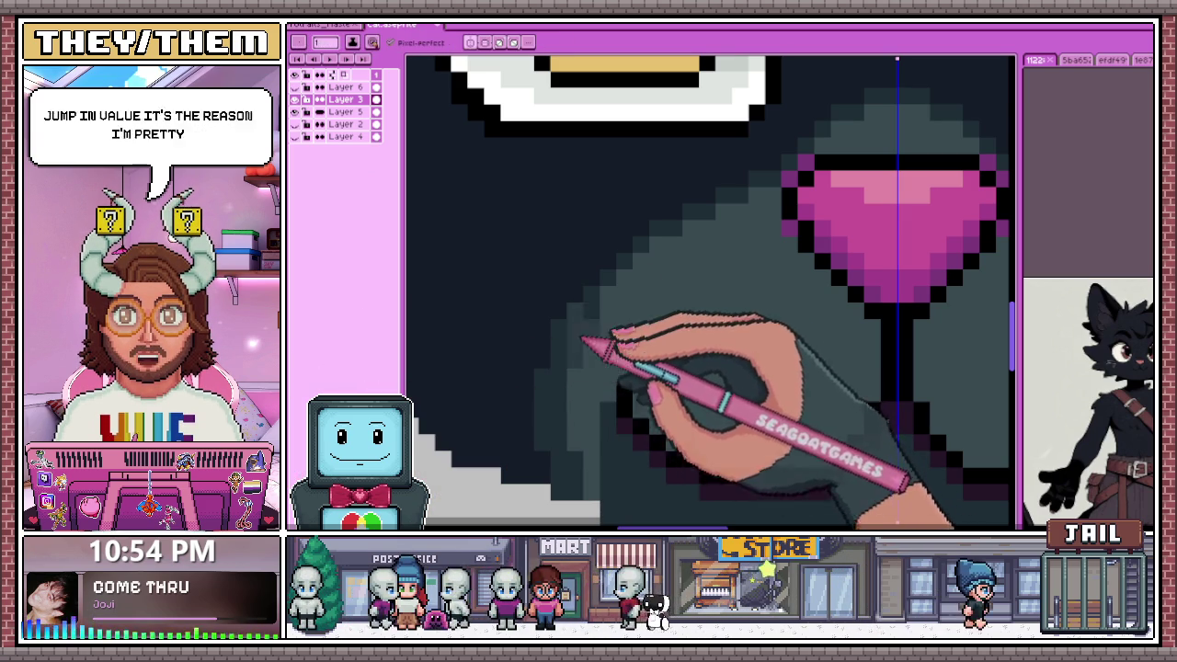
{"action": "scroll", "coordinate": [584, 363], "scroll_direction": "down", "scroll_amount": 2}
{"action": "scroll", "coordinate": [571, 313], "scroll_direction": "up", "scroll_amount": 2}
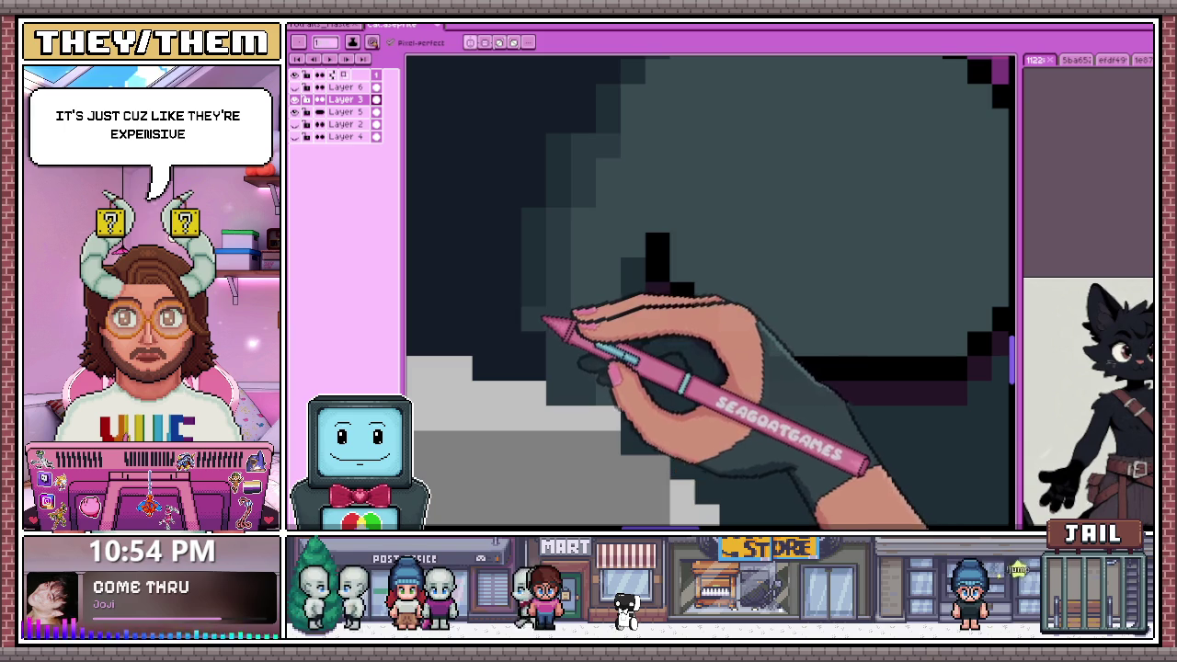
{"action": "scroll", "coordinate": [545, 237], "scroll_direction": "down", "scroll_amount": 2}
{"action": "scroll", "coordinate": [525, 258], "scroll_direction": "up", "scroll_amount": 2}
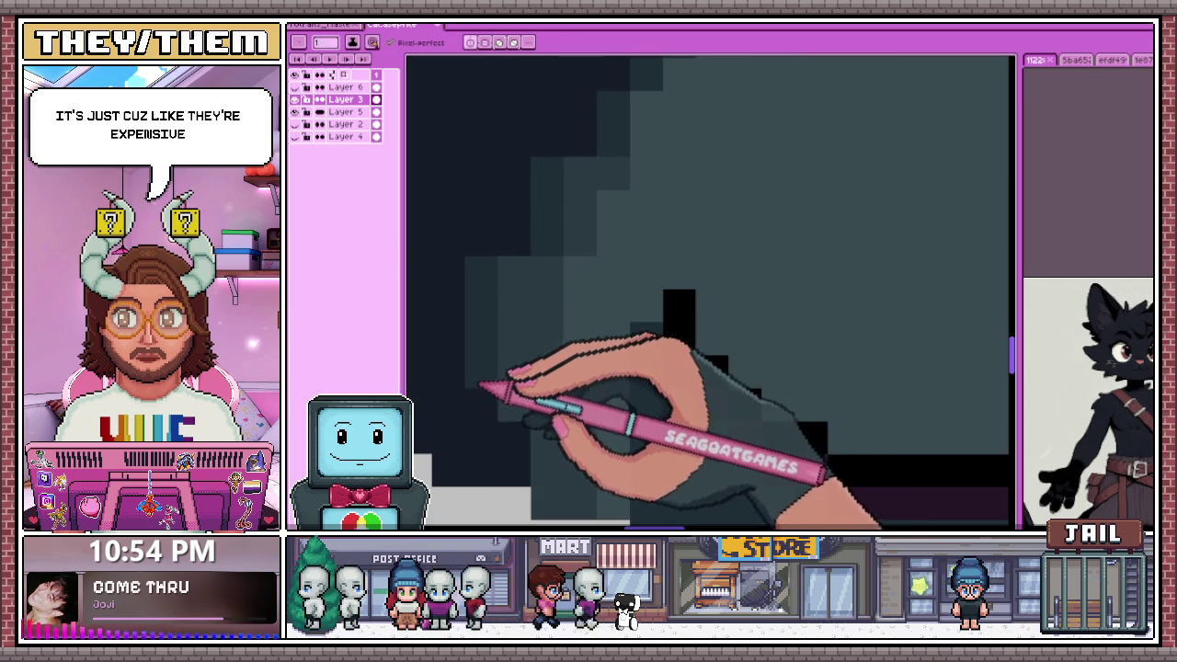
{"action": "scroll", "coordinate": [549, 211], "scroll_direction": "down", "scroll_amount": 2}
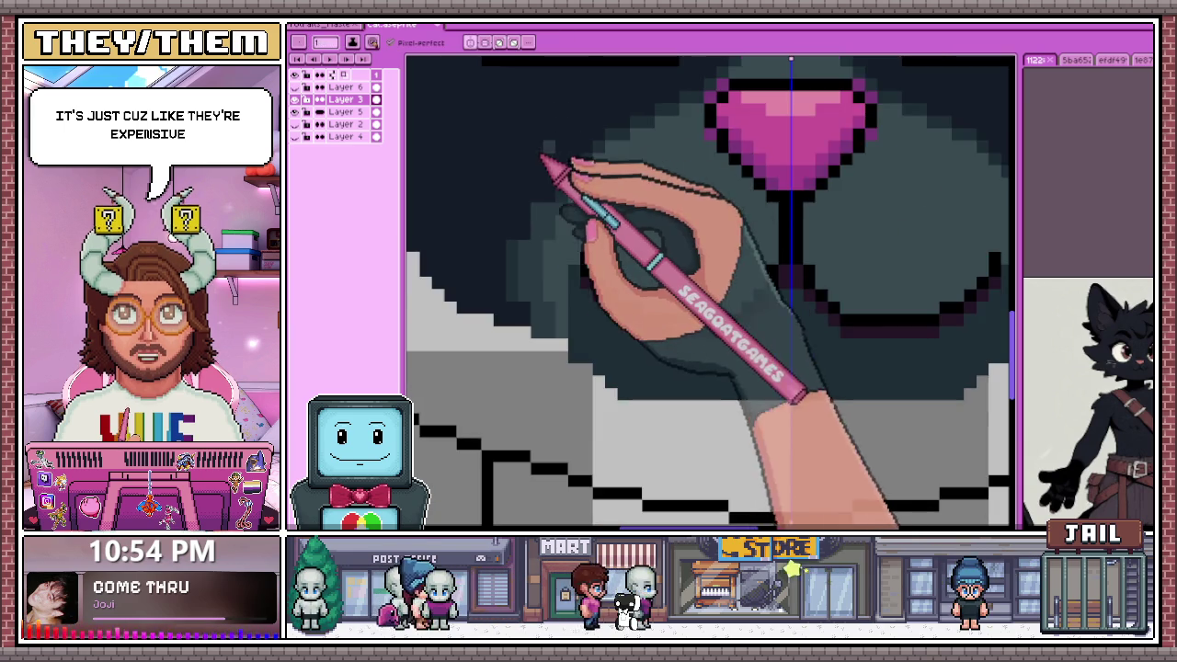
{"action": "scroll", "coordinate": [561, 184], "scroll_direction": "up", "scroll_amount": 2}
{"action": "scroll", "coordinate": [572, 204], "scroll_direction": "down", "scroll_amount": 2}
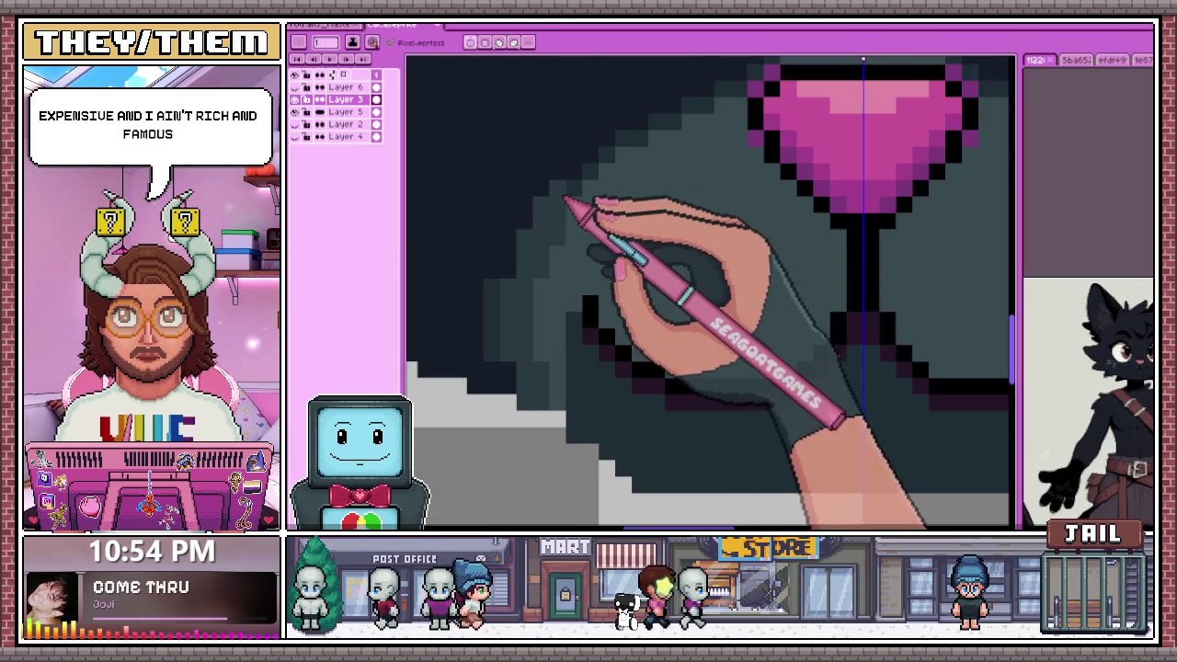
{"action": "scroll", "coordinate": [589, 189], "scroll_direction": "down", "scroll_amount": 2}
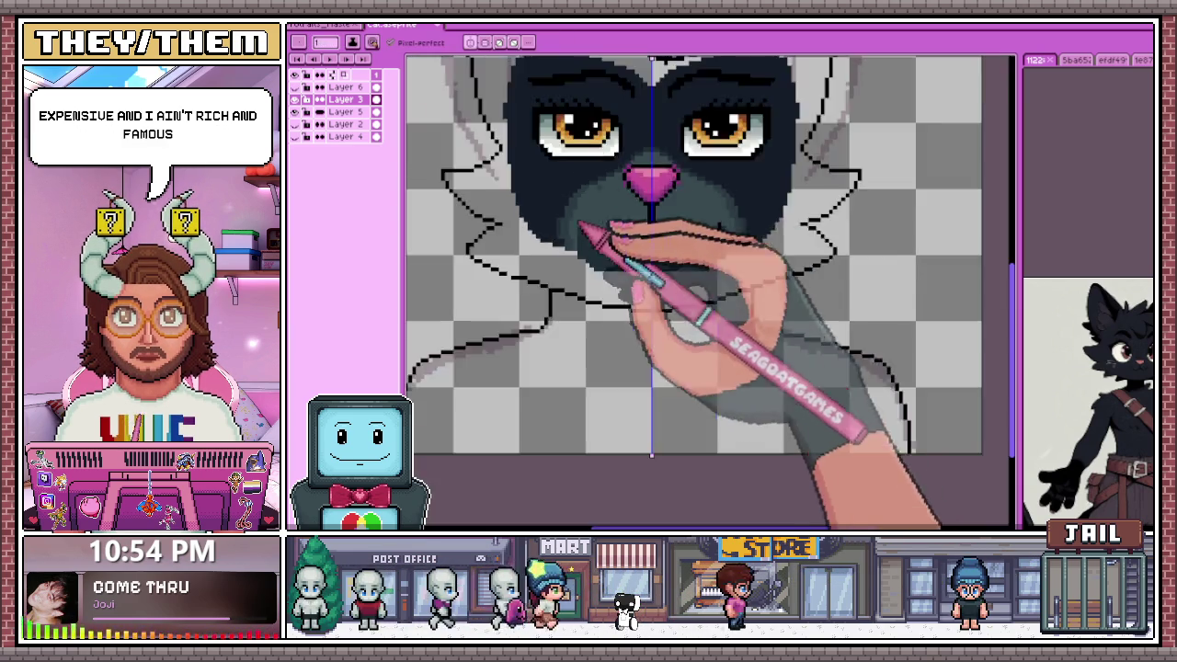
{"action": "scroll", "coordinate": [596, 193], "scroll_direction": "up", "scroll_amount": 2}
{"action": "scroll", "coordinate": [593, 193], "scroll_direction": "up", "scroll_amount": 1}
{"action": "scroll", "coordinate": [583, 219], "scroll_direction": "down", "scroll_amount": 2}
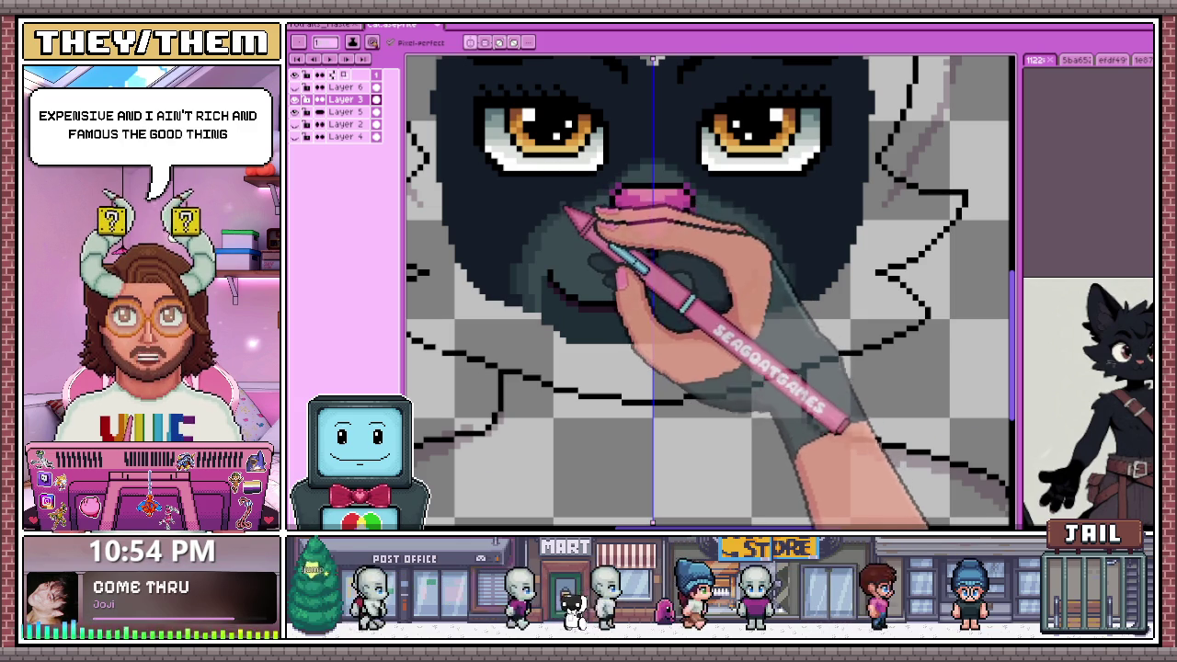
{"action": "scroll", "coordinate": [589, 230], "scroll_direction": "up", "scroll_amount": 1}
{"action": "scroll", "coordinate": [602, 225], "scroll_direction": "up", "scroll_amount": 1}
{"action": "scroll", "coordinate": [634, 197], "scroll_direction": "up", "scroll_amount": 1}
{"action": "scroll", "coordinate": [468, 300], "scroll_direction": "down", "scroll_amount": 2}
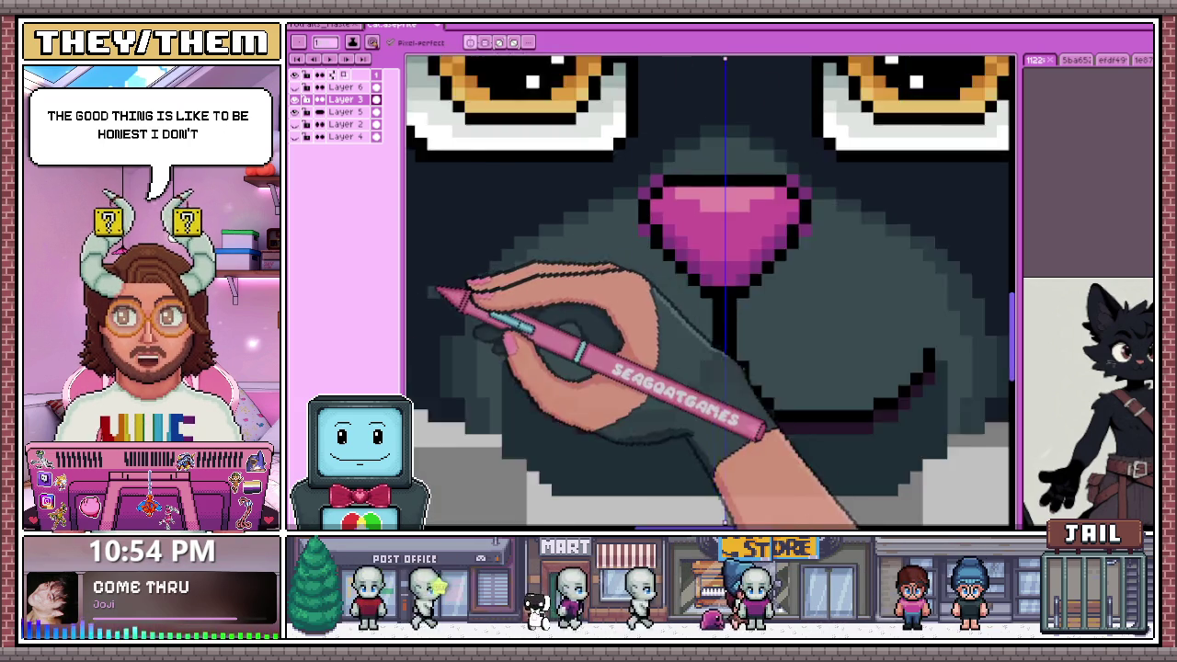
{"action": "scroll", "coordinate": [552, 231], "scroll_direction": "up", "scroll_amount": 1}
{"action": "scroll", "coordinate": [488, 268], "scroll_direction": "up", "scroll_amount": 1}
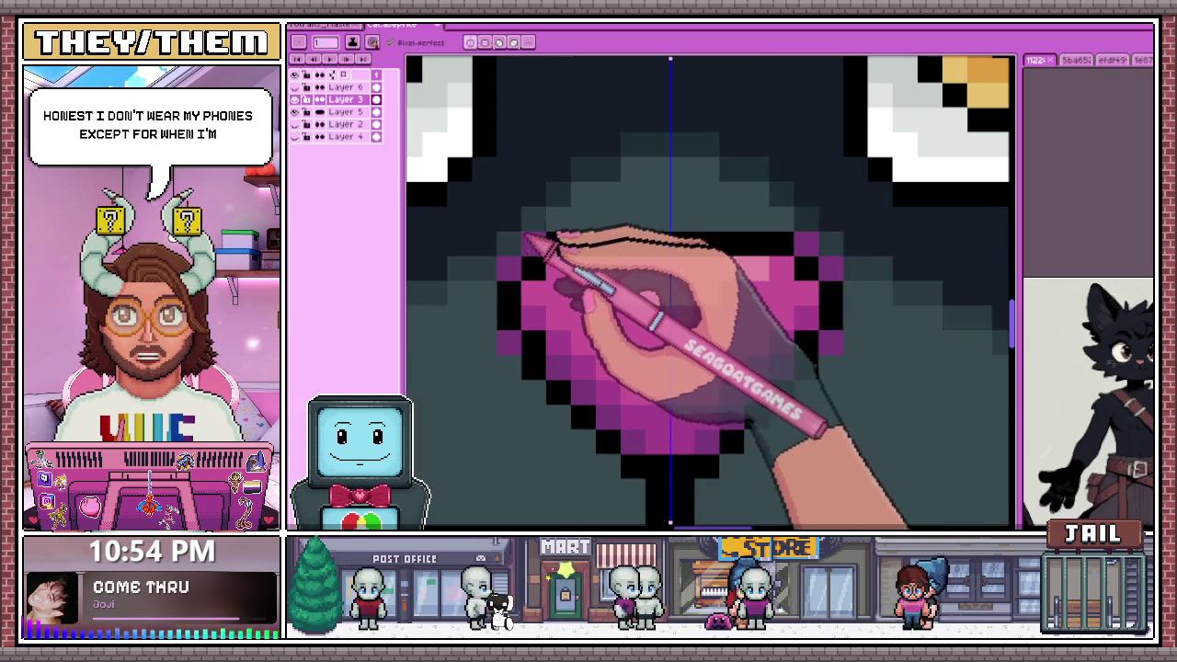
{"action": "scroll", "coordinate": [648, 180], "scroll_direction": "down", "scroll_amount": 2}
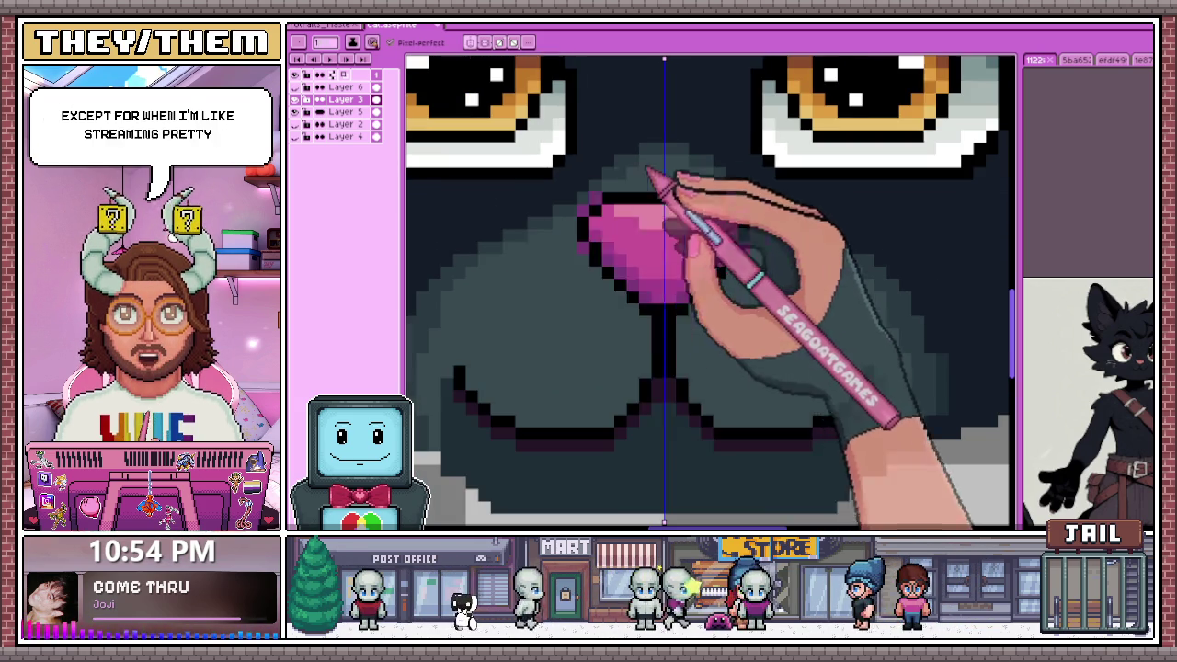
{"action": "scroll", "coordinate": [491, 253], "scroll_direction": "up", "scroll_amount": 2}
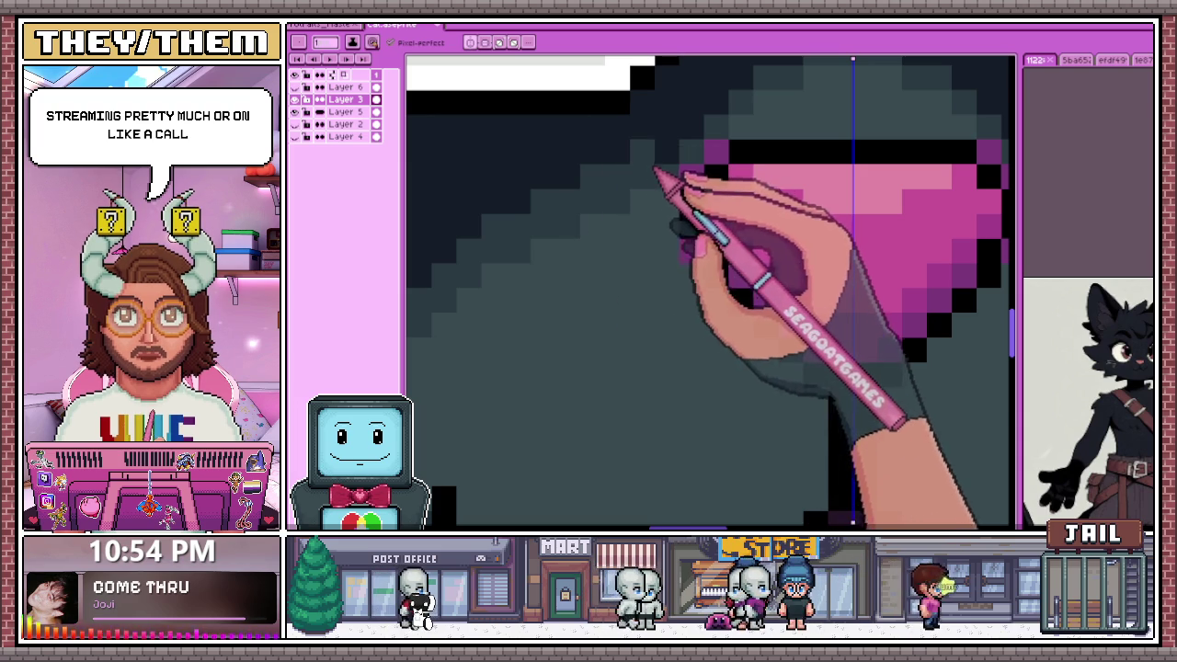
{"action": "scroll", "coordinate": [654, 165], "scroll_direction": "down", "scroll_amount": 2}
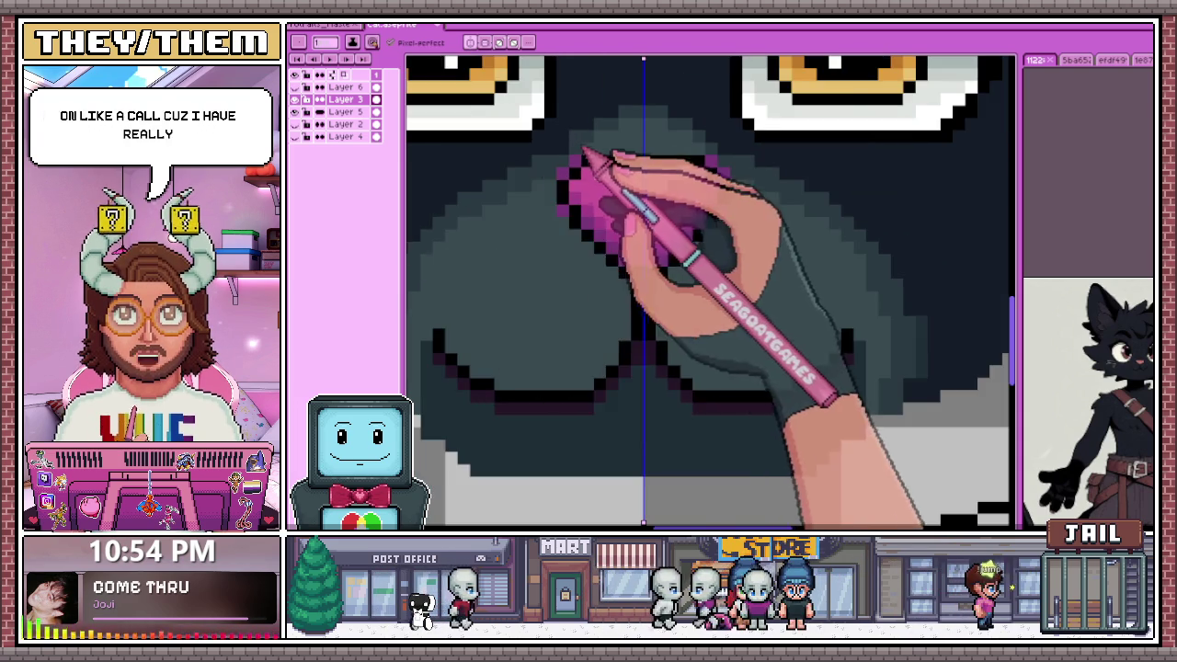
{"action": "scroll", "coordinate": [570, 165], "scroll_direction": "up", "scroll_amount": 2}
{"action": "scroll", "coordinate": [583, 144], "scroll_direction": "down", "scroll_amount": 2}
{"action": "scroll", "coordinate": [591, 171], "scroll_direction": "up", "scroll_amount": 2}
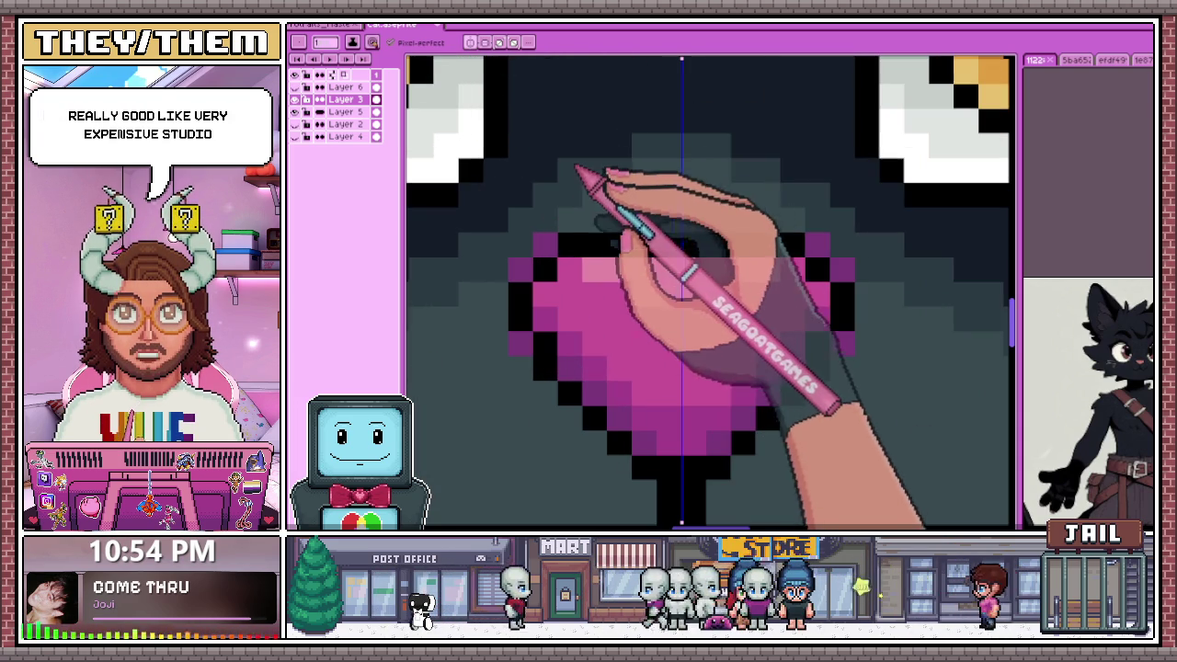
{"action": "scroll", "coordinate": [643, 152], "scroll_direction": "down", "scroll_amount": 2}
{"action": "scroll", "coordinate": [670, 157], "scroll_direction": "down", "scroll_amount": 1}
{"action": "scroll", "coordinate": [598, 242], "scroll_direction": "down", "scroll_amount": 1}
{"action": "scroll", "coordinate": [591, 249], "scroll_direction": "up", "scroll_amount": 1}
{"action": "scroll", "coordinate": [568, 224], "scroll_direction": "up", "scroll_amount": 3}
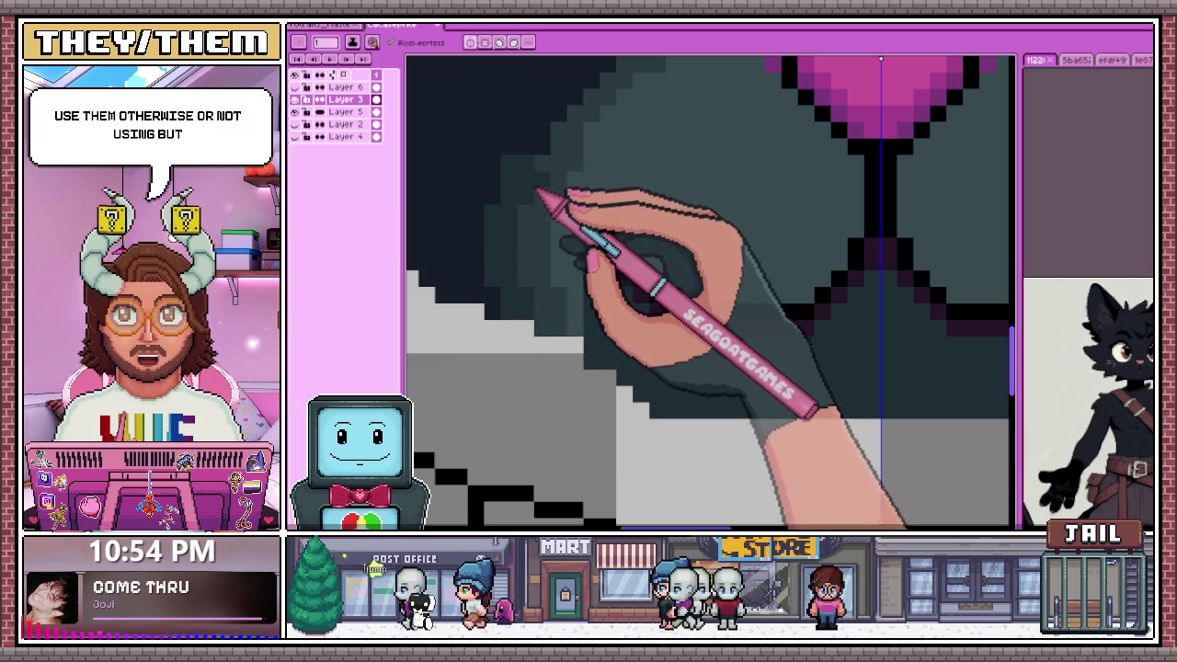
{"action": "left_click_drag", "start_coordinate": [530, 164], "coordinate": [471, 302]}
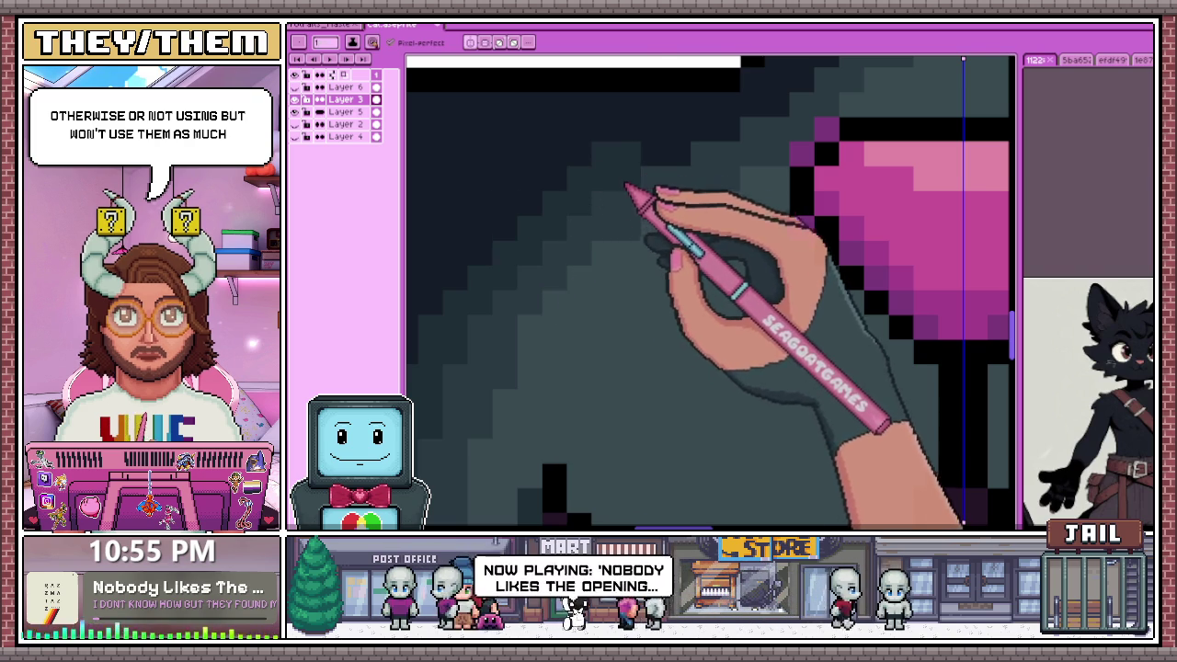
{"action": "scroll", "coordinate": [635, 179], "scroll_direction": "down", "scroll_amount": 1}
{"action": "scroll", "coordinate": [644, 174], "scroll_direction": "up", "scroll_amount": 1}
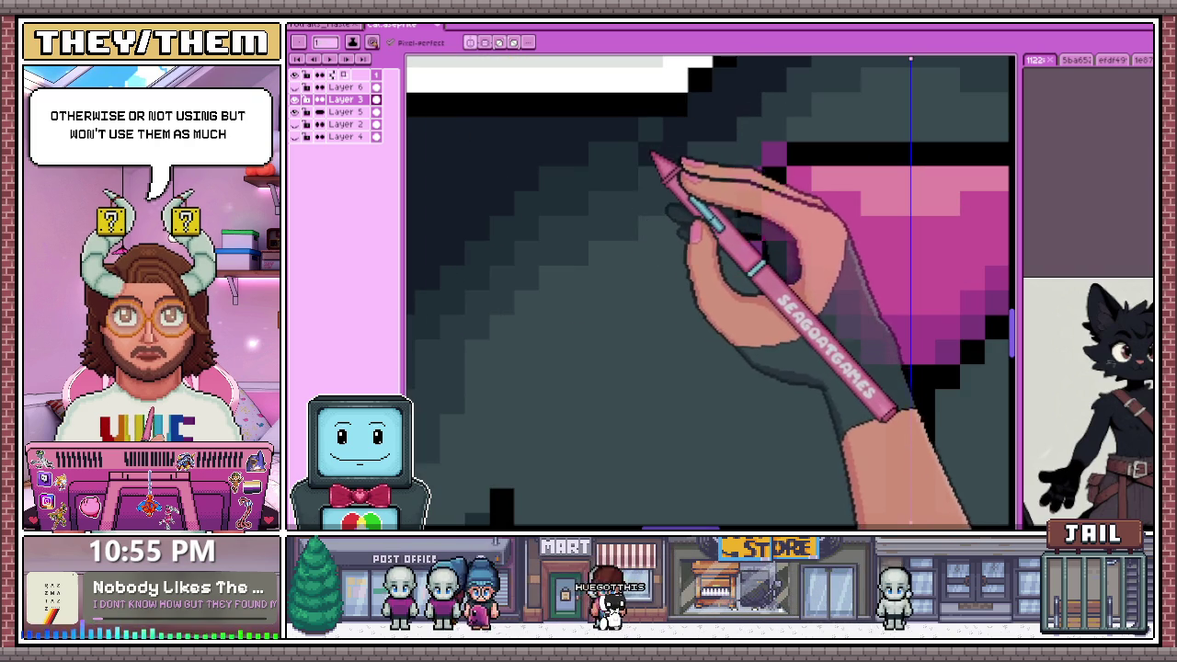
{"action": "scroll", "coordinate": [689, 153], "scroll_direction": "down", "scroll_amount": 2}
{"action": "scroll", "coordinate": [604, 230], "scroll_direction": "up", "scroll_amount": 1}
{"action": "scroll", "coordinate": [677, 331], "scroll_direction": "up", "scroll_amount": 1}
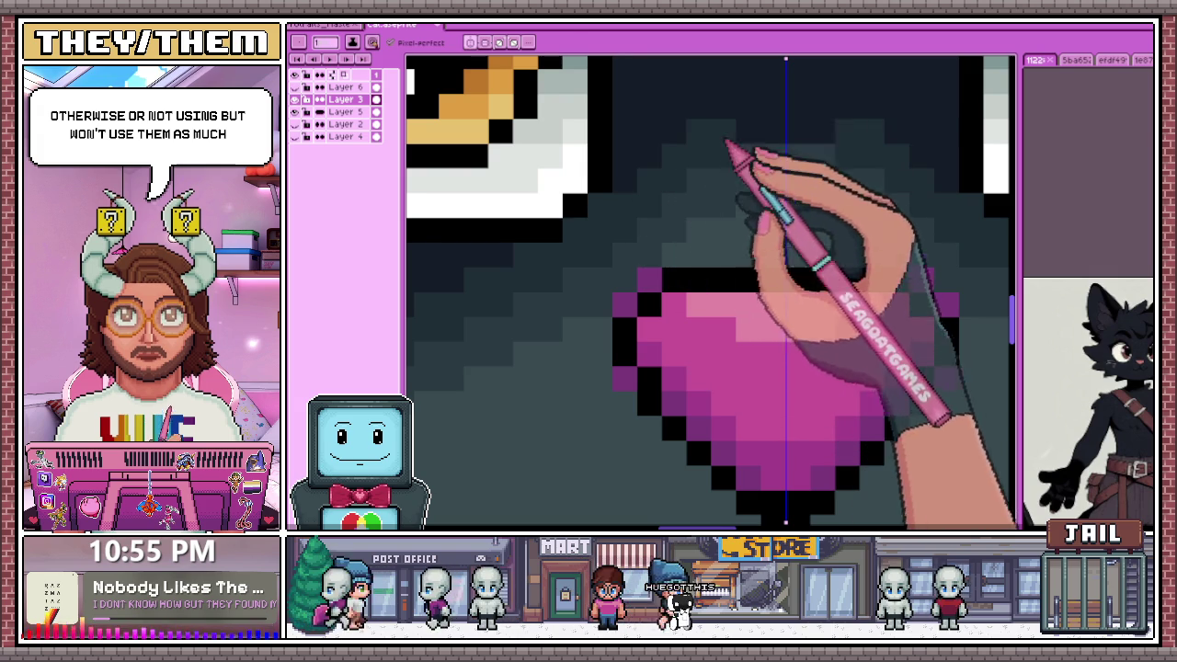
{"action": "scroll", "coordinate": [664, 225], "scroll_direction": "down", "scroll_amount": 3}
{"action": "scroll", "coordinate": [664, 225], "scroll_direction": "up", "scroll_amount": 1}
{"action": "scroll", "coordinate": [670, 231], "scroll_direction": "up", "scroll_amount": 1}
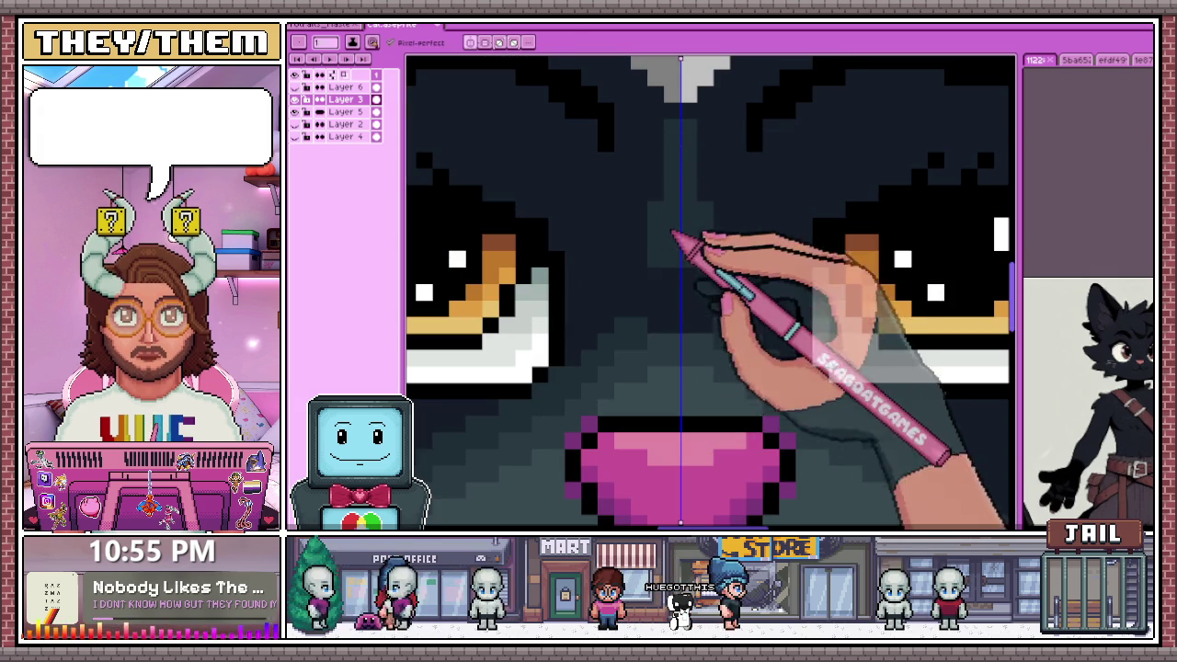
{"action": "scroll", "coordinate": [678, 303], "scroll_direction": "down", "scroll_amount": 1}
{"action": "scroll", "coordinate": [689, 237], "scroll_direction": "down", "scroll_amount": 2}
{"action": "scroll", "coordinate": [656, 289], "scroll_direction": "down", "scroll_amount": 1}
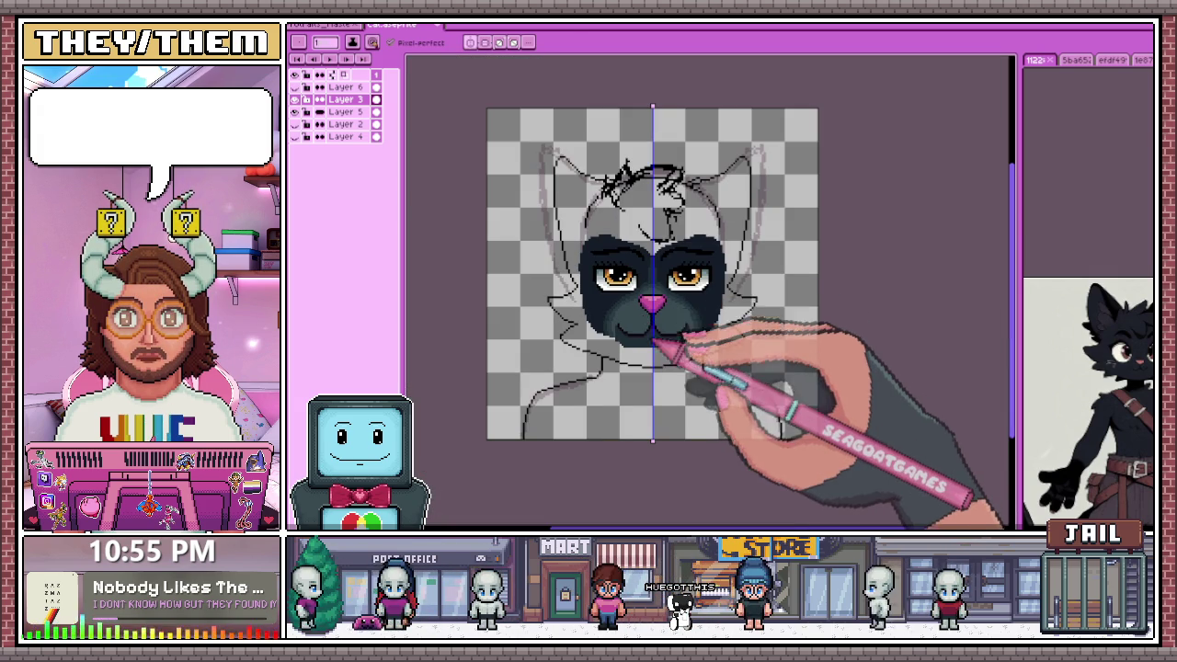
Zoom in on the jaw and sample a colour from the artwork with Alt
{"action": "scroll", "coordinate": [654, 342], "scroll_direction": "down", "scroll_amount": 1}
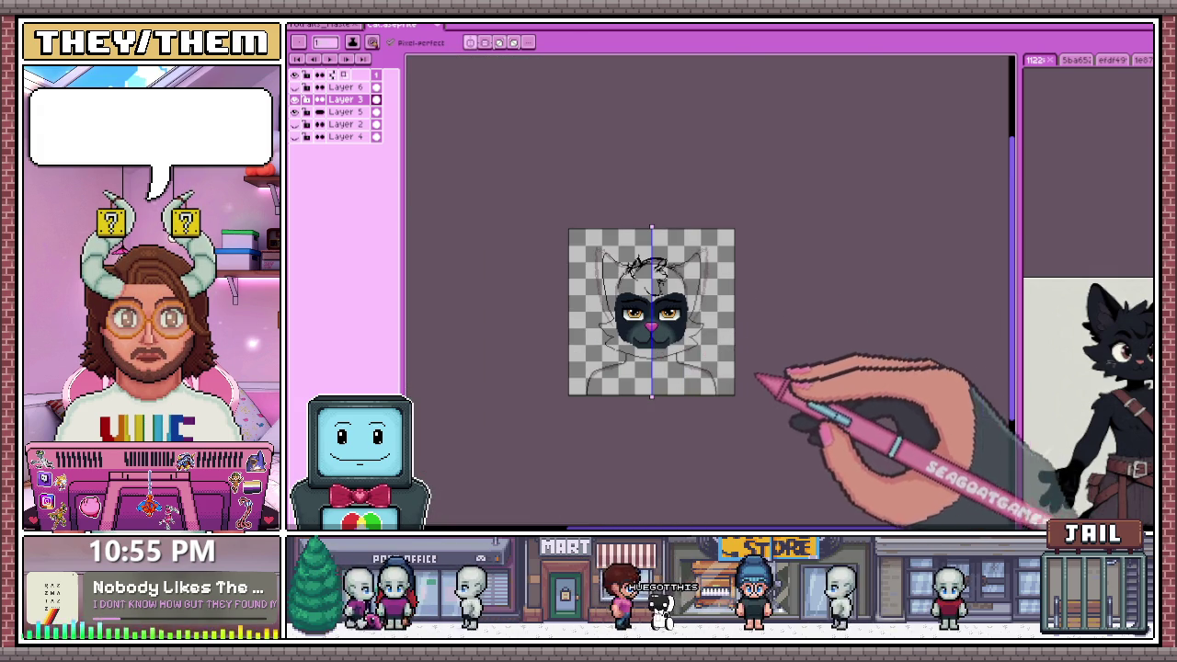
{"action": "scroll", "coordinate": [678, 359], "scroll_direction": "up", "scroll_amount": 2}
{"action": "scroll", "coordinate": [564, 321], "scroll_direction": "up", "scroll_amount": 1}
{"action": "scroll", "coordinate": [587, 289], "scroll_direction": "up", "scroll_amount": 1}
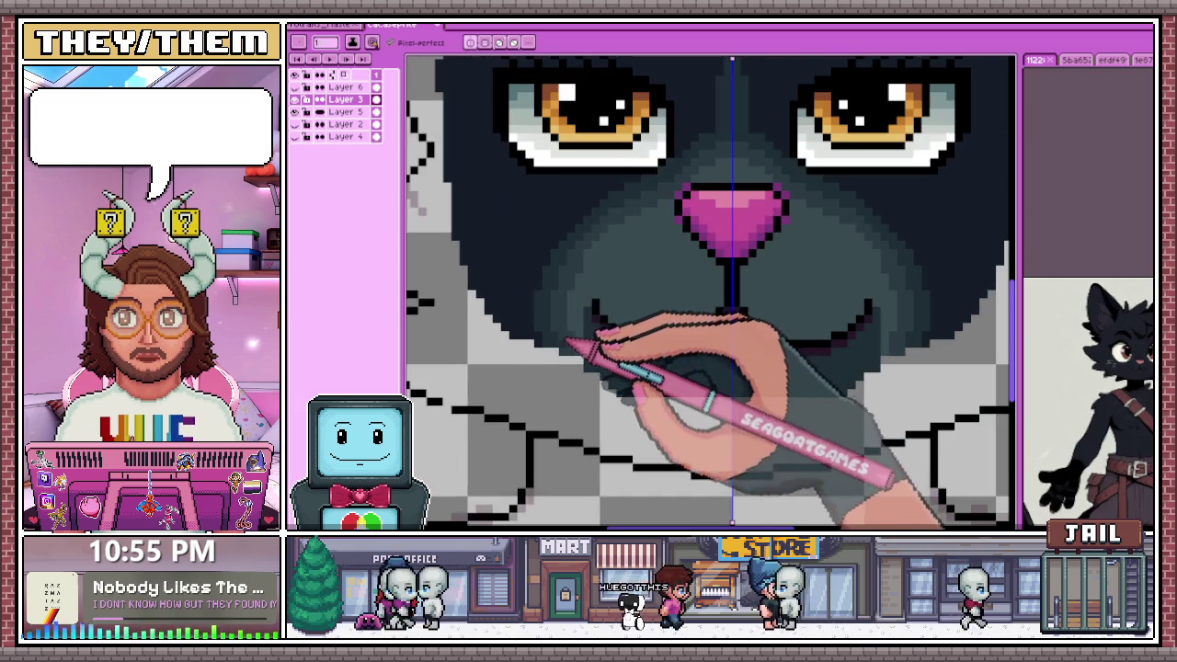
{"action": "scroll", "coordinate": [563, 326], "scroll_direction": "up", "scroll_amount": 1}
{"action": "key", "text": "alt"}
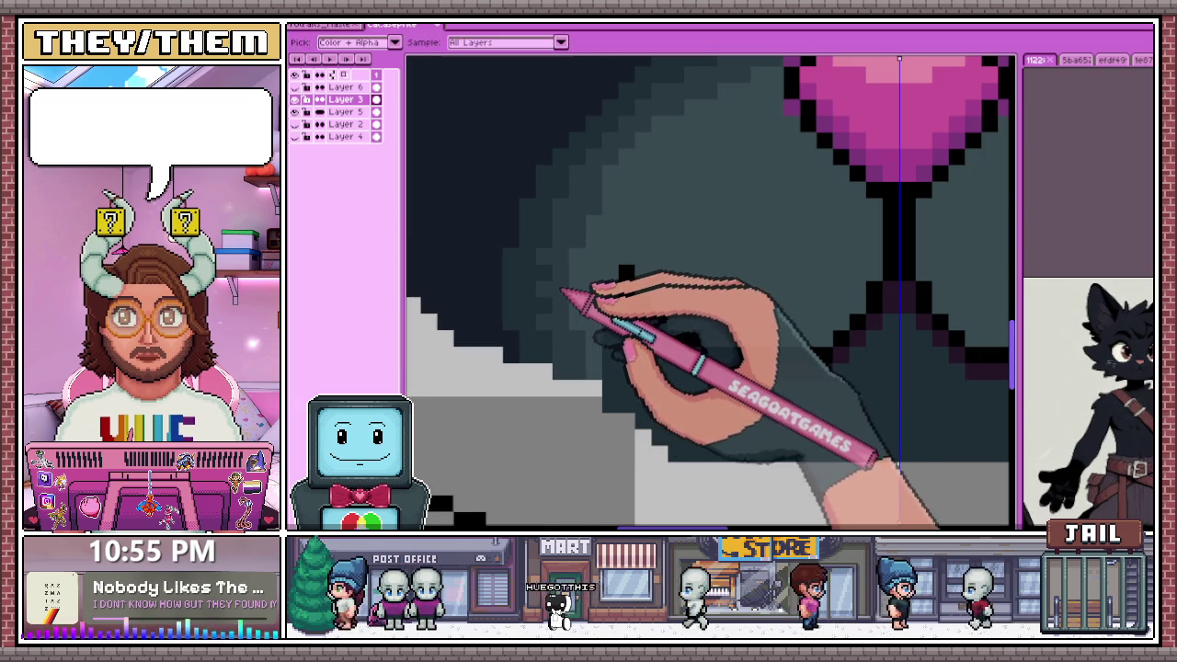
{"action": "scroll", "coordinate": [583, 306], "scroll_direction": "down", "scroll_amount": 1}
{"action": "scroll", "coordinate": [598, 276], "scroll_direction": "down", "scroll_amount": 1}
{"action": "scroll", "coordinate": [604, 294], "scroll_direction": "down", "scroll_amount": 1}
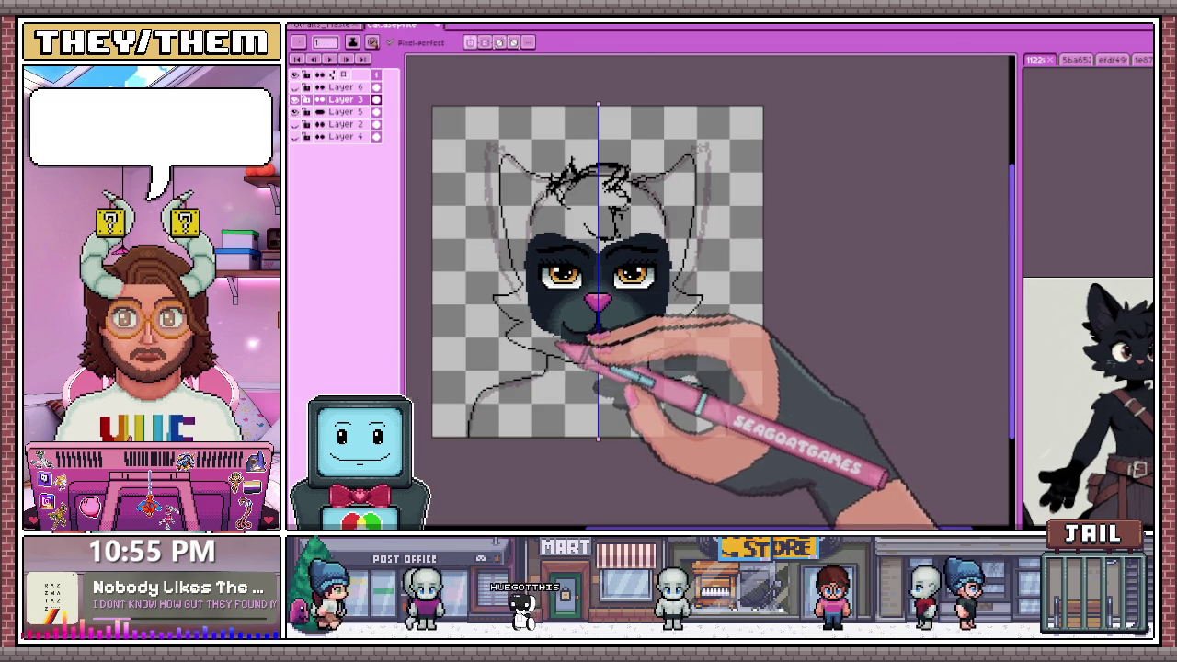
{"action": "scroll", "coordinate": [565, 344], "scroll_direction": "up", "scroll_amount": 2}
{"action": "scroll", "coordinate": [515, 337], "scroll_direction": "up", "scroll_amount": 2}
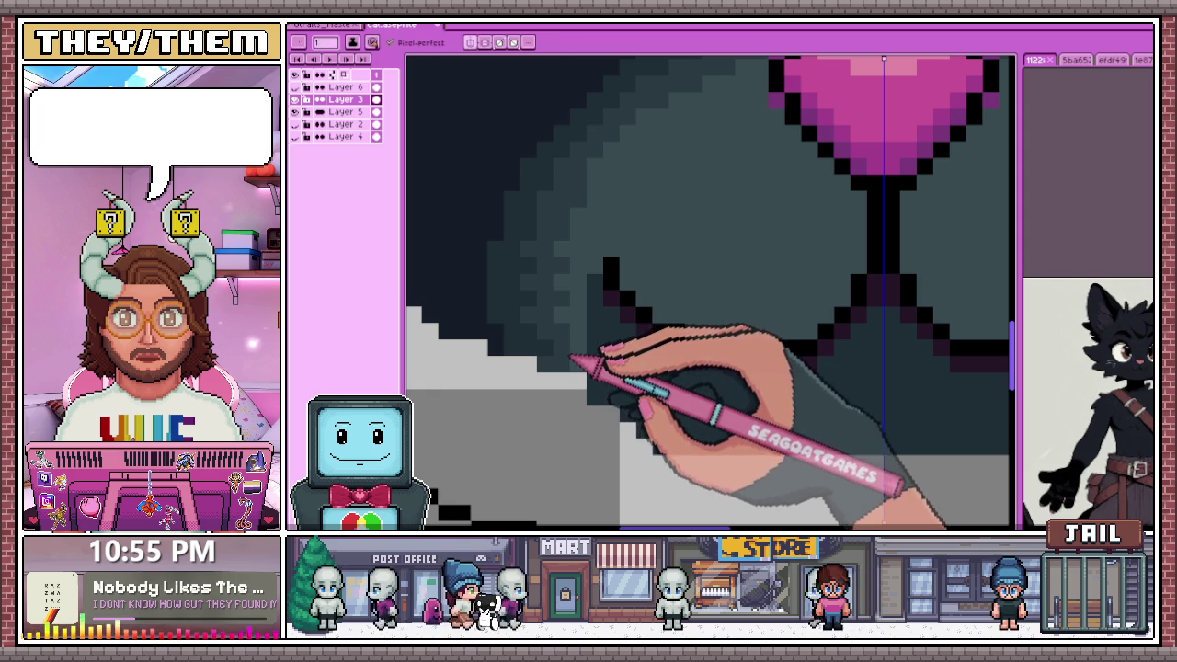
Switch to the Eyedropper (I) and sample the dark outline colour near the jaw
{"action": "key", "text": "i"}
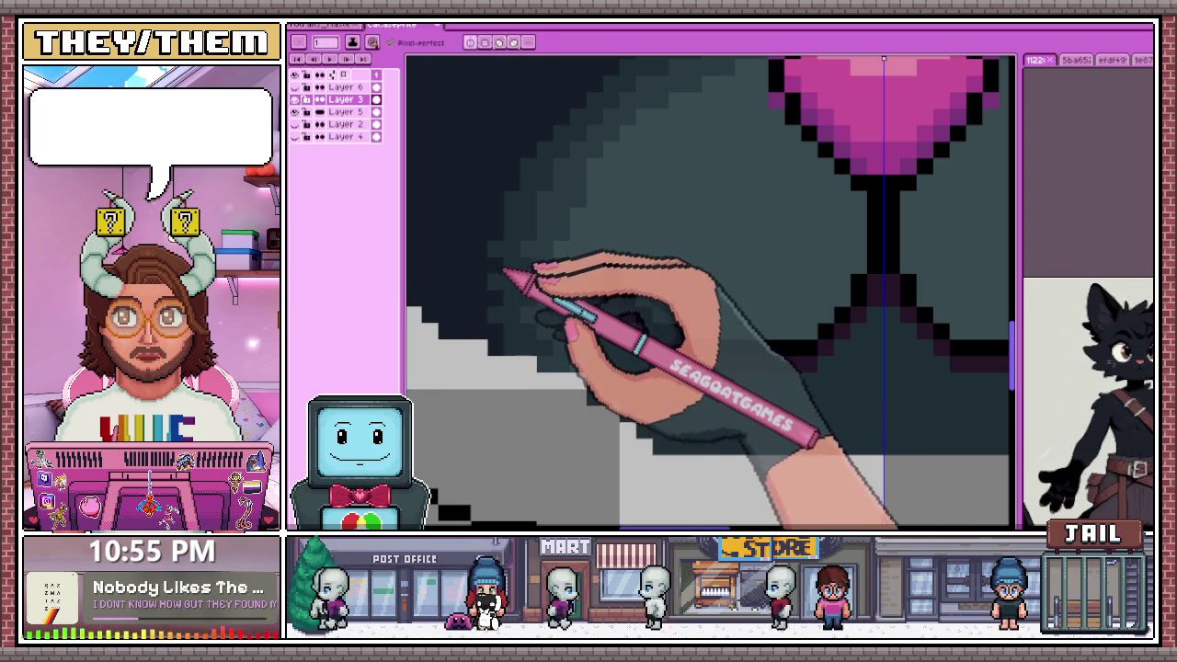
{"action": "scroll", "coordinate": [503, 273], "scroll_direction": "down", "scroll_amount": 1}
{"action": "scroll", "coordinate": [512, 310], "scroll_direction": "down", "scroll_amount": 1}
{"action": "scroll", "coordinate": [598, 350], "scroll_direction": "down", "scroll_amount": 1}
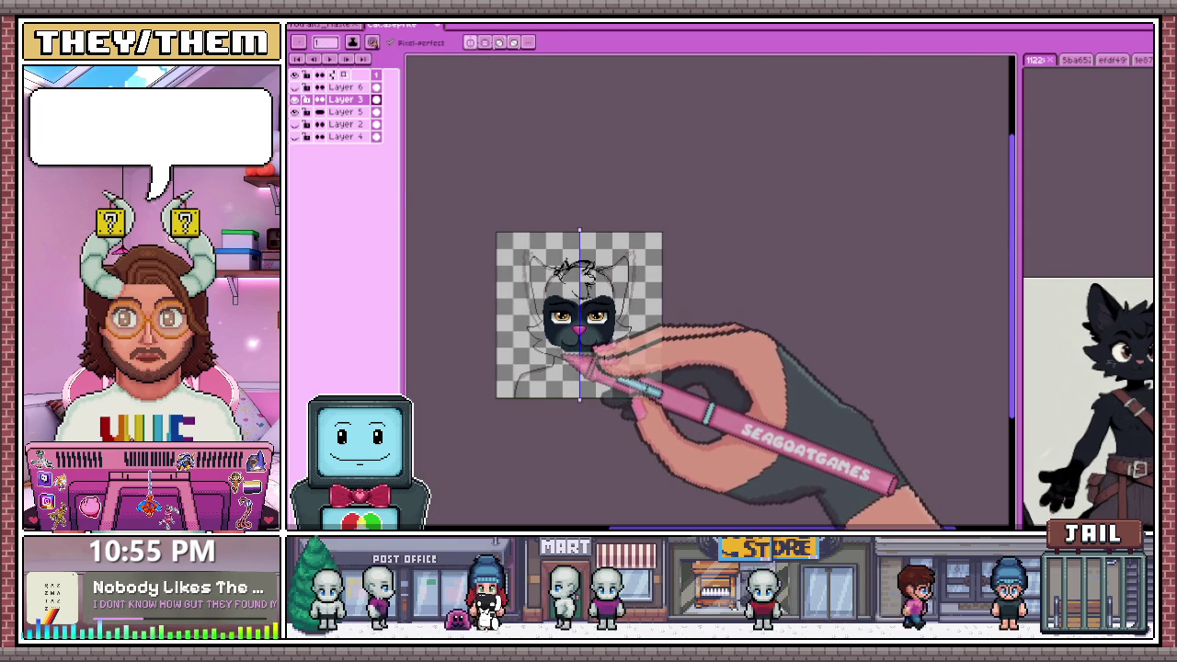
{"action": "scroll", "coordinate": [579, 353], "scroll_direction": "up", "scroll_amount": 3}
{"action": "scroll", "coordinate": [564, 321], "scroll_direction": "up", "scroll_amount": 1}
{"action": "scroll", "coordinate": [551, 336], "scroll_direction": "up", "scroll_amount": 2}
Pick the purple shading colour with the Eyedropper while zooming over the jaw line
{"action": "key", "text": "i"}
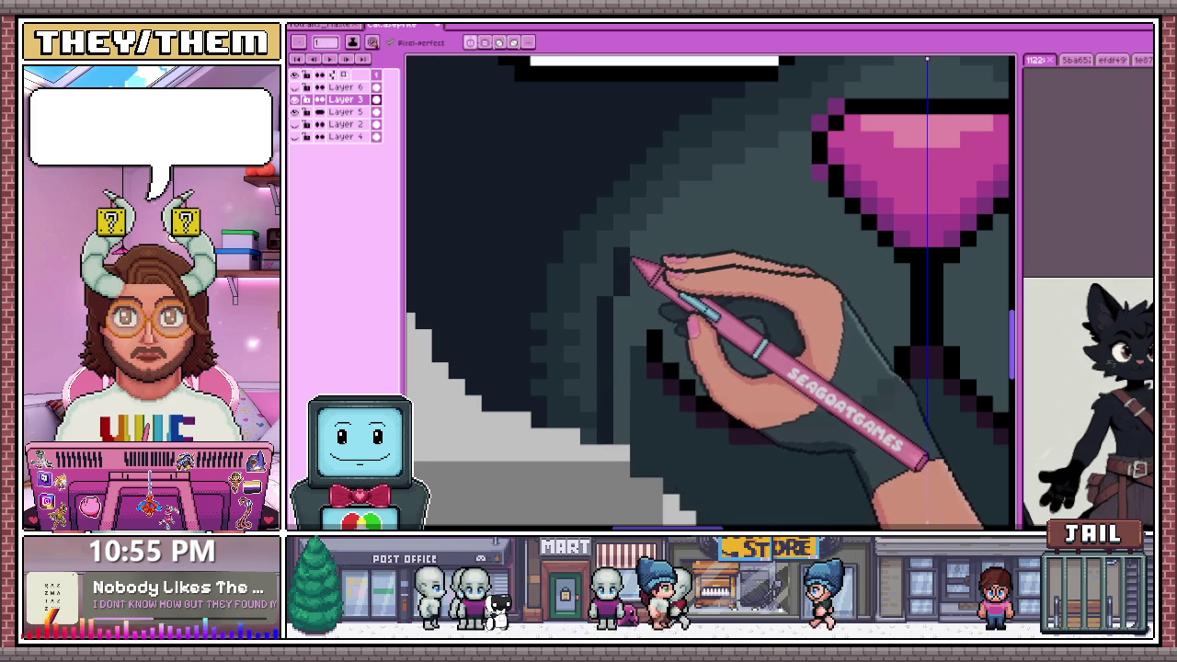
{"action": "scroll", "coordinate": [640, 248], "scroll_direction": "down", "scroll_amount": 1}
{"action": "scroll", "coordinate": [610, 242], "scroll_direction": "down", "scroll_amount": 2}
{"action": "scroll", "coordinate": [599, 255], "scroll_direction": "down", "scroll_amount": 2}
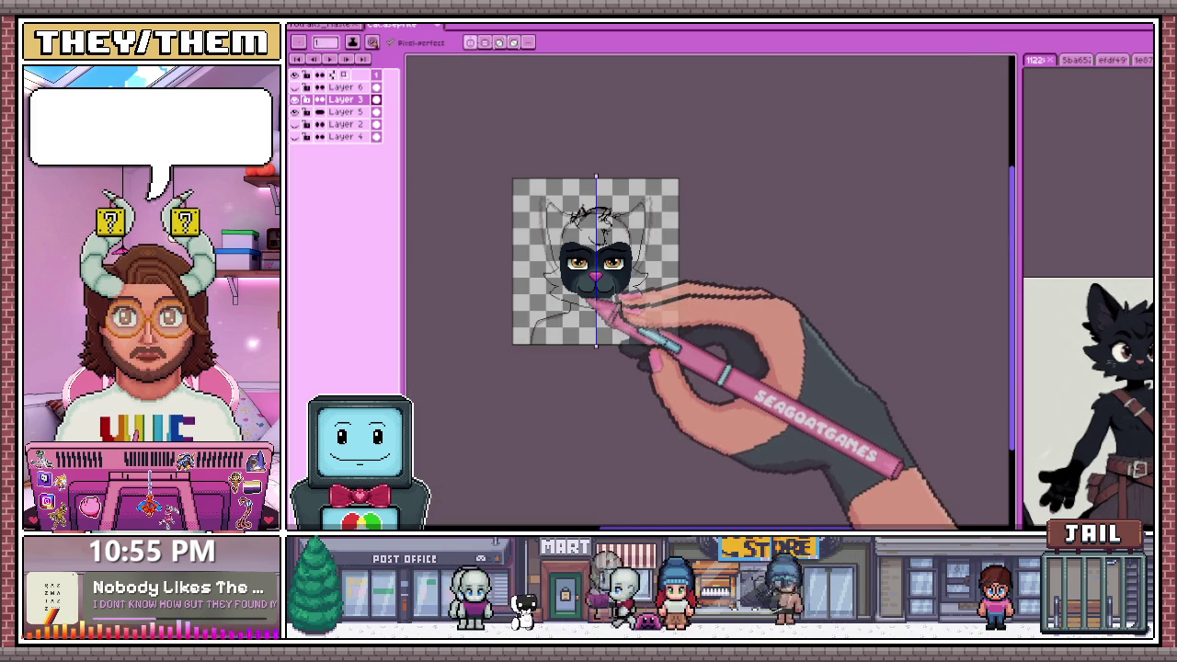
{"action": "scroll", "coordinate": [586, 318], "scroll_direction": "up", "scroll_amount": 3}
{"action": "scroll", "coordinate": [609, 322], "scroll_direction": "up", "scroll_amount": 2}
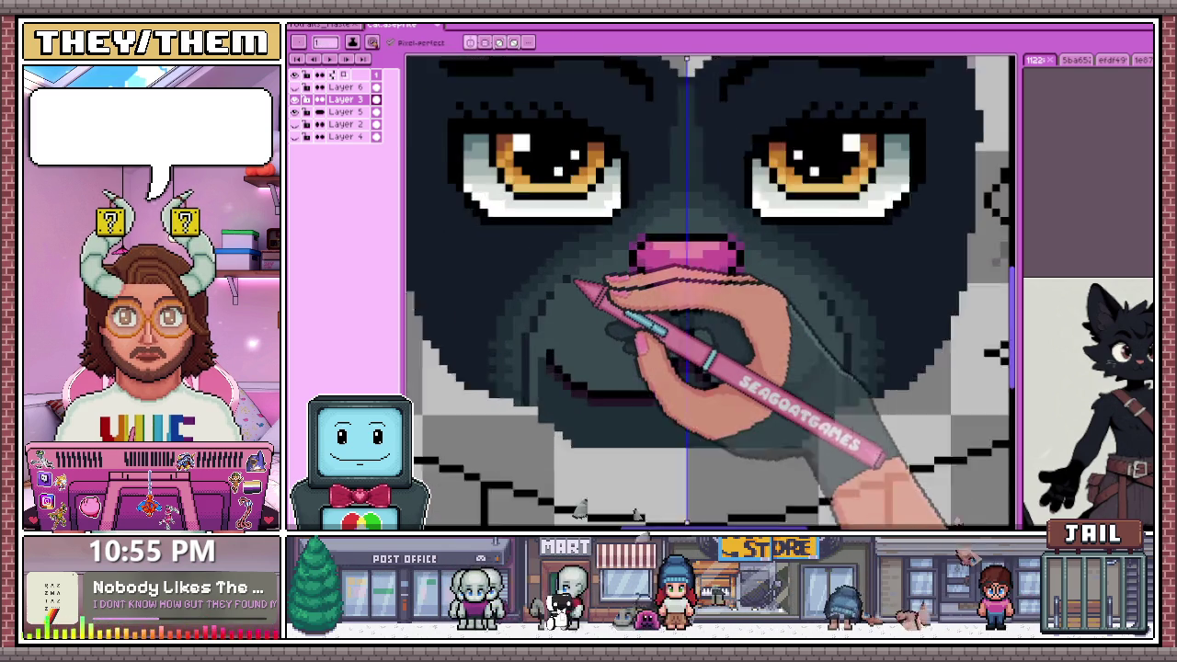
{"action": "scroll", "coordinate": [606, 317], "scroll_direction": "up", "scroll_amount": 2}
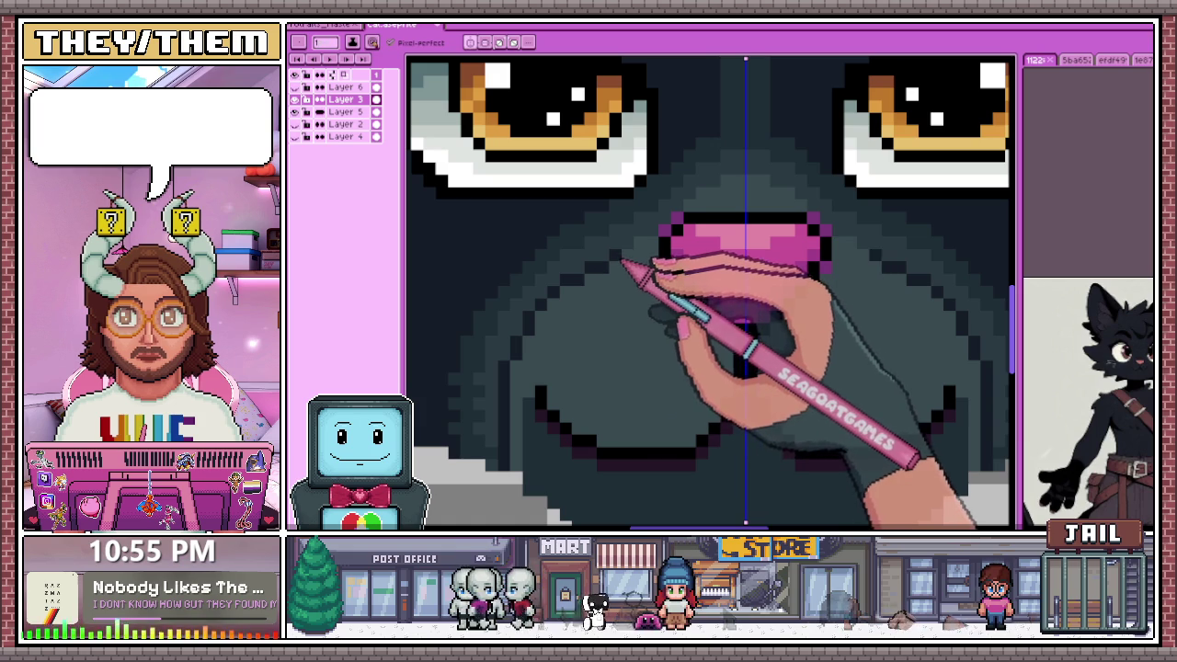
{"action": "scroll", "coordinate": [657, 253], "scroll_direction": "down", "scroll_amount": 2}
{"action": "scroll", "coordinate": [648, 257], "scroll_direction": "down", "scroll_amount": 1}
{"action": "scroll", "coordinate": [638, 294], "scroll_direction": "down", "scroll_amount": 1}
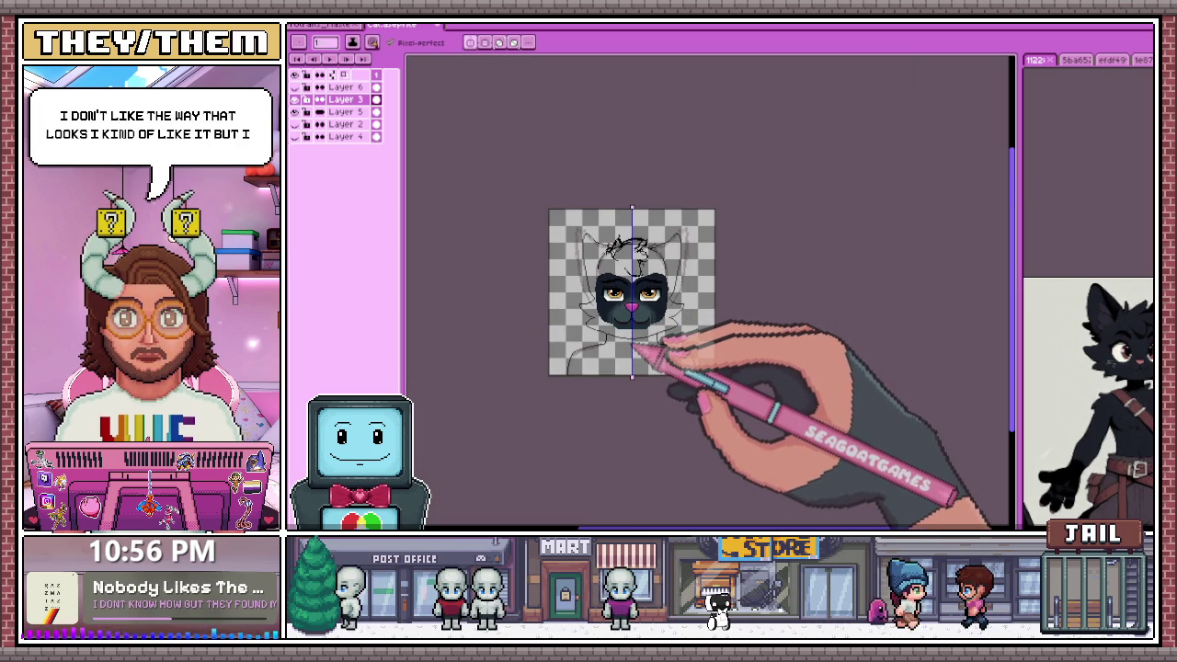
{"action": "scroll", "coordinate": [659, 344], "scroll_direction": "up", "scroll_amount": 3}
{"action": "scroll", "coordinate": [625, 313], "scroll_direction": "up", "scroll_amount": 2}
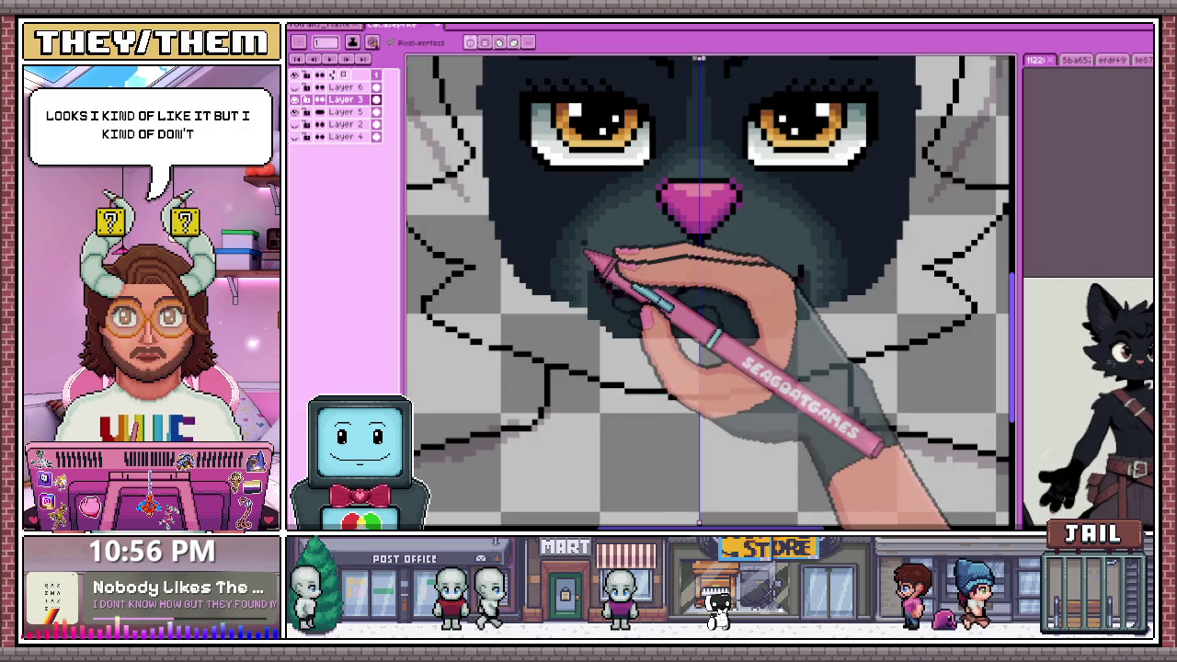
{"action": "scroll", "coordinate": [570, 266], "scroll_direction": "up", "scroll_amount": 1}
Draw the dark mouth line running down from the nose tip
{"action": "key", "text": "i"}
{"action": "key", "text": "w"}
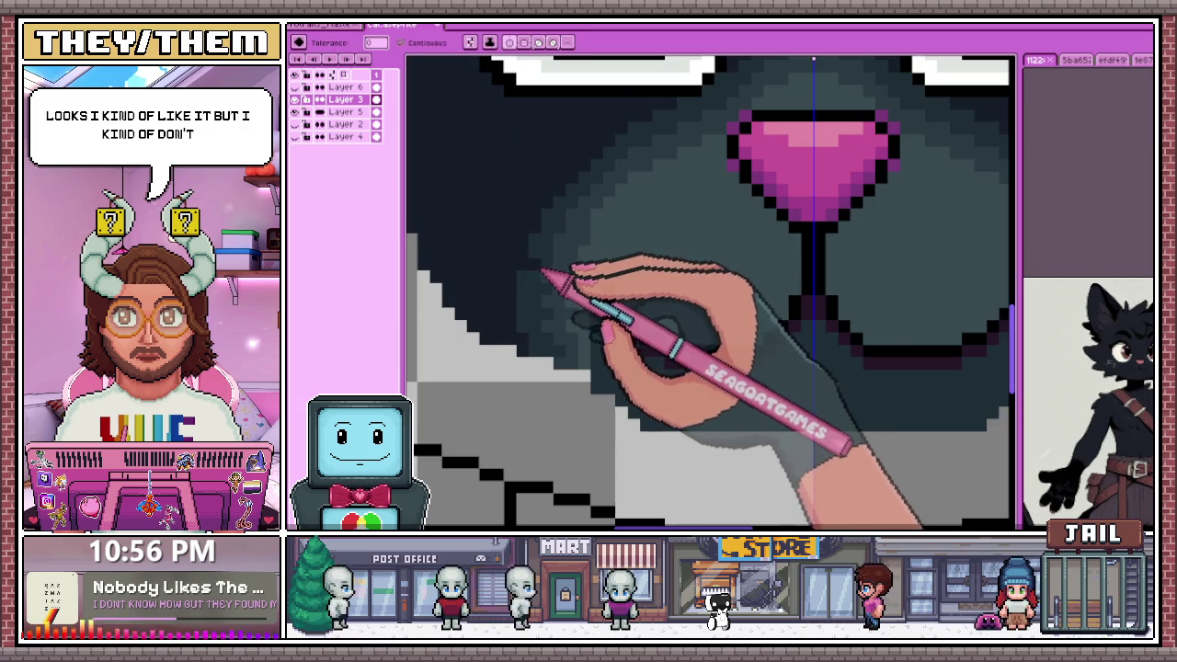
{"action": "scroll", "coordinate": [538, 258], "scroll_direction": "down", "scroll_amount": 3}
{"action": "scroll", "coordinate": [553, 280], "scroll_direction": "down", "scroll_amount": 1}
{"action": "scroll", "coordinate": [560, 282], "scroll_direction": "up", "scroll_amount": 2}
{"action": "scroll", "coordinate": [572, 299], "scroll_direction": "down", "scroll_amount": 1}
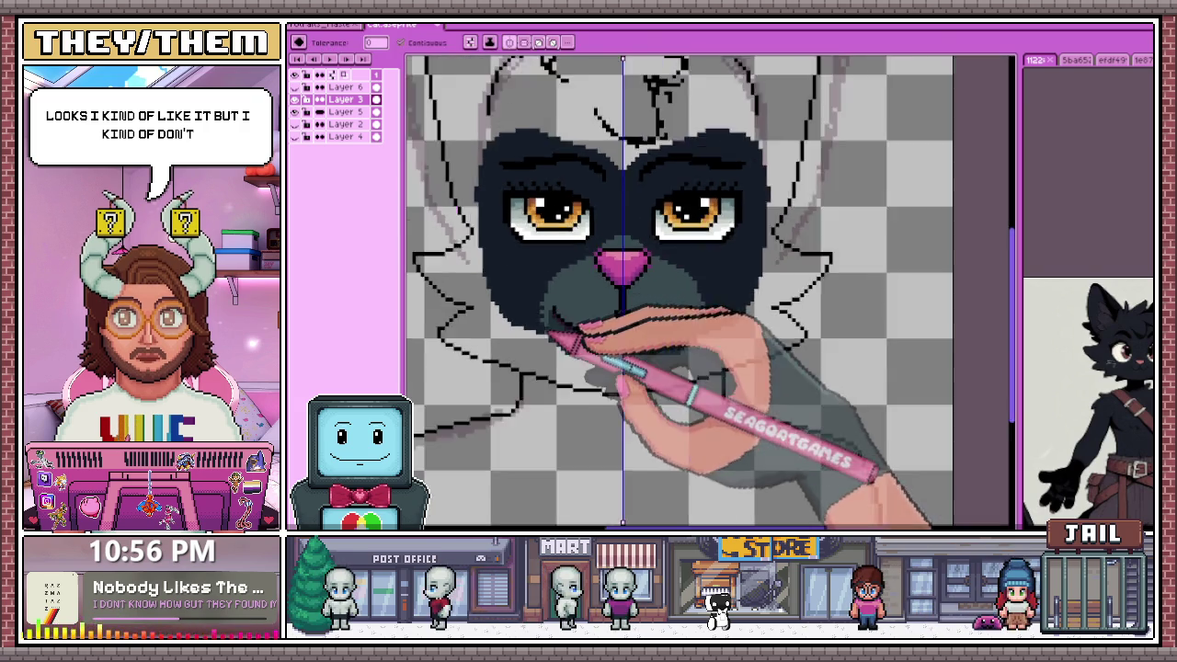
{"action": "scroll", "coordinate": [577, 331], "scroll_direction": "down", "scroll_amount": 2}
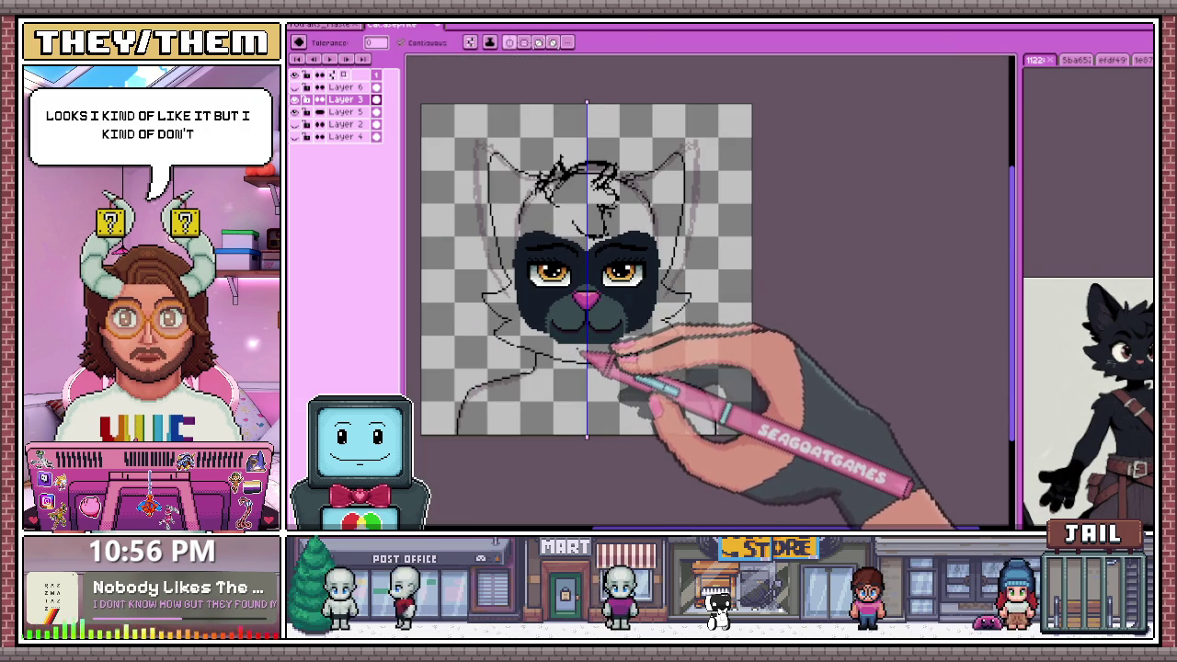
{"action": "scroll", "coordinate": [569, 303], "scroll_direction": "up", "scroll_amount": 1}
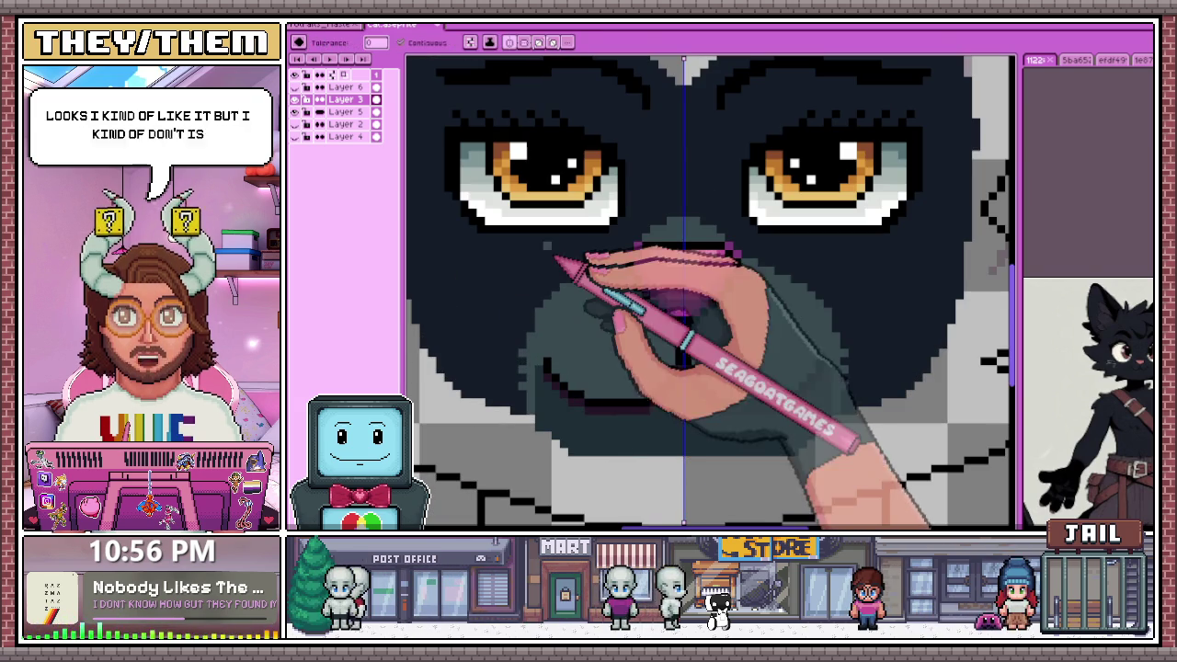
{"action": "left_click_drag", "start_coordinate": [683, 312], "coordinate": [683, 356]}
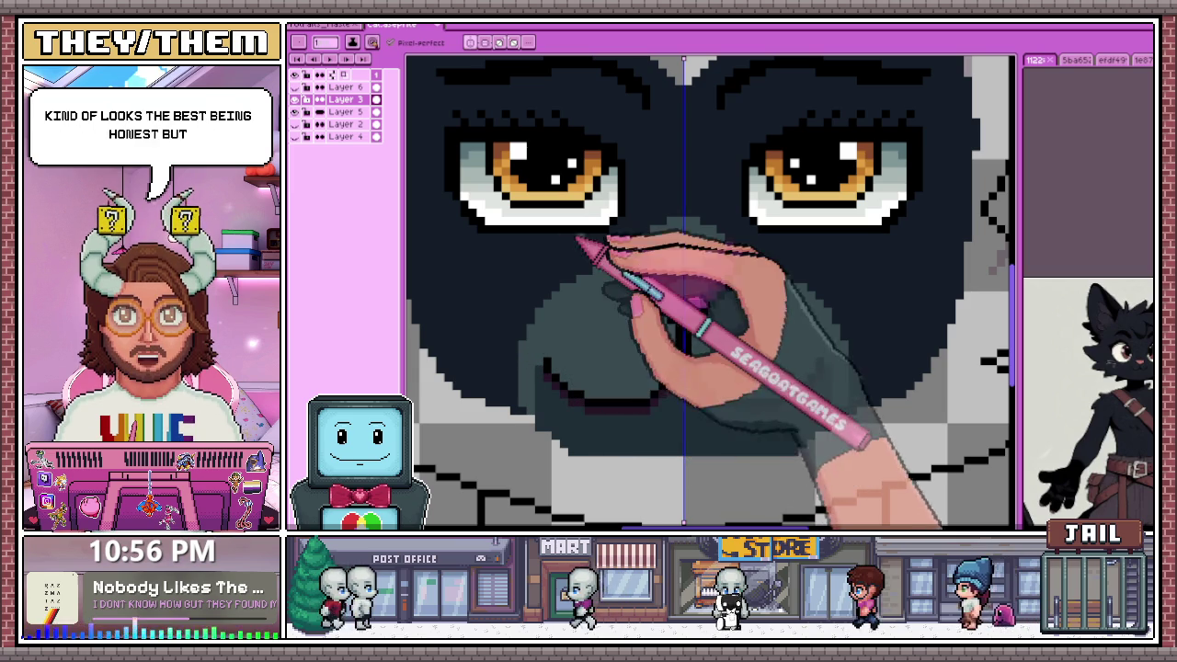
Shade the nose bridge above the pink nose and between the eyes in grey-teal
{"action": "scroll", "coordinate": [623, 265], "scroll_direction": "up", "scroll_amount": 1}
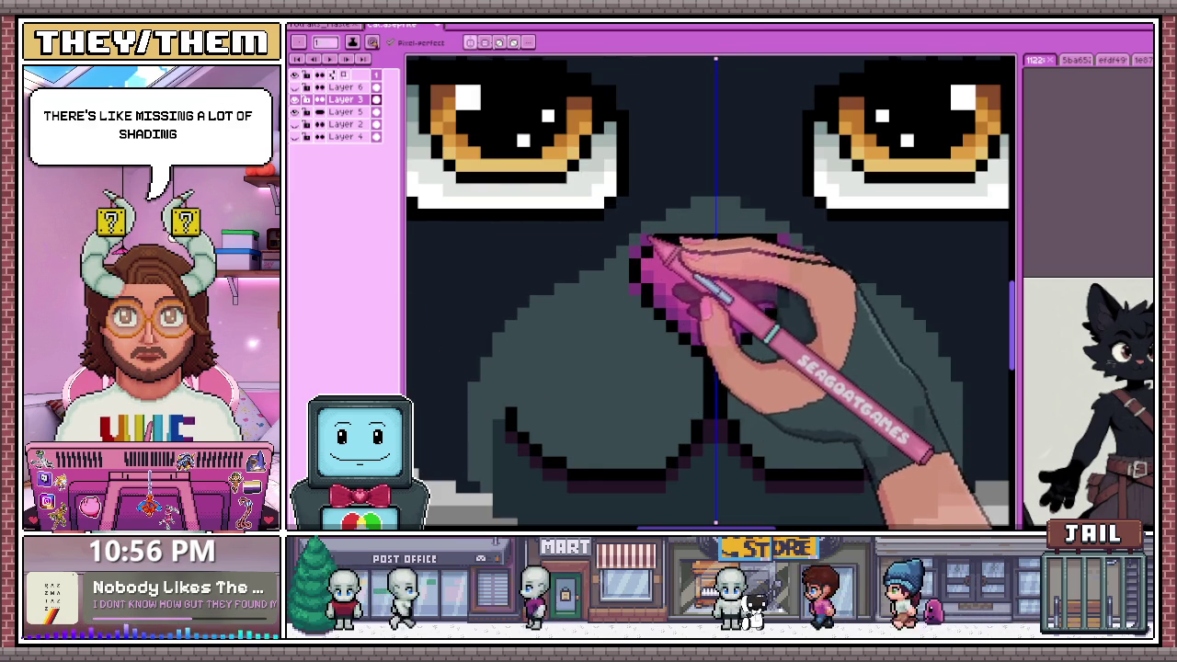
{"action": "scroll", "coordinate": [648, 237], "scroll_direction": "down", "scroll_amount": 3}
{"action": "scroll", "coordinate": [625, 304], "scroll_direction": "up", "scroll_amount": 2}
{"action": "scroll", "coordinate": [680, 276], "scroll_direction": "up", "scroll_amount": 1}
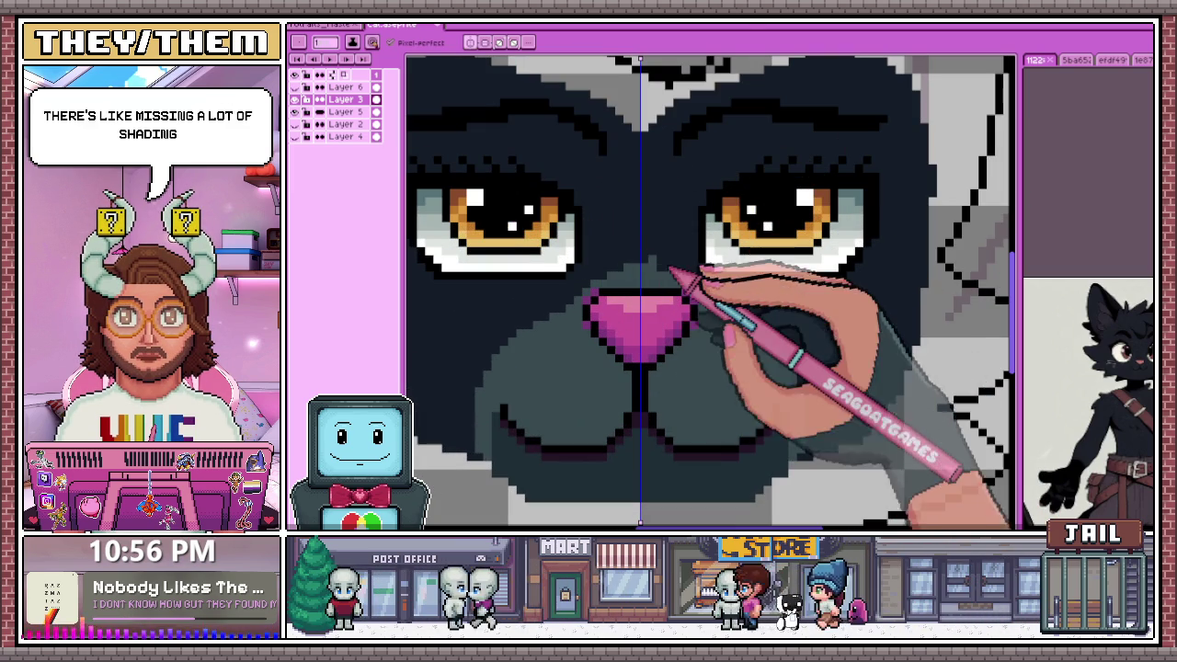
{"action": "scroll", "coordinate": [643, 266], "scroll_direction": "up", "scroll_amount": 1}
{"action": "scroll", "coordinate": [656, 285], "scroll_direction": "down", "scroll_amount": 3}
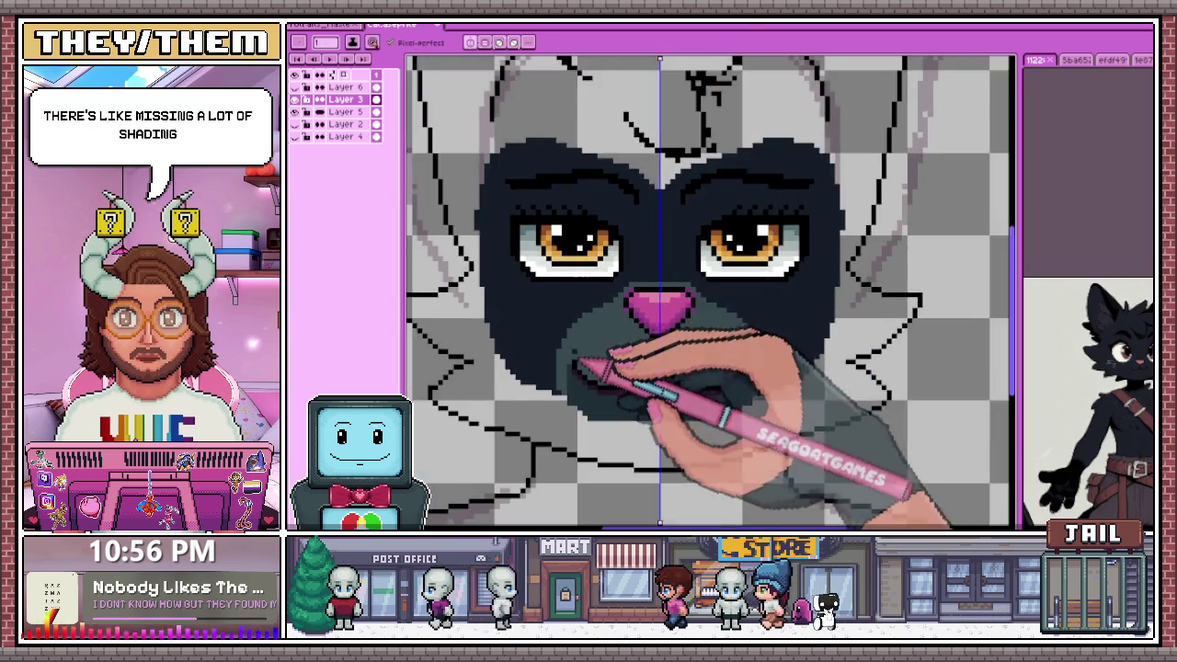
{"action": "scroll", "coordinate": [643, 276], "scroll_direction": "up", "scroll_amount": 1}
{"action": "scroll", "coordinate": [634, 276], "scroll_direction": "up", "scroll_amount": 1}
{"action": "scroll", "coordinate": [625, 268], "scroll_direction": "up", "scroll_amount": 1}
{"action": "mouse_move", "coordinate": [674, 272]}
{"action": "left_mouse_down"}
{"action": "mouse_move", "coordinate": [652, 190]}
{"action": "mouse_move", "coordinate": [647, 231]}
{"action": "mouse_move", "coordinate": [704, 231]}
{"action": "mouse_move", "coordinate": [704, 202]}
{"action": "left_mouse_up"}
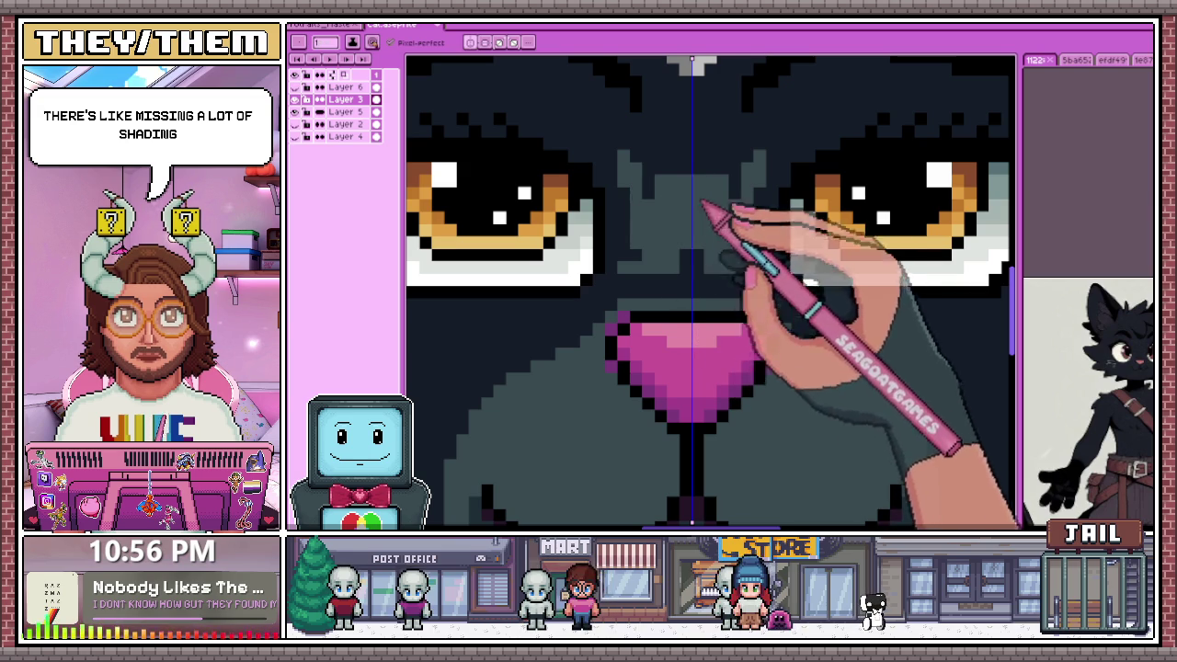
{"action": "scroll", "coordinate": [700, 201], "scroll_direction": "down", "scroll_amount": 1}
{"action": "scroll", "coordinate": [696, 165], "scroll_direction": "down", "scroll_amount": 1}
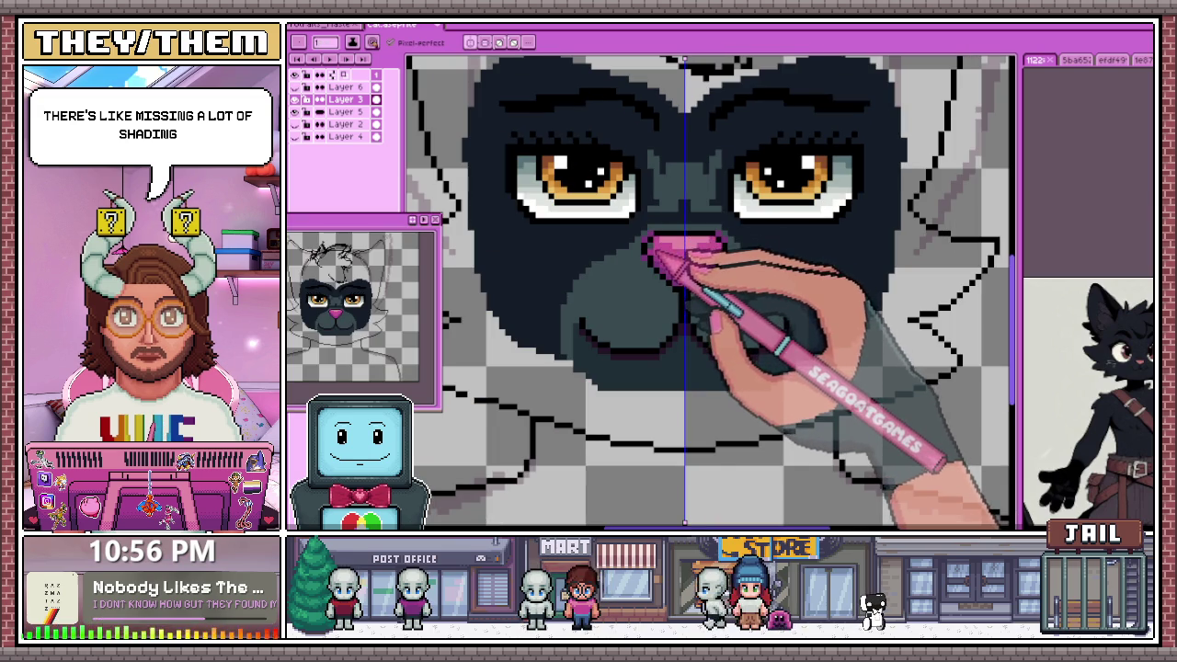
Show the Preview window (F7) of the whole cat head and zoom to the left cheek
{"action": "key", "text": "F7"}
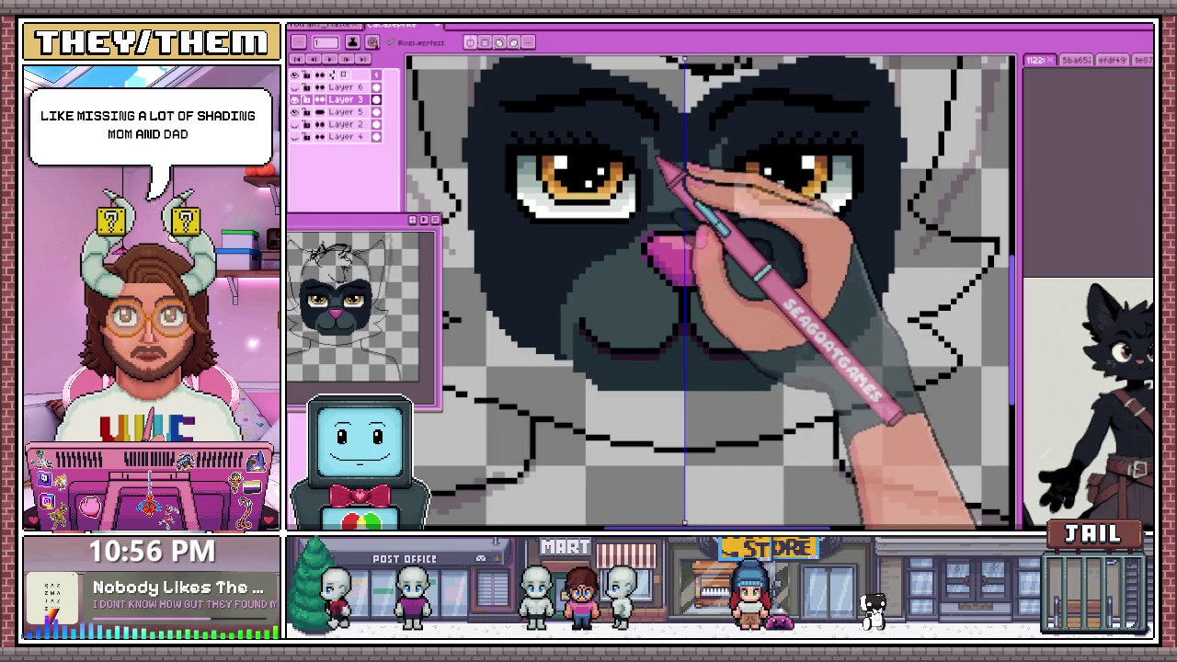
{"action": "scroll", "coordinate": [677, 174], "scroll_direction": "down", "scroll_amount": 3}
{"action": "scroll", "coordinate": [638, 168], "scroll_direction": "up", "scroll_amount": 2}
{"action": "scroll", "coordinate": [559, 189], "scroll_direction": "up", "scroll_amount": 2}
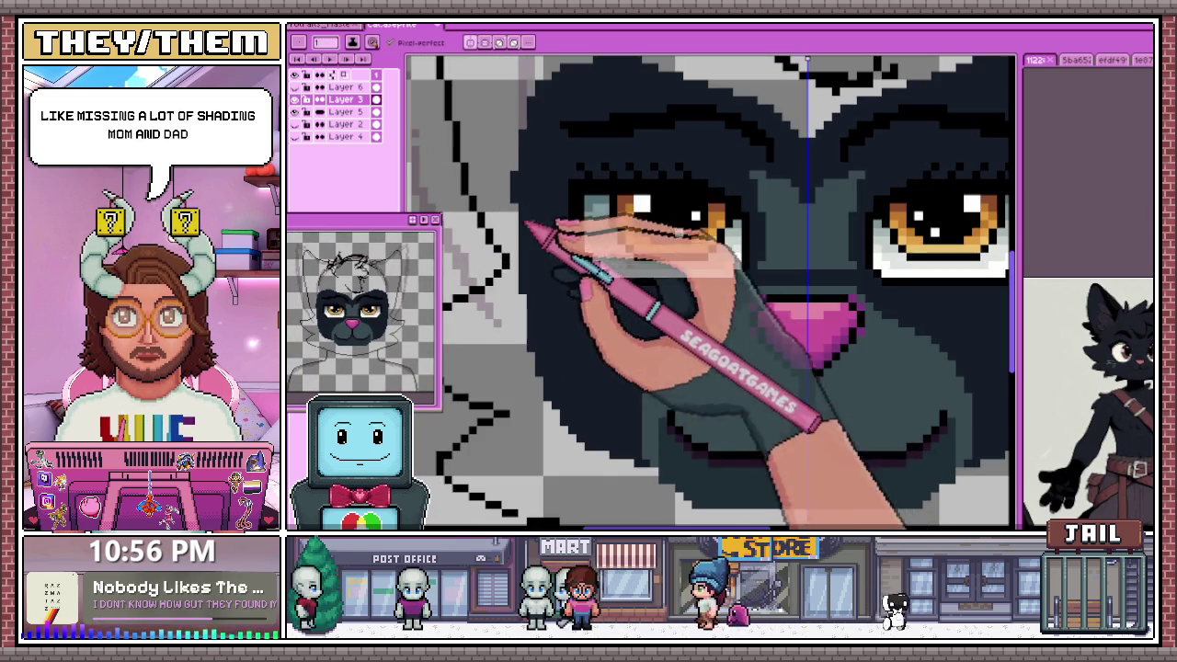
{"action": "scroll", "coordinate": [551, 349], "scroll_direction": "down", "scroll_amount": 2}
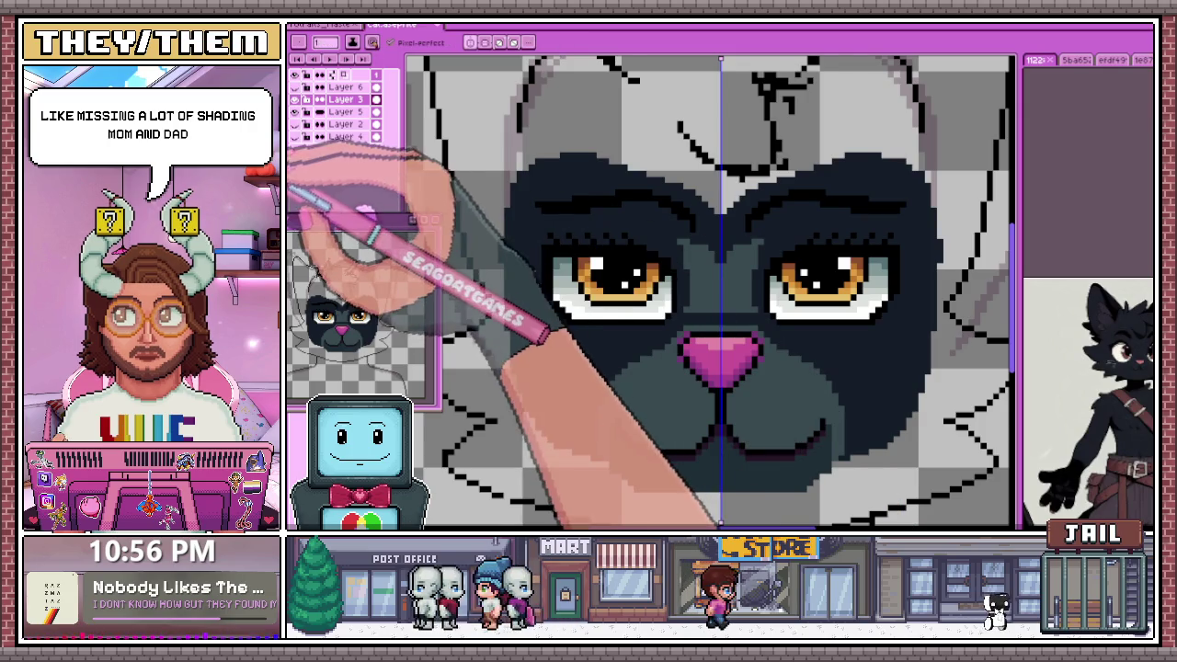
{"action": "scroll", "coordinate": [547, 335], "scroll_direction": "up", "scroll_amount": 1}
{"action": "scroll", "coordinate": [539, 310], "scroll_direction": "down", "scroll_amount": 2}
{"action": "scroll", "coordinate": [568, 223], "scroll_direction": "up", "scroll_amount": 2}
{"action": "scroll", "coordinate": [533, 270], "scroll_direction": "up", "scroll_amount": 3}
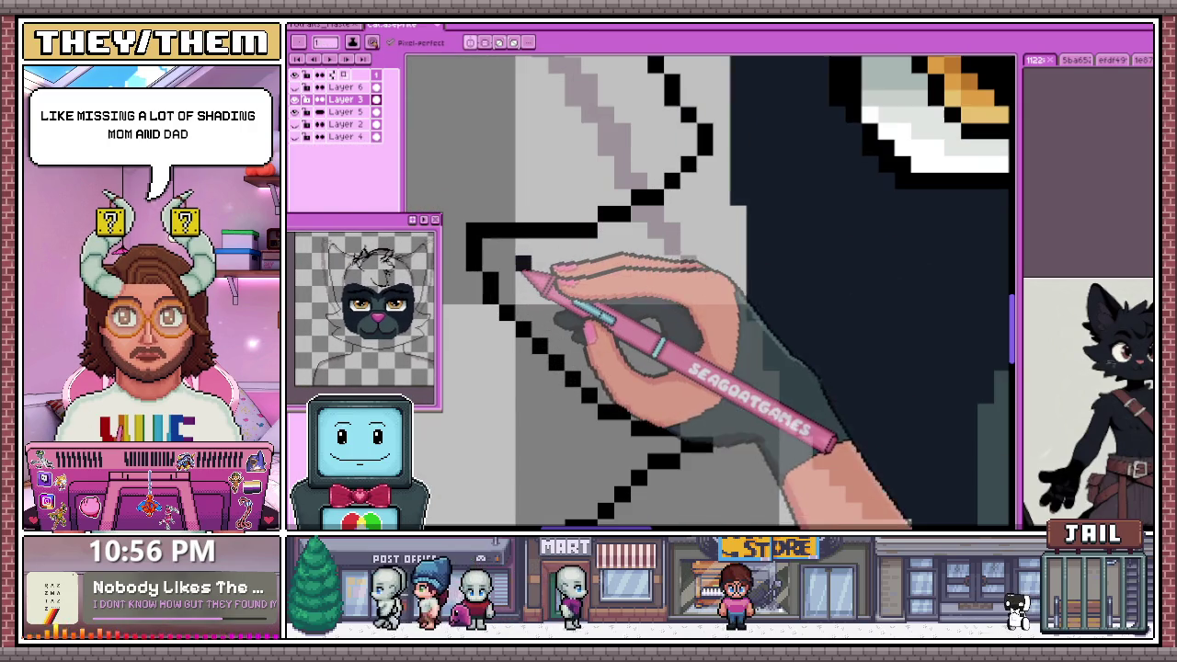
Draw a horizontal black line along the left cheek where the mask meets the grey fur
{"action": "left_click_drag", "start_coordinate": [515, 268], "coordinate": [579, 267]}
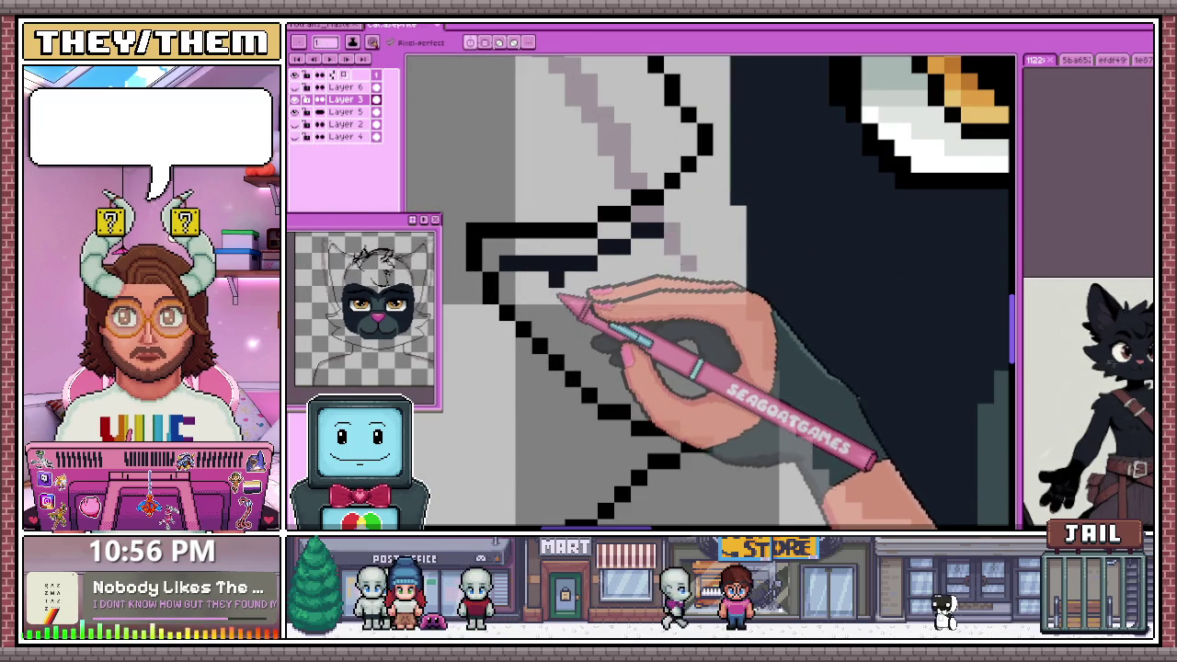
{"action": "scroll", "coordinate": [558, 296], "scroll_direction": "down", "scroll_amount": 2}
{"action": "scroll", "coordinate": [618, 276], "scroll_direction": "up", "scroll_amount": 1}
{"action": "scroll", "coordinate": [623, 265], "scroll_direction": "down", "scroll_amount": 2}
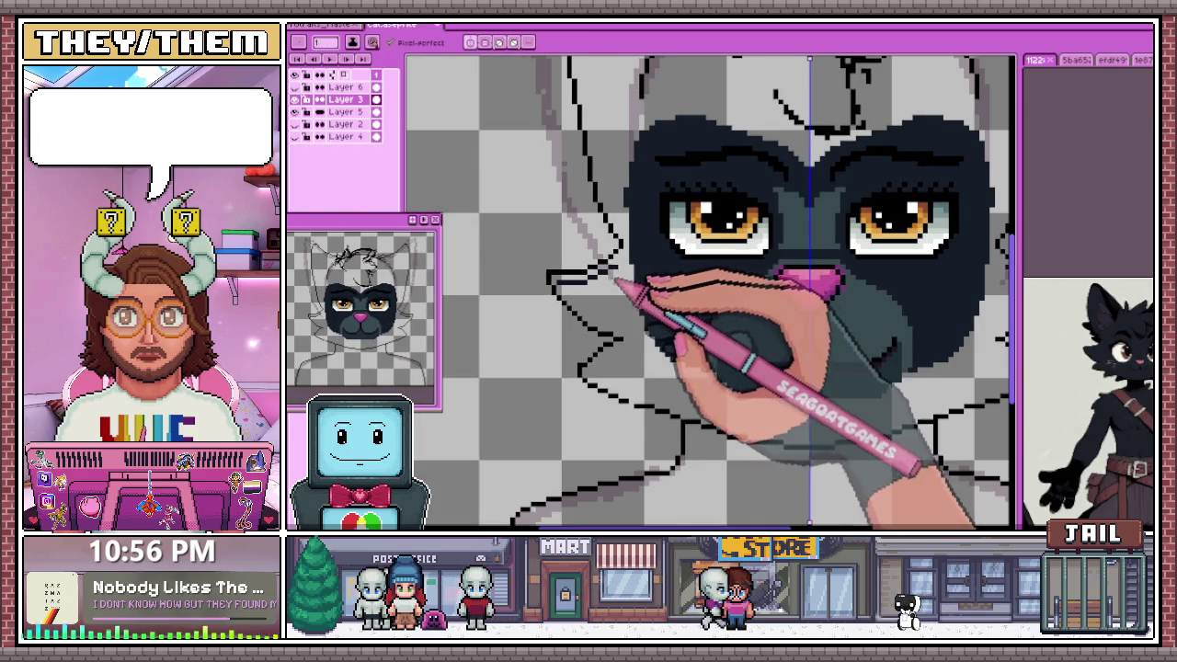
{"action": "scroll", "coordinate": [611, 262], "scroll_direction": "up", "scroll_amount": 1}
{"action": "scroll", "coordinate": [628, 271], "scroll_direction": "up", "scroll_amount": 1}
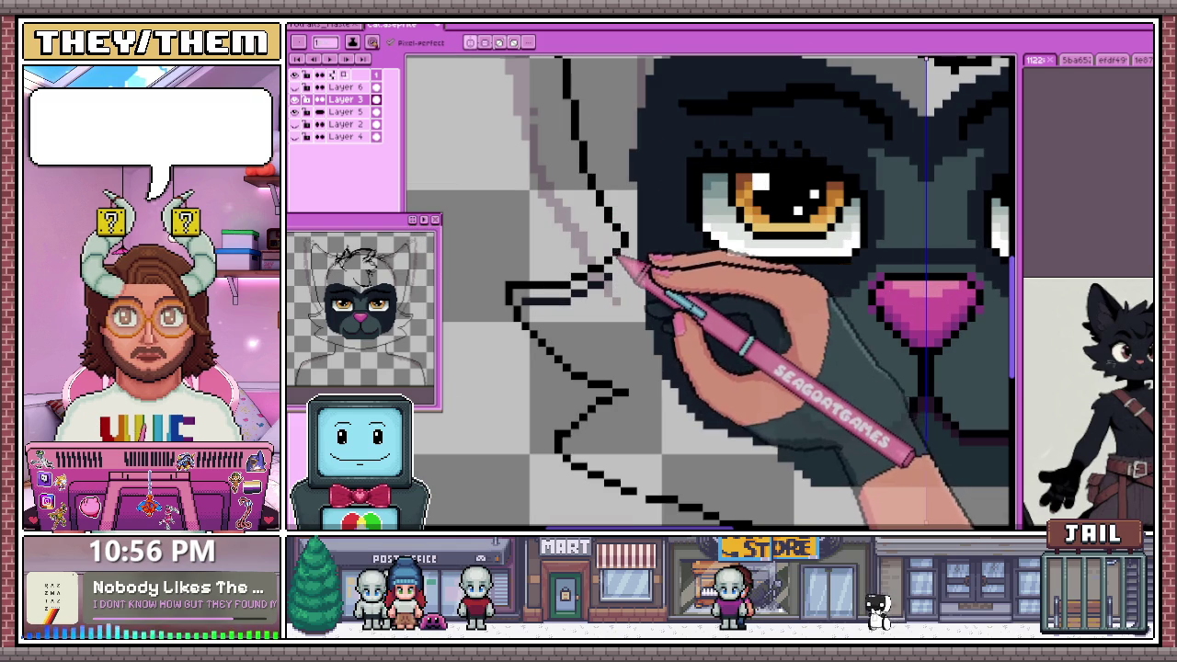
{"action": "scroll", "coordinate": [640, 260], "scroll_direction": "up", "scroll_amount": 1}
{"action": "scroll", "coordinate": [639, 260], "scroll_direction": "up", "scroll_amount": 1}
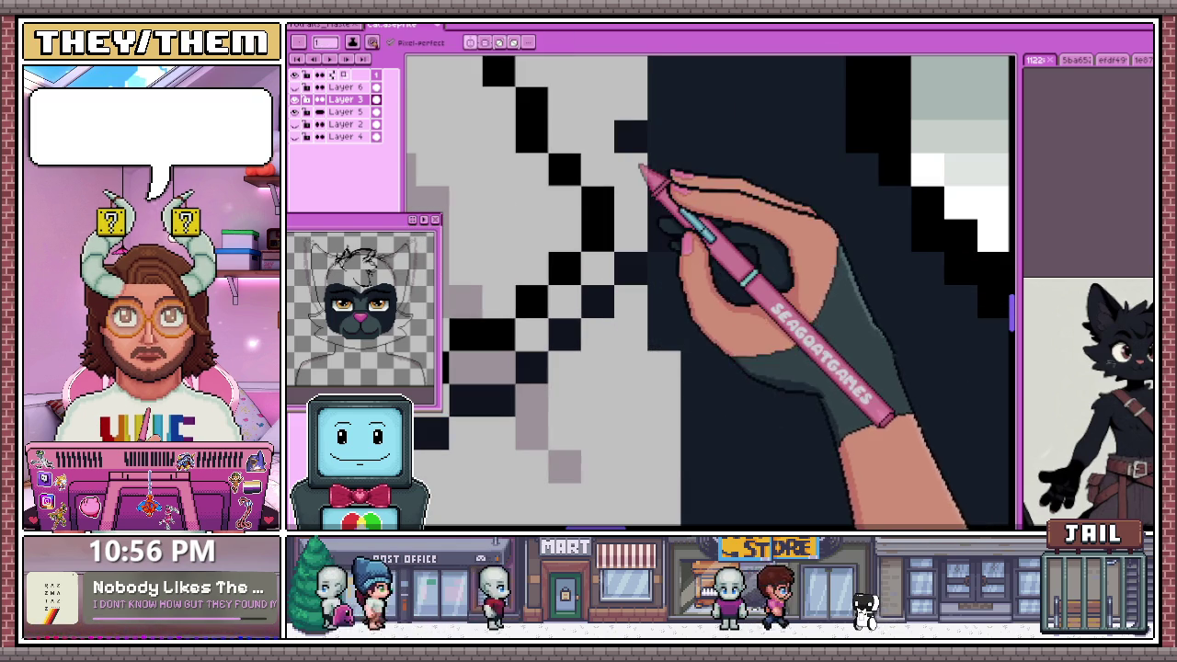
{"action": "scroll", "coordinate": [634, 184], "scroll_direction": "down", "scroll_amount": 1}
{"action": "scroll", "coordinate": [598, 124], "scroll_direction": "down", "scroll_amount": 2}
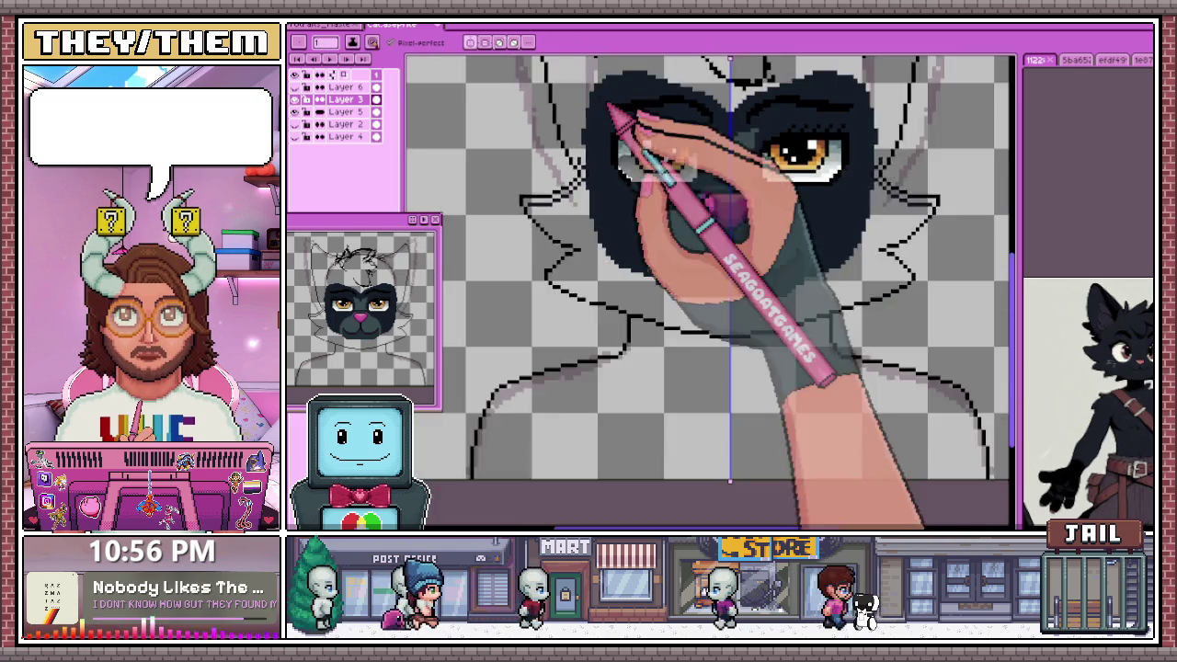
Zoom in on the left ear and extend its outline with a diagonal black line down-right
{"action": "scroll", "coordinate": [559, 176], "scroll_direction": "up", "scroll_amount": 2}
{"action": "scroll", "coordinate": [565, 267], "scroll_direction": "up", "scroll_amount": 1}
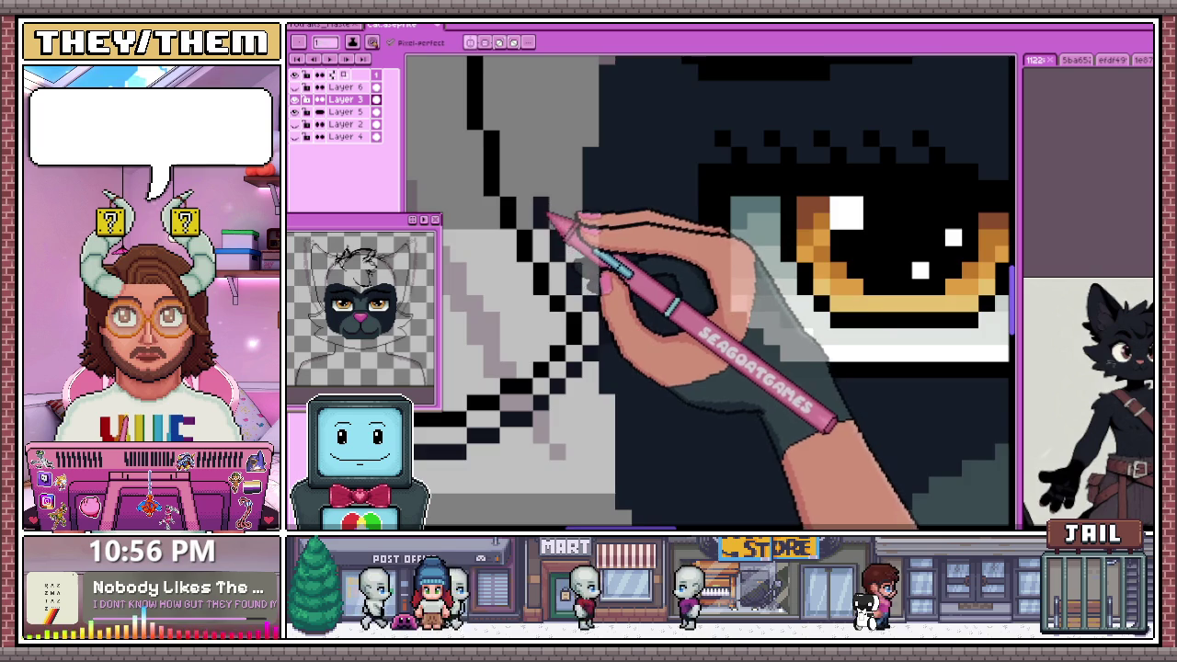
{"action": "scroll", "coordinate": [549, 218], "scroll_direction": "down", "scroll_amount": 1}
{"action": "scroll", "coordinate": [552, 207], "scroll_direction": "up", "scroll_amount": 1}
{"action": "scroll", "coordinate": [551, 248], "scroll_direction": "down", "scroll_amount": 1}
{"action": "scroll", "coordinate": [538, 249], "scroll_direction": "up", "scroll_amount": 1}
{"action": "scroll", "coordinate": [563, 301], "scroll_direction": "up", "scroll_amount": 1}
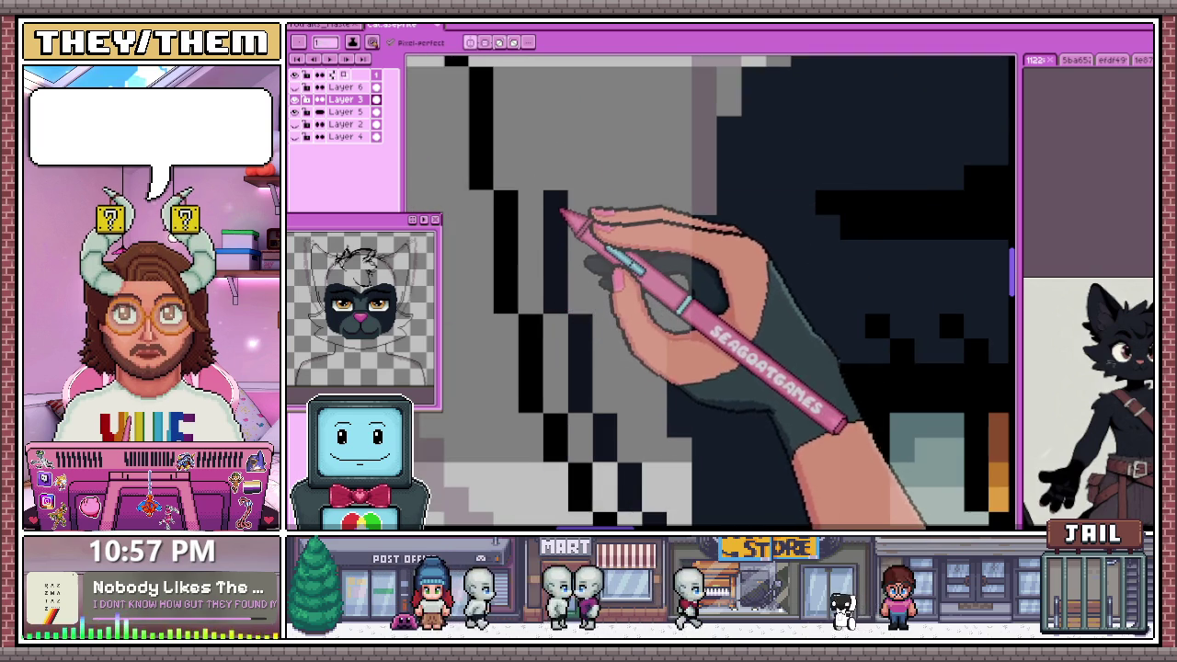
{"action": "scroll", "coordinate": [561, 216], "scroll_direction": "down", "scroll_amount": 1}
{"action": "scroll", "coordinate": [552, 221], "scroll_direction": "up", "scroll_amount": 1}
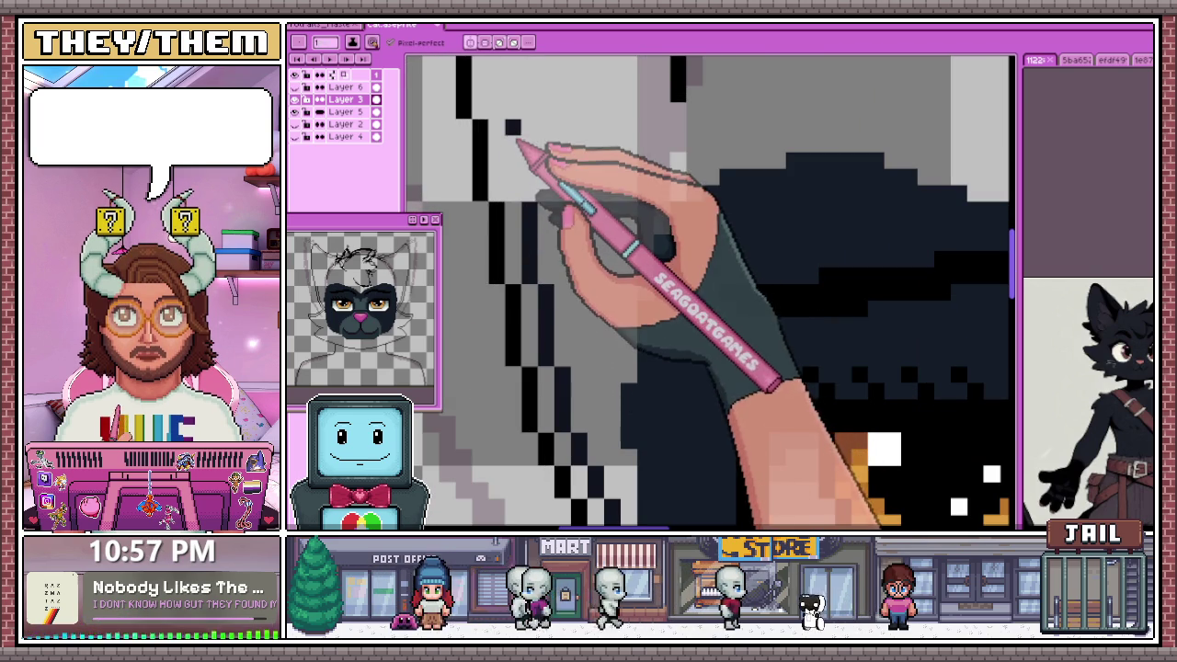
{"action": "scroll", "coordinate": [521, 199], "scroll_direction": "down", "scroll_amount": 1}
{"action": "scroll", "coordinate": [508, 237], "scroll_direction": "up", "scroll_amount": 1}
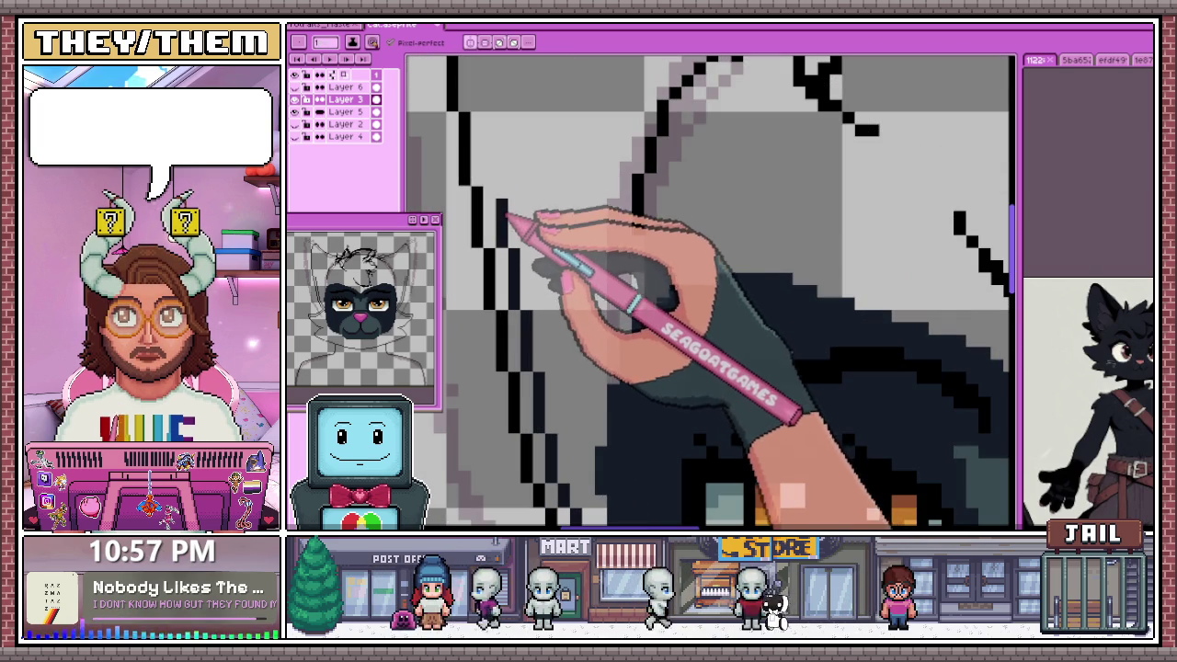
{"action": "scroll", "coordinate": [506, 211], "scroll_direction": "down", "scroll_amount": 1}
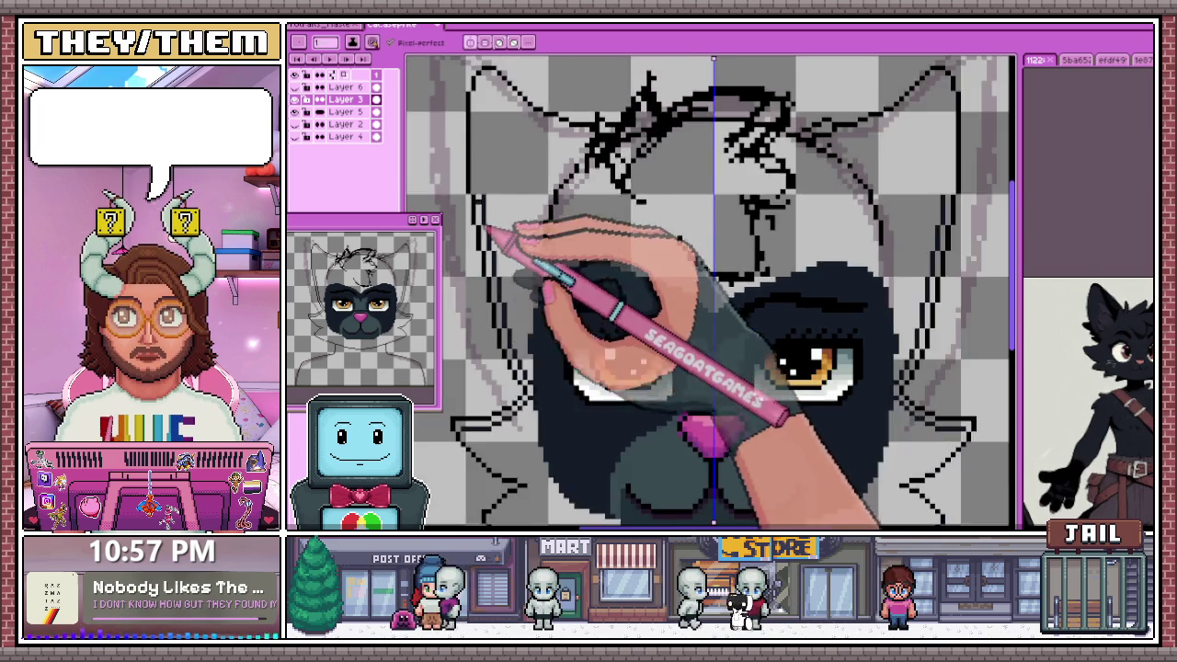
{"action": "scroll", "coordinate": [496, 216], "scroll_direction": "up", "scroll_amount": 1}
{"action": "scroll", "coordinate": [487, 198], "scroll_direction": "down", "scroll_amount": 1}
{"action": "scroll", "coordinate": [490, 170], "scroll_direction": "down", "scroll_amount": 1}
{"action": "scroll", "coordinate": [491, 149], "scroll_direction": "up", "scroll_amount": 1}
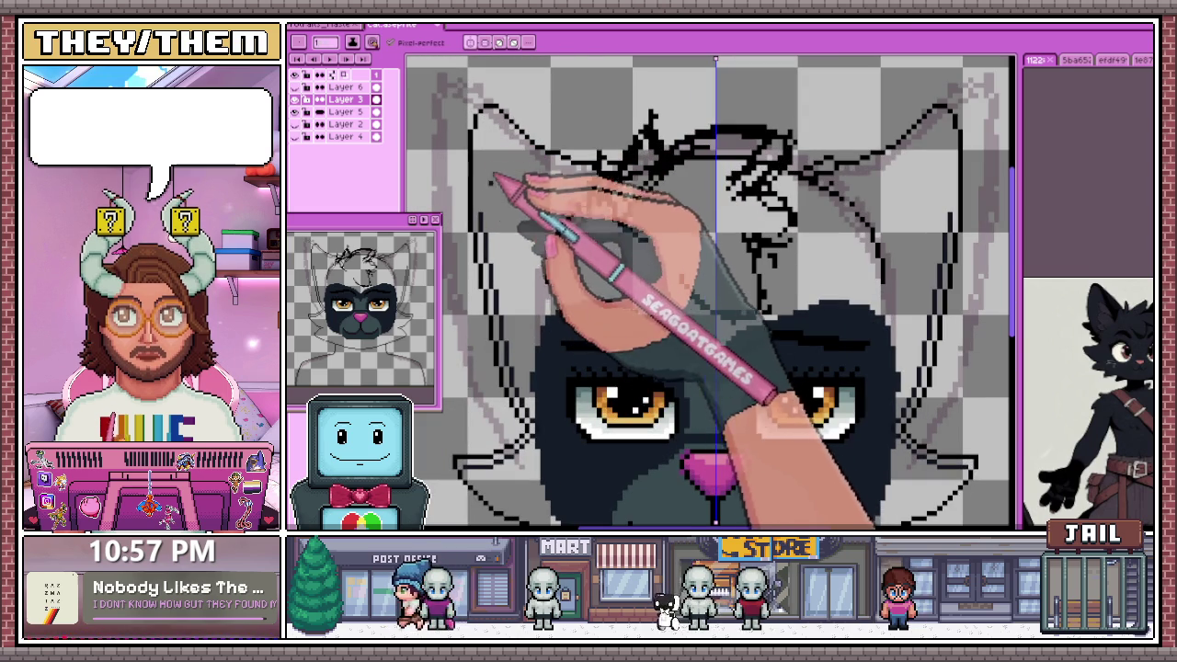
{"action": "scroll", "coordinate": [506, 276], "scroll_direction": "down", "scroll_amount": 1}
{"action": "scroll", "coordinate": [524, 250], "scroll_direction": "up", "scroll_amount": 2}
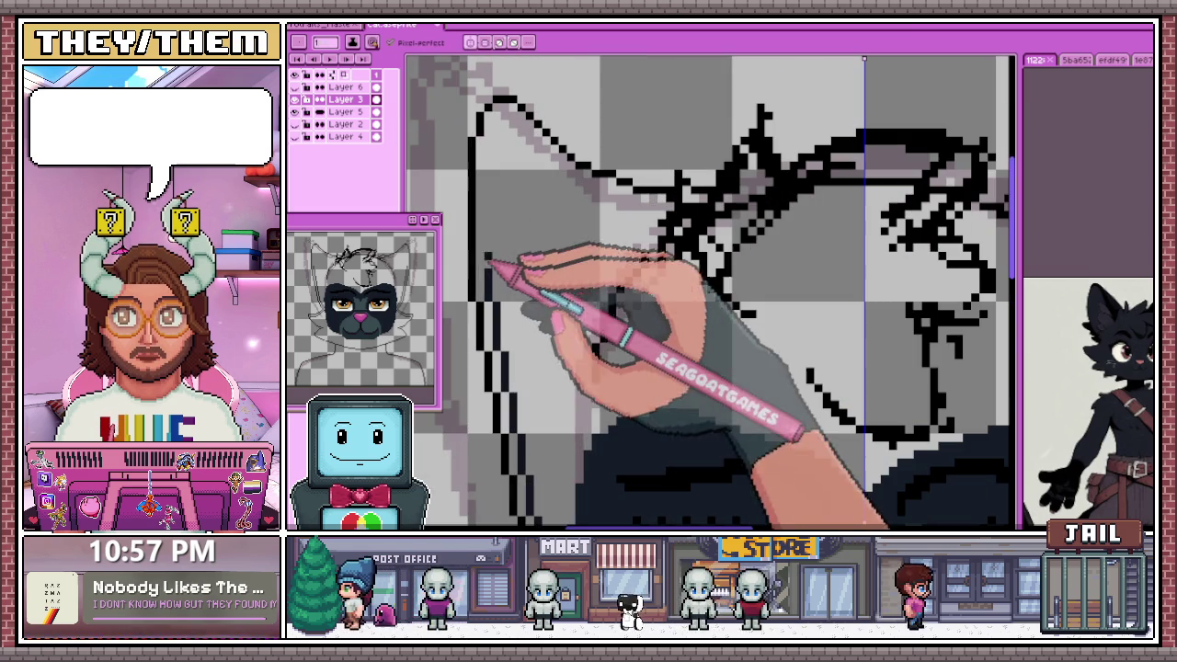
{"action": "scroll", "coordinate": [496, 184], "scroll_direction": "down", "scroll_amount": 1}
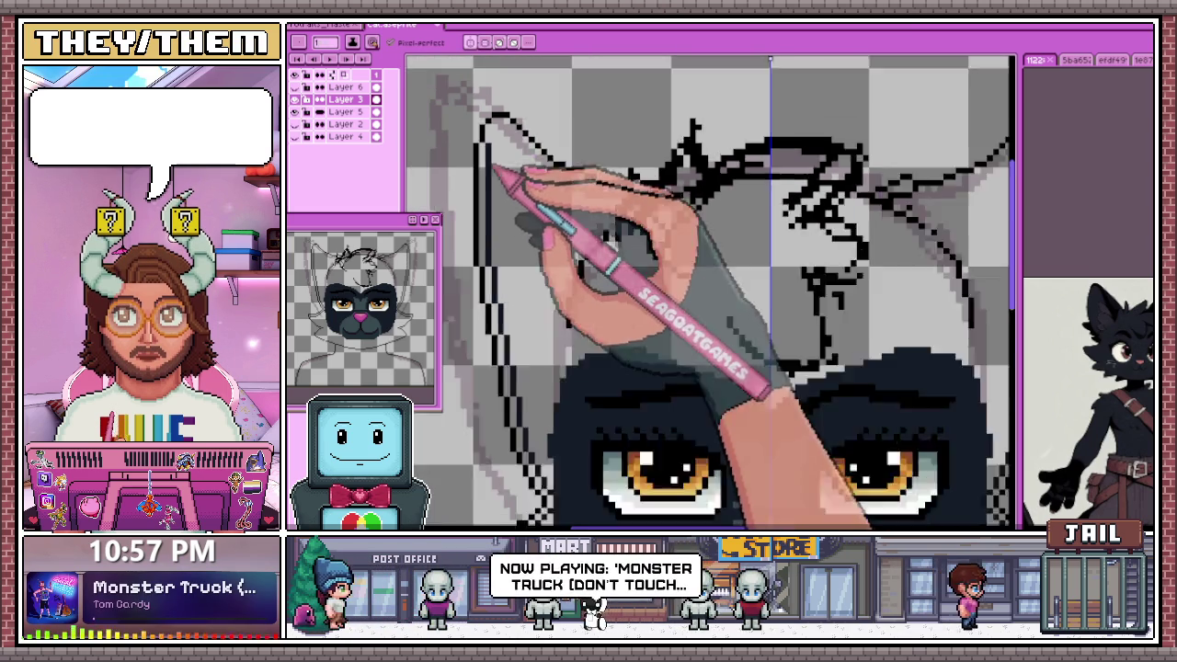
{"action": "scroll", "coordinate": [496, 166], "scroll_direction": "up", "scroll_amount": 1}
{"action": "scroll", "coordinate": [493, 160], "scroll_direction": "up", "scroll_amount": 1}
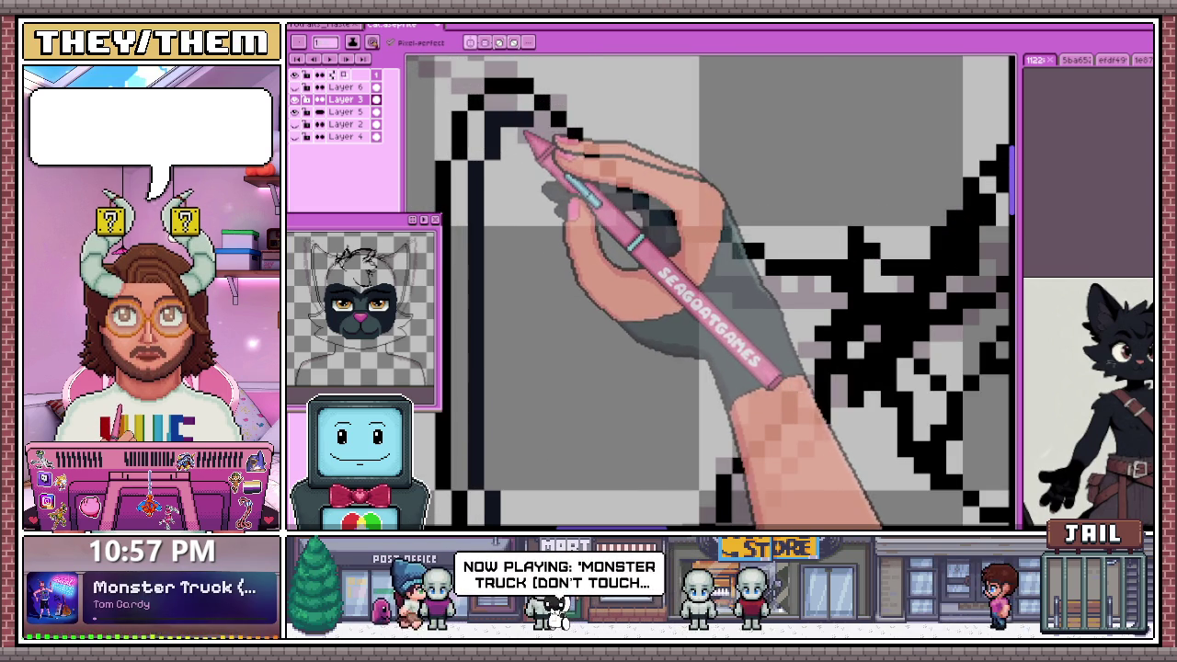
{"action": "scroll", "coordinate": [552, 161], "scroll_direction": "down", "scroll_amount": 1}
{"action": "left_click_drag", "start_coordinate": [563, 155], "coordinate": [680, 247]}
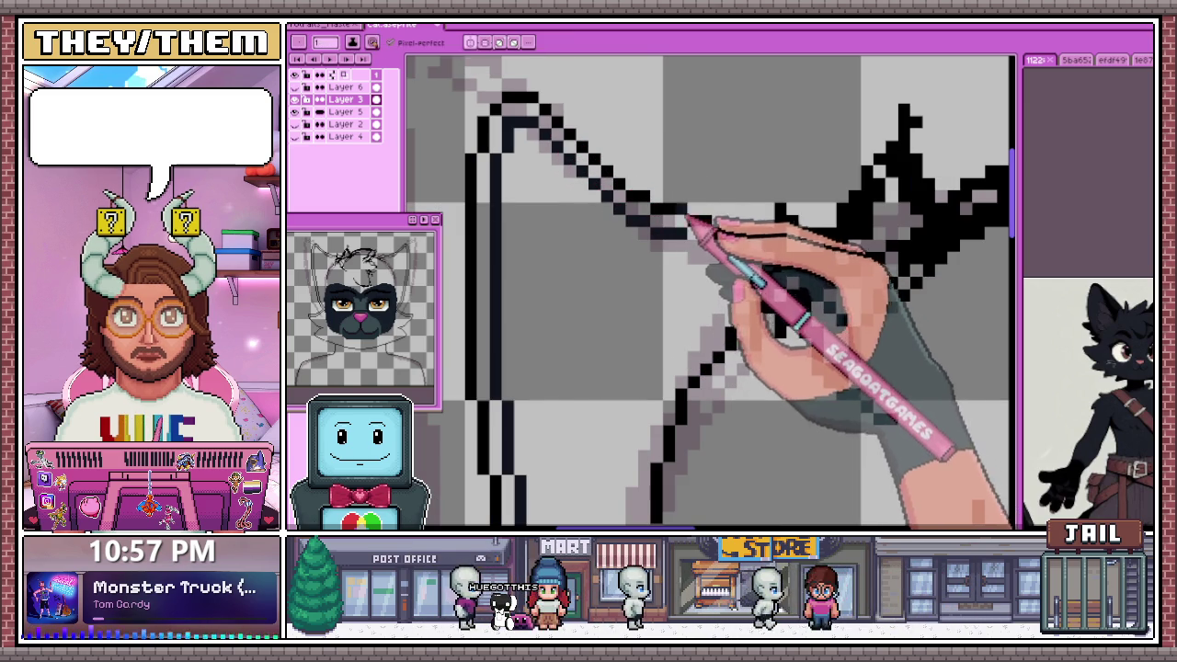
Clean up the ear diagonal's pixels, resampling black and adding a single black outline pixel
{"action": "scroll", "coordinate": [694, 249], "scroll_direction": "down", "scroll_amount": 1}
{"action": "scroll", "coordinate": [662, 216], "scroll_direction": "up", "scroll_amount": 2}
{"action": "left_click_drag", "start_coordinate": [651, 204], "coordinate": [622, 205]}
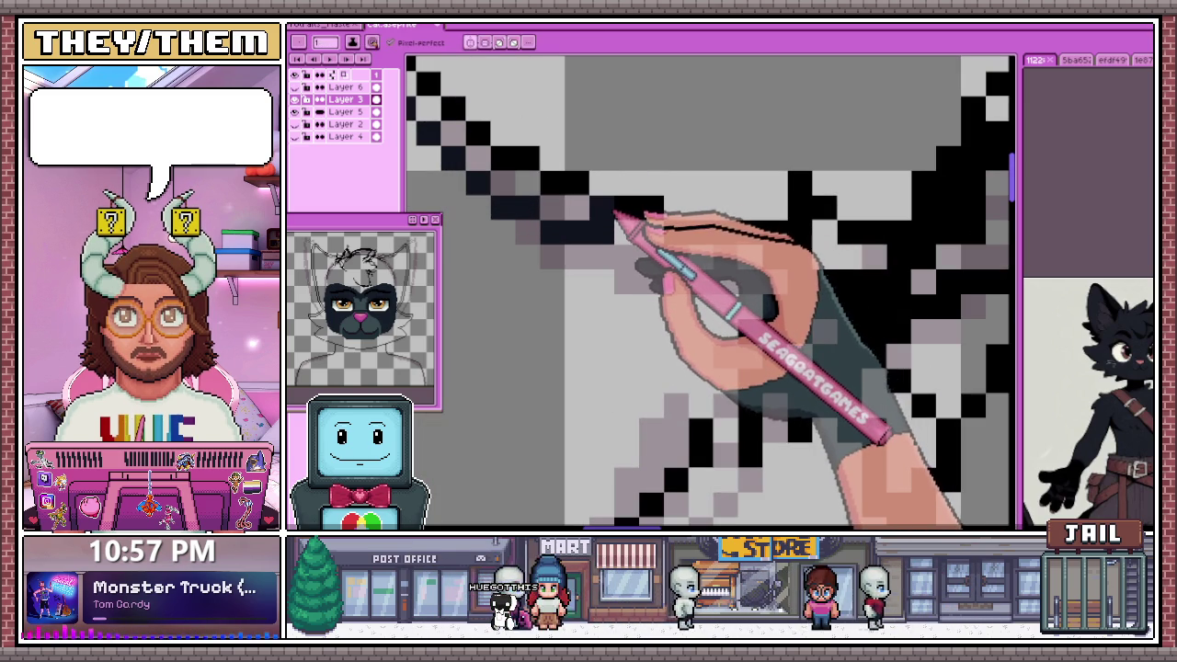
{"action": "key", "text": "i"}
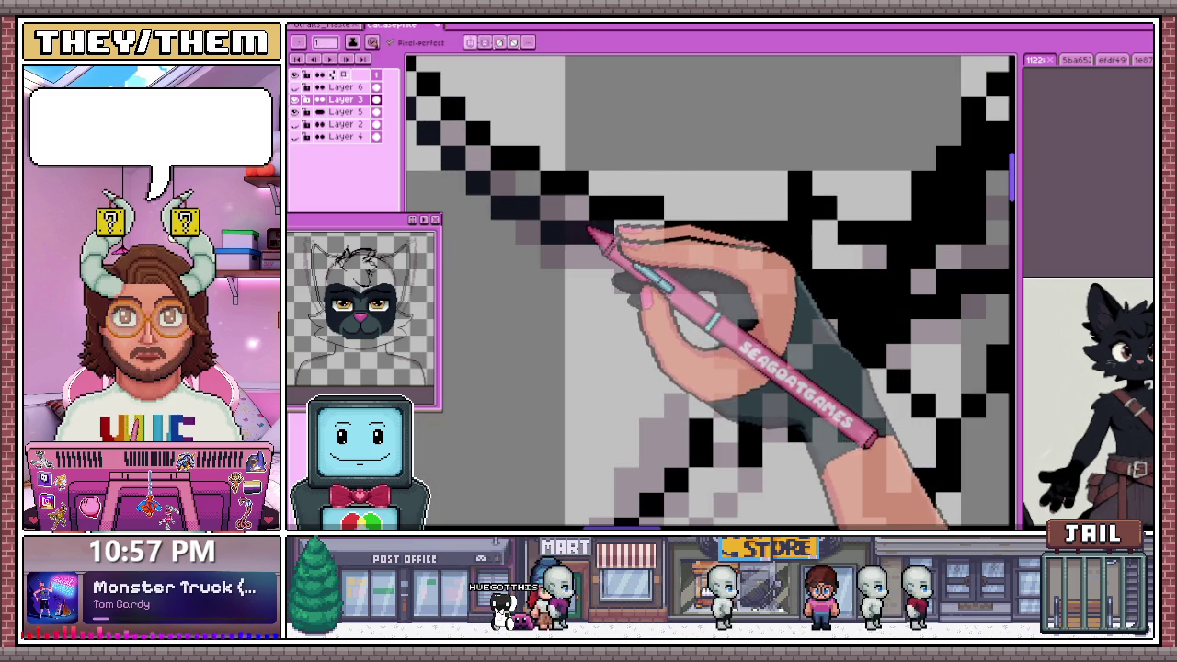
{"action": "key", "text": "b"}
{"action": "left_click", "coordinate": [599, 257]}
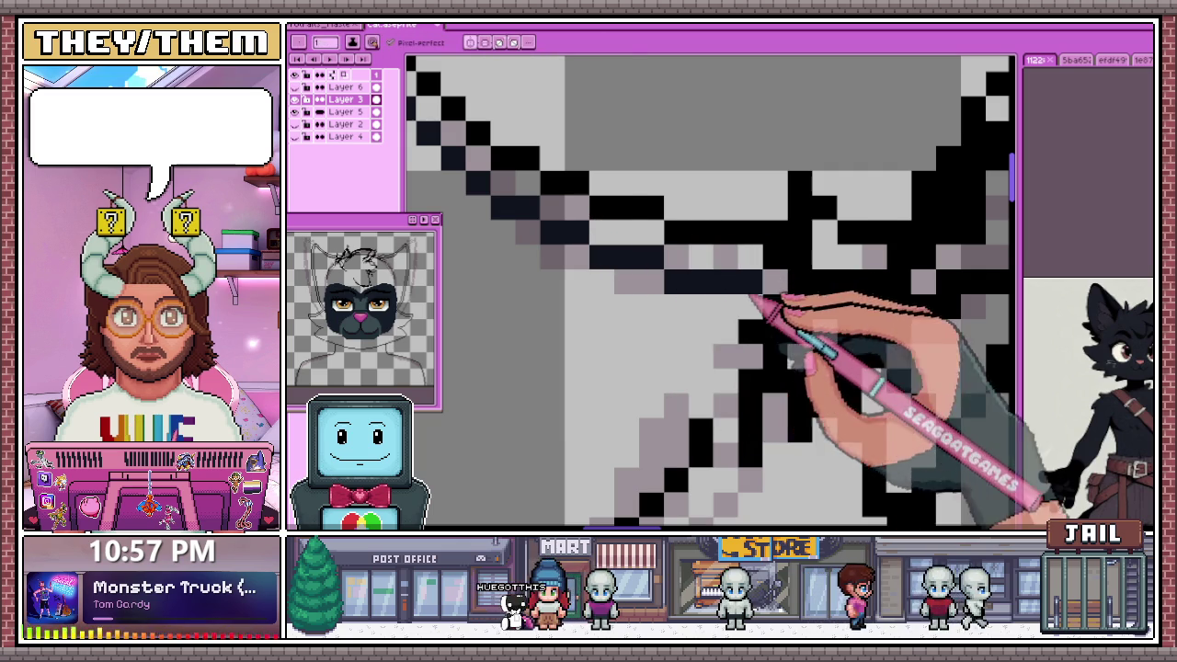
{"action": "scroll", "coordinate": [552, 272], "scroll_direction": "down", "scroll_amount": 1}
{"action": "scroll", "coordinate": [552, 272], "scroll_direction": "down", "scroll_amount": 2}
{"action": "scroll", "coordinate": [564, 257], "scroll_direction": "down", "scroll_amount": 1}
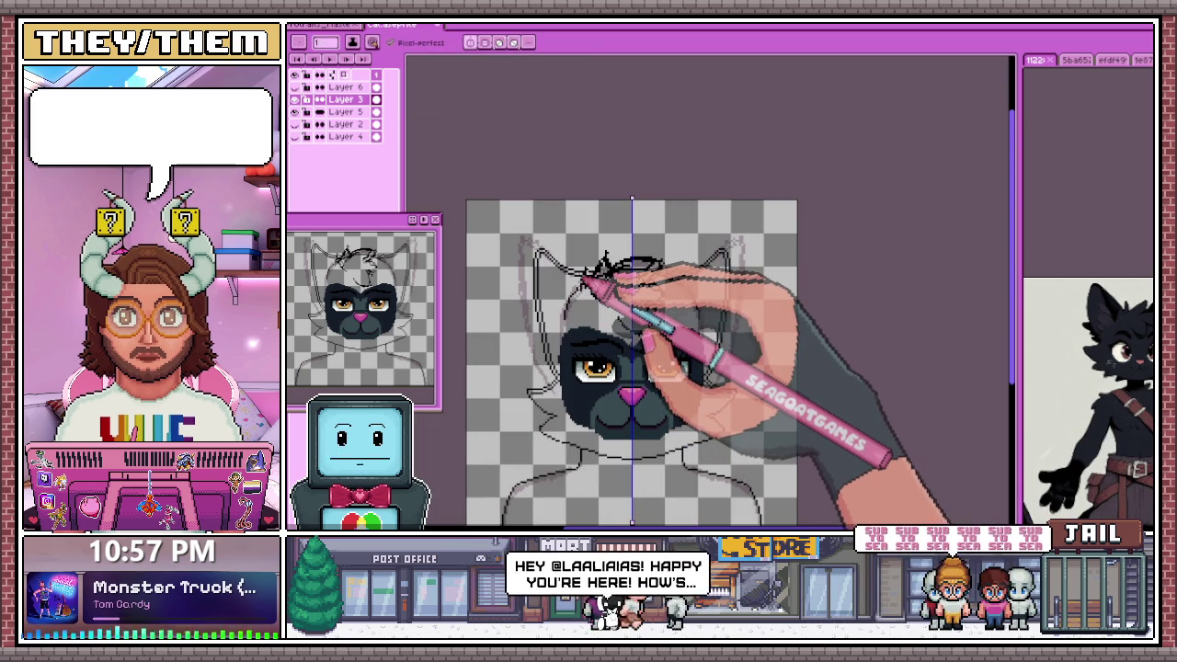
Add extra hair strands to the head sketch, then zoom in around the cat's eyes
{"action": "left_click_drag", "start_coordinate": [625, 264], "coordinate": [659, 313]}
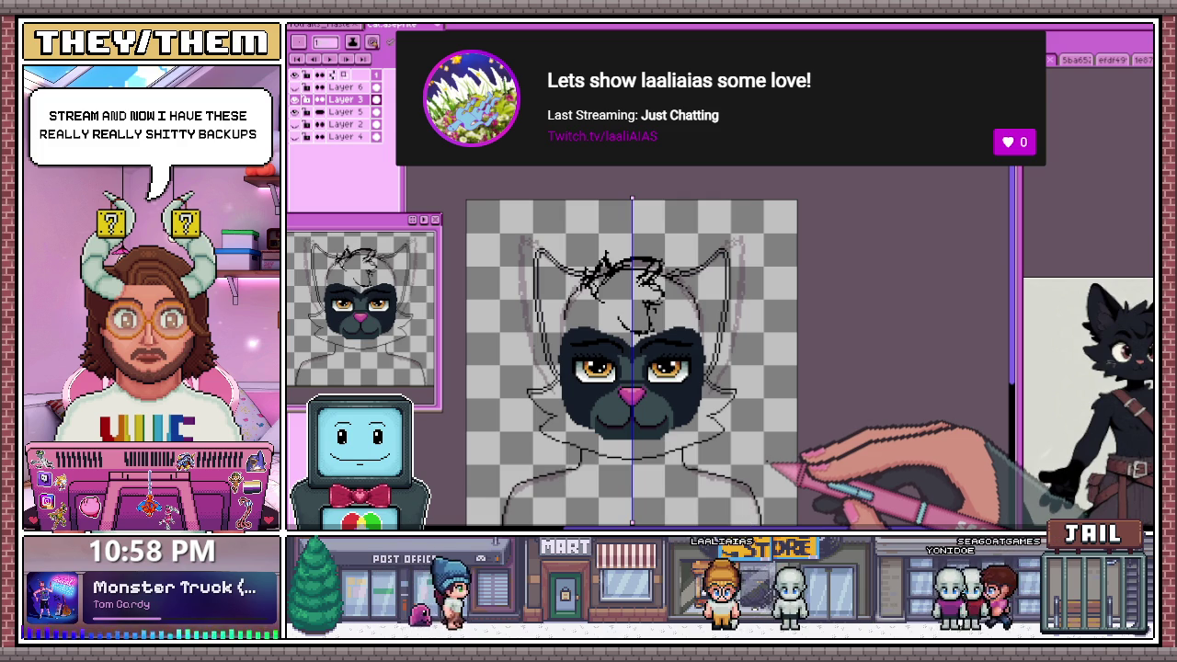
{"action": "scroll", "coordinate": [589, 362], "scroll_direction": "up", "scroll_amount": 3}
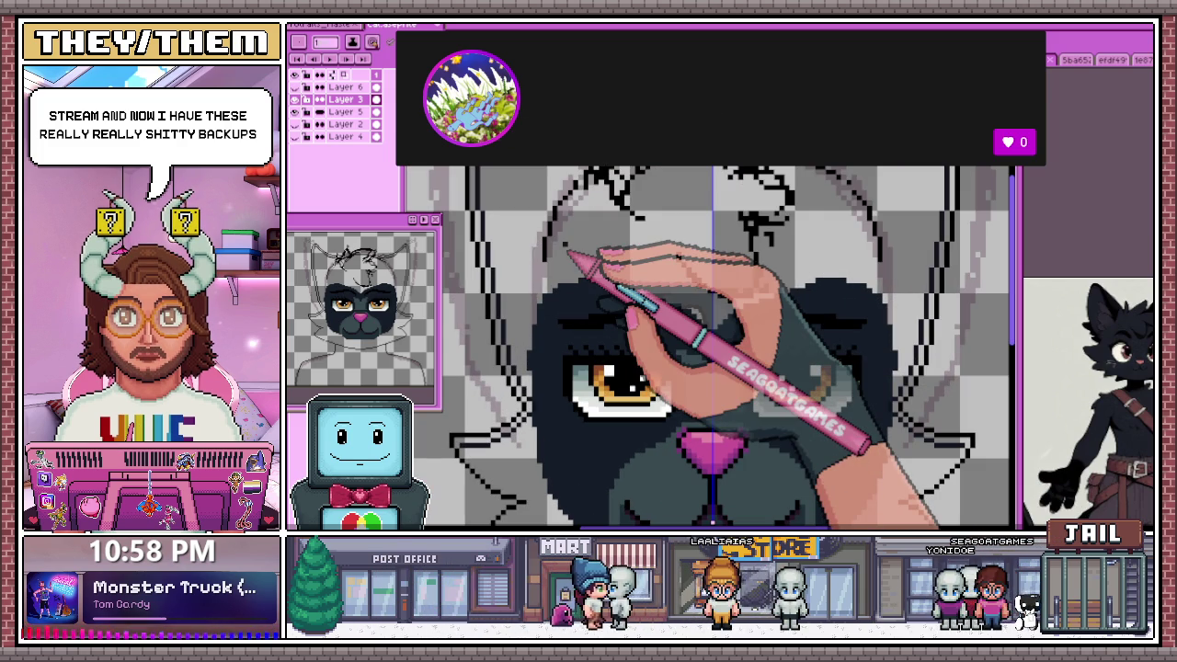
{"action": "scroll", "coordinate": [556, 304], "scroll_direction": "up", "scroll_amount": 2}
{"action": "scroll", "coordinate": [563, 326], "scroll_direction": "down", "scroll_amount": 3}
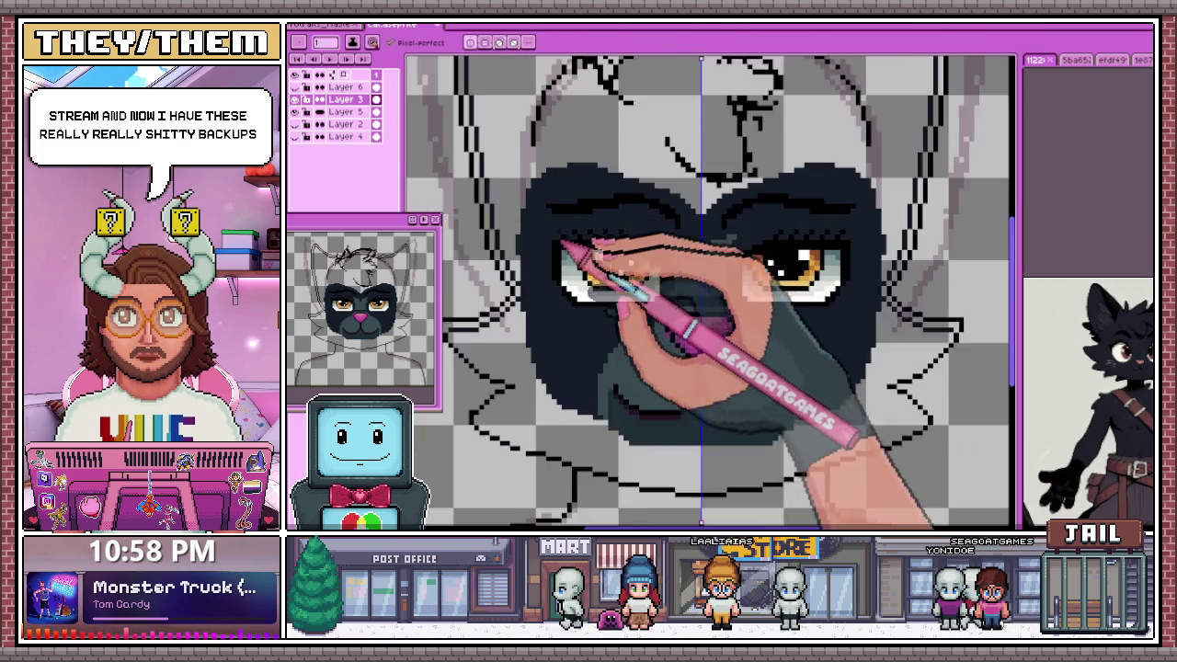
{"action": "scroll", "coordinate": [594, 249], "scroll_direction": "up", "scroll_amount": 3}
{"action": "scroll", "coordinate": [562, 231], "scroll_direction": "up", "scroll_amount": 1}
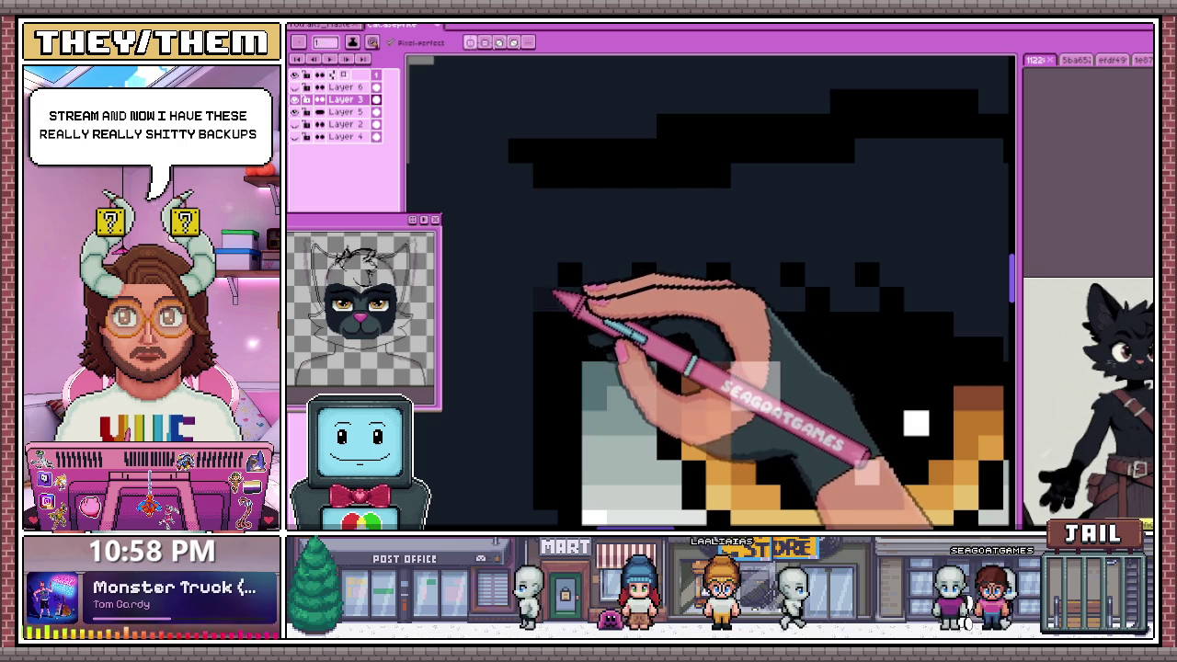
{"action": "scroll", "coordinate": [579, 290], "scroll_direction": "down", "scroll_amount": 3}
{"action": "scroll", "coordinate": [560, 265], "scroll_direction": "up", "scroll_amount": 3}
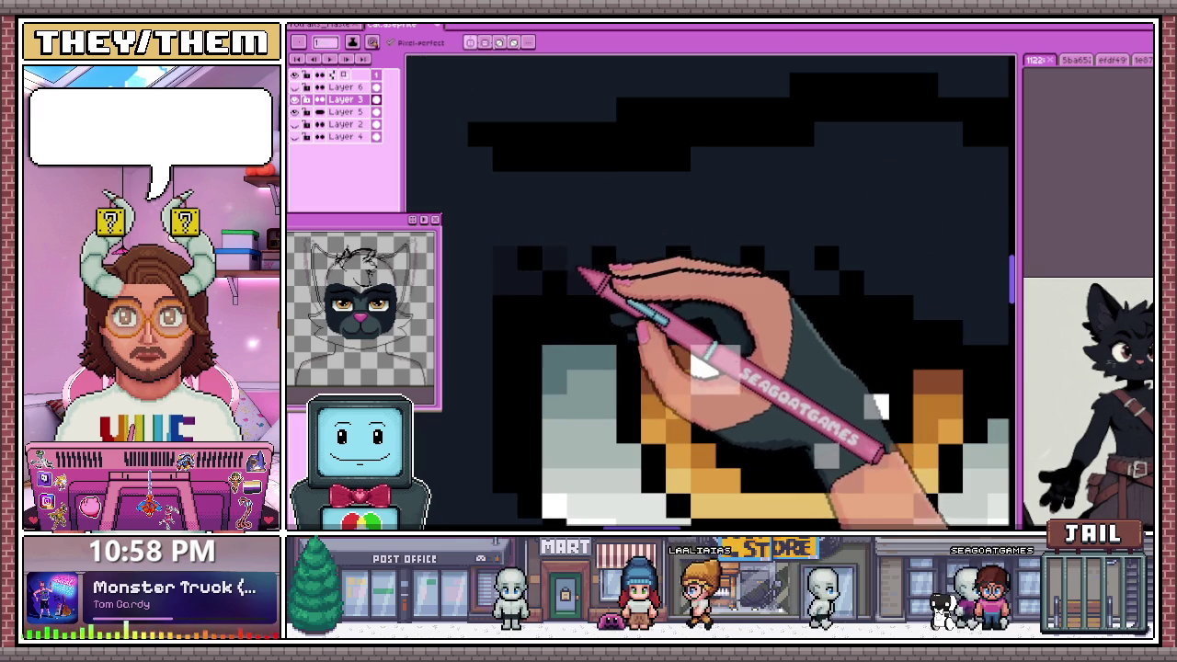
{"action": "scroll", "coordinate": [591, 276], "scroll_direction": "down", "scroll_amount": 3}
{"action": "scroll", "coordinate": [637, 270], "scroll_direction": "up", "scroll_amount": 3}
{"action": "scroll", "coordinate": [667, 295], "scroll_direction": "down", "scroll_amount": 3}
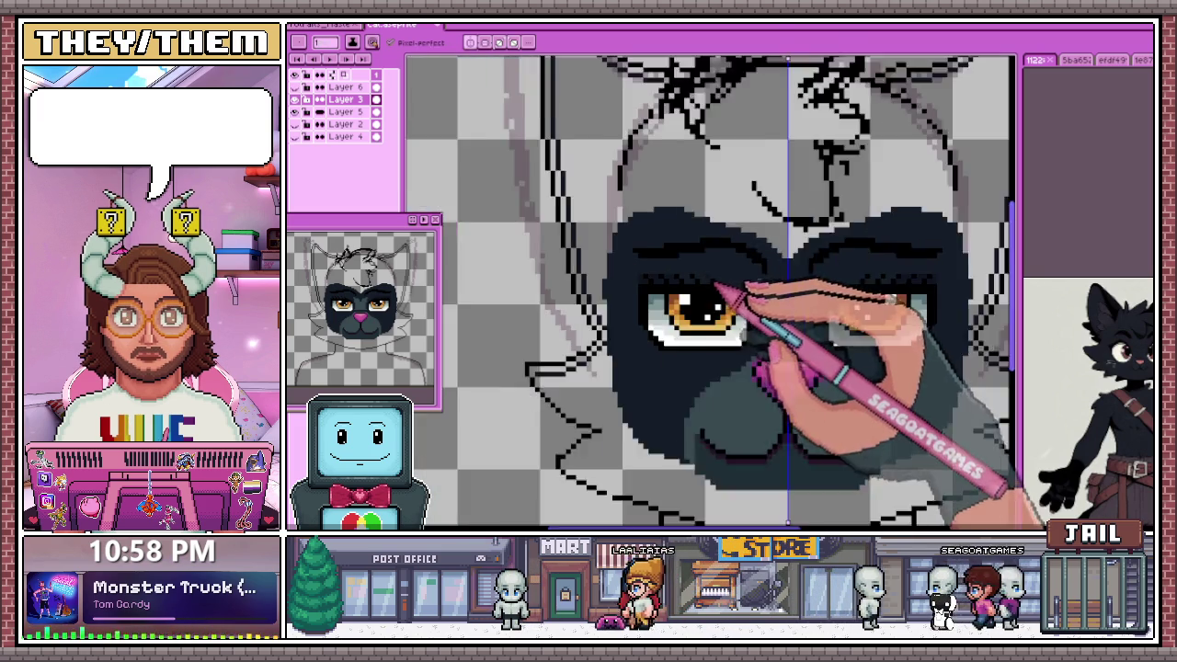
{"action": "scroll", "coordinate": [714, 309], "scroll_direction": "up", "scroll_amount": 3}
{"action": "scroll", "coordinate": [599, 302], "scroll_direction": "down", "scroll_amount": 3}
{"action": "scroll", "coordinate": [670, 275], "scroll_direction": "up", "scroll_amount": 3}
{"action": "scroll", "coordinate": [592, 262], "scroll_direction": "up", "scroll_amount": 2}
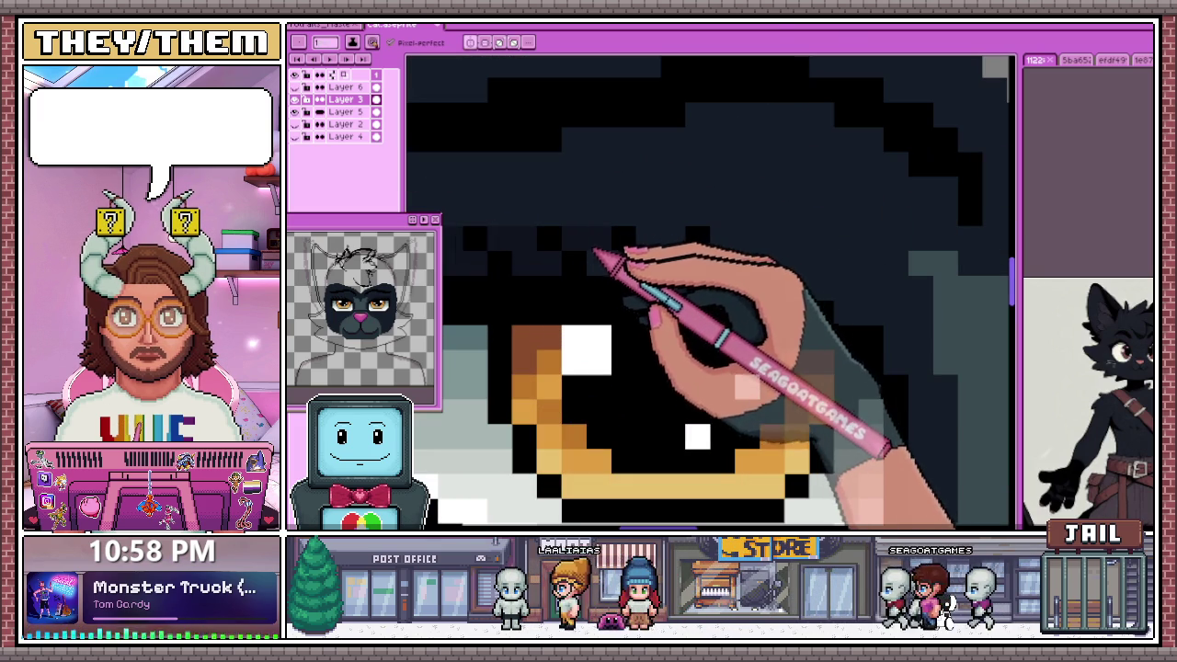
{"action": "scroll", "coordinate": [736, 266], "scroll_direction": "down", "scroll_amount": 2}
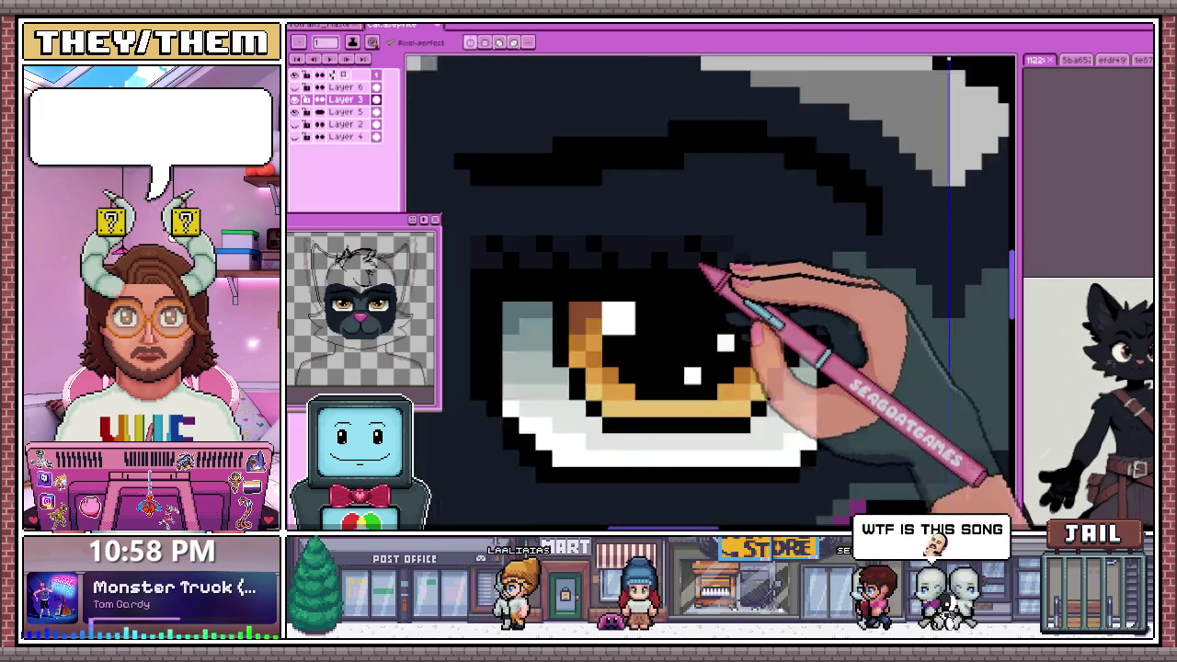
{"action": "scroll", "coordinate": [644, 276], "scroll_direction": "down", "scroll_amount": 2}
{"action": "scroll", "coordinate": [703, 266], "scroll_direction": "up", "scroll_amount": 2}
{"action": "scroll", "coordinate": [598, 257], "scroll_direction": "up", "scroll_amount": 2}
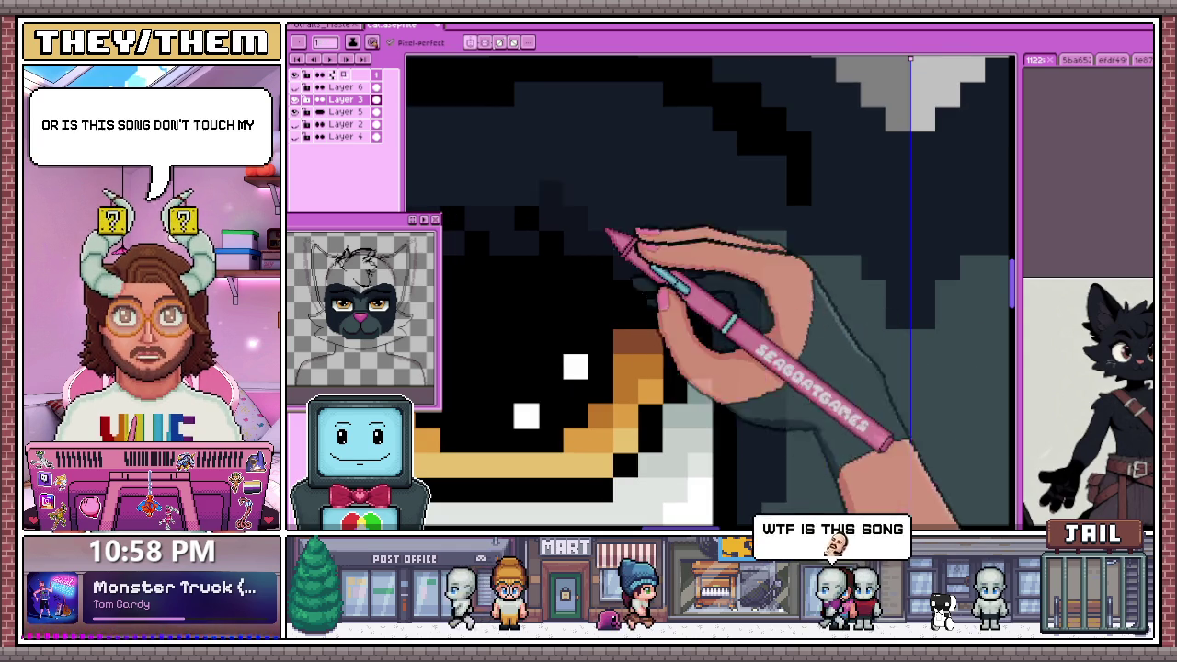
{"action": "scroll", "coordinate": [632, 250], "scroll_direction": "down", "scroll_amount": 2}
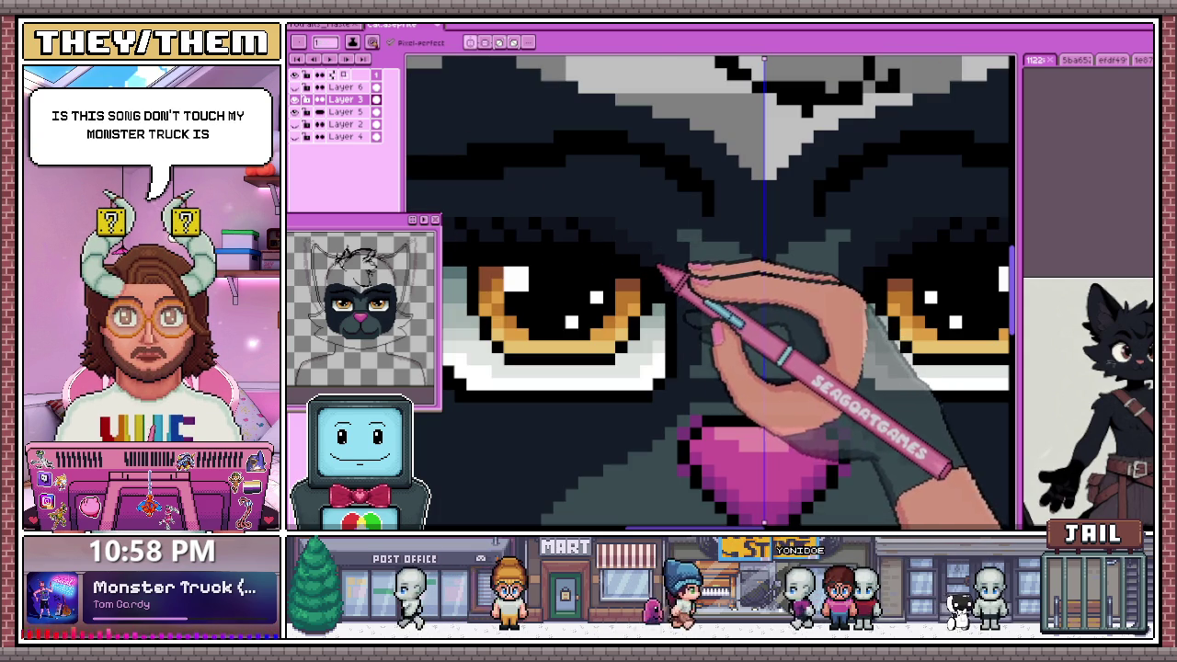
{"action": "scroll", "coordinate": [625, 275], "scroll_direction": "down", "scroll_amount": 2}
{"action": "scroll", "coordinate": [559, 284], "scroll_direction": "up", "scroll_amount": 2}
{"action": "scroll", "coordinate": [542, 350], "scroll_direction": "up", "scroll_amount": 1}
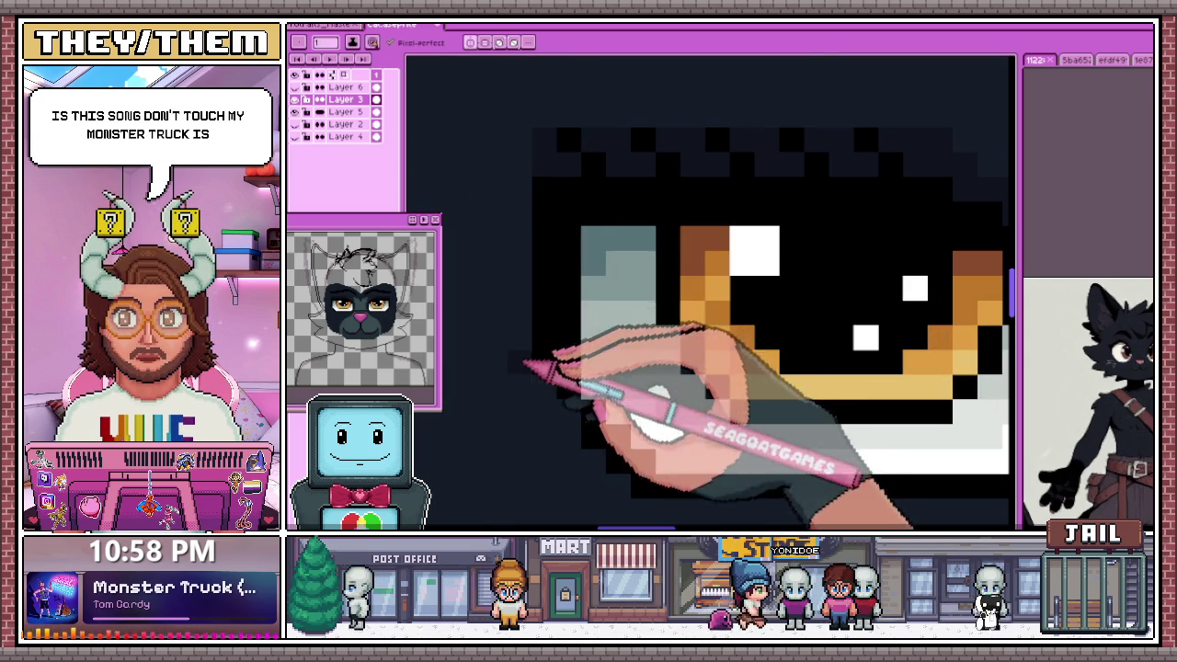
{"action": "scroll", "coordinate": [539, 245], "scroll_direction": "down", "scroll_amount": 1}
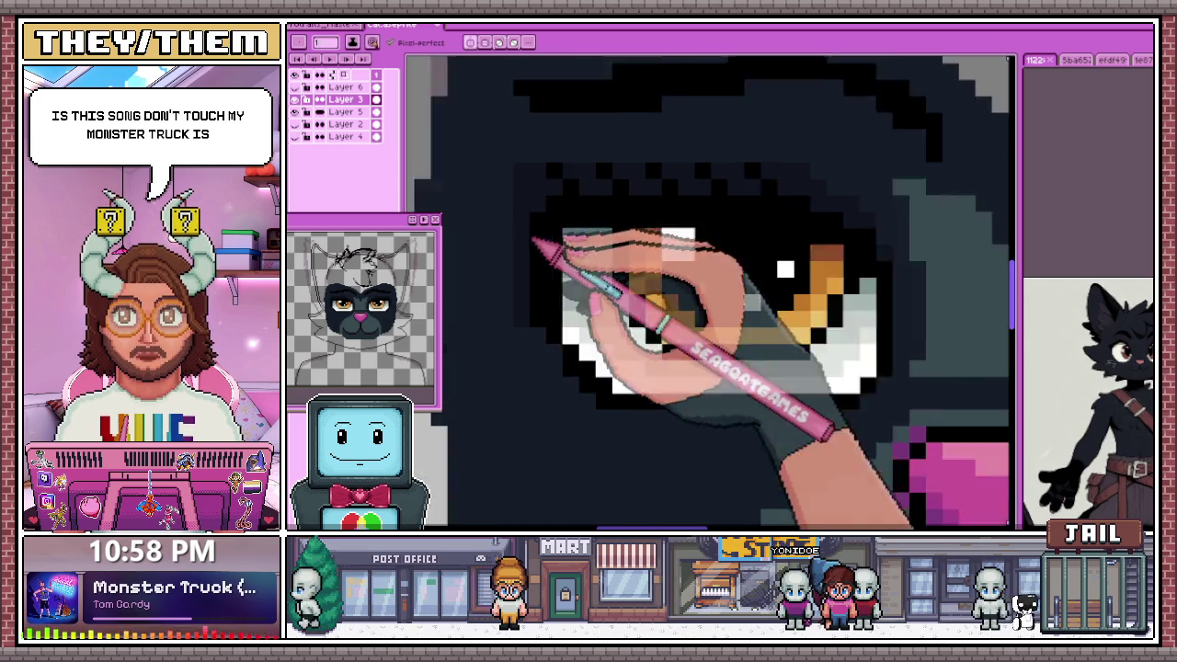
{"action": "scroll", "coordinate": [485, 203], "scroll_direction": "down", "scroll_amount": 1}
{"action": "scroll", "coordinate": [517, 190], "scroll_direction": "up", "scroll_amount": 2}
{"action": "scroll", "coordinate": [539, 249], "scroll_direction": "up", "scroll_amount": 1}
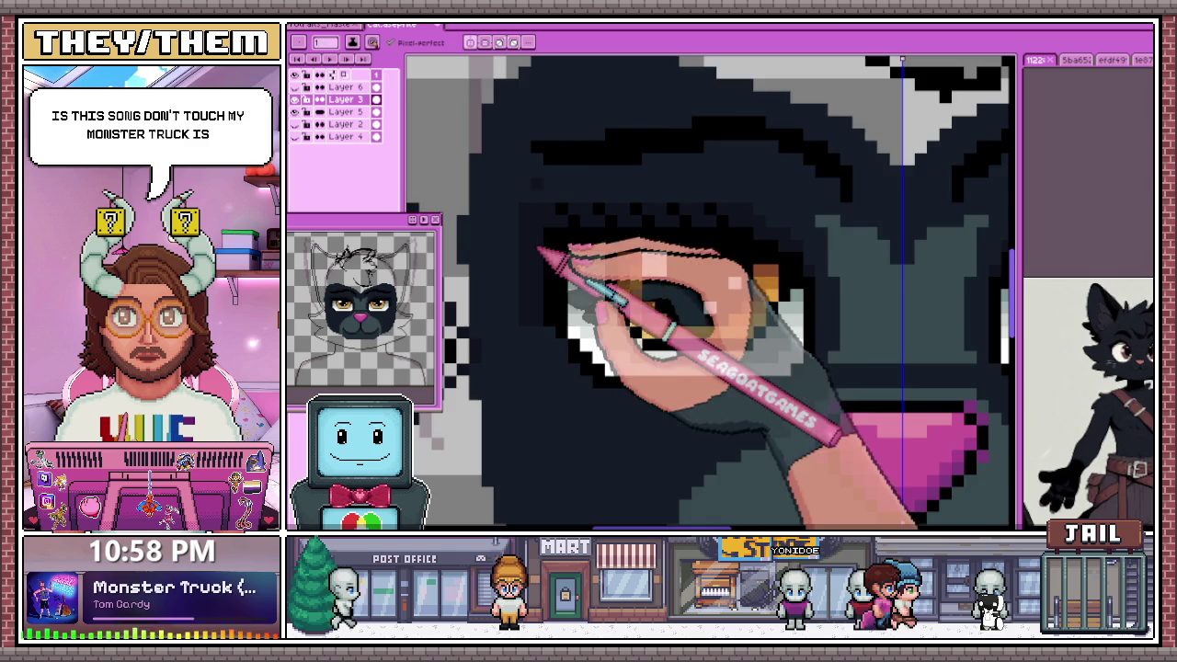
{"action": "scroll", "coordinate": [552, 345], "scroll_direction": "down", "scroll_amount": 1}
{"action": "scroll", "coordinate": [561, 356], "scroll_direction": "down", "scroll_amount": 1}
{"action": "scroll", "coordinate": [573, 328], "scroll_direction": "up", "scroll_amount": 1}
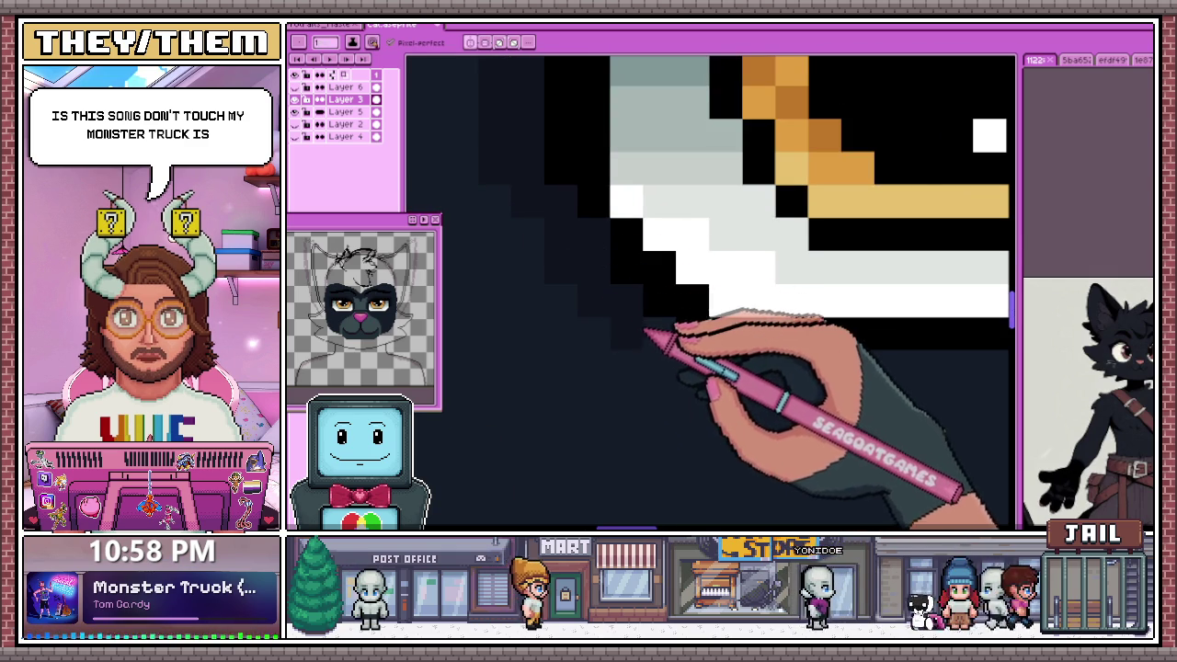
{"action": "scroll", "coordinate": [646, 333], "scroll_direction": "down", "scroll_amount": 1}
{"action": "scroll", "coordinate": [573, 255], "scroll_direction": "down", "scroll_amount": 1}
{"action": "scroll", "coordinate": [598, 321], "scroll_direction": "down", "scroll_amount": 1}
{"action": "scroll", "coordinate": [591, 329], "scroll_direction": "up", "scroll_amount": 1}
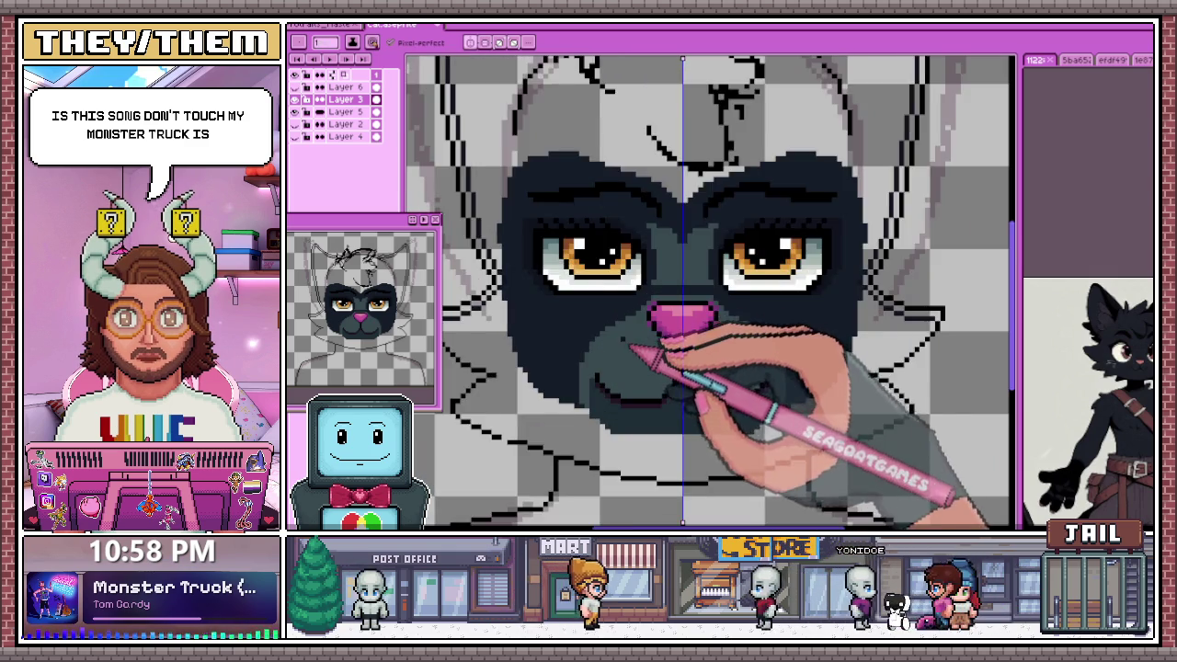
Zoom in on the pink nose and muzzle and sample a colour from the cat's face
{"action": "scroll", "coordinate": [634, 363], "scroll_direction": "up", "scroll_amount": 1}
{"action": "scroll", "coordinate": [528, 278], "scroll_direction": "up", "scroll_amount": 1}
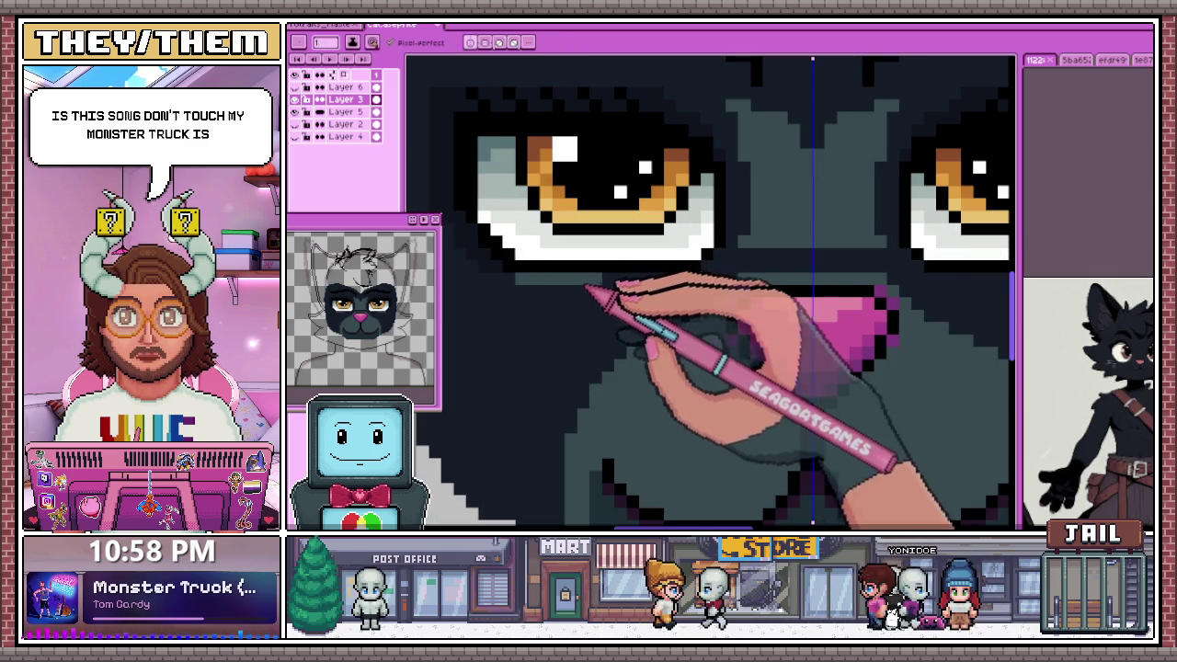
{"action": "scroll", "coordinate": [722, 268], "scroll_direction": "down", "scroll_amount": 2}
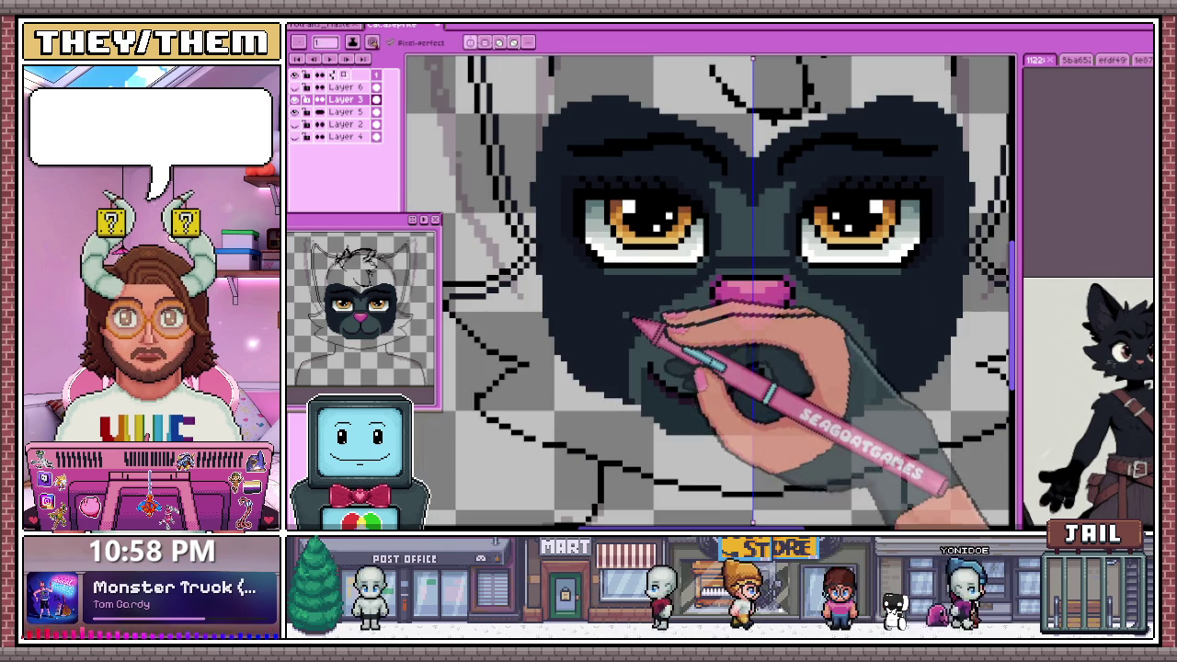
{"action": "scroll", "coordinate": [600, 276], "scroll_direction": "up", "scroll_amount": 1}
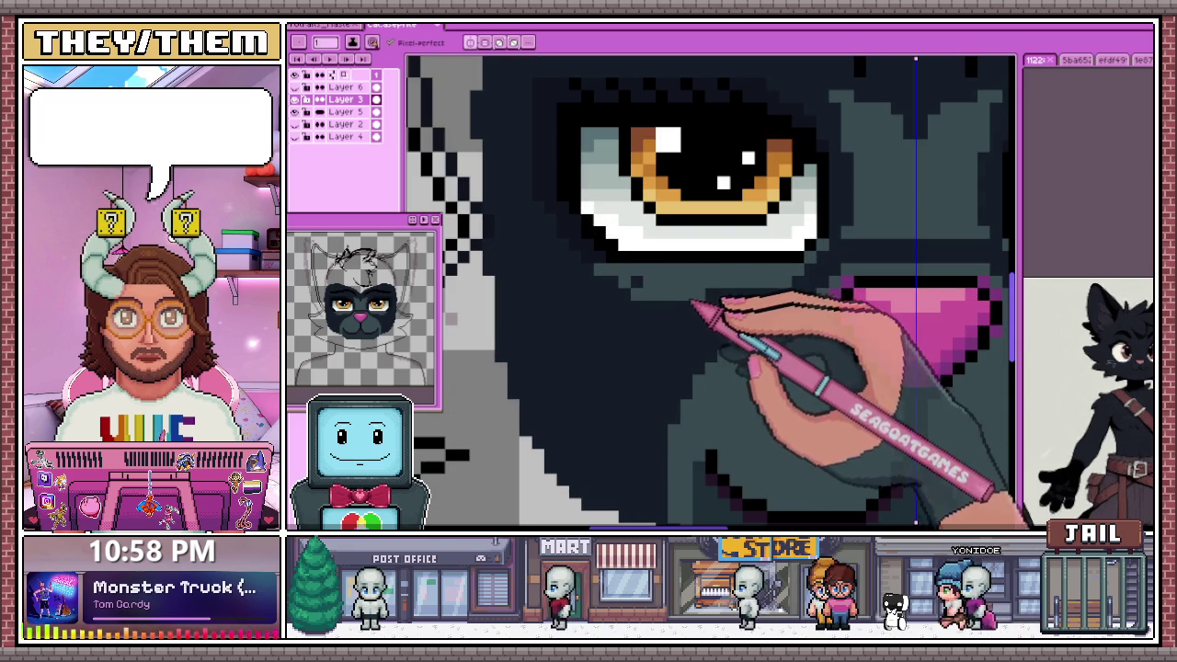
{"action": "scroll", "coordinate": [696, 303], "scroll_direction": "down", "scroll_amount": 2}
{"action": "scroll", "coordinate": [625, 329], "scroll_direction": "down", "scroll_amount": 1}
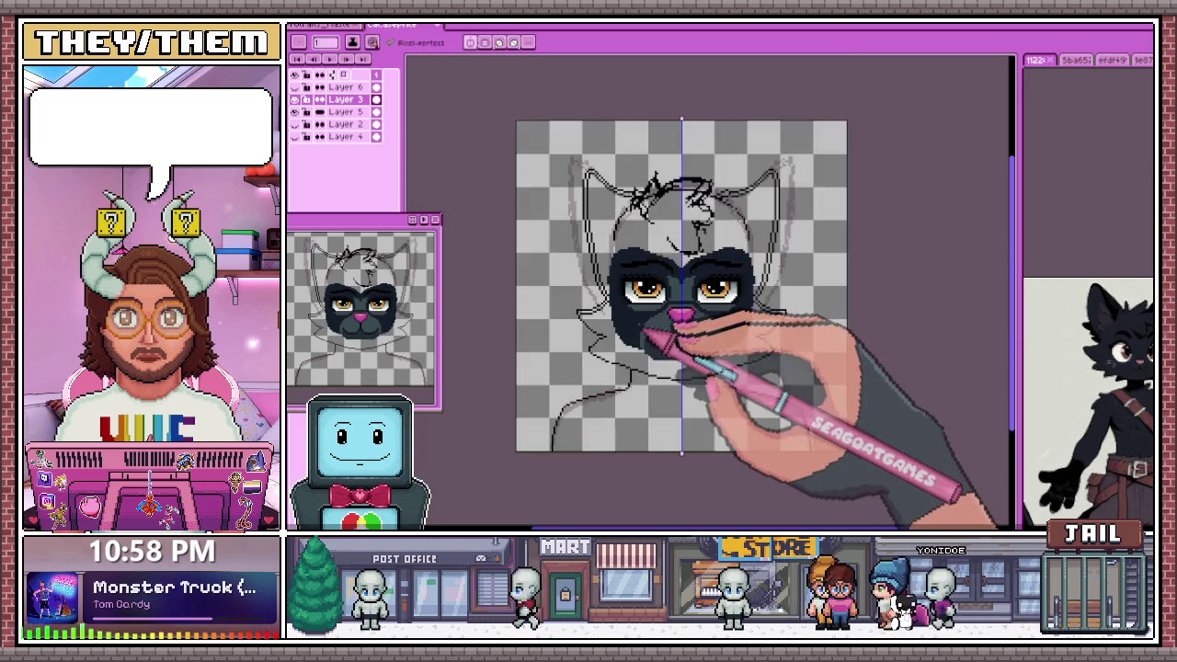
{"action": "scroll", "coordinate": [648, 333], "scroll_direction": "down", "scroll_amount": 1}
{"action": "scroll", "coordinate": [663, 342], "scroll_direction": "up", "scroll_amount": 3}
{"action": "scroll", "coordinate": [643, 341], "scroll_direction": "up", "scroll_amount": 1}
{"action": "scroll", "coordinate": [609, 262], "scroll_direction": "up", "scroll_amount": 1}
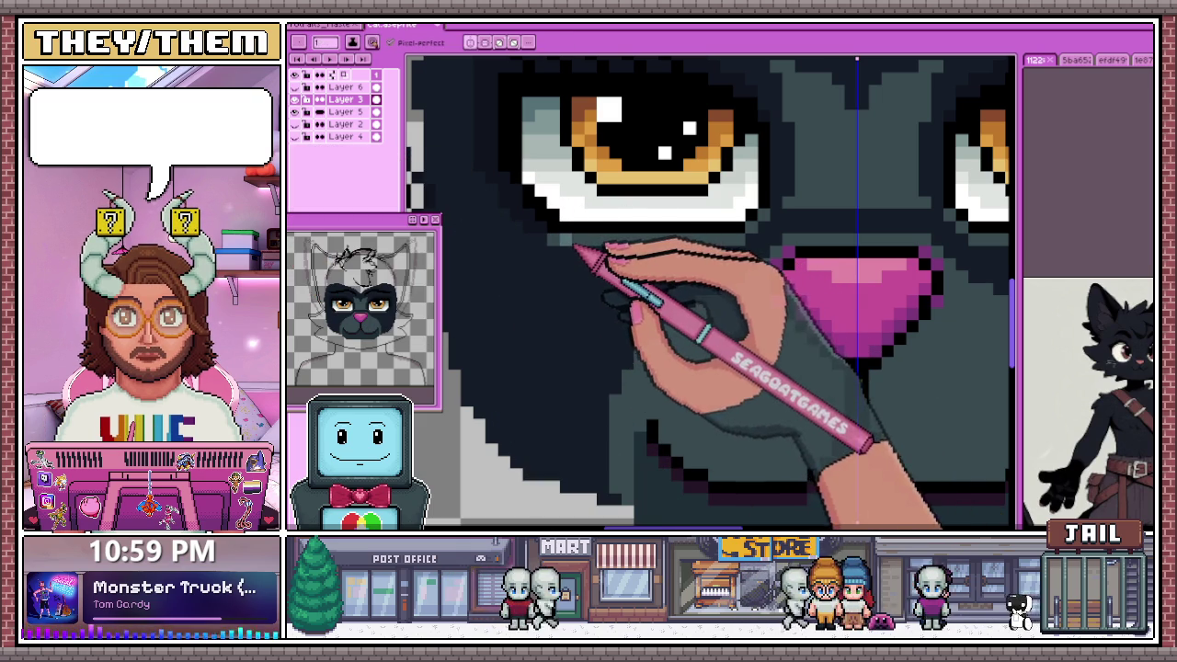
{"action": "scroll", "coordinate": [707, 252], "scroll_direction": "down", "scroll_amount": 2}
{"action": "scroll", "coordinate": [644, 294], "scroll_direction": "down", "scroll_amount": 3}
{"action": "scroll", "coordinate": [638, 323], "scroll_direction": "down", "scroll_amount": 2}
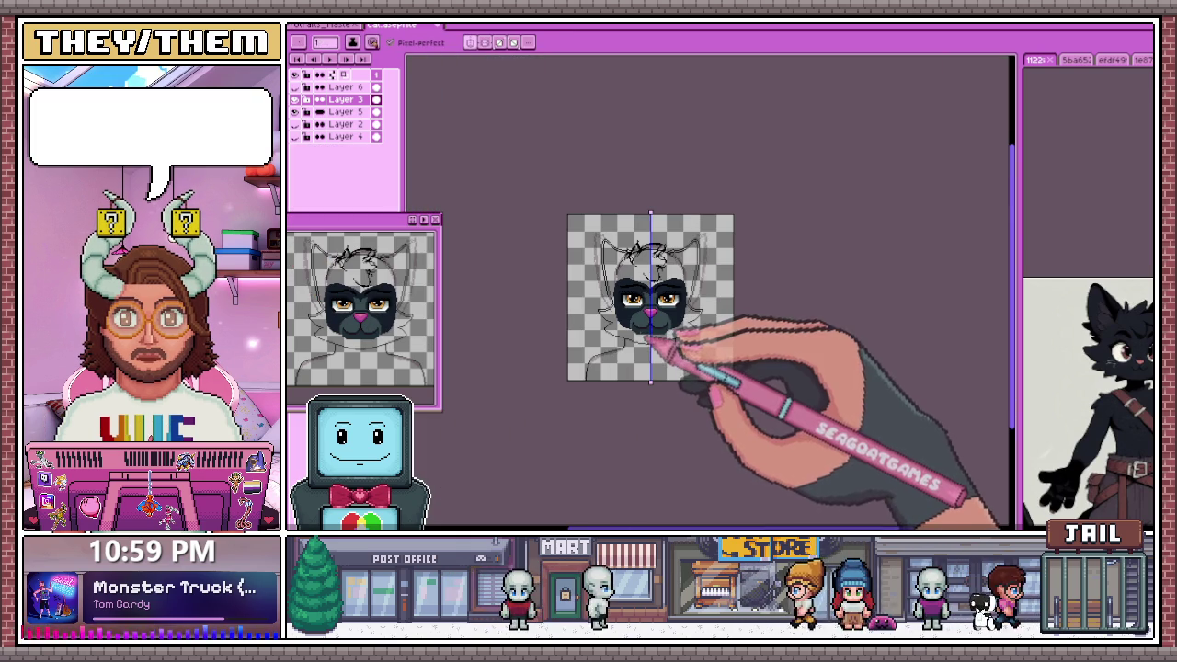
{"action": "scroll", "coordinate": [679, 346], "scroll_direction": "up", "scroll_amount": 3}
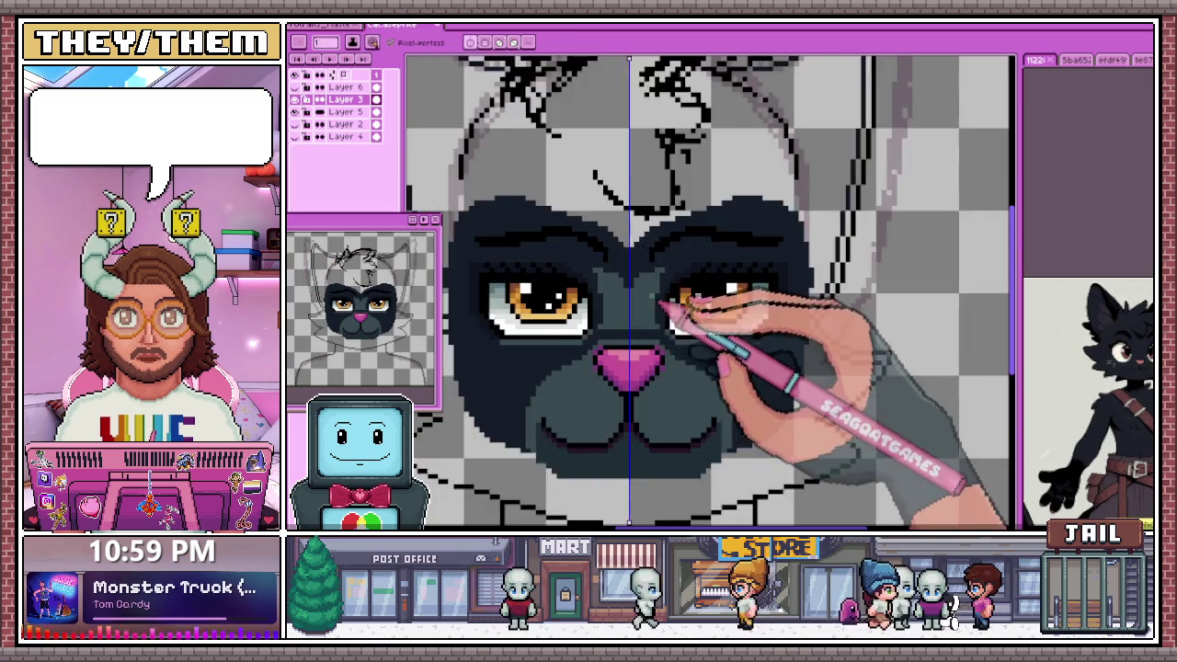
{"action": "scroll", "coordinate": [677, 309], "scroll_direction": "up", "scroll_amount": 2}
{"action": "key", "text": "alt"}
{"action": "scroll", "coordinate": [592, 313], "scroll_direction": "up", "scroll_amount": 2}
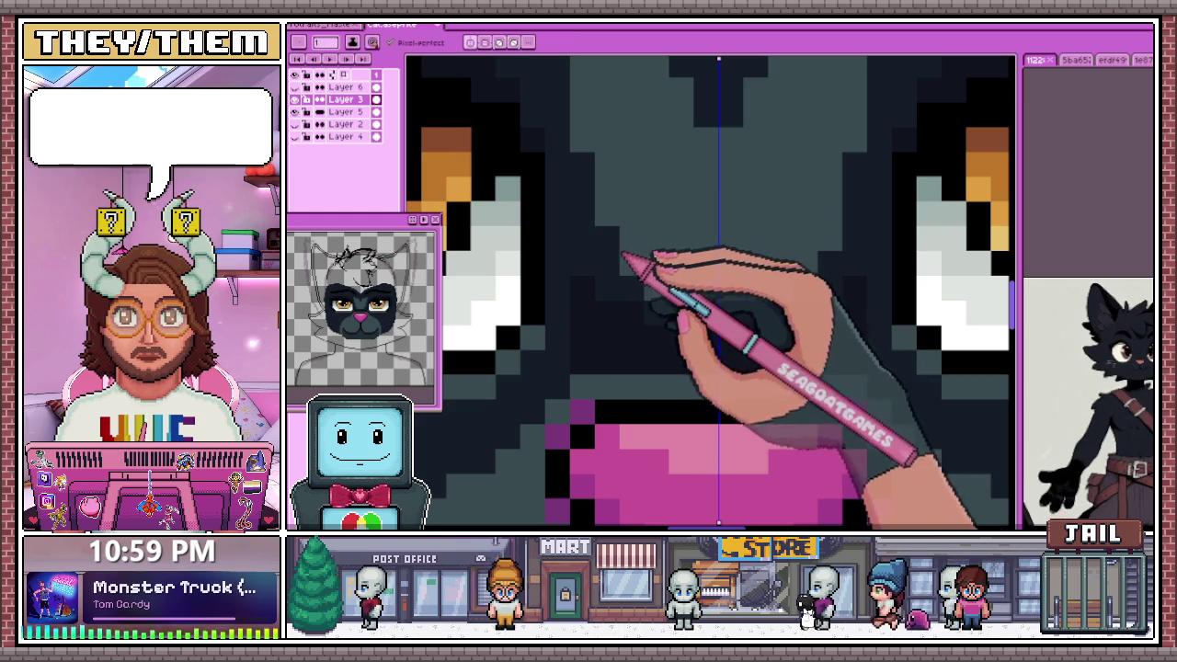
{"action": "scroll", "coordinate": [680, 299], "scroll_direction": "down", "scroll_amount": 2}
{"action": "scroll", "coordinate": [704, 331], "scroll_direction": "down", "scroll_amount": 1}
{"action": "scroll", "coordinate": [689, 363], "scroll_direction": "down", "scroll_amount": 1}
{"action": "scroll", "coordinate": [652, 385], "scroll_direction": "up", "scroll_amount": 1}
{"action": "scroll", "coordinate": [631, 374], "scroll_direction": "up", "scroll_amount": 2}
{"action": "scroll", "coordinate": [551, 294], "scroll_direction": "down", "scroll_amount": 1}
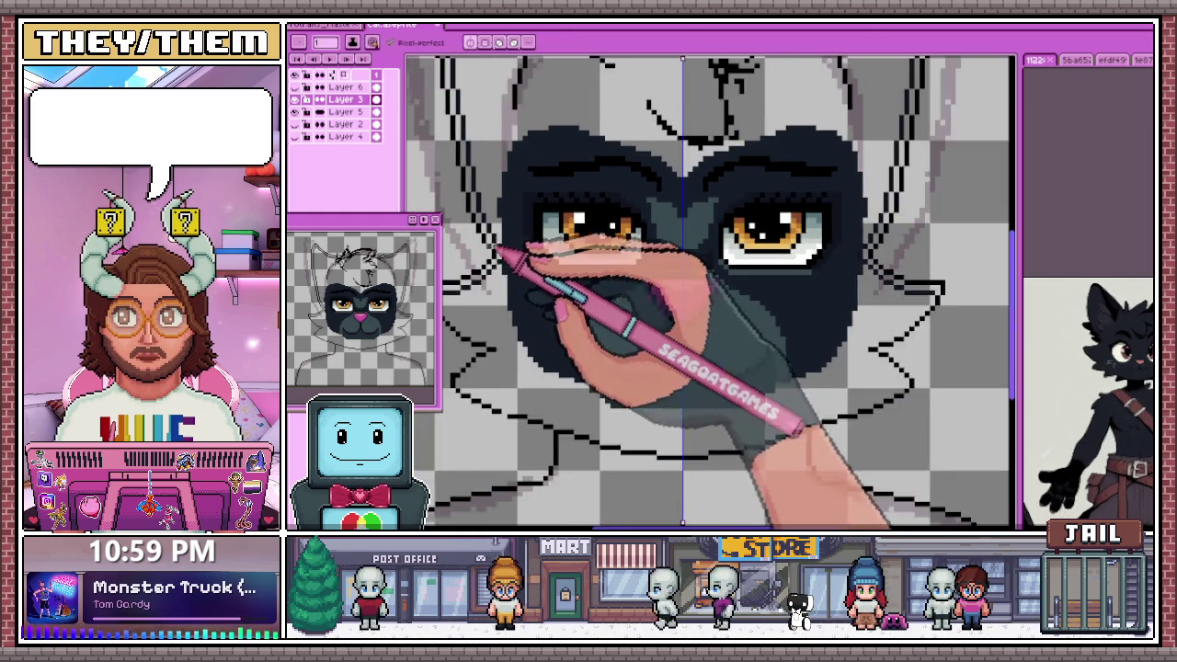
{"action": "scroll", "coordinate": [524, 271], "scroll_direction": "up", "scroll_amount": 1}
{"action": "scroll", "coordinate": [524, 266], "scroll_direction": "down", "scroll_amount": 2}
{"action": "scroll", "coordinate": [524, 258], "scroll_direction": "down", "scroll_amount": 1}
{"action": "scroll", "coordinate": [515, 260], "scroll_direction": "up", "scroll_amount": 1}
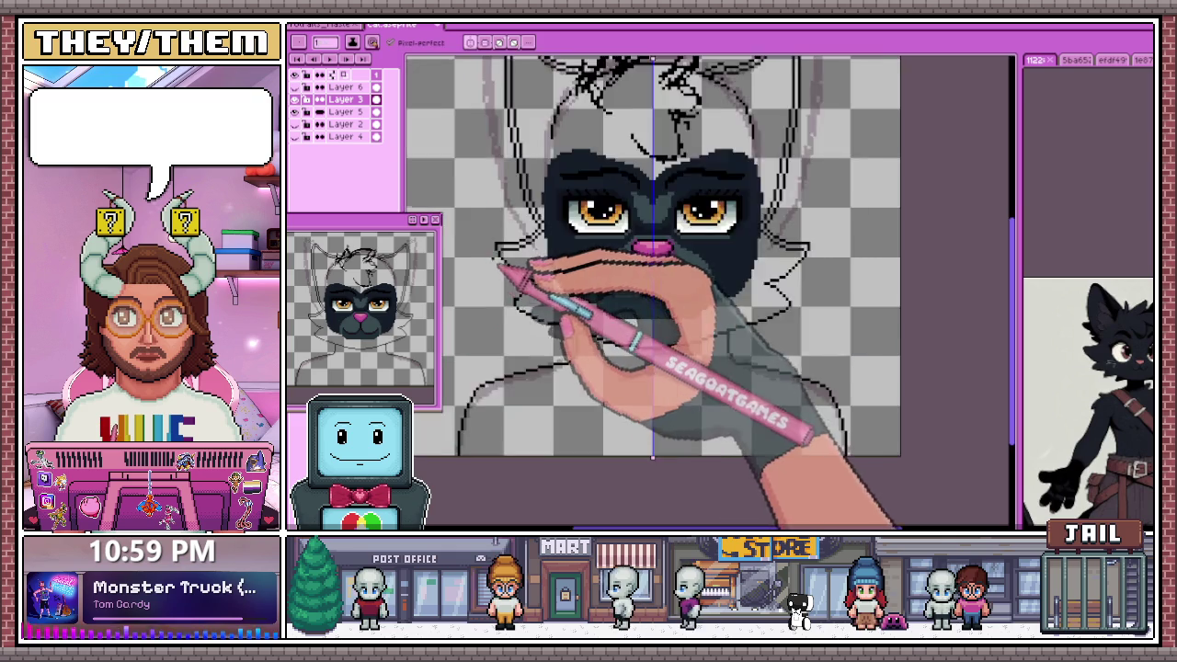
Bring the head outline beside the cat's face into view at a close zoom
{"action": "scroll", "coordinate": [524, 263], "scroll_direction": "up", "scroll_amount": 2}
{"action": "scroll", "coordinate": [512, 249], "scroll_direction": "up", "scroll_amount": 1}
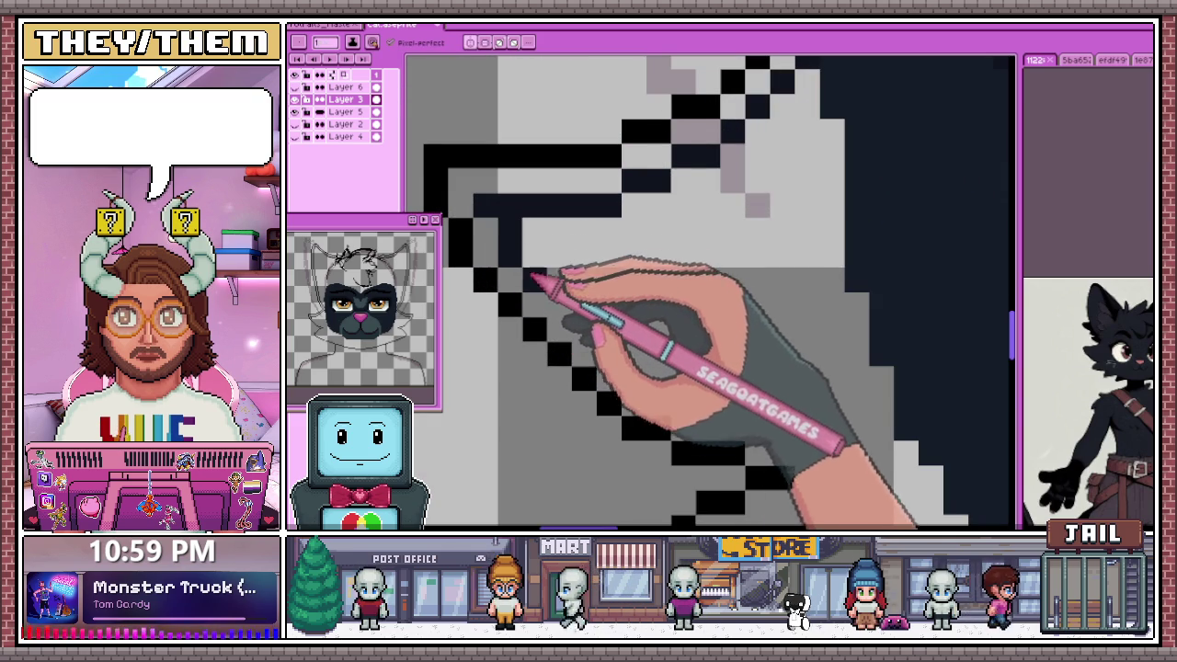
{"action": "scroll", "coordinate": [530, 275], "scroll_direction": "down", "scroll_amount": 1}
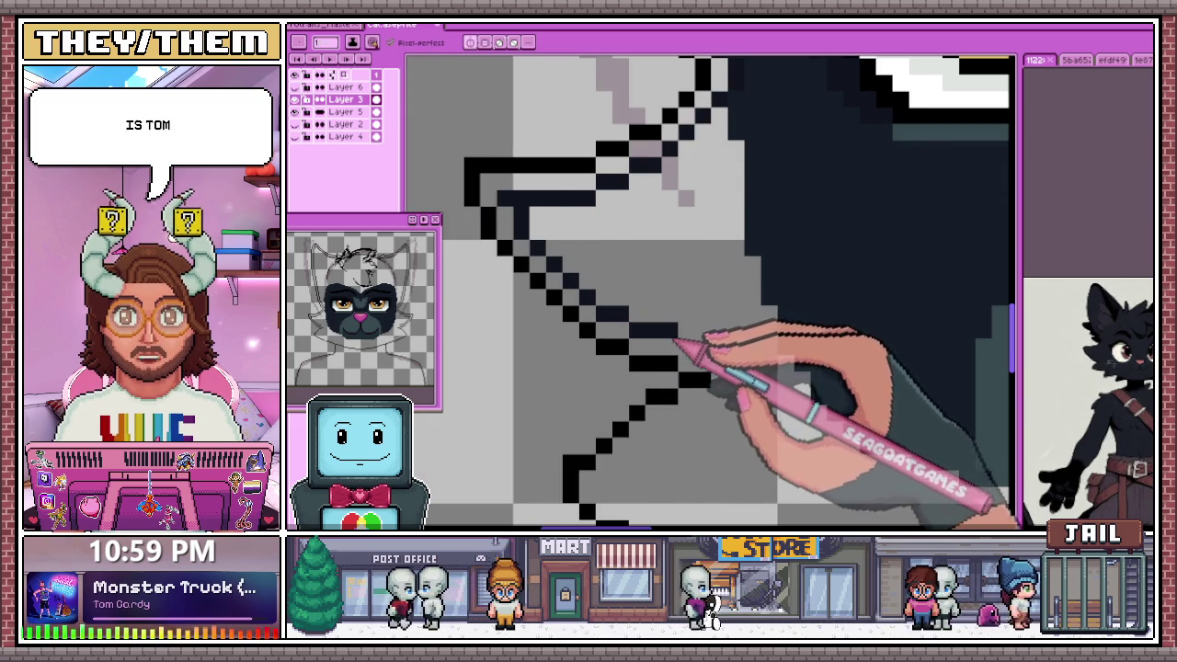
{"action": "scroll", "coordinate": [698, 359], "scroll_direction": "down", "scroll_amount": 1}
{"action": "left_click_drag", "start_coordinate": [712, 372], "coordinate": [637, 294]}
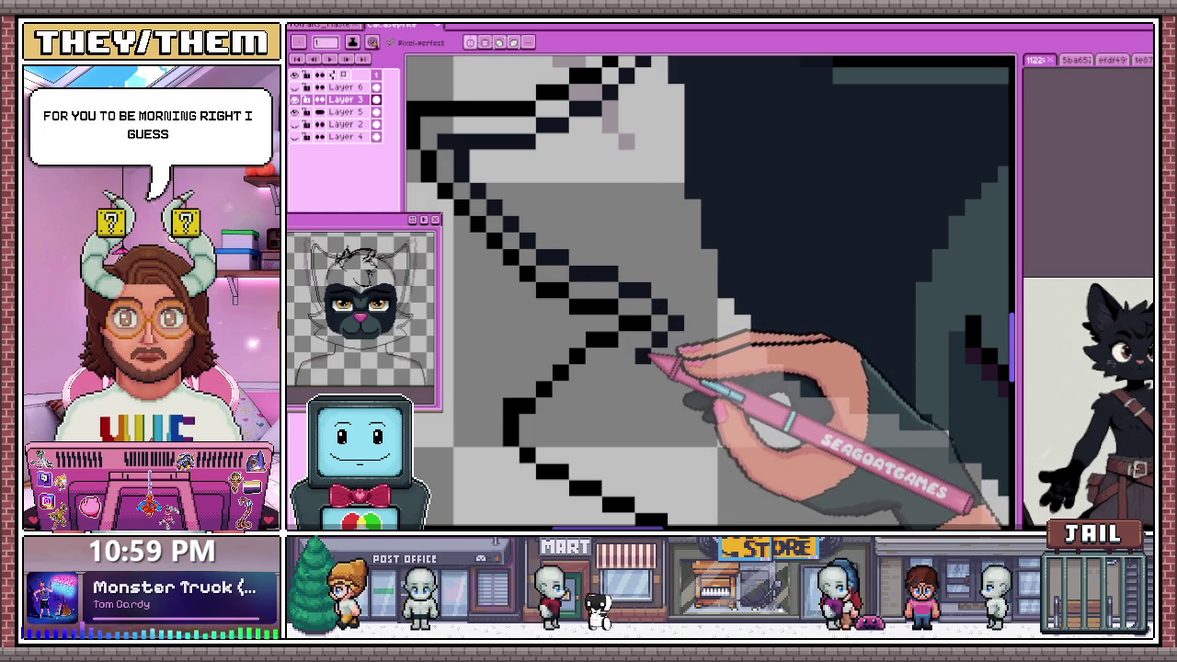
{"action": "scroll", "coordinate": [614, 376], "scroll_direction": "down", "scroll_amount": 3}
{"action": "scroll", "coordinate": [565, 367], "scroll_direction": "up", "scroll_amount": 3}
{"action": "scroll", "coordinate": [583, 389], "scroll_direction": "down", "scroll_amount": 3}
{"action": "scroll", "coordinate": [565, 336], "scroll_direction": "down", "scroll_amount": 1}
{"action": "scroll", "coordinate": [501, 220], "scroll_direction": "up", "scroll_amount": 1}
{"action": "scroll", "coordinate": [539, 307], "scroll_direction": "up", "scroll_amount": 2}
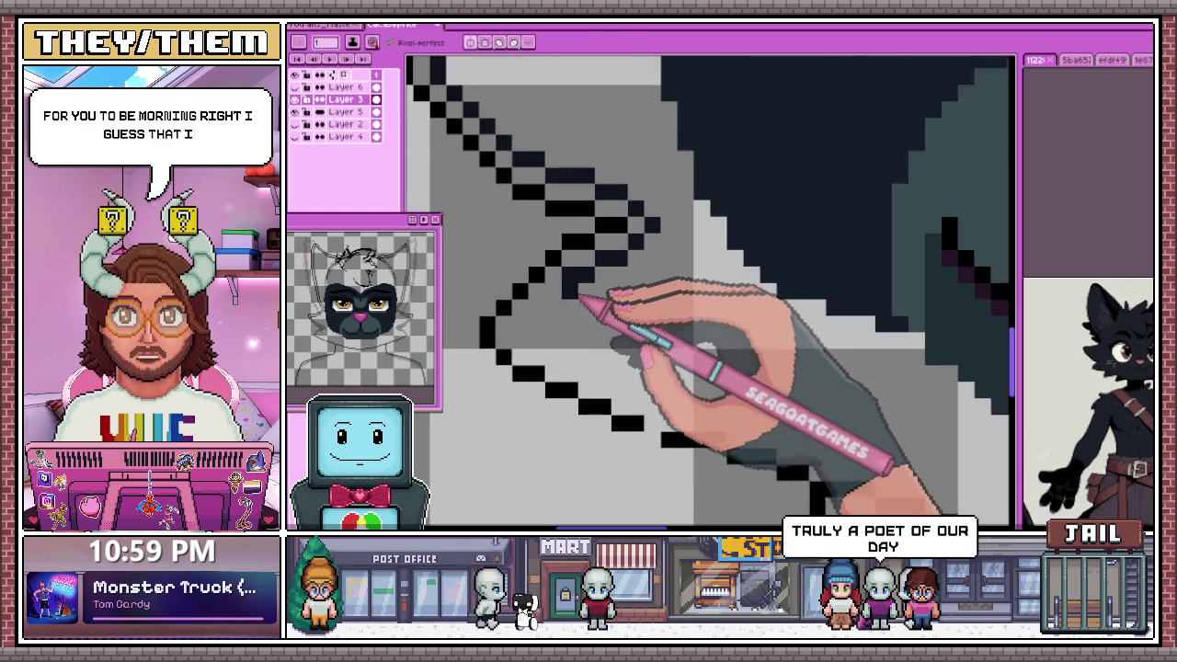
{"action": "scroll", "coordinate": [582, 310], "scroll_direction": "up", "scroll_amount": 1}
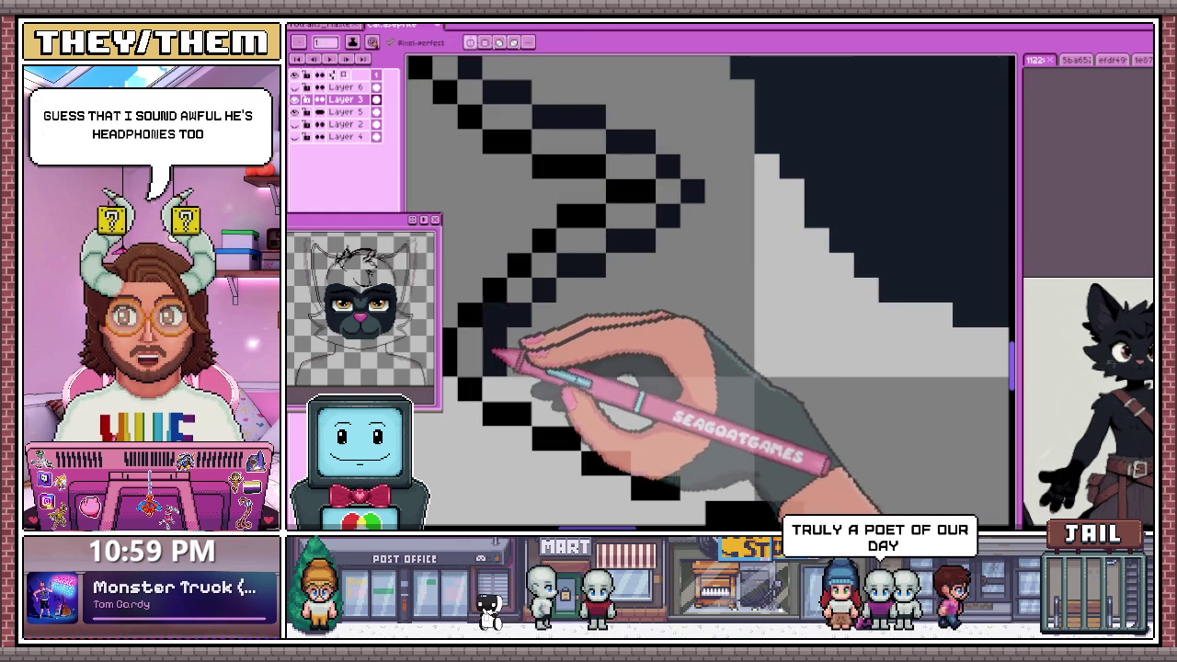
{"action": "scroll", "coordinate": [519, 363], "scroll_direction": "down", "scroll_amount": 1}
{"action": "scroll", "coordinate": [534, 361], "scroll_direction": "up", "scroll_amount": 1}
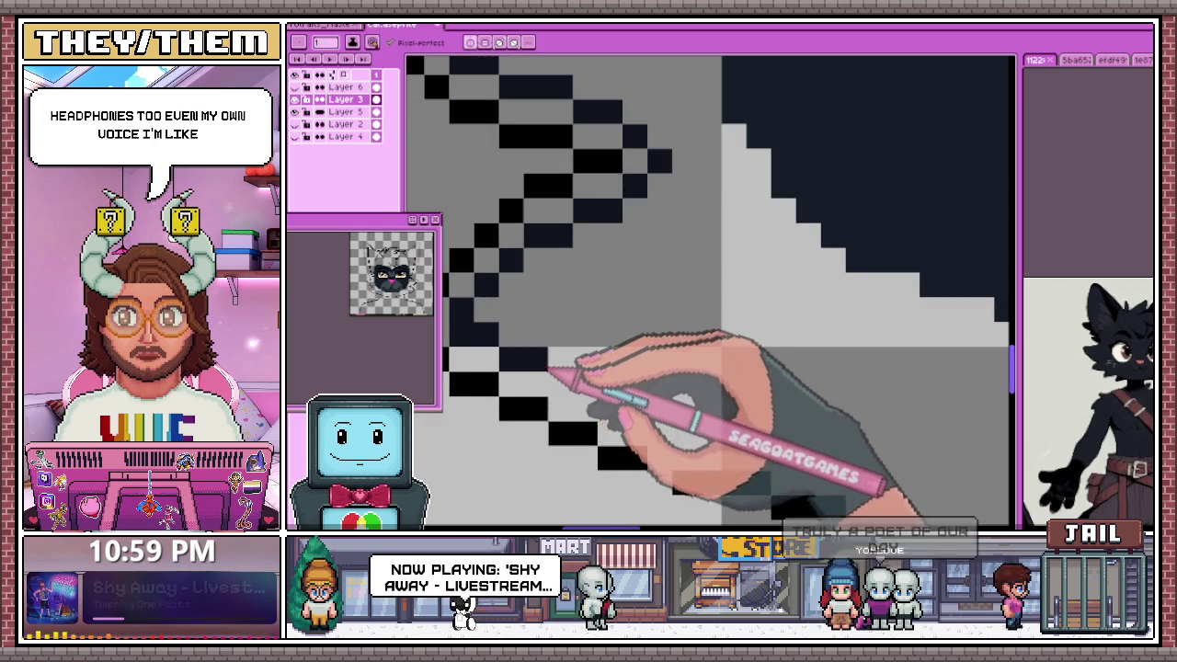
{"action": "scroll", "coordinate": [540, 372], "scroll_direction": "down", "scroll_amount": 2}
{"action": "scroll", "coordinate": [561, 336], "scroll_direction": "up", "scroll_amount": 1}
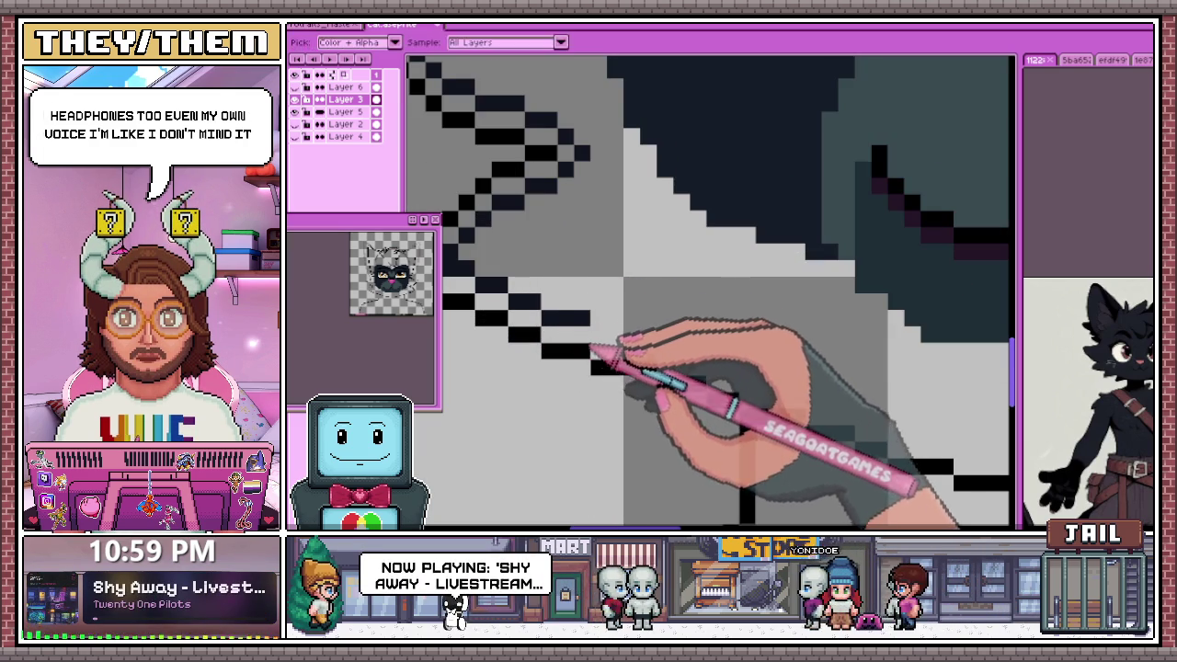
{"action": "scroll", "coordinate": [609, 345], "scroll_direction": "down", "scroll_amount": 2}
{"action": "scroll", "coordinate": [628, 331], "scroll_direction": "up", "scroll_amount": 2}
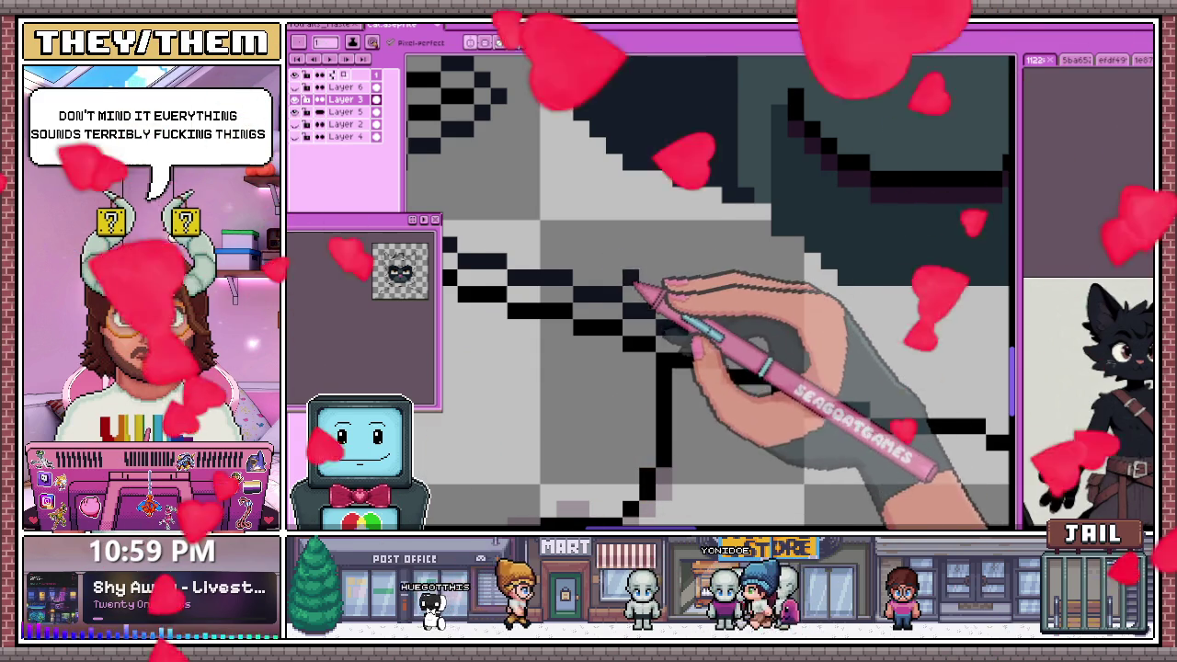
{"action": "scroll", "coordinate": [648, 317], "scroll_direction": "down", "scroll_amount": 1}
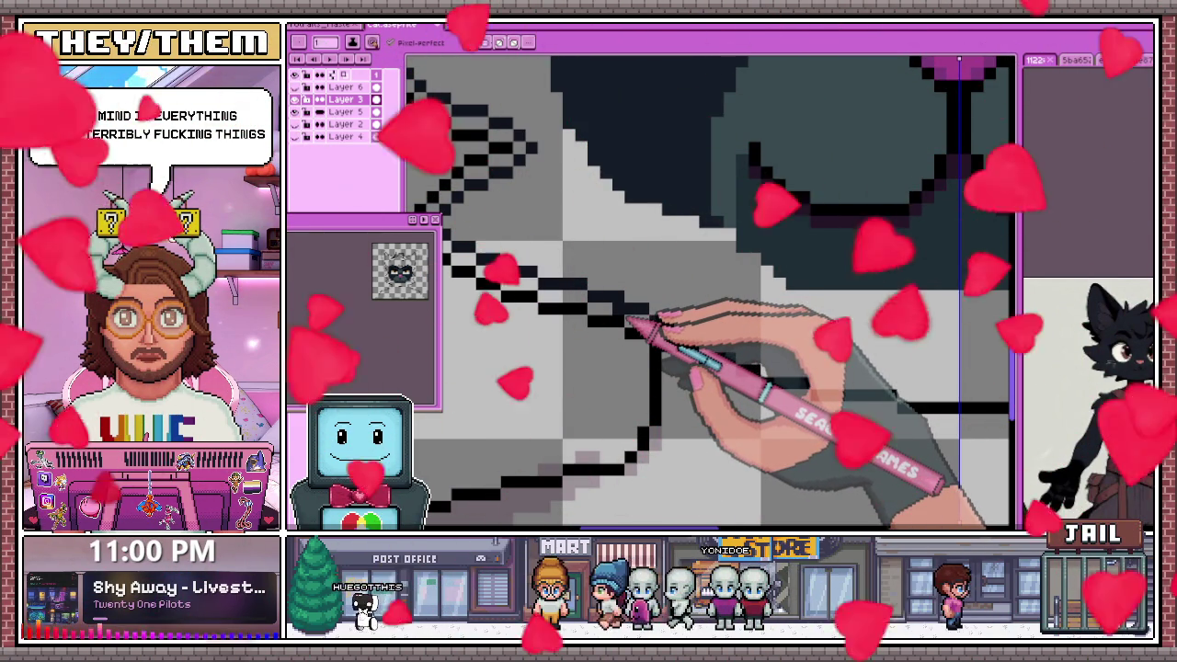
{"action": "scroll", "coordinate": [628, 319], "scroll_direction": "down", "scroll_amount": 3}
{"action": "scroll", "coordinate": [631, 315], "scroll_direction": "down", "scroll_amount": 1}
{"action": "scroll", "coordinate": [670, 275], "scroll_direction": "up", "scroll_amount": 3}
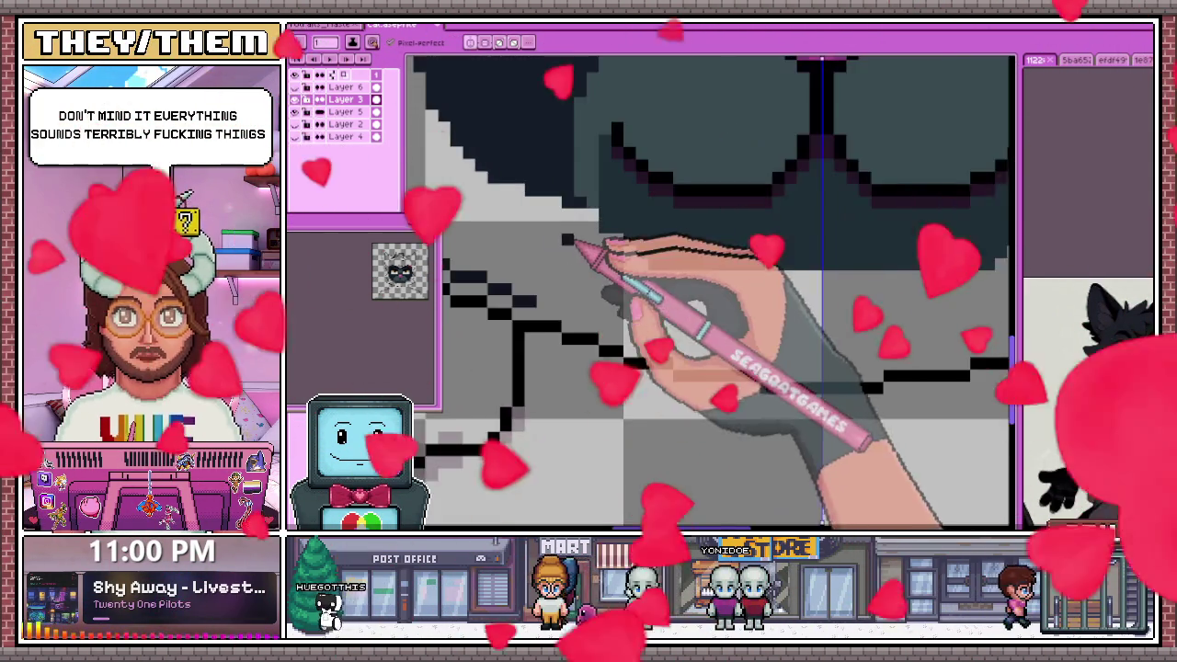
{"action": "scroll", "coordinate": [582, 249], "scroll_direction": "up", "scroll_amount": 2}
{"action": "scroll", "coordinate": [630, 328], "scroll_direction": "down", "scroll_amount": 3}
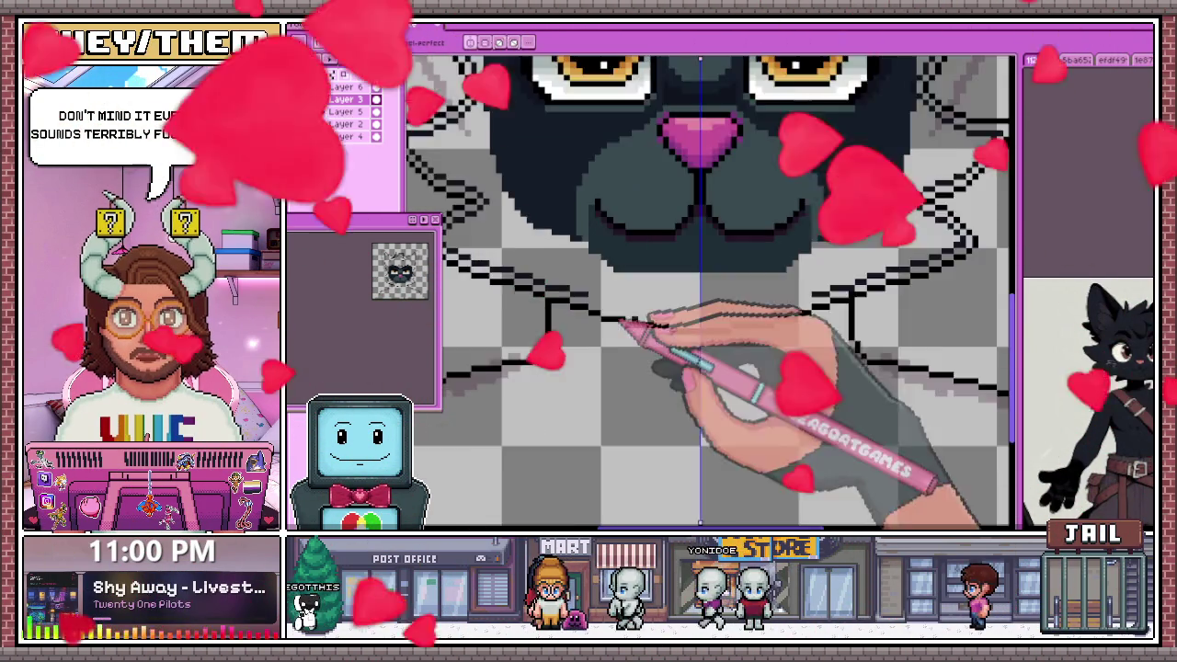
{"action": "scroll", "coordinate": [588, 308], "scroll_direction": "up", "scroll_amount": 3}
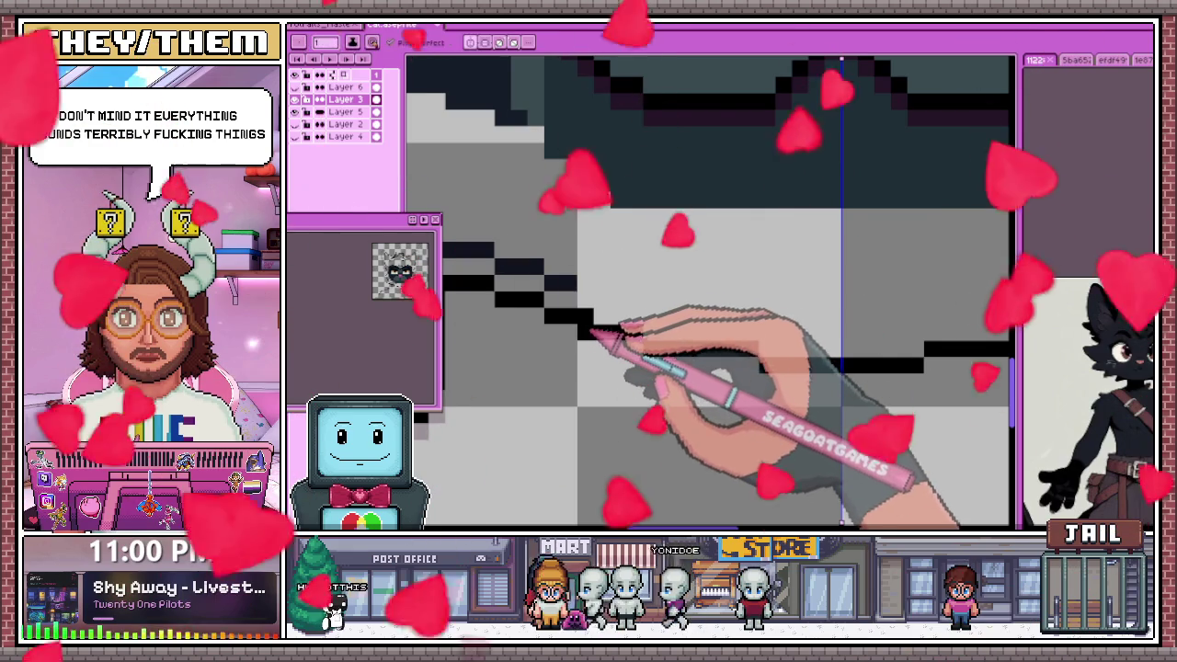
Sample black and add pixels at the line's left end and below its right end
{"action": "key", "text": "alt"}
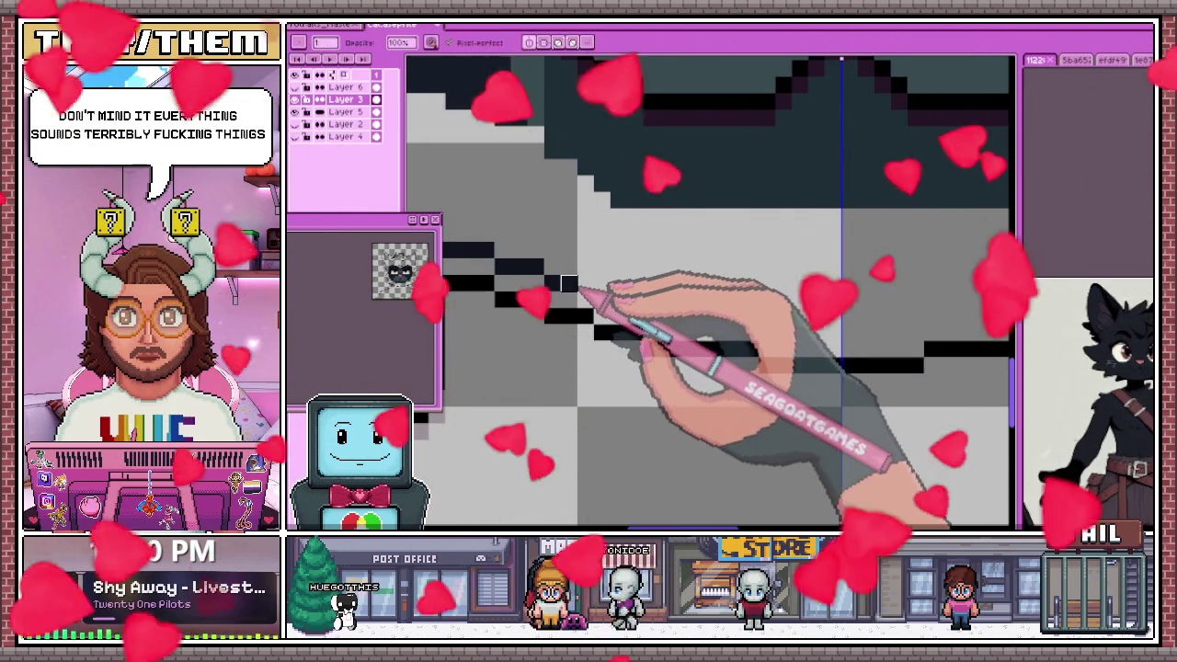
{"action": "left_click", "coordinate": [584, 283]}
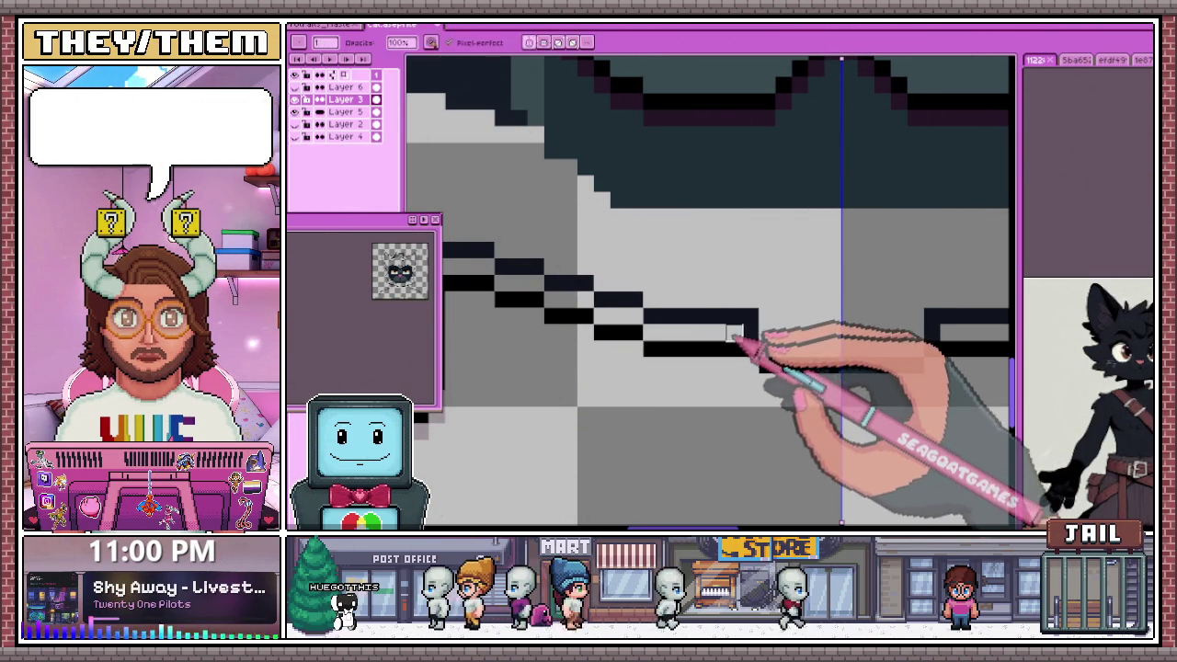
{"action": "left_click", "coordinate": [775, 333]}
{"action": "left_click", "coordinate": [775, 364]}
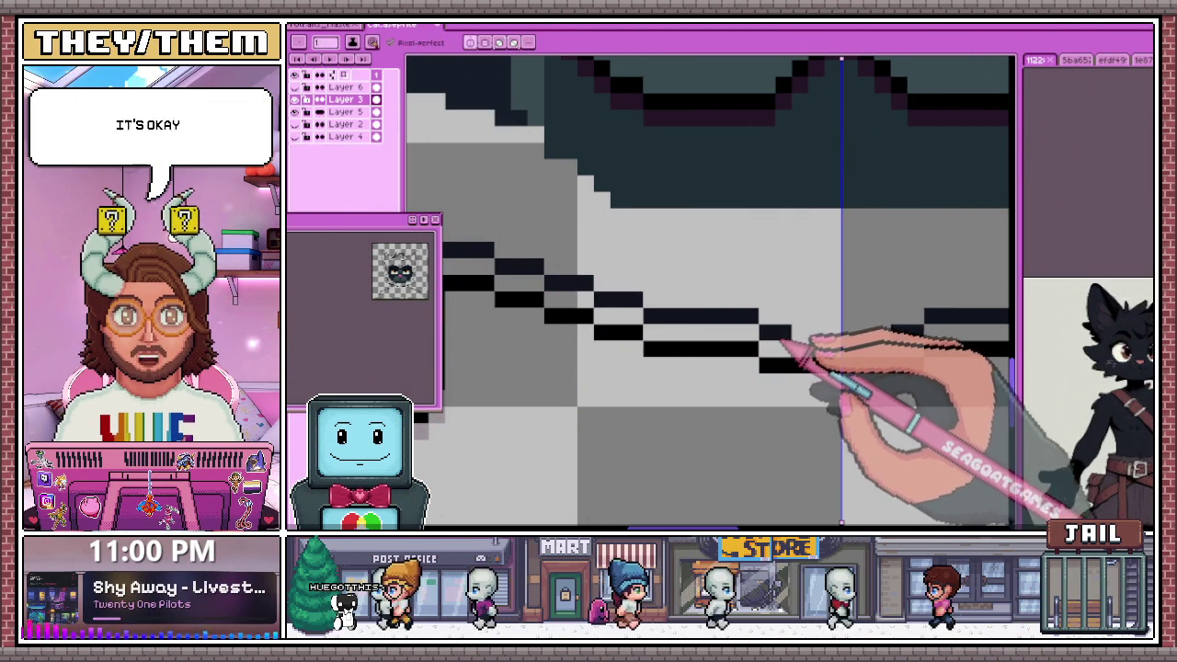
{"action": "scroll", "coordinate": [592, 315], "scroll_direction": "down", "scroll_amount": 3}
{"action": "scroll", "coordinate": [589, 237], "scroll_direction": "down", "scroll_amount": 1}
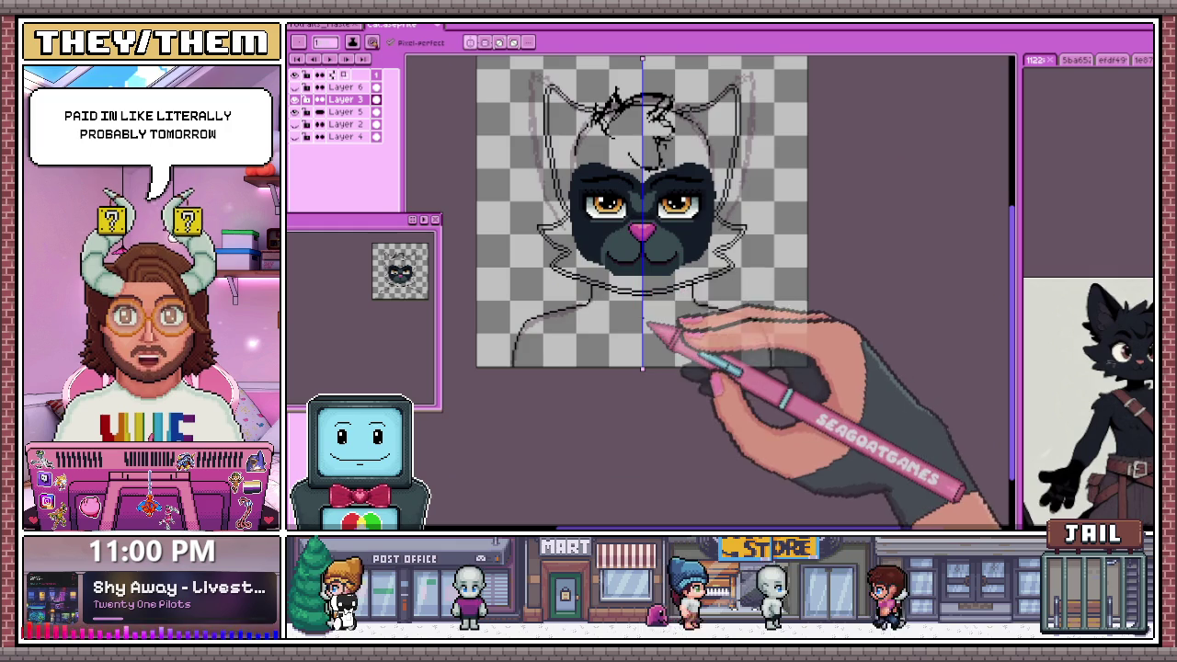
Zoom in and fill the stair-step whisker line pixels in black
{"action": "scroll", "coordinate": [607, 245], "scroll_direction": "up", "scroll_amount": 2}
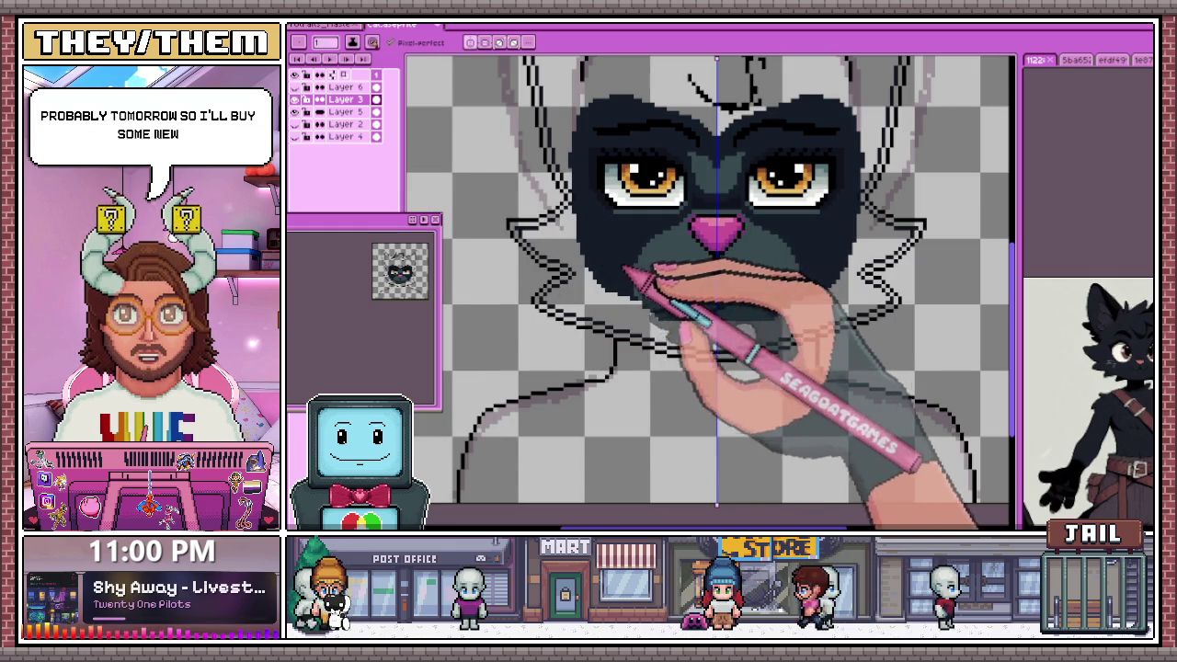
{"action": "scroll", "coordinate": [625, 348], "scroll_direction": "up", "scroll_amount": 3}
{"action": "scroll", "coordinate": [631, 275], "scroll_direction": "down", "scroll_amount": 2}
{"action": "scroll", "coordinate": [631, 276], "scroll_direction": "up", "scroll_amount": 2}
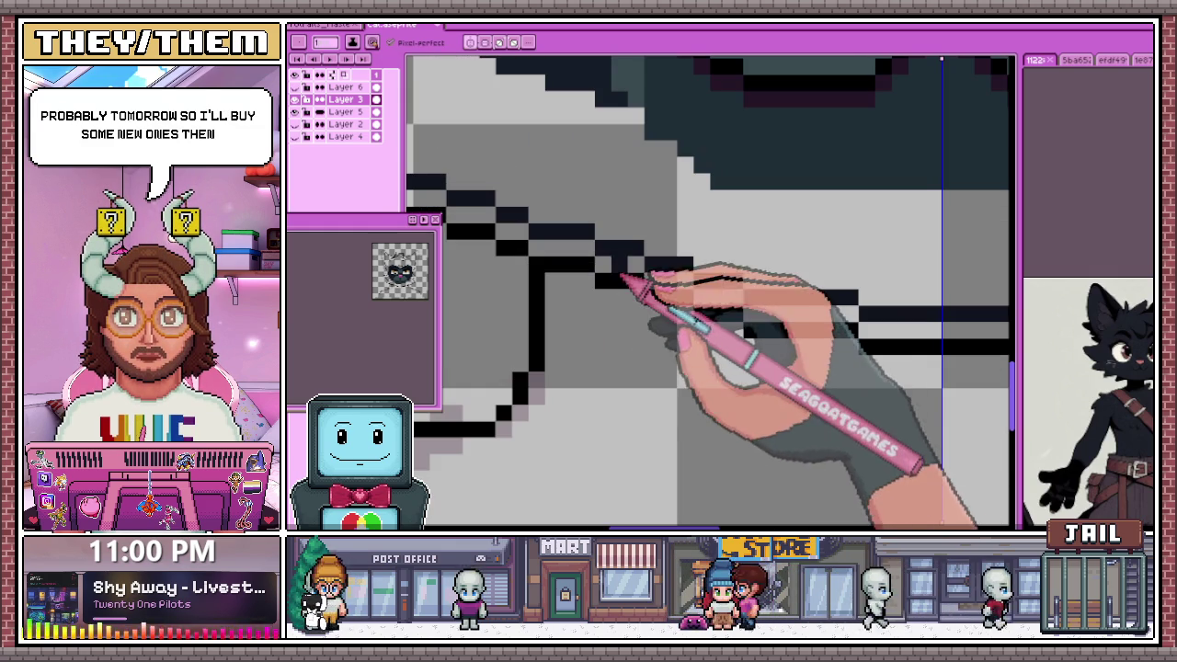
{"action": "scroll", "coordinate": [629, 276], "scroll_direction": "down", "scroll_amount": 3}
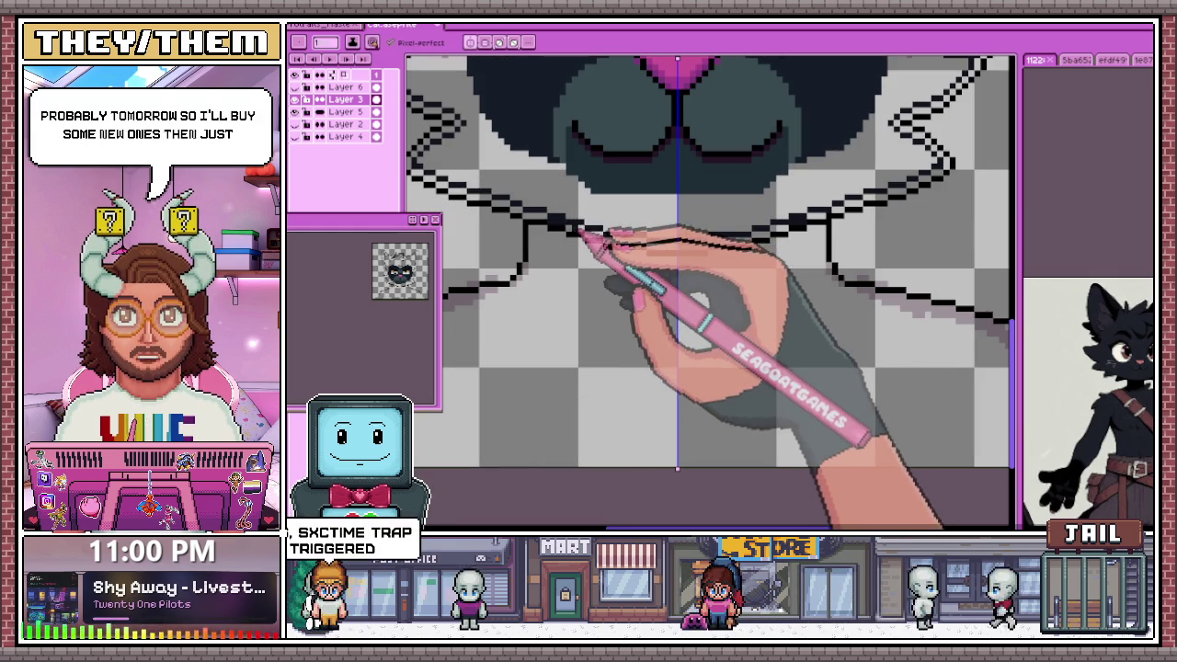
{"action": "scroll", "coordinate": [598, 242], "scroll_direction": "up", "scroll_amount": 2}
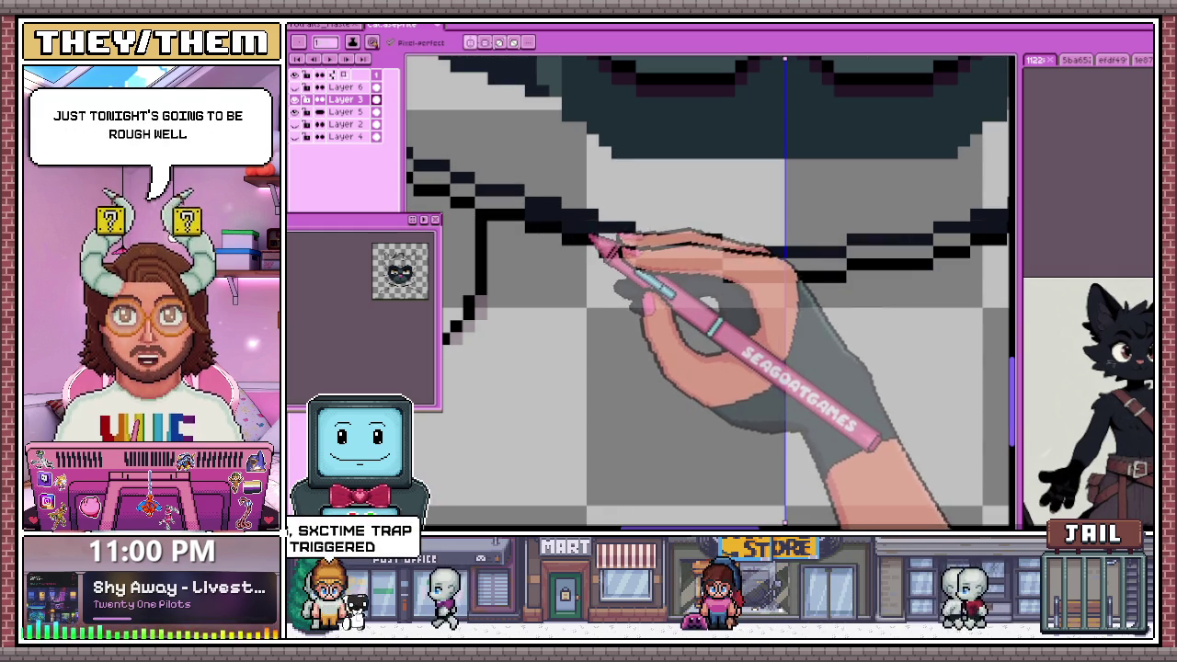
{"action": "left_click_drag", "start_coordinate": [611, 242], "coordinate": [777, 273]}
Add a row of black pixels beneath the jaw outline
{"action": "scroll", "coordinate": [776, 273], "scroll_direction": "down", "scroll_amount": 2}
{"action": "scroll", "coordinate": [631, 276], "scroll_direction": "down", "scroll_amount": 2}
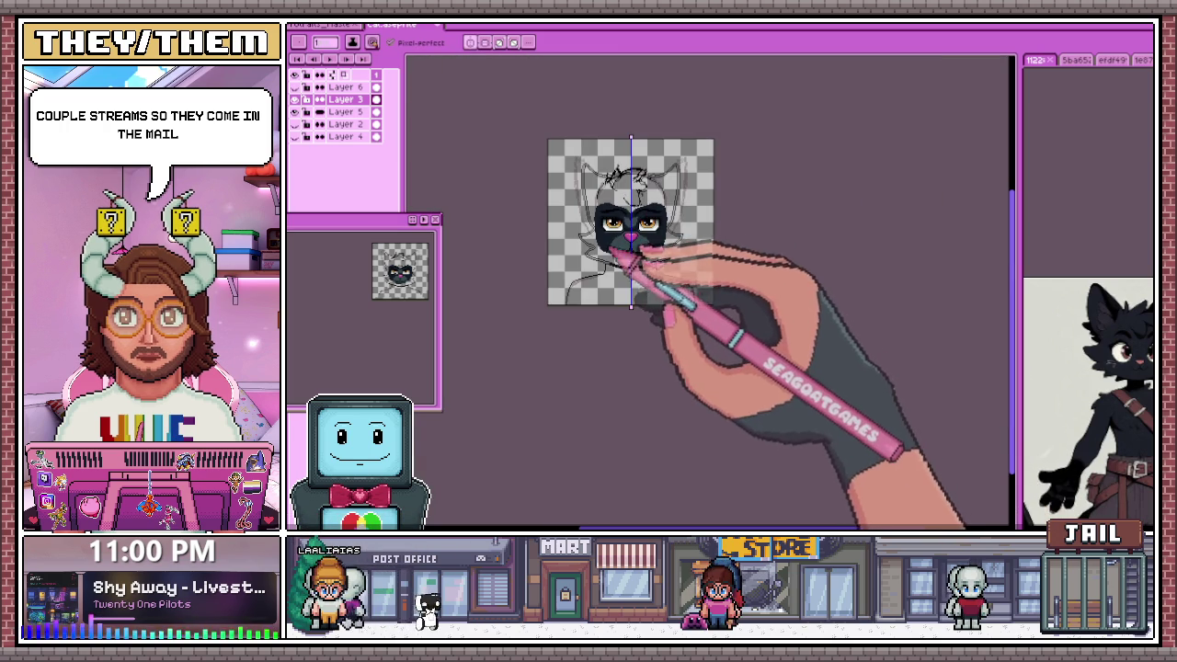
{"action": "scroll", "coordinate": [620, 268], "scroll_direction": "up", "scroll_amount": 2}
{"action": "scroll", "coordinate": [616, 276], "scroll_direction": "up", "scroll_amount": 2}
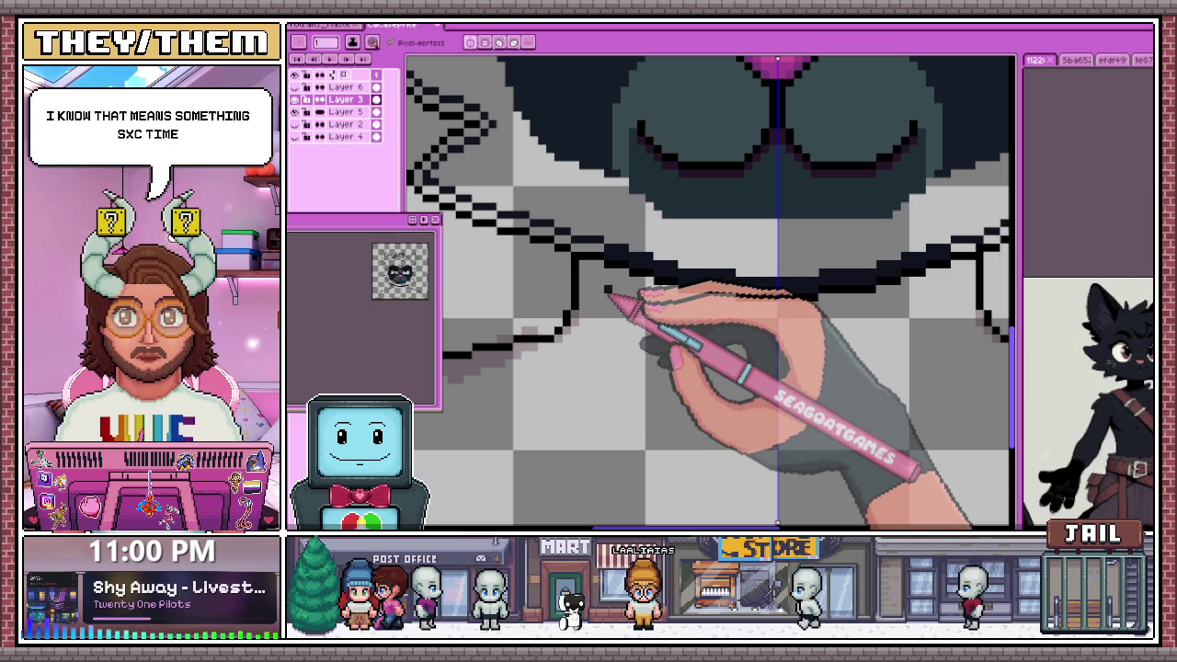
{"action": "scroll", "coordinate": [593, 267], "scroll_direction": "up", "scroll_amount": 2}
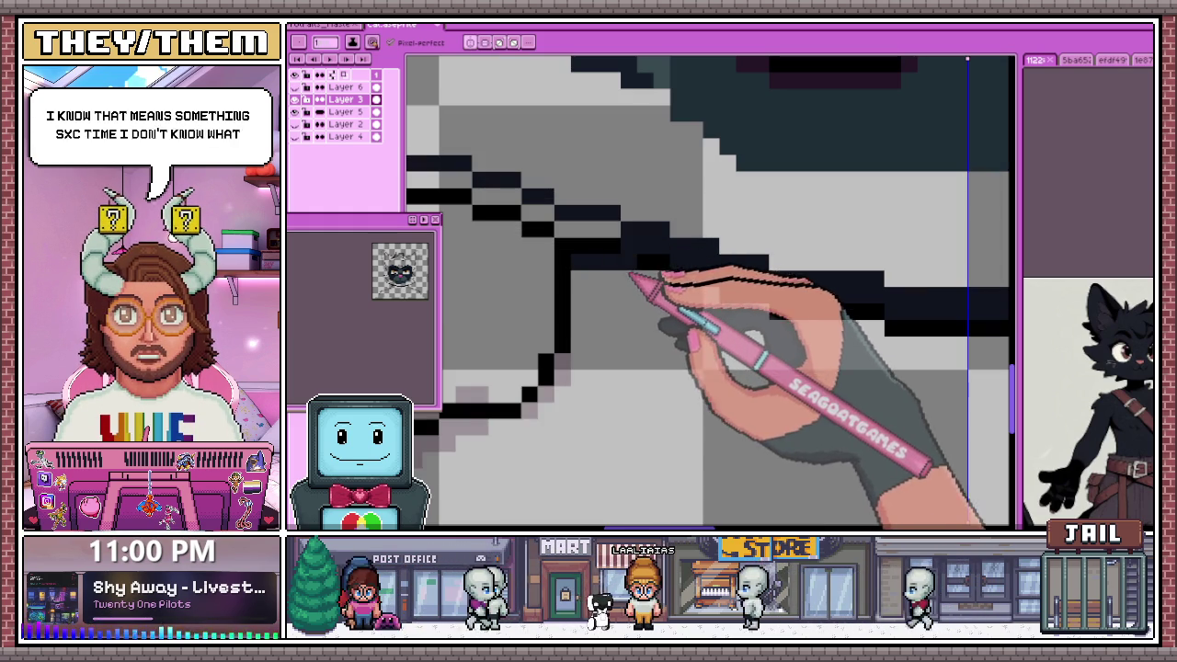
{"action": "scroll", "coordinate": [640, 283], "scroll_direction": "down", "scroll_amount": 2}
{"action": "scroll", "coordinate": [588, 235], "scroll_direction": "up", "scroll_amount": 2}
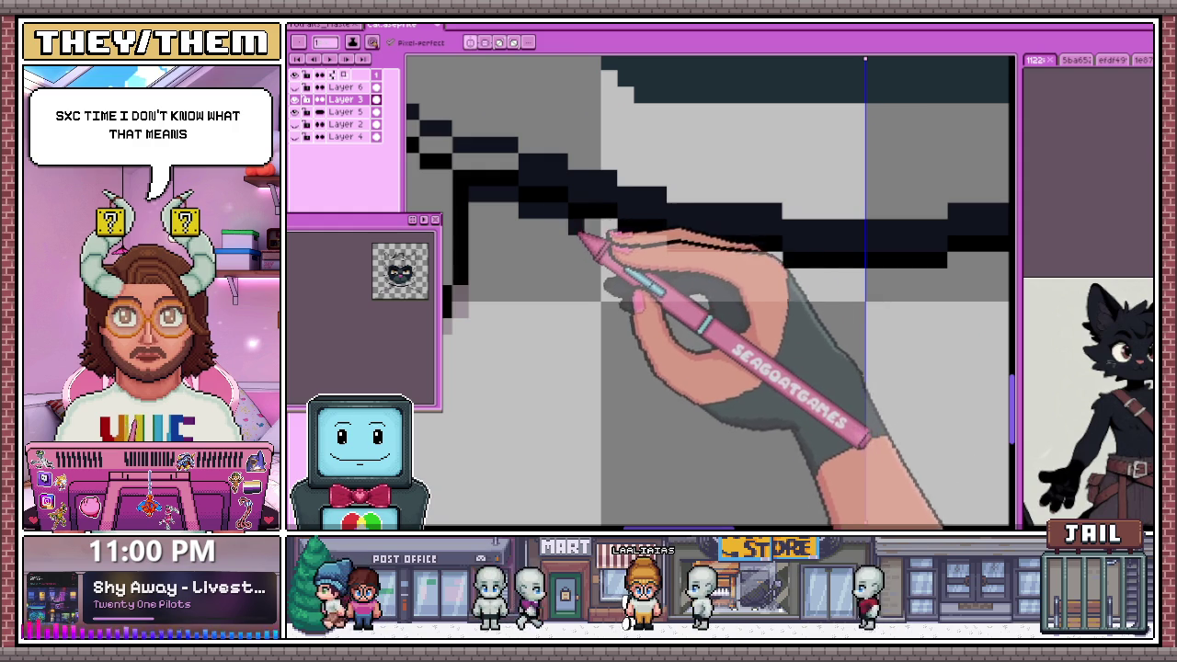
{"action": "scroll", "coordinate": [600, 241], "scroll_direction": "down", "scroll_amount": 2}
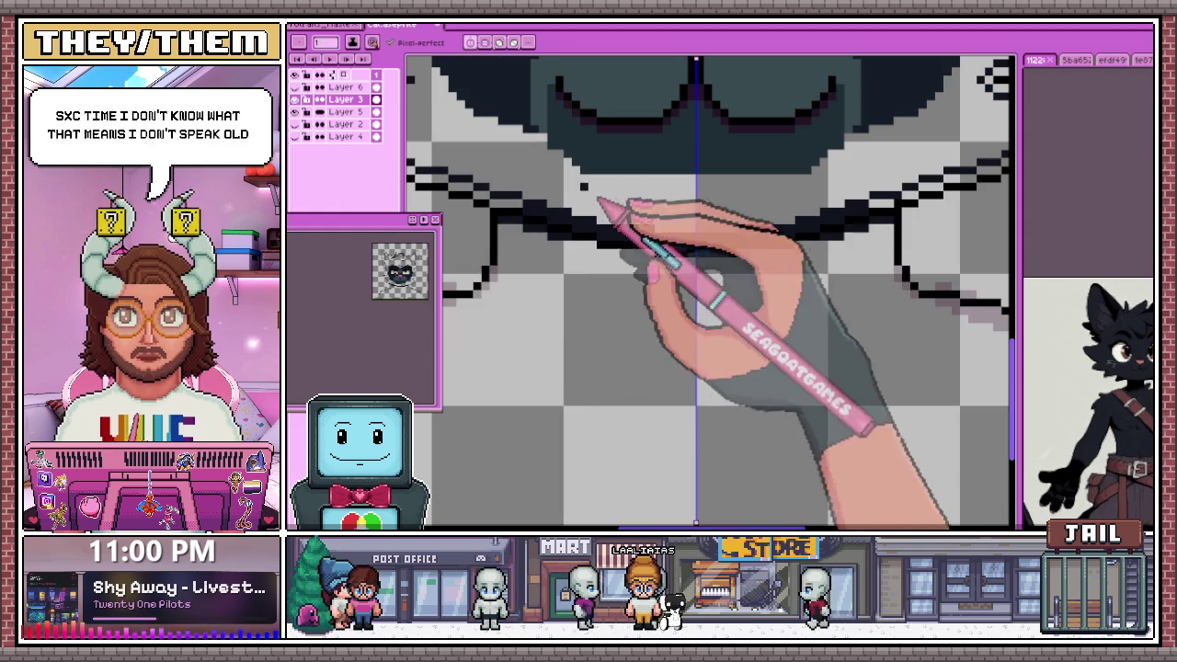
{"action": "scroll", "coordinate": [575, 273], "scroll_direction": "up", "scroll_amount": 2}
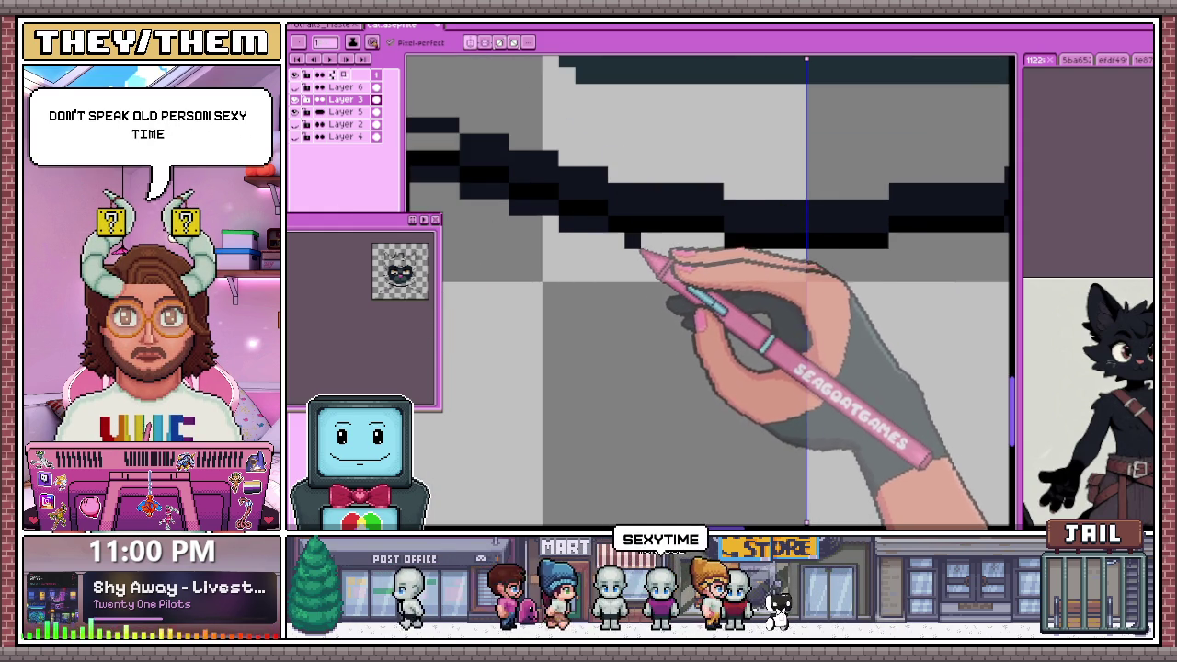
{"action": "left_click_drag", "start_coordinate": [723, 255], "coordinate": [901, 257]}
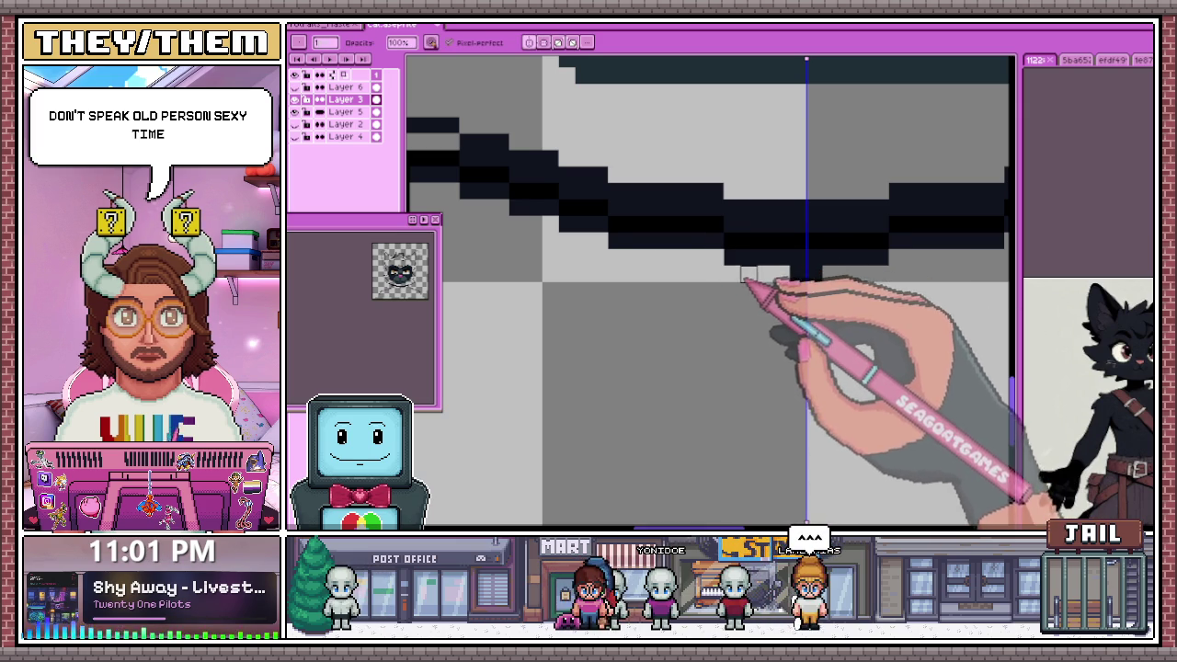
Darken the remaining light pixels along the jaw outline into a thick black collar band
{"action": "scroll", "coordinate": [742, 272], "scroll_direction": "down", "scroll_amount": 2}
{"action": "scroll", "coordinate": [787, 276], "scroll_direction": "down", "scroll_amount": 2}
{"action": "scroll", "coordinate": [614, 248], "scroll_direction": "up", "scroll_amount": 3}
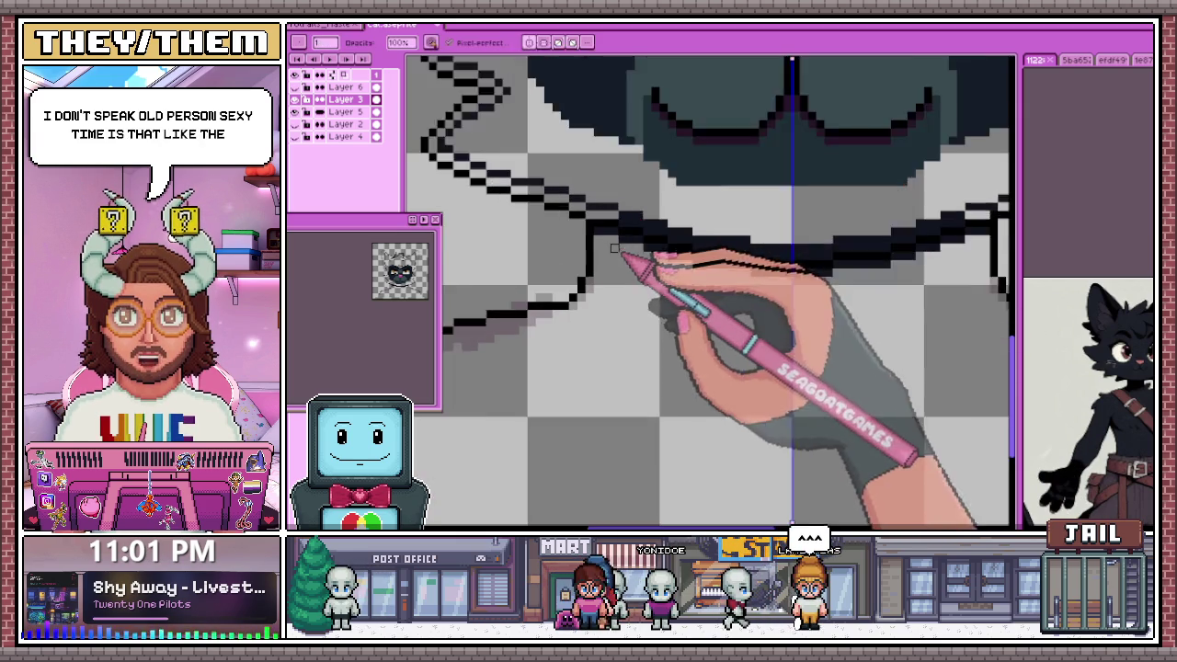
{"action": "scroll", "coordinate": [613, 249], "scroll_direction": "up", "scroll_amount": 3}
{"action": "scroll", "coordinate": [585, 220], "scroll_direction": "down", "scroll_amount": 2}
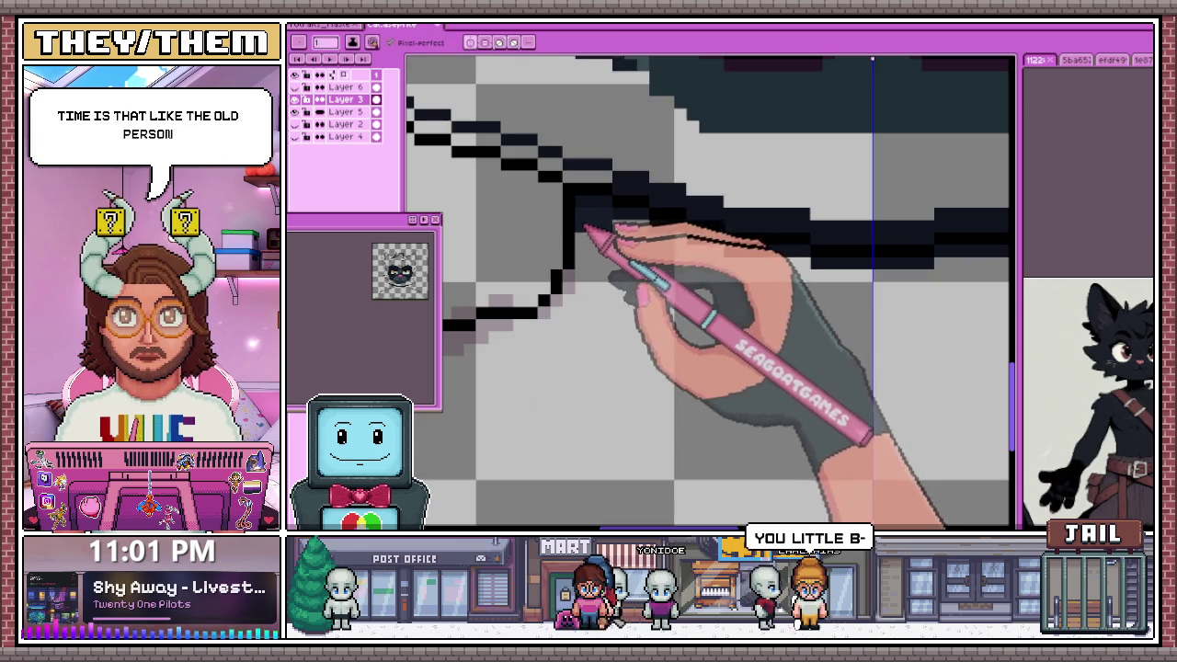
{"action": "scroll", "coordinate": [643, 248], "scroll_direction": "up", "scroll_amount": 2}
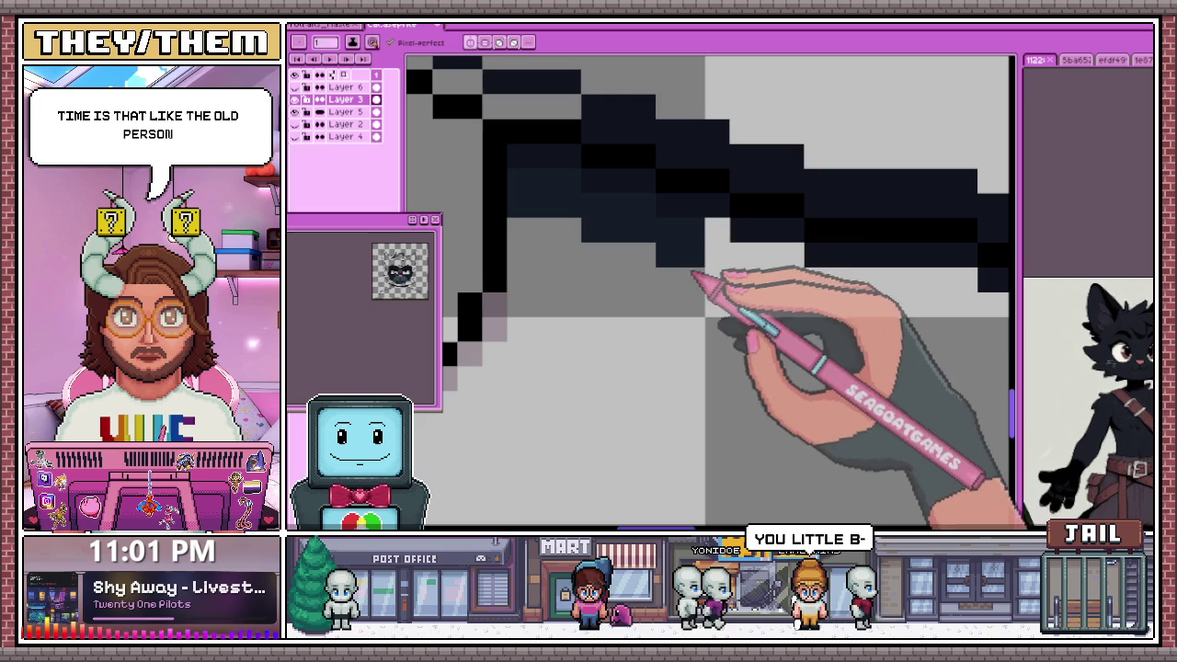
{"action": "scroll", "coordinate": [473, 249], "scroll_direction": "down", "scroll_amount": 2}
{"action": "scroll", "coordinate": [744, 263], "scroll_direction": "up", "scroll_amount": 2}
{"action": "scroll", "coordinate": [597, 244], "scroll_direction": "down", "scroll_amount": 2}
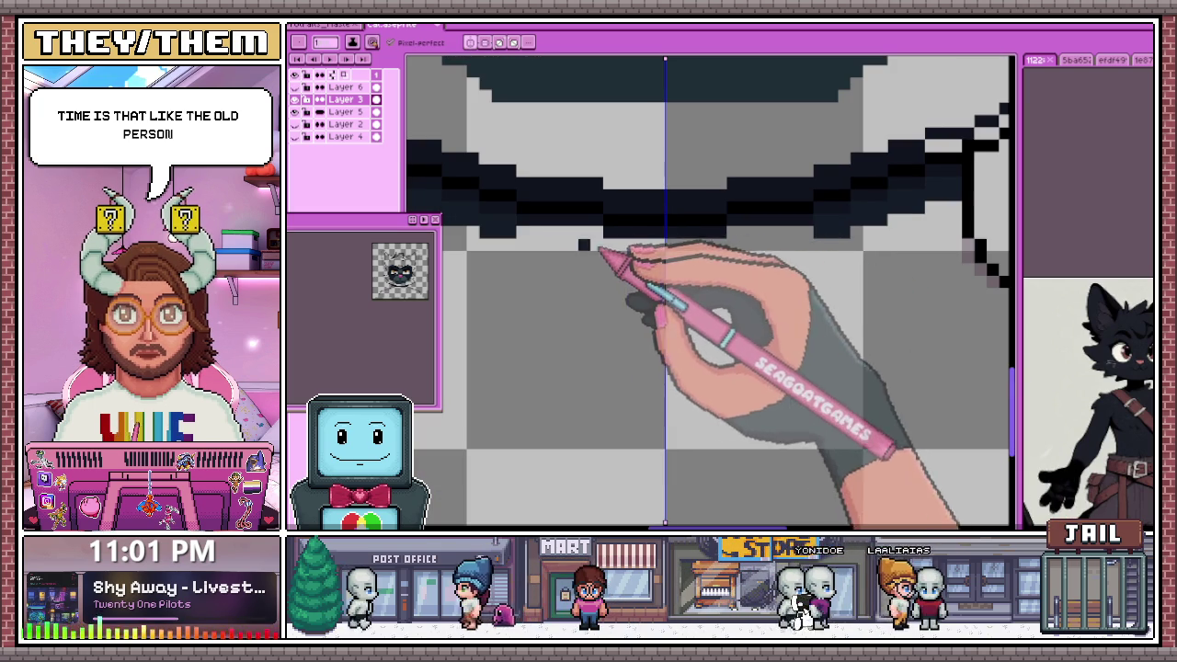
{"action": "scroll", "coordinate": [570, 247], "scroll_direction": "up", "scroll_amount": 3}
{"action": "left_click_drag", "start_coordinate": [568, 250], "coordinate": [649, 260]}
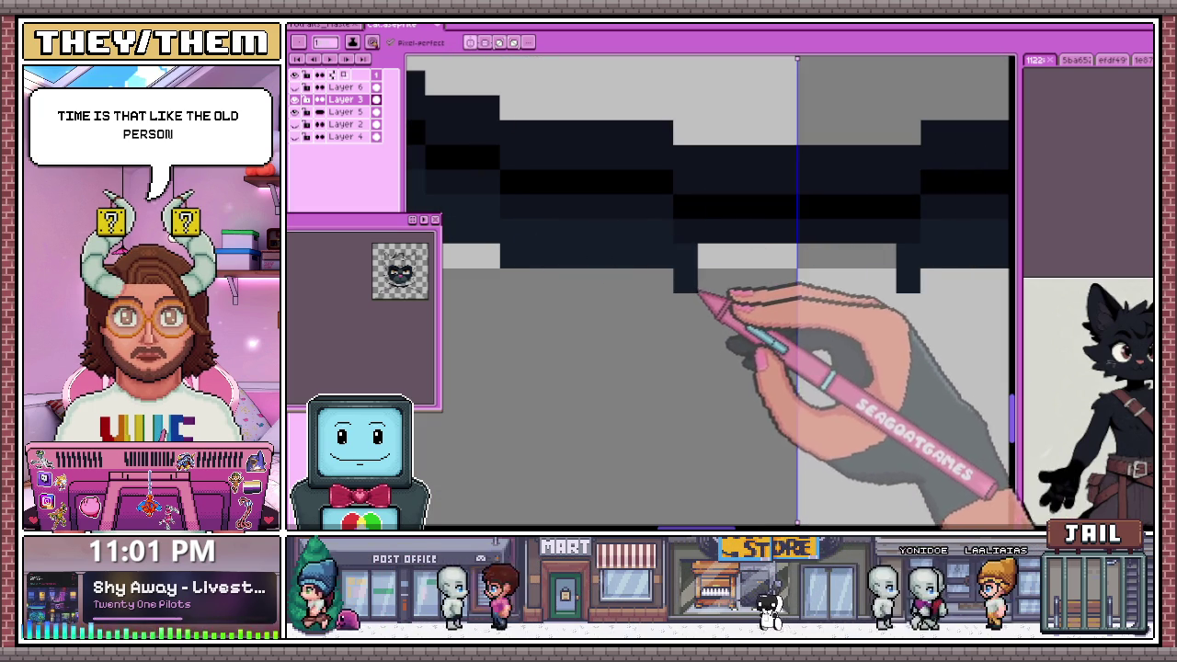
{"action": "scroll", "coordinate": [698, 312], "scroll_direction": "down", "scroll_amount": 4}
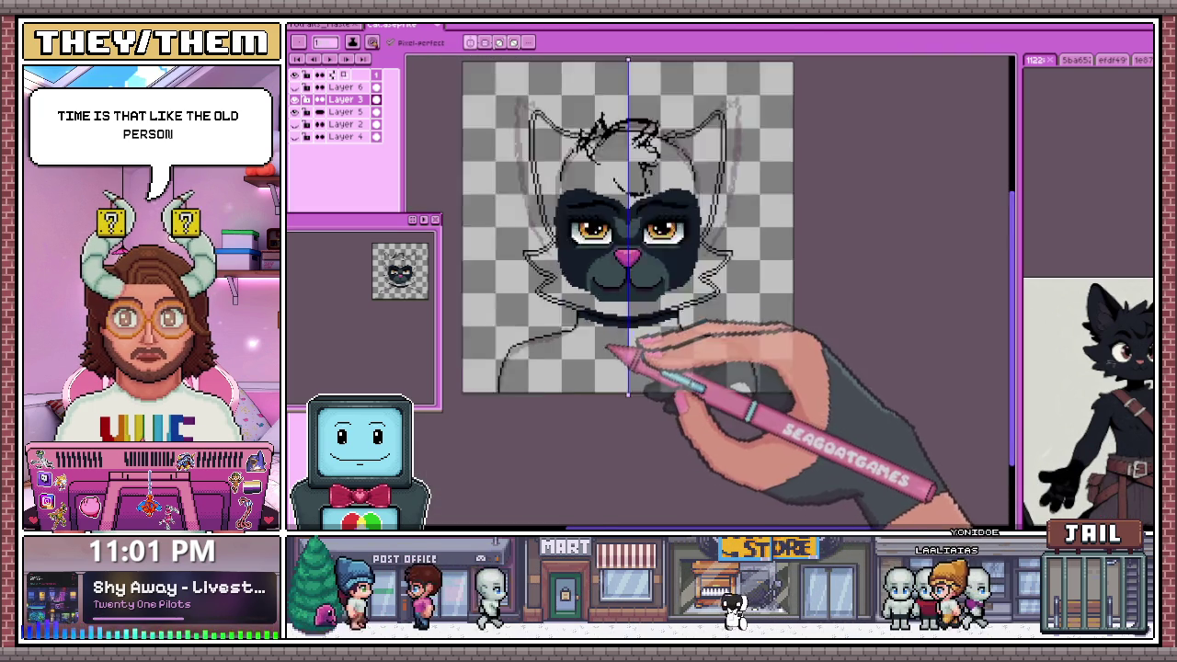
Trace the zigzag left-cheek sketch with a stepped black and dark-teal line using the pixel-perfect Pencil
{"action": "scroll", "coordinate": [632, 352], "scroll_direction": "down", "scroll_amount": 1}
{"action": "scroll", "coordinate": [631, 310], "scroll_direction": "up", "scroll_amount": 1}
{"action": "scroll", "coordinate": [573, 336], "scroll_direction": "up", "scroll_amount": 2}
{"action": "scroll", "coordinate": [677, 389], "scroll_direction": "up", "scroll_amount": 1}
{"action": "key", "text": "b"}
{"action": "scroll", "coordinate": [517, 273], "scroll_direction": "down", "scroll_amount": 3}
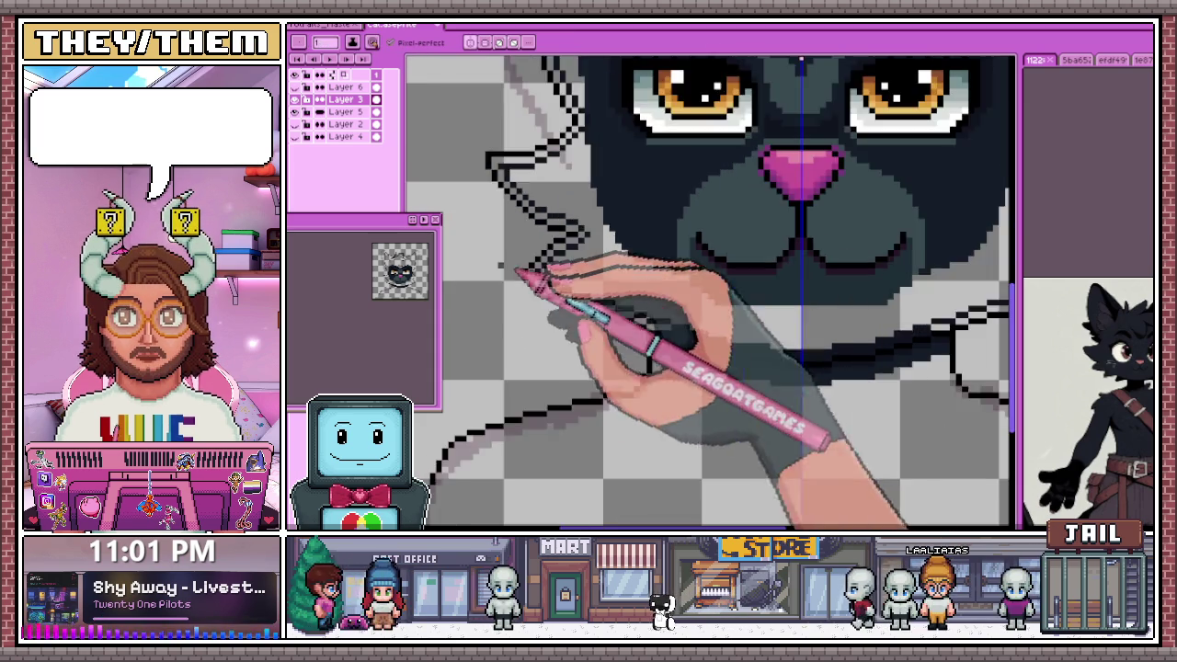
{"action": "scroll", "coordinate": [519, 272], "scroll_direction": "up", "scroll_amount": 2}
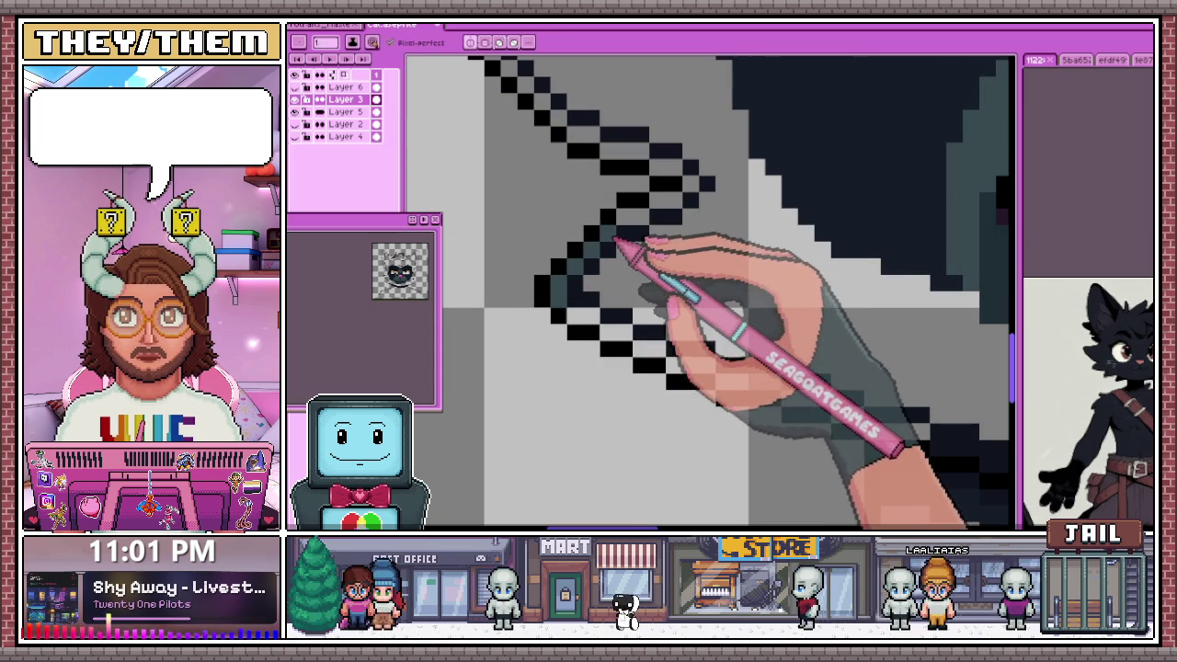
{"action": "scroll", "coordinate": [678, 211], "scroll_direction": "down", "scroll_amount": 2}
{"action": "scroll", "coordinate": [656, 250], "scroll_direction": "down", "scroll_amount": 1}
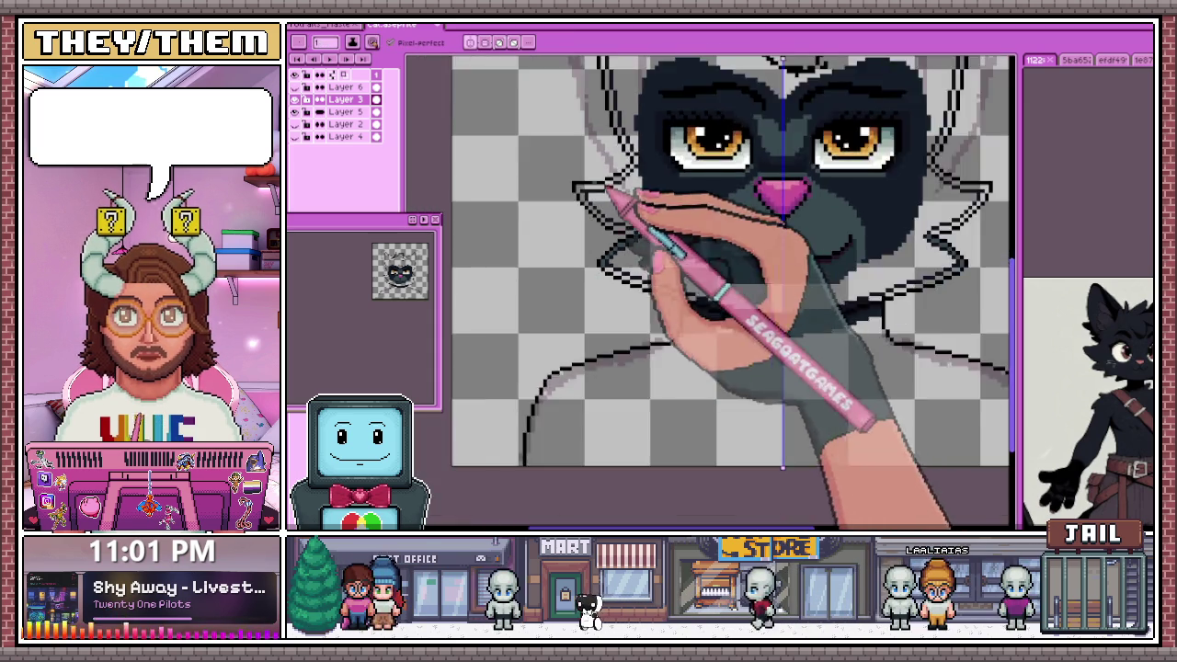
{"action": "scroll", "coordinate": [581, 200], "scroll_direction": "up", "scroll_amount": 3}
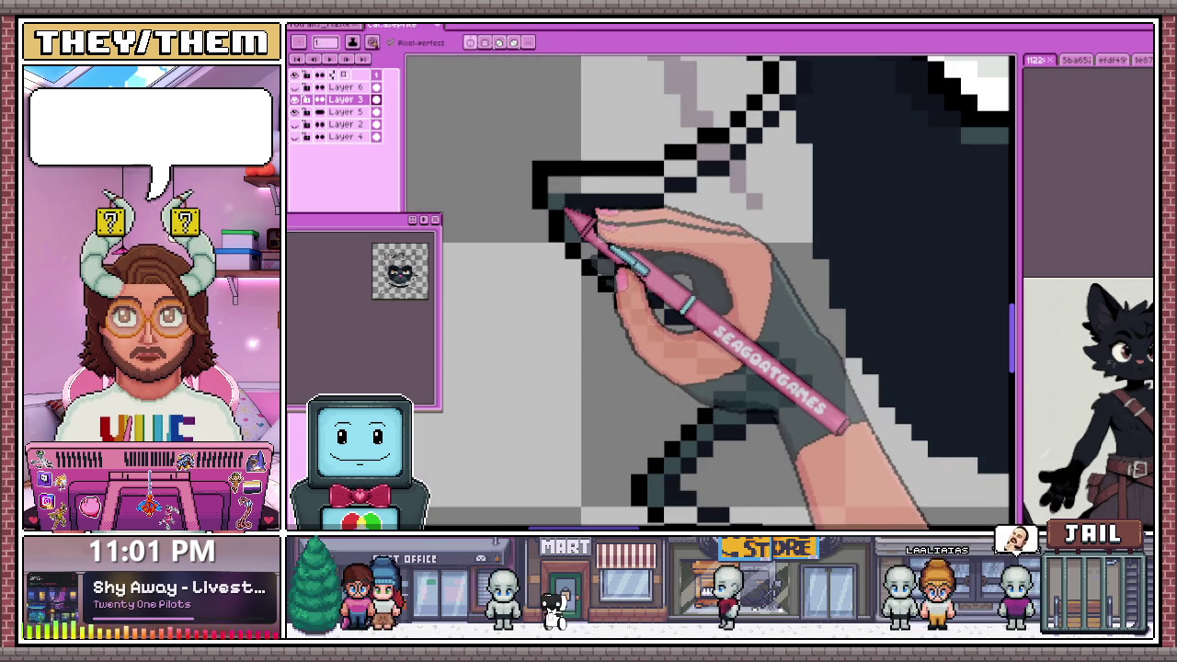
{"action": "scroll", "coordinate": [575, 207], "scroll_direction": "right", "scroll_amount": 1}
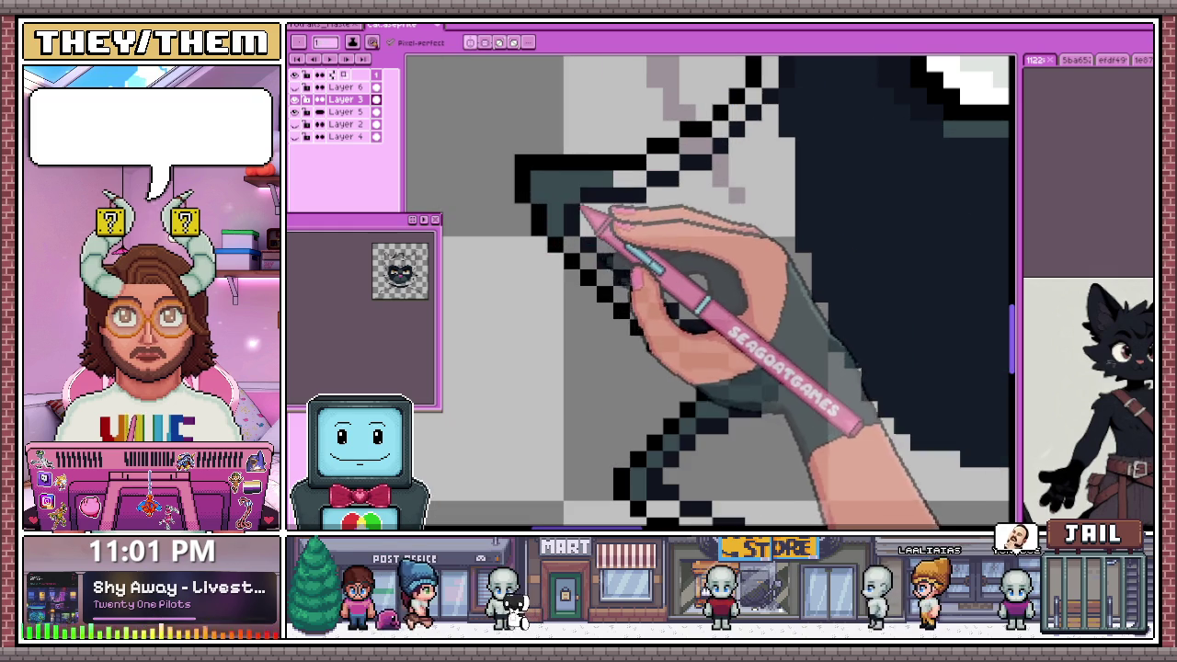
{"action": "key", "text": "b"}
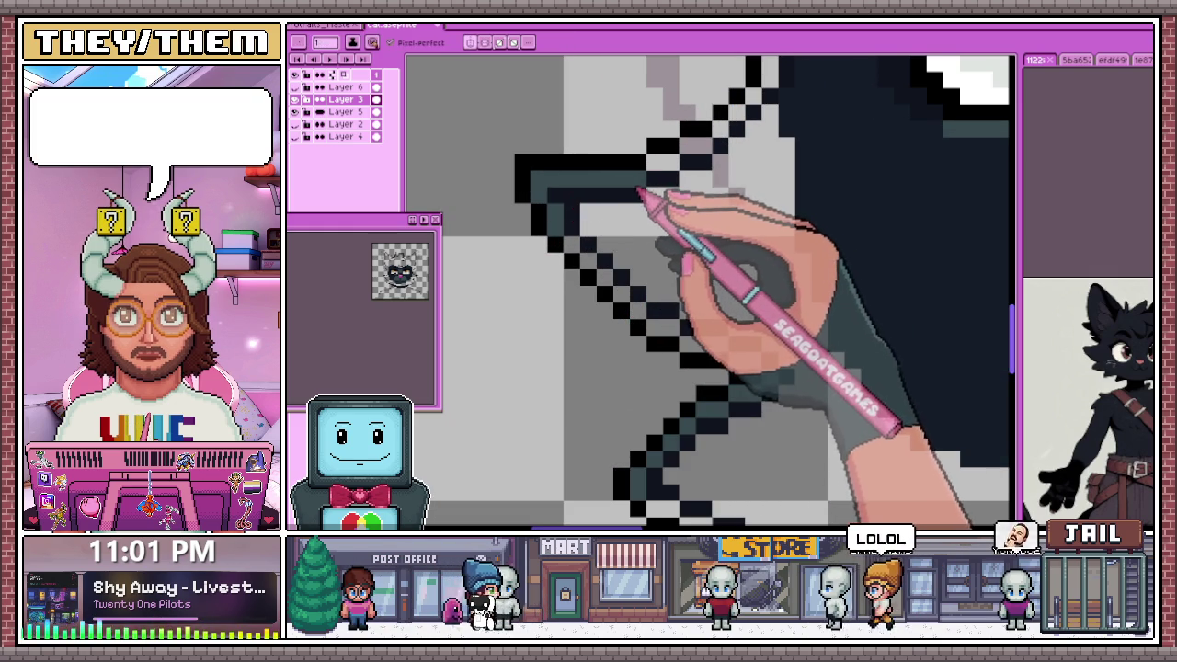
{"action": "scroll", "coordinate": [599, 262], "scroll_direction": "down", "scroll_amount": 1}
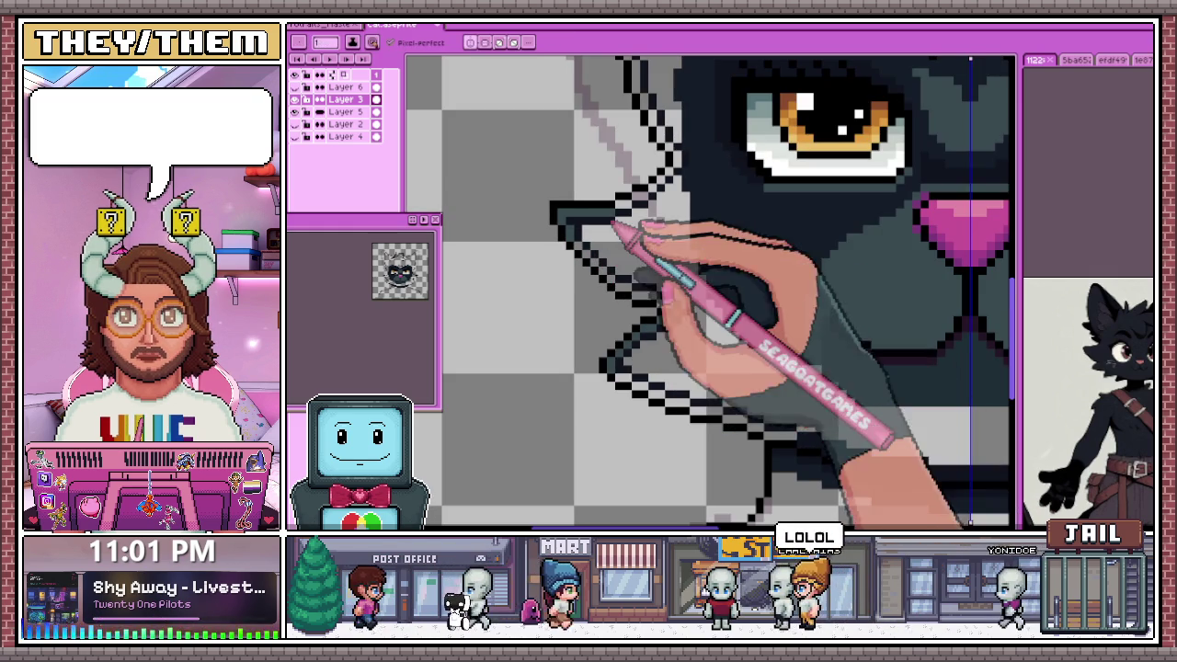
{"action": "scroll", "coordinate": [598, 270], "scroll_direction": "up", "scroll_amount": 1}
{"action": "scroll", "coordinate": [560, 249], "scroll_direction": "up", "scroll_amount": 1}
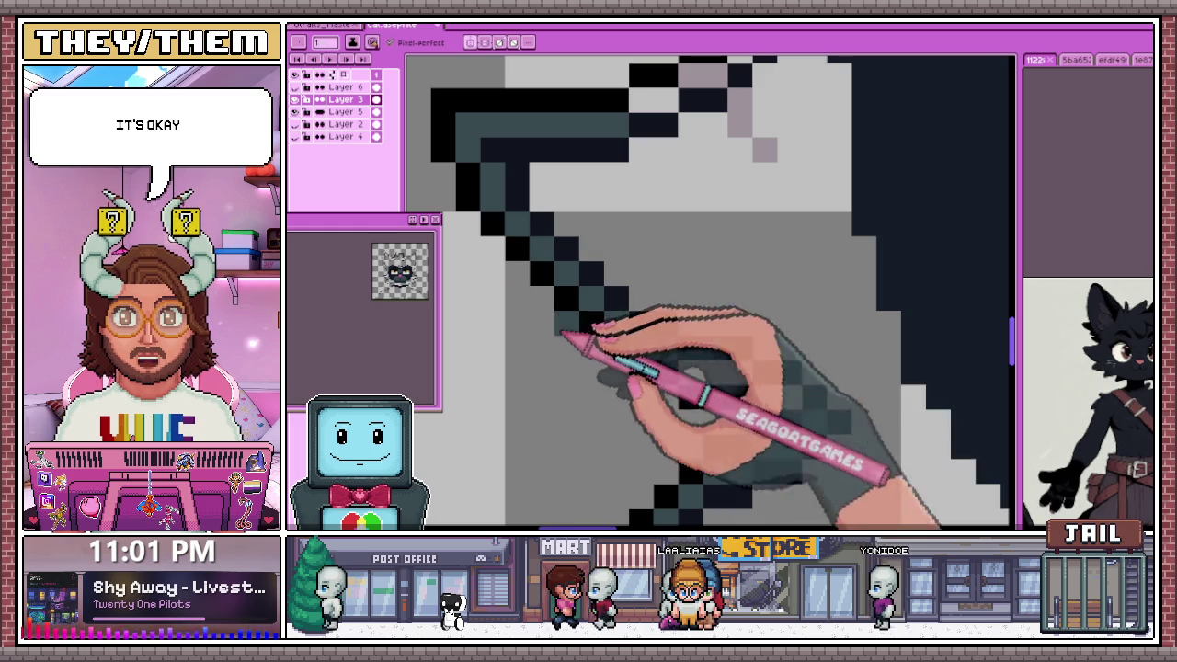
{"action": "scroll", "coordinate": [762, 388], "scroll_direction": "down", "scroll_amount": 2}
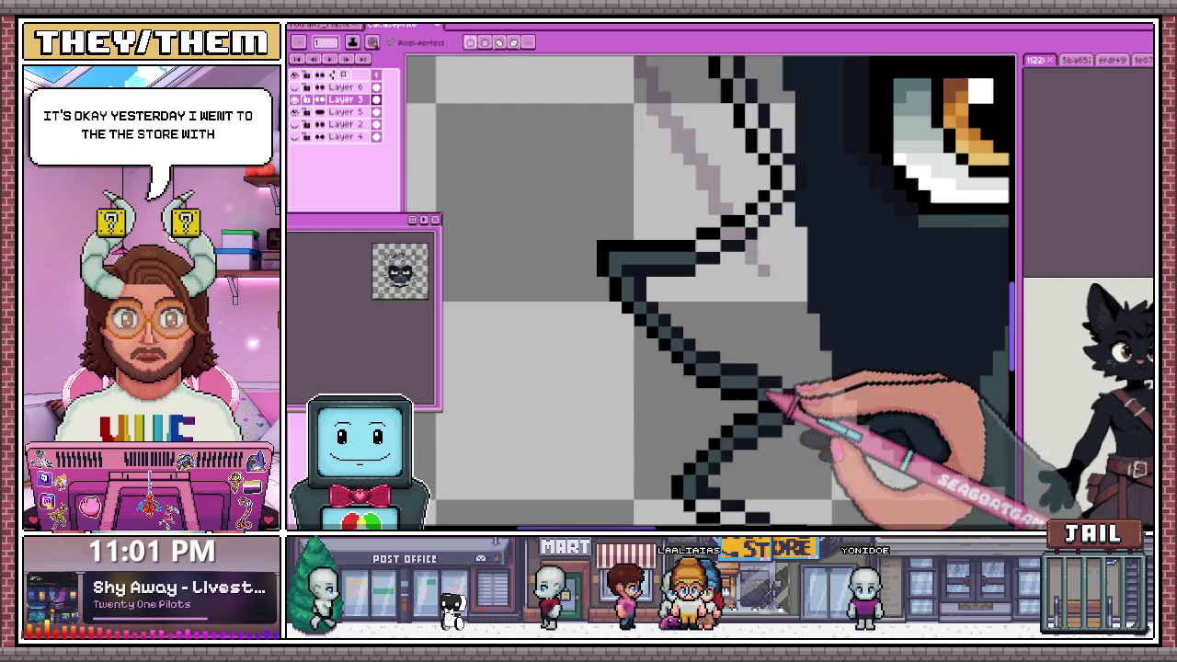
{"action": "scroll", "coordinate": [539, 323], "scroll_direction": "down", "scroll_amount": 1}
{"action": "scroll", "coordinate": [561, 283], "scroll_direction": "down", "scroll_amount": 1}
{"action": "scroll", "coordinate": [561, 284], "scroll_direction": "down", "scroll_amount": 1}
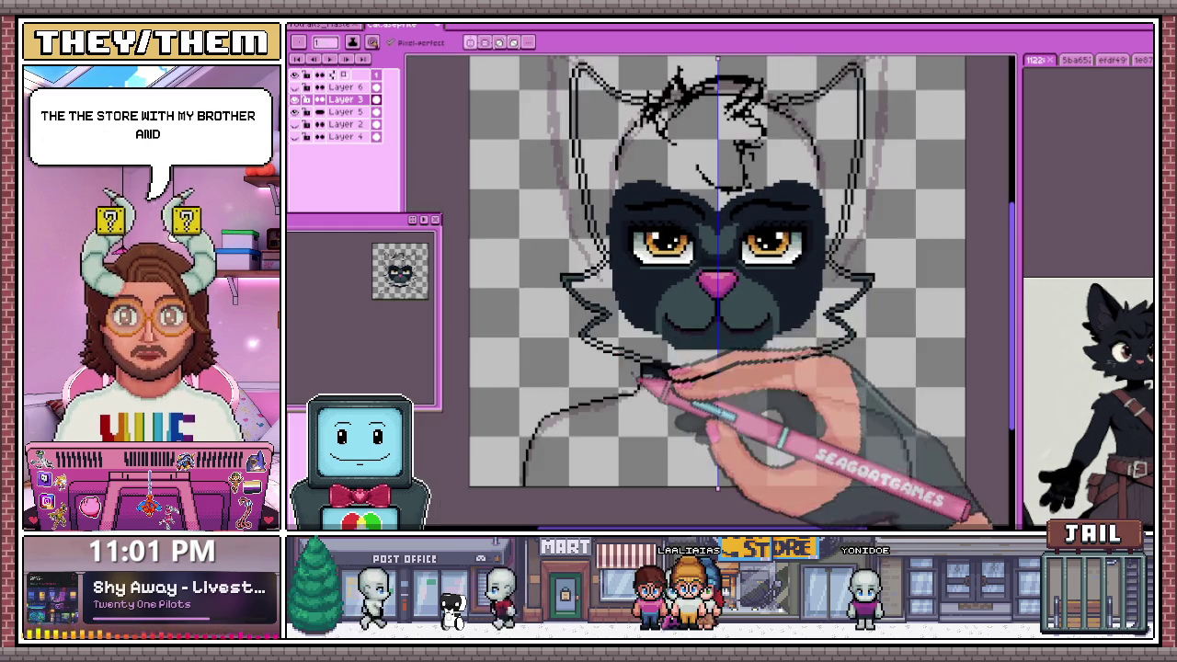
Sample the outline colours and ink clean black and dark-teal edges on the left cheek tufts
{"action": "scroll", "coordinate": [704, 334], "scroll_direction": "up", "scroll_amount": 3}
{"action": "scroll", "coordinate": [499, 299], "scroll_direction": "up", "scroll_amount": 2}
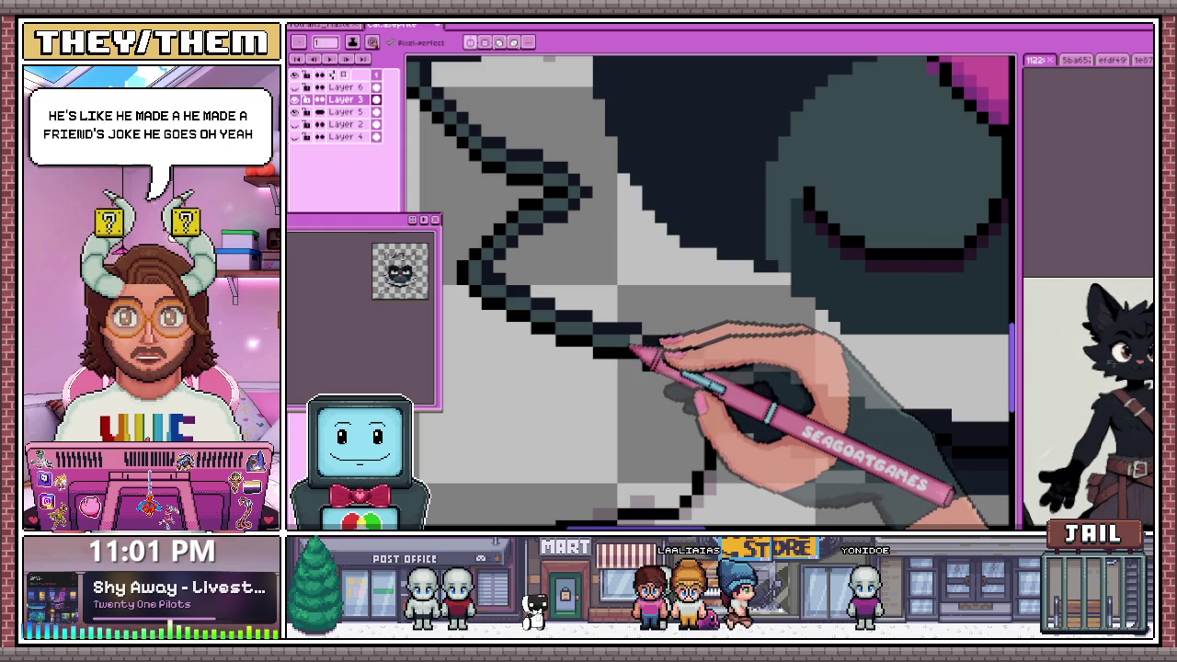
{"action": "scroll", "coordinate": [640, 350], "scroll_direction": "down", "scroll_amount": 2}
{"action": "scroll", "coordinate": [630, 340], "scroll_direction": "up", "scroll_amount": 2}
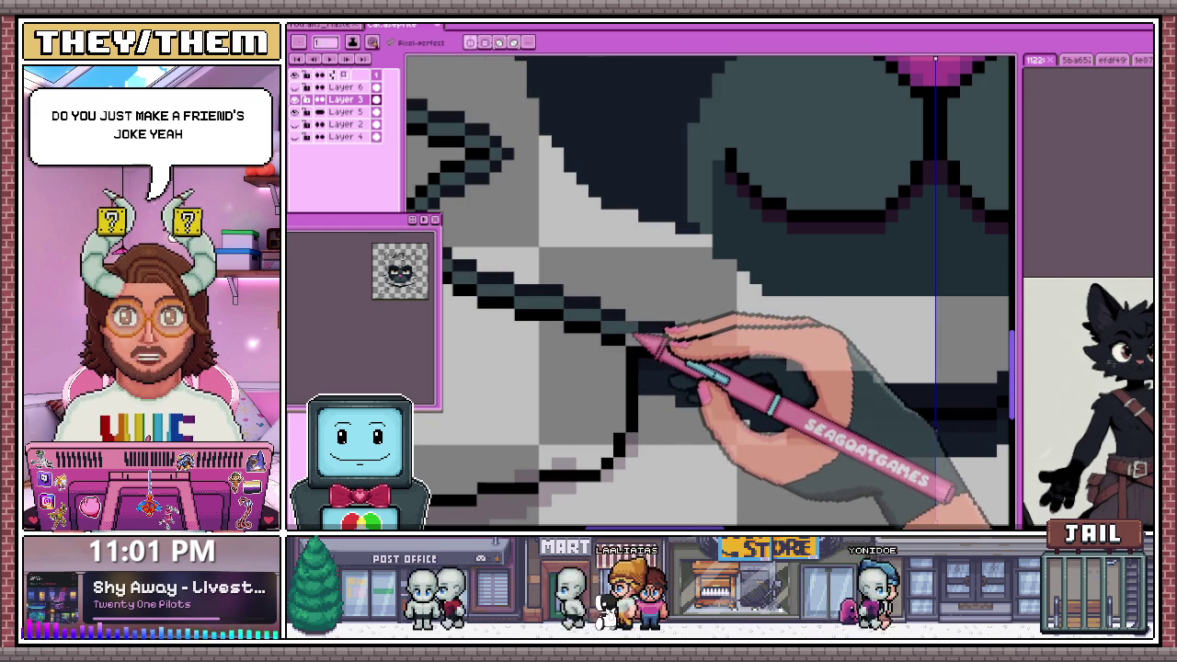
{"action": "key", "text": "b"}
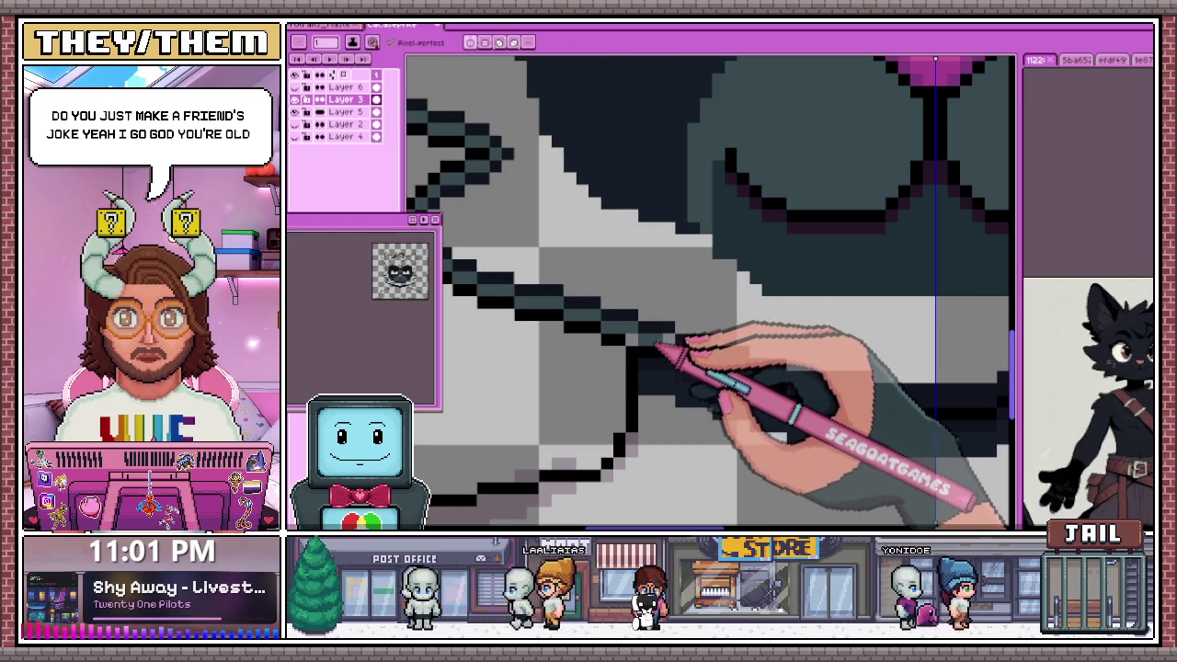
{"action": "key", "text": "alt"}
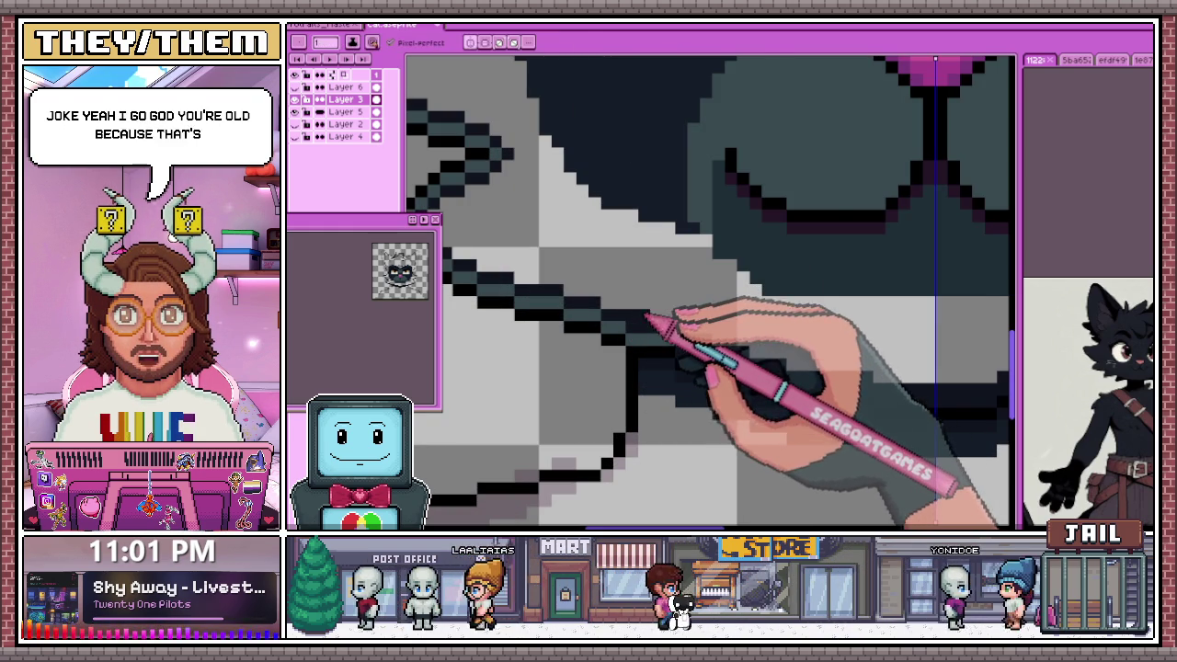
{"action": "scroll", "coordinate": [646, 322], "scroll_direction": "down", "scroll_amount": 1}
{"action": "scroll", "coordinate": [588, 292], "scroll_direction": "up", "scroll_amount": 1}
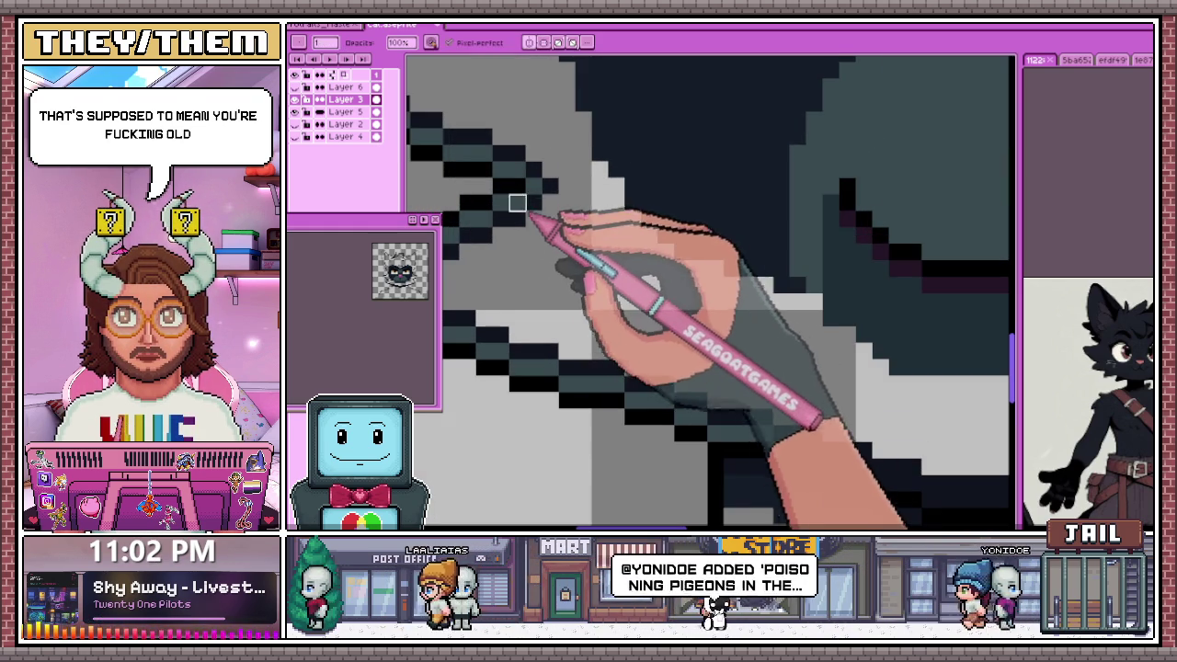
{"action": "scroll", "coordinate": [528, 266], "scroll_direction": "down", "scroll_amount": 2}
{"action": "scroll", "coordinate": [494, 213], "scroll_direction": "up", "scroll_amount": 1}
{"action": "scroll", "coordinate": [492, 213], "scroll_direction": "up", "scroll_amount": 1}
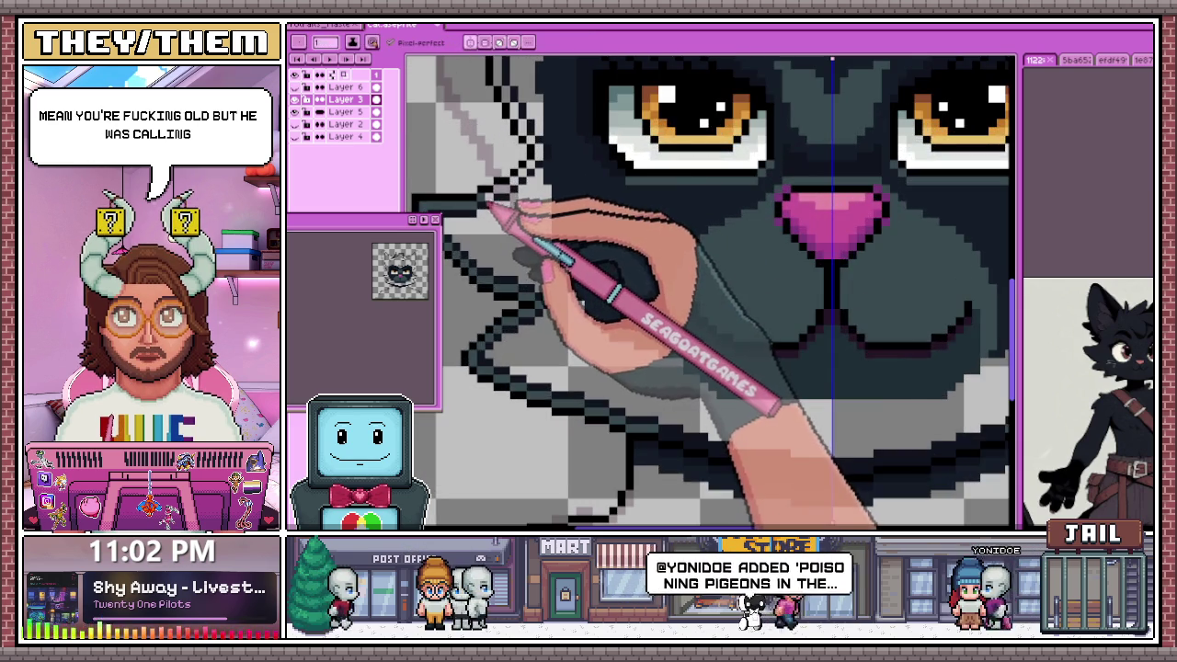
{"action": "scroll", "coordinate": [486, 211], "scroll_direction": "down", "scroll_amount": 1}
Continue the paired black and dark-teal line up the left side of the head toward the ear
{"action": "scroll", "coordinate": [426, 230], "scroll_direction": "up", "scroll_amount": 1}
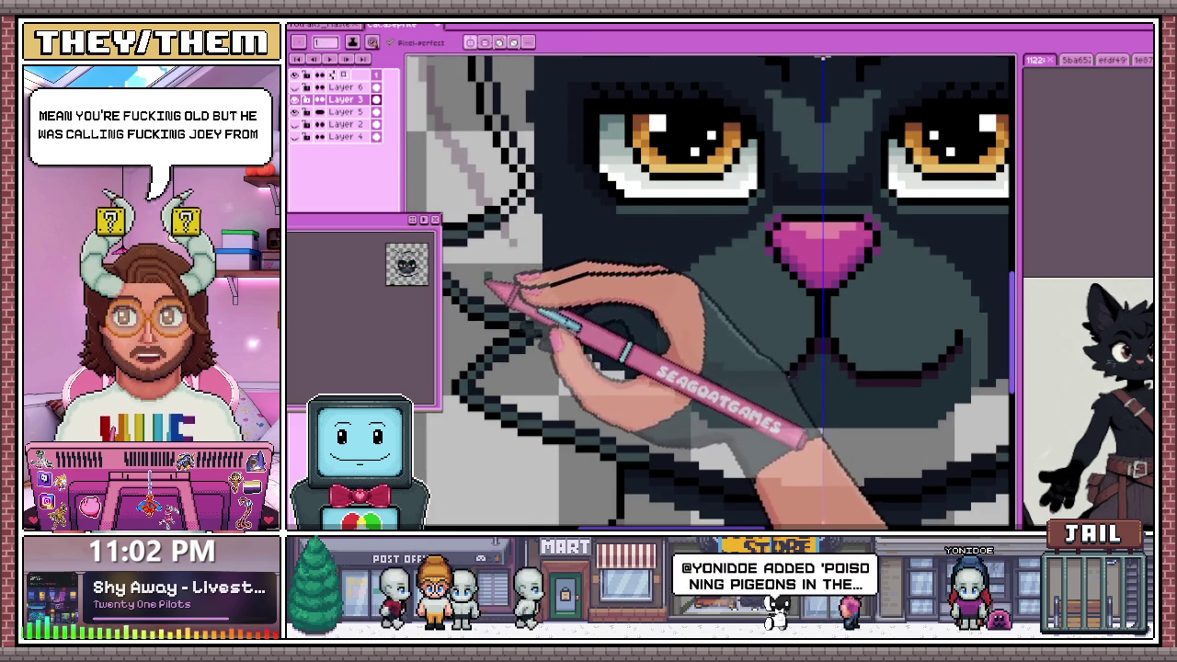
{"action": "scroll", "coordinate": [487, 285], "scroll_direction": "down", "scroll_amount": 1}
{"action": "scroll", "coordinate": [501, 271], "scroll_direction": "up", "scroll_amount": 1}
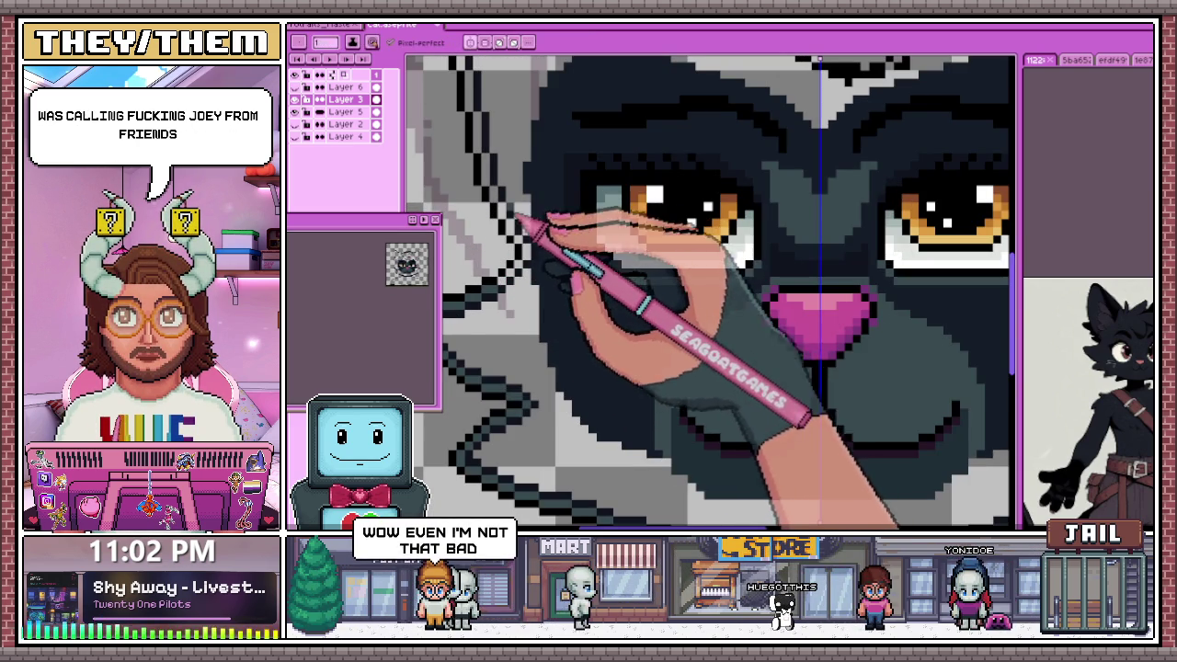
{"action": "scroll", "coordinate": [519, 221], "scroll_direction": "down", "scroll_amount": 1}
{"action": "scroll", "coordinate": [515, 266], "scroll_direction": "up", "scroll_amount": 2}
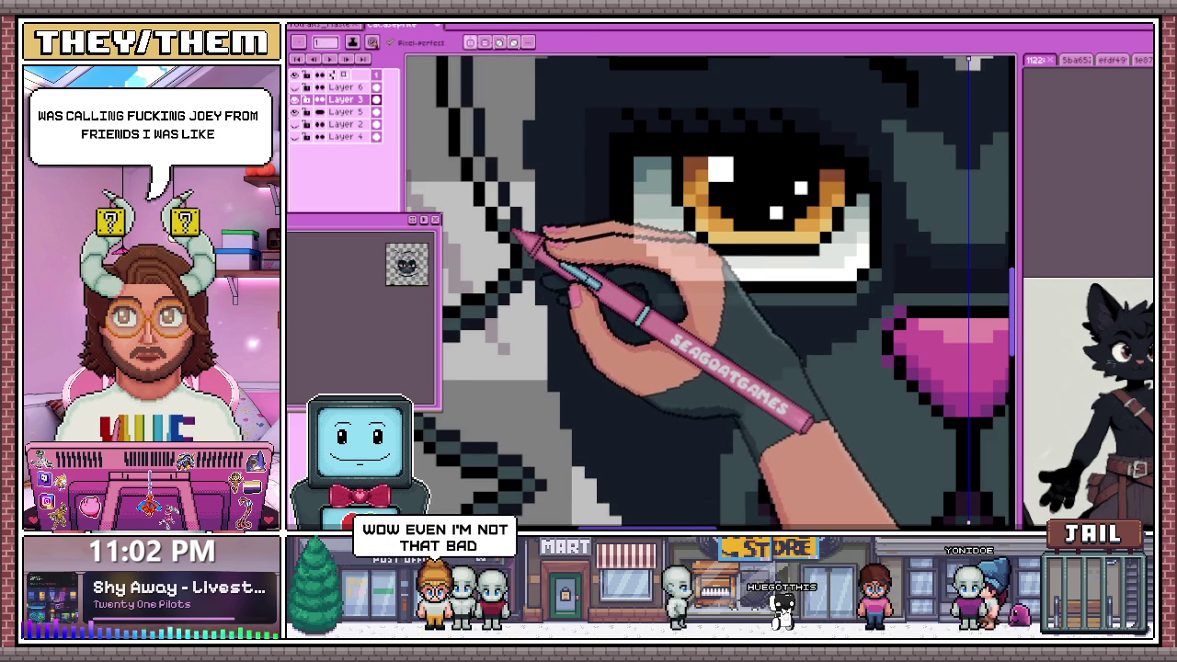
{"action": "scroll", "coordinate": [503, 184], "scroll_direction": "down", "scroll_amount": 1}
{"action": "scroll", "coordinate": [492, 149], "scroll_direction": "up", "scroll_amount": 2}
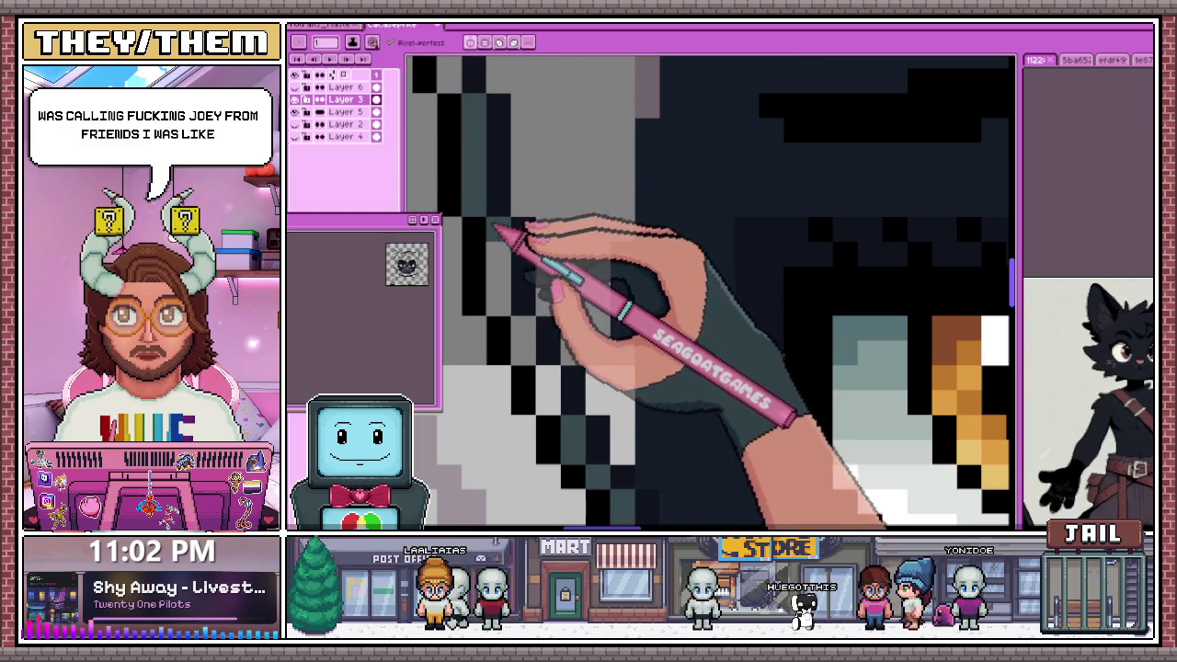
{"action": "scroll", "coordinate": [520, 292], "scroll_direction": "down", "scroll_amount": 1}
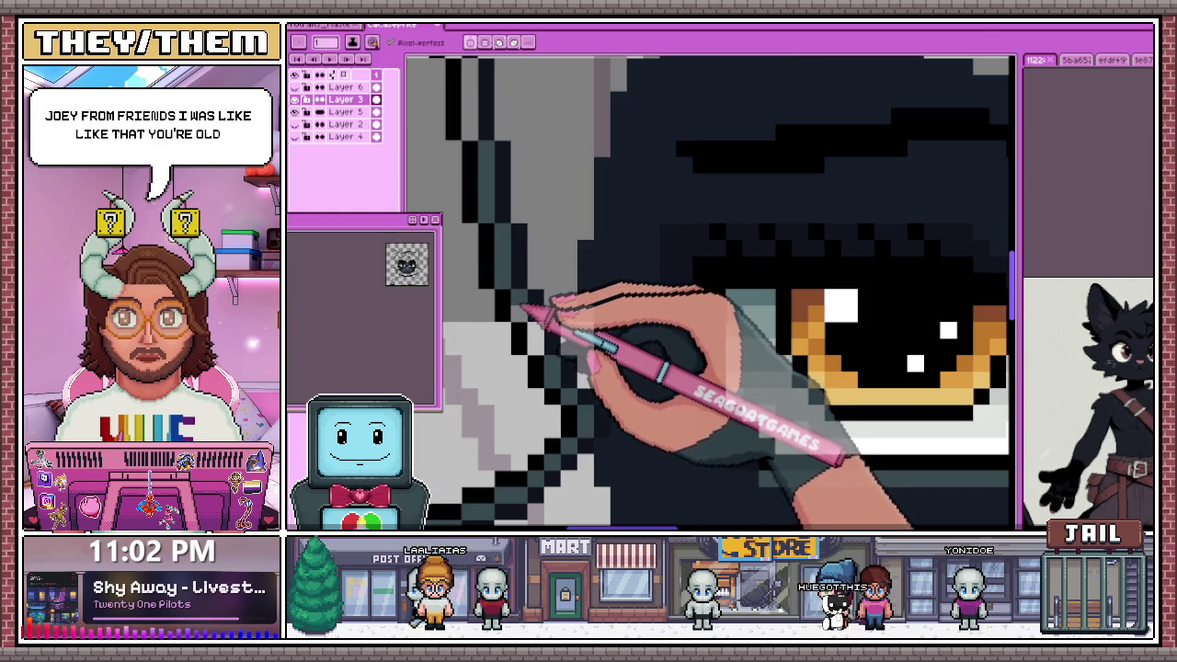
{"action": "scroll", "coordinate": [519, 230], "scroll_direction": "down", "scroll_amount": 1}
{"action": "scroll", "coordinate": [519, 239], "scroll_direction": "up", "scroll_amount": 1}
{"action": "scroll", "coordinate": [525, 285], "scroll_direction": "up", "scroll_amount": 2}
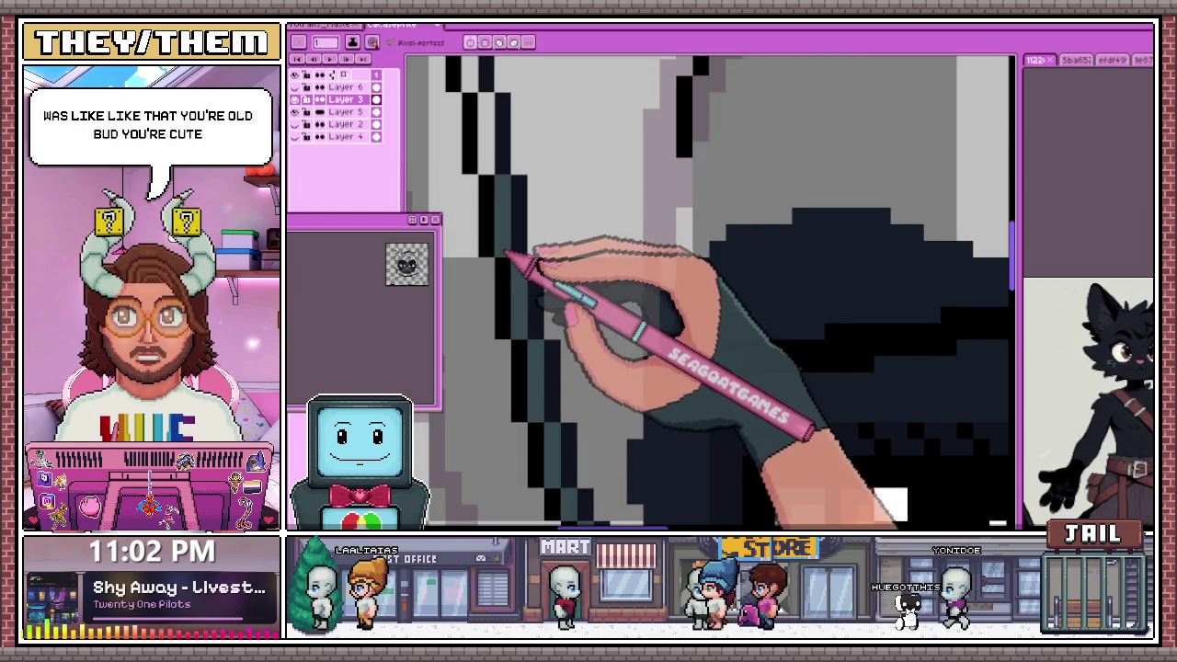
{"action": "scroll", "coordinate": [505, 184], "scroll_direction": "down", "scroll_amount": 2}
{"action": "scroll", "coordinate": [505, 184], "scroll_direction": "up", "scroll_amount": 1}
{"action": "scroll", "coordinate": [510, 193], "scroll_direction": "up", "scroll_amount": 1}
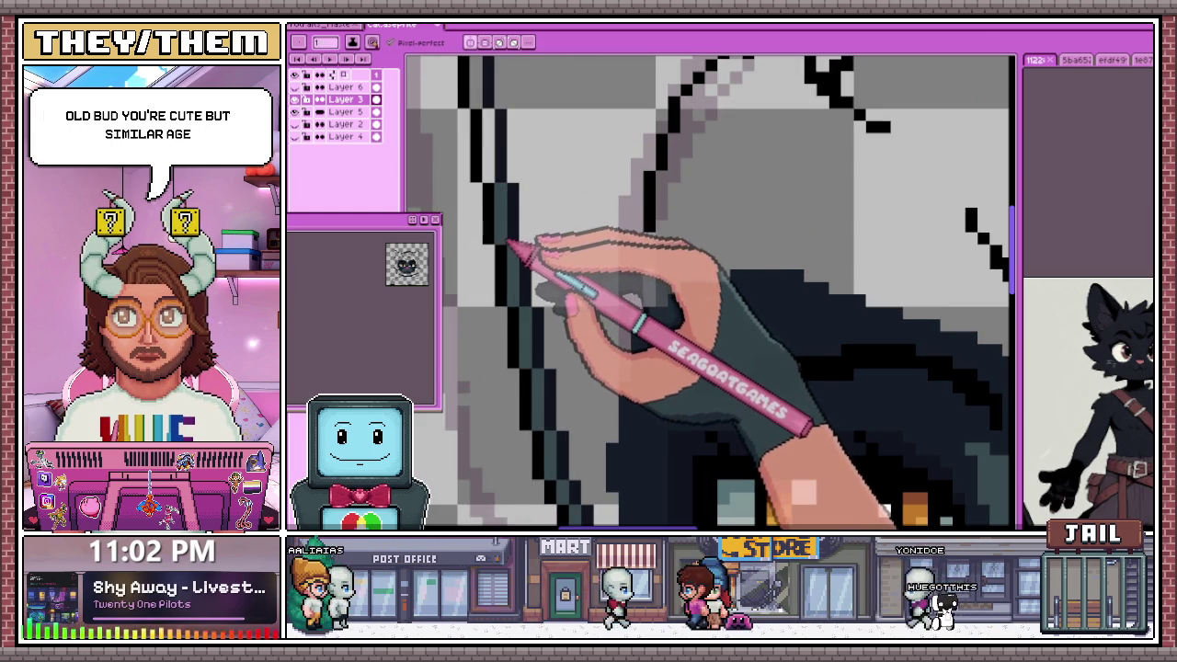
{"action": "scroll", "coordinate": [510, 193], "scroll_direction": "down", "scroll_amount": 3}
{"action": "scroll", "coordinate": [510, 193], "scroll_direction": "up", "scroll_amount": 3}
{"action": "scroll", "coordinate": [501, 219], "scroll_direction": "down", "scroll_amount": 3}
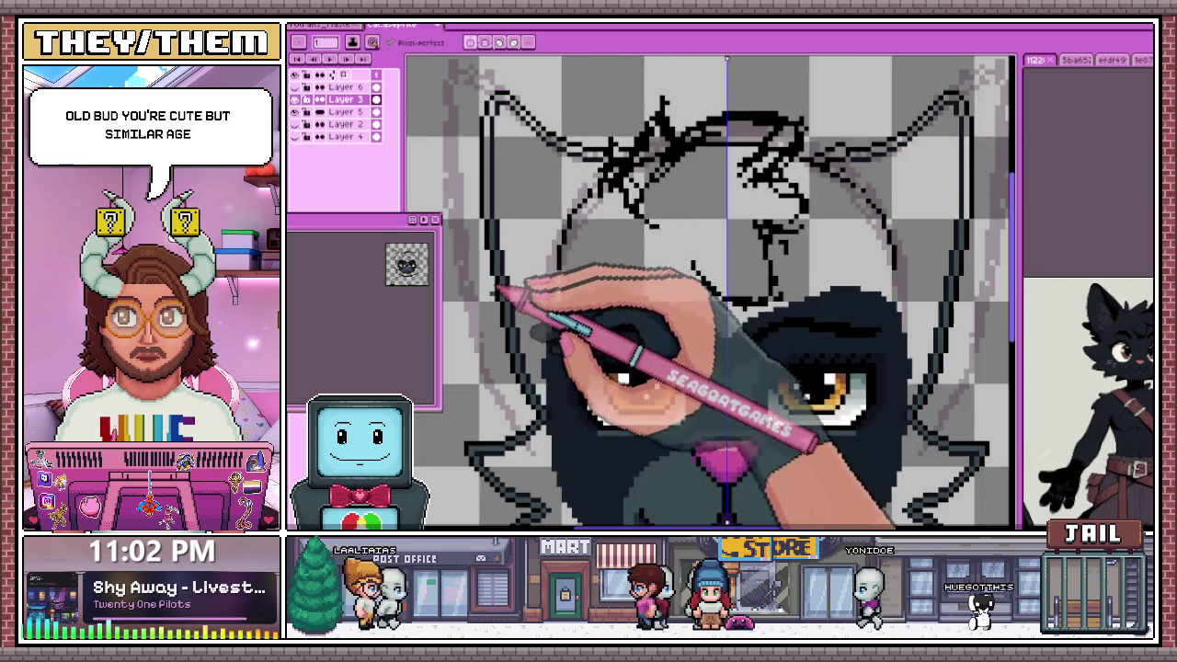
Draw a diagonal dark outline stroke from the left ear line across the forehead sketch
{"action": "scroll", "coordinate": [499, 171], "scroll_direction": "up", "scroll_amount": 3}
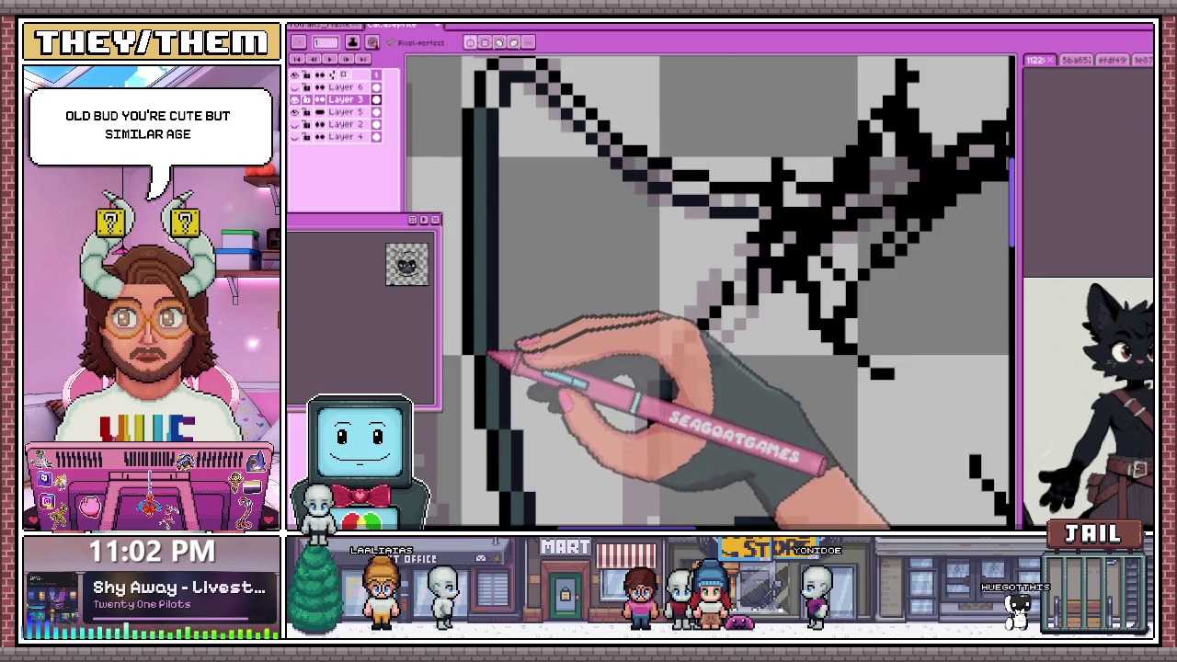
{"action": "scroll", "coordinate": [486, 276], "scroll_direction": "up", "scroll_amount": 3}
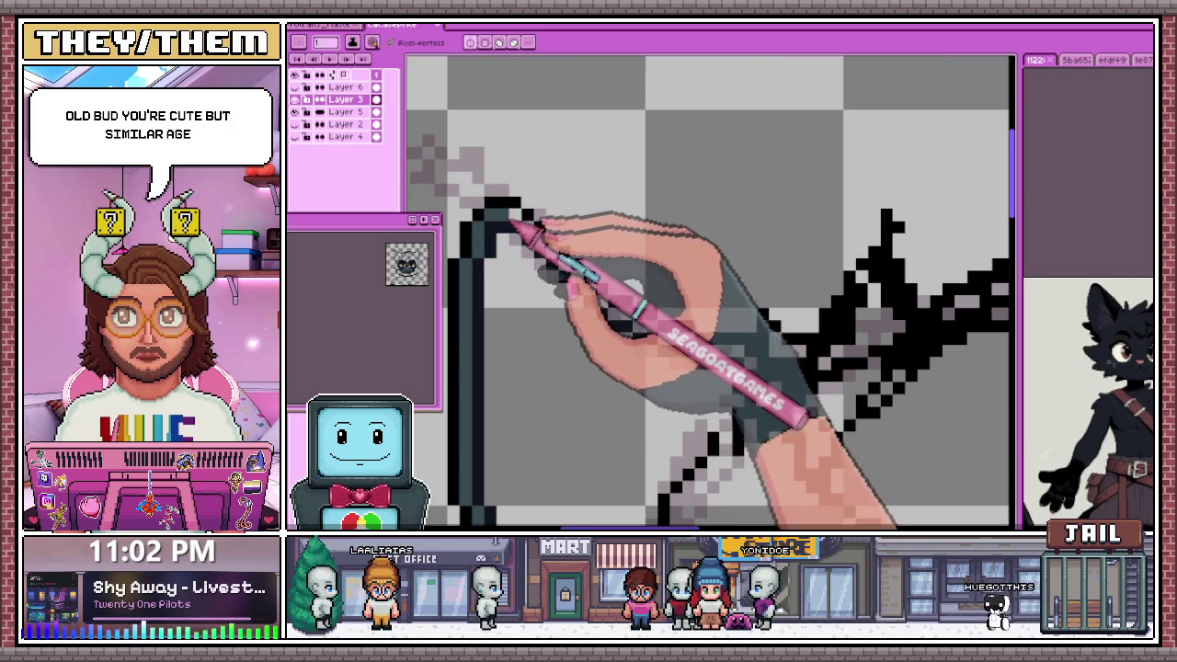
{"action": "scroll", "coordinate": [529, 230], "scroll_direction": "down", "scroll_amount": 3}
{"action": "scroll", "coordinate": [551, 236], "scroll_direction": "up", "scroll_amount": 4}
{"action": "left_click_drag", "start_coordinate": [526, 211], "coordinate": [627, 313]}
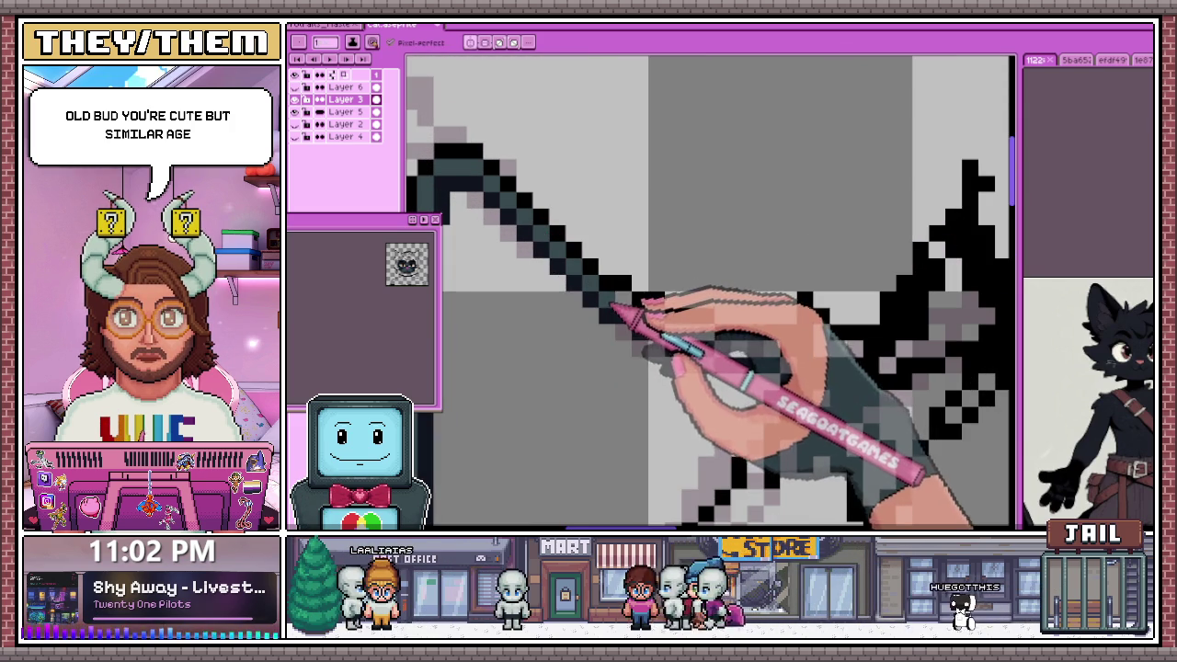
{"action": "scroll", "coordinate": [662, 312], "scroll_direction": "down", "scroll_amount": 3}
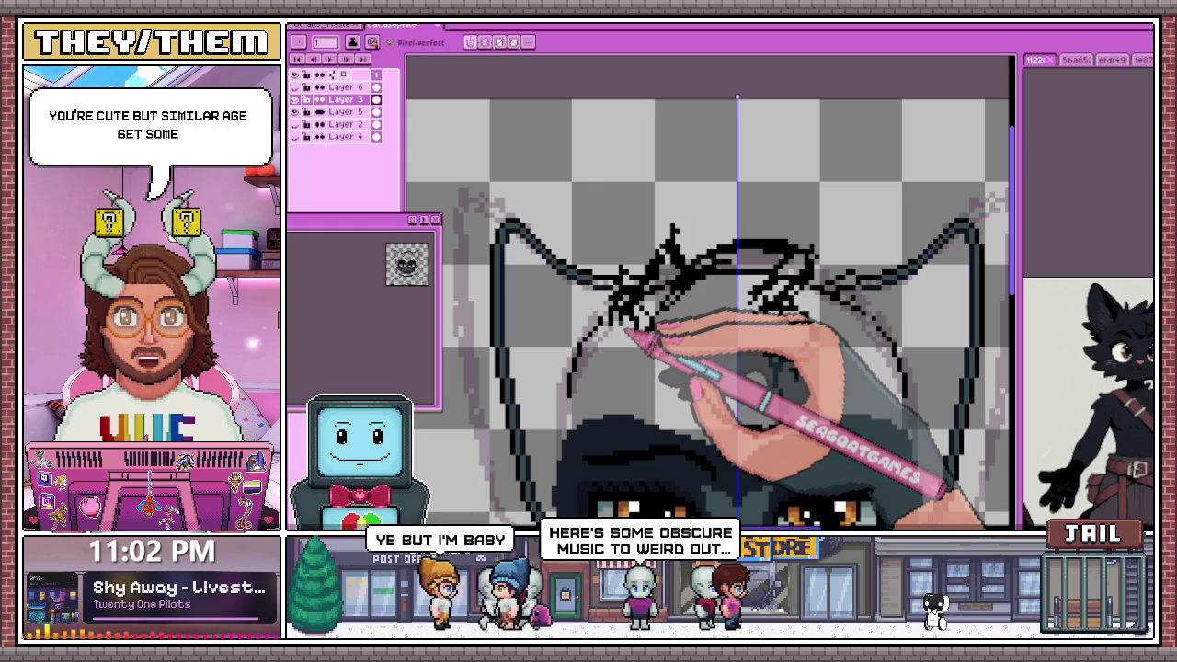
{"action": "scroll", "coordinate": [604, 295], "scroll_direction": "up", "scroll_amount": 1}
{"action": "scroll", "coordinate": [604, 294], "scroll_direction": "up", "scroll_amount": 1}
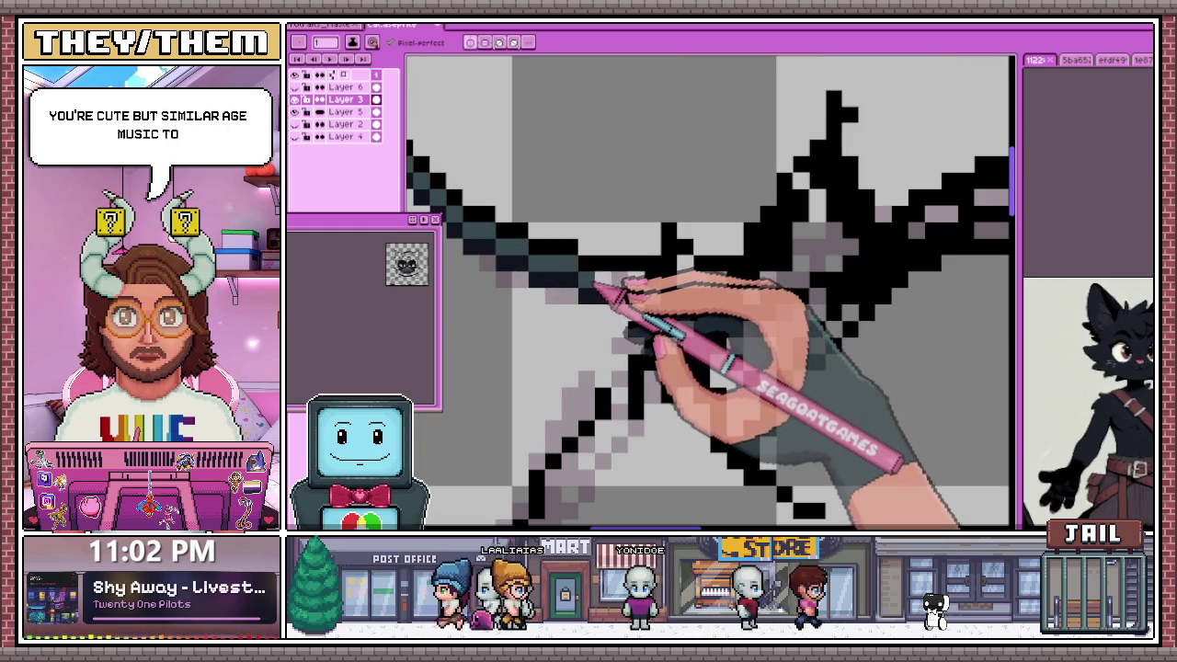
{"action": "scroll", "coordinate": [634, 276], "scroll_direction": "down", "scroll_amount": 2}
{"action": "scroll", "coordinate": [643, 266], "scroll_direction": "down", "scroll_amount": 2}
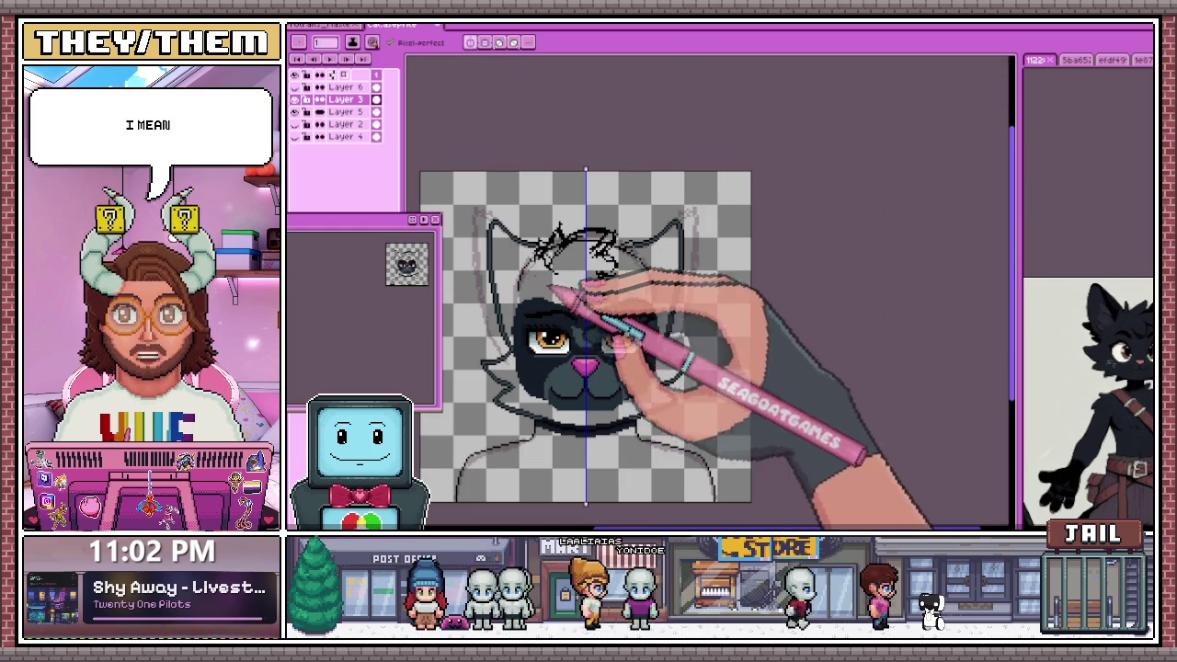
{"action": "scroll", "coordinate": [544, 367], "scroll_direction": "up", "scroll_amount": 2}
{"action": "scroll", "coordinate": [514, 322], "scroll_direction": "up", "scroll_amount": 1}
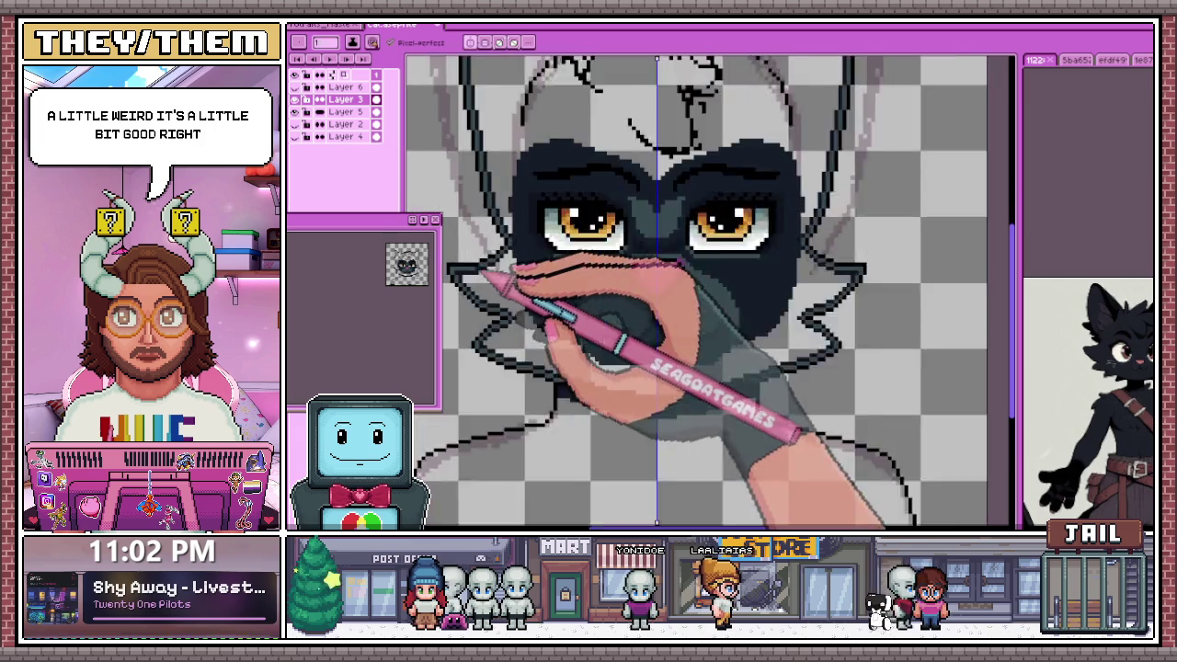
{"action": "scroll", "coordinate": [478, 280], "scroll_direction": "up", "scroll_amount": 1}
{"action": "scroll", "coordinate": [453, 294], "scroll_direction": "up", "scroll_amount": 1}
{"action": "scroll", "coordinate": [465, 304], "scroll_direction": "up", "scroll_amount": 1}
{"action": "scroll", "coordinate": [478, 279], "scroll_direction": "up", "scroll_amount": 1}
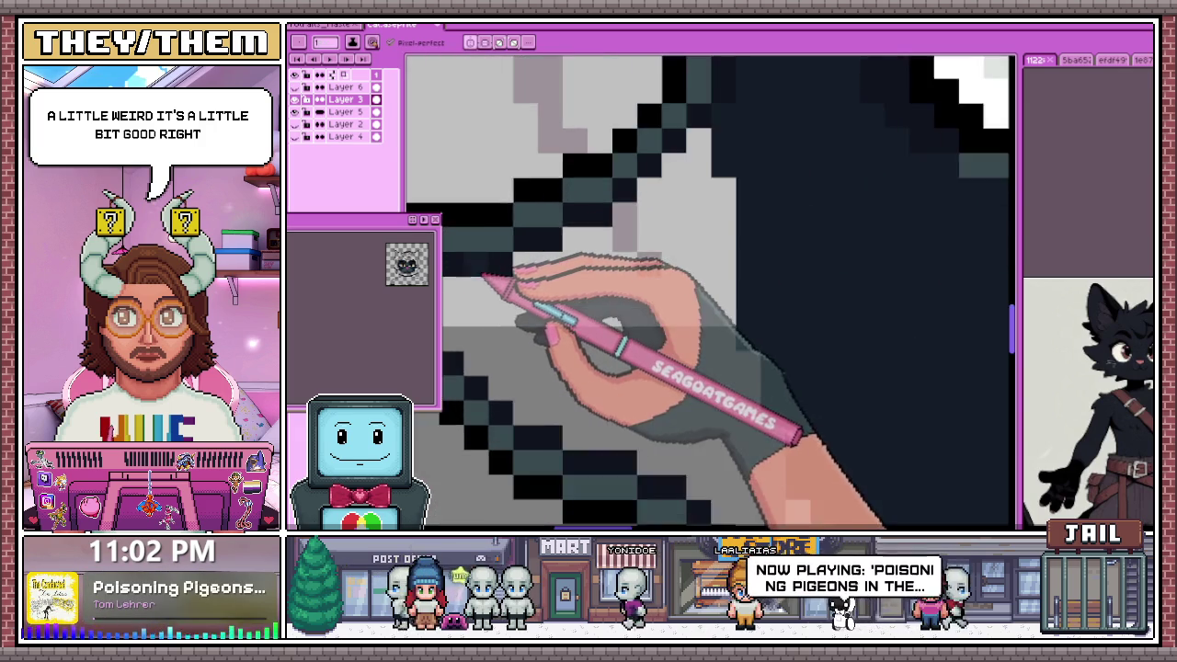
{"action": "scroll", "coordinate": [504, 268], "scroll_direction": "down", "scroll_amount": 2}
{"action": "scroll", "coordinate": [497, 276], "scroll_direction": "down", "scroll_amount": 1}
{"action": "scroll", "coordinate": [485, 288], "scroll_direction": "down", "scroll_amount": 2}
{"action": "scroll", "coordinate": [591, 310], "scroll_direction": "down", "scroll_amount": 1}
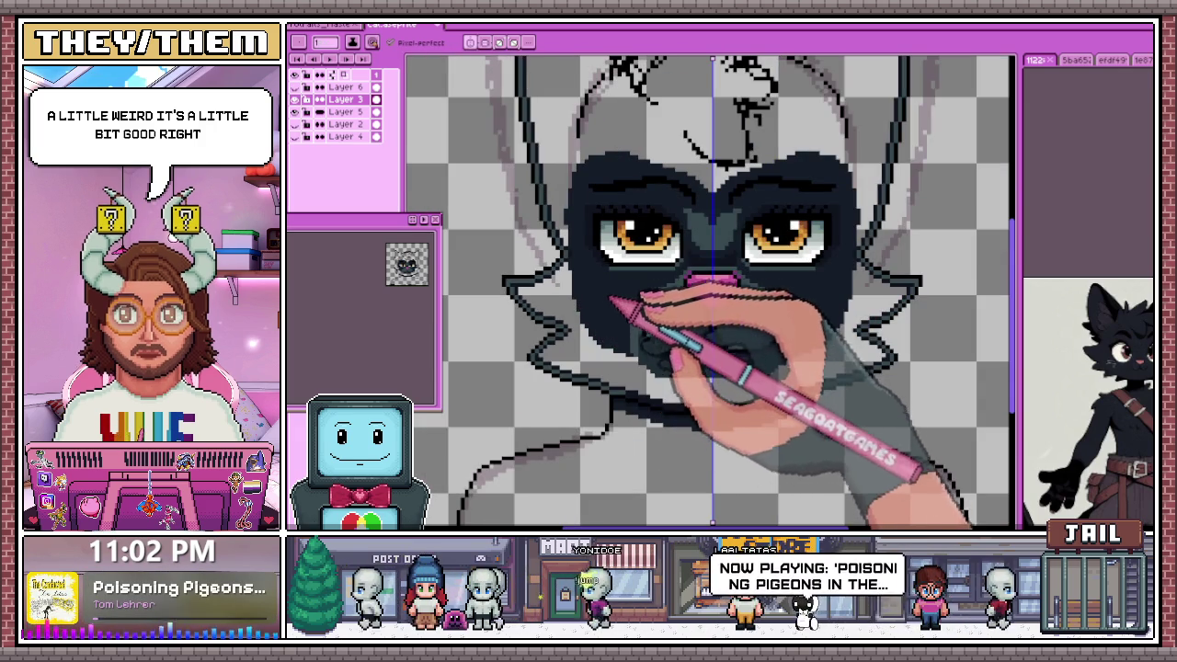
{"action": "scroll", "coordinate": [598, 306], "scroll_direction": "down", "scroll_amount": 1}
{"action": "scroll", "coordinate": [589, 313], "scroll_direction": "down", "scroll_amount": 2}
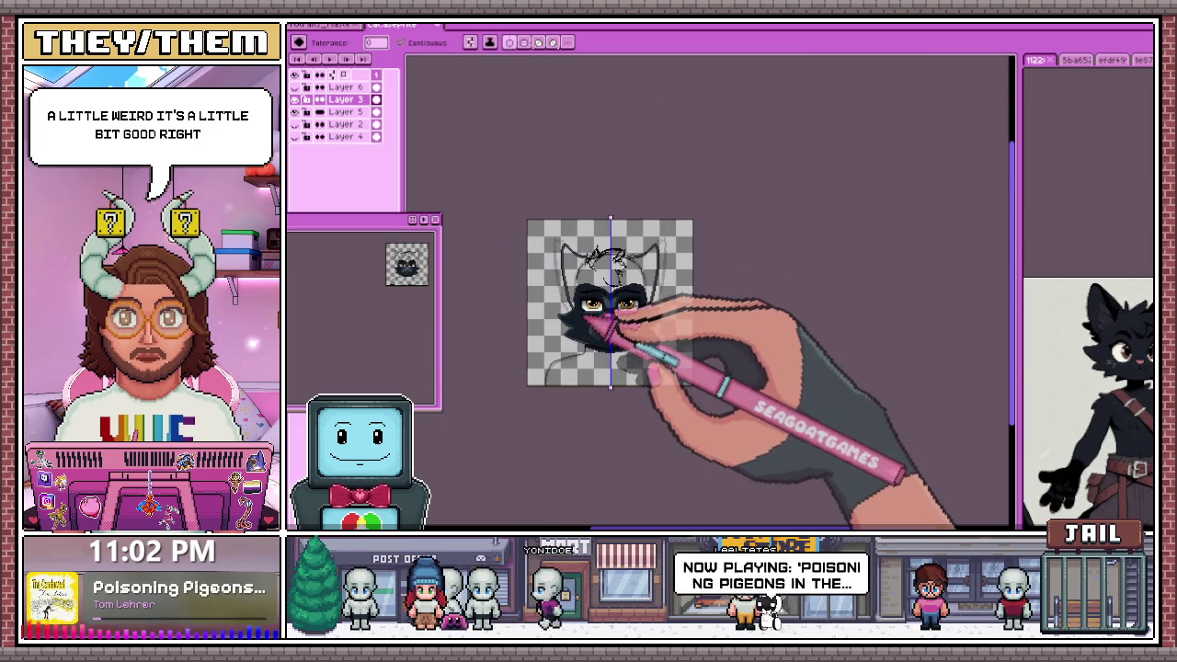
Switch to the Eyedropper (I) to pick a colour from the cat artwork
{"action": "scroll", "coordinate": [579, 268], "scroll_direction": "up", "scroll_amount": 2}
{"action": "scroll", "coordinate": [584, 293], "scroll_direction": "down", "scroll_amount": 1}
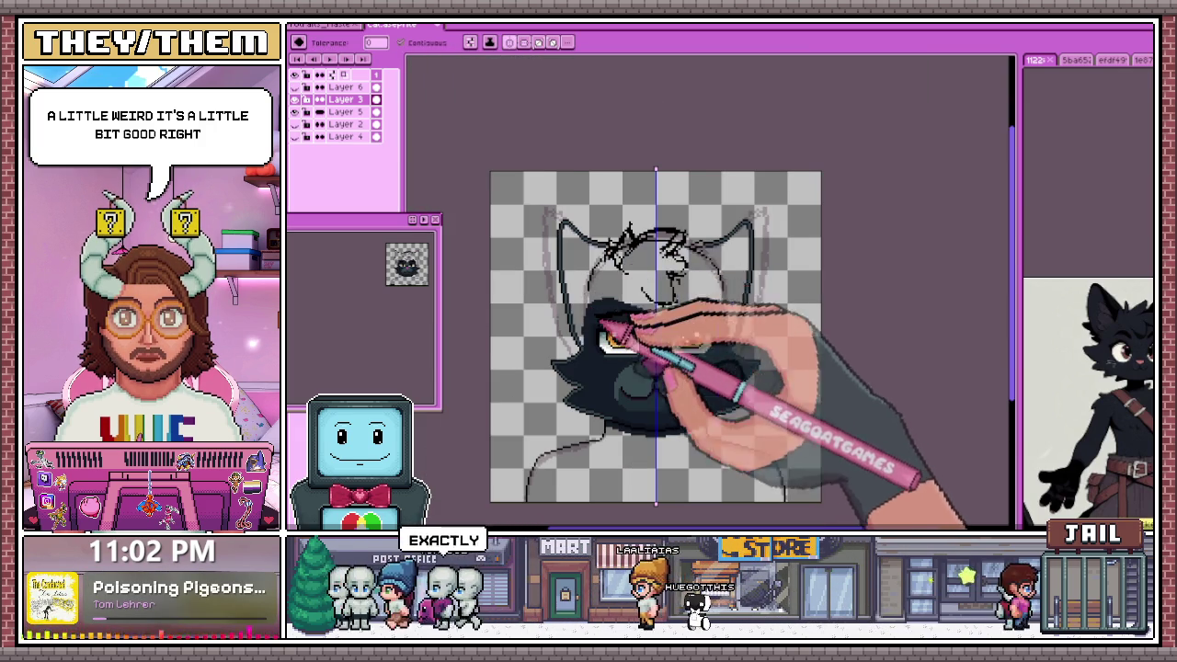
{"action": "scroll", "coordinate": [602, 323], "scroll_direction": "up", "scroll_amount": 3}
{"action": "key", "text": "i"}
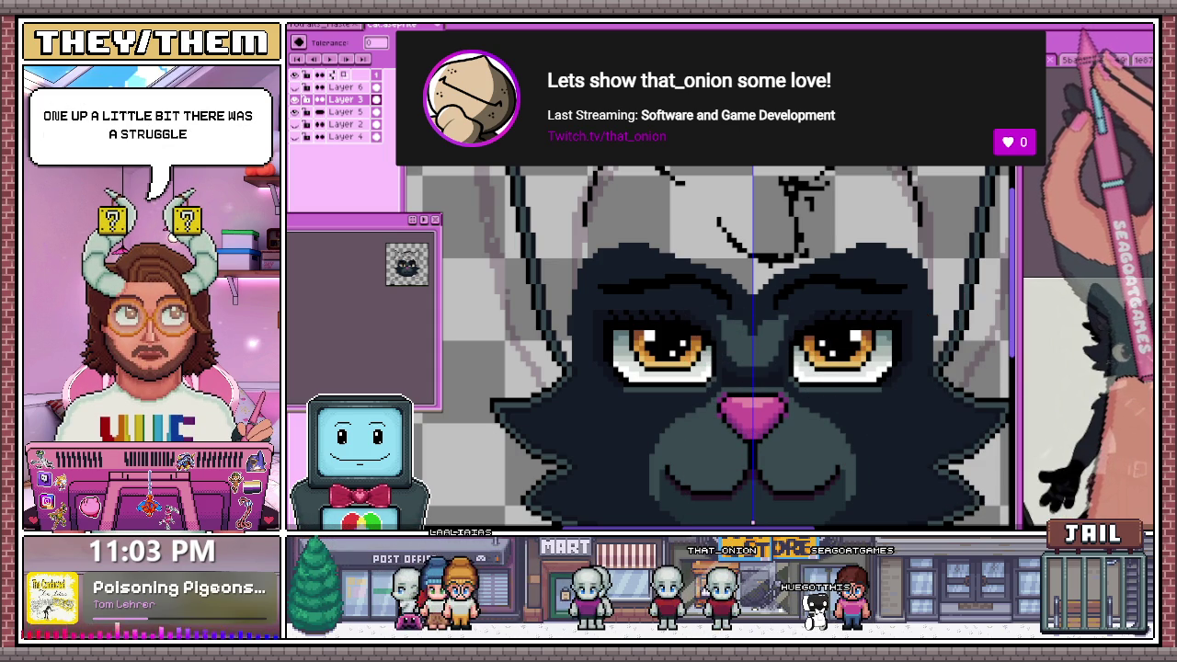
Undo the last stroke and touch up a pixel on the forehead line
{"action": "scroll", "coordinate": [707, 349], "scroll_direction": "up", "scroll_amount": 5}
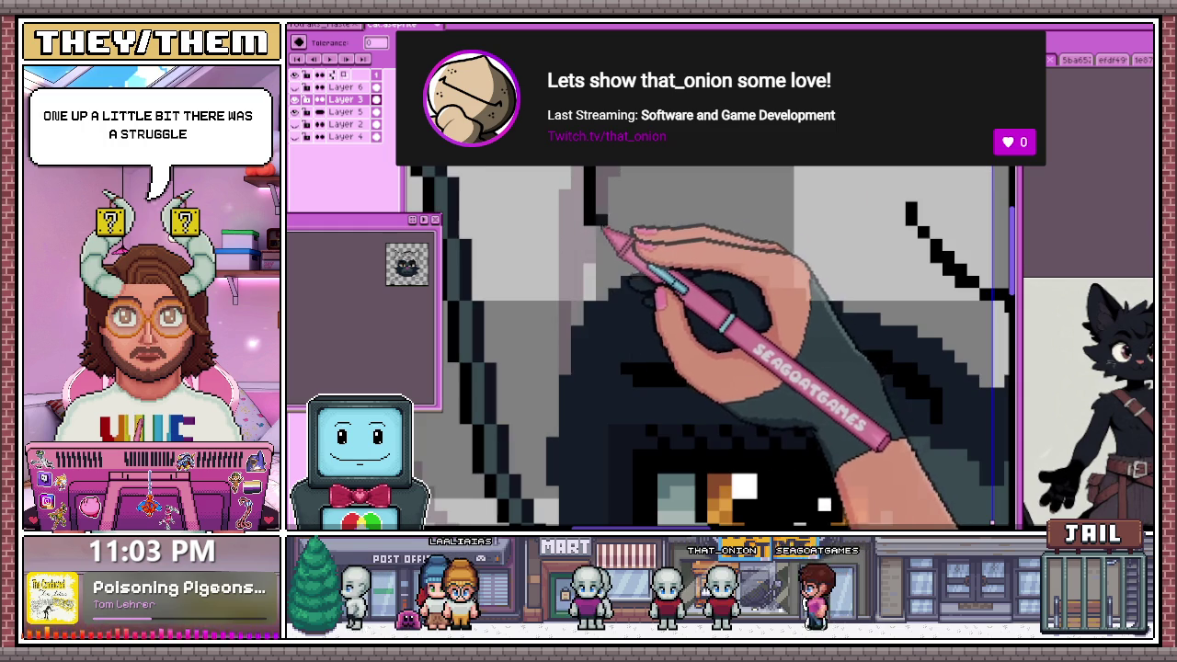
{"action": "scroll", "coordinate": [708, 350], "scroll_direction": "down", "scroll_amount": 3}
{"action": "scroll", "coordinate": [707, 349], "scroll_direction": "up", "scroll_amount": 3}
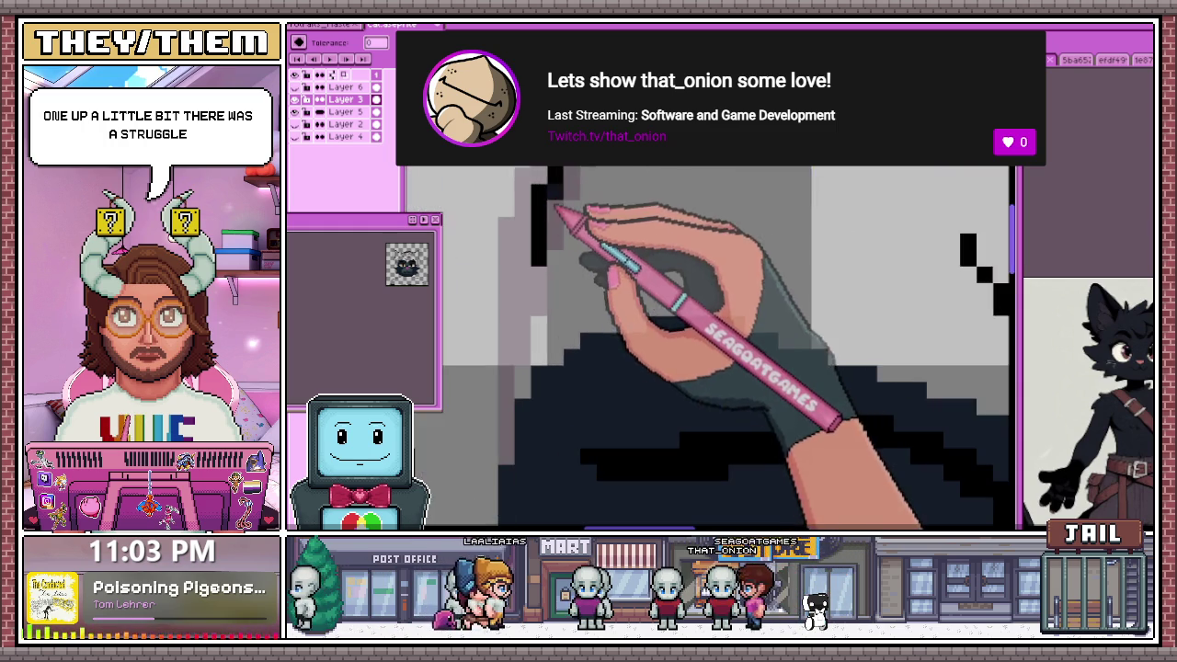
{"action": "key", "text": "ctrl+z"}
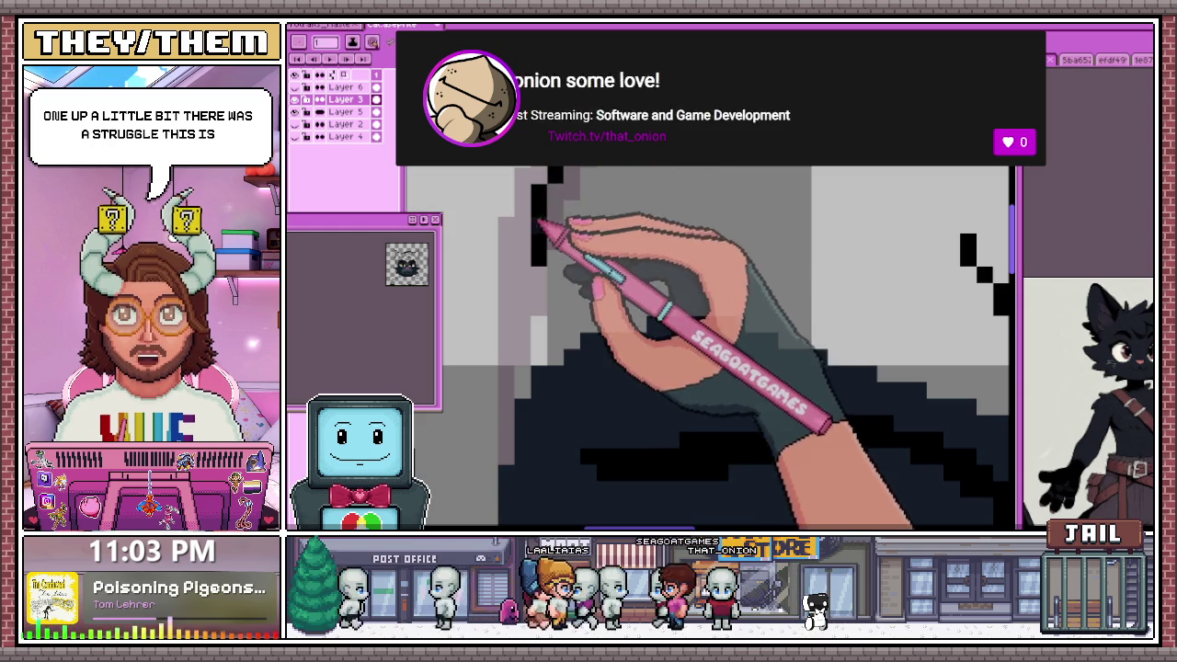
{"action": "scroll", "coordinate": [708, 349], "scroll_direction": "down", "scroll_amount": 3}
{"action": "scroll", "coordinate": [707, 349], "scroll_direction": "up", "scroll_amount": 1}
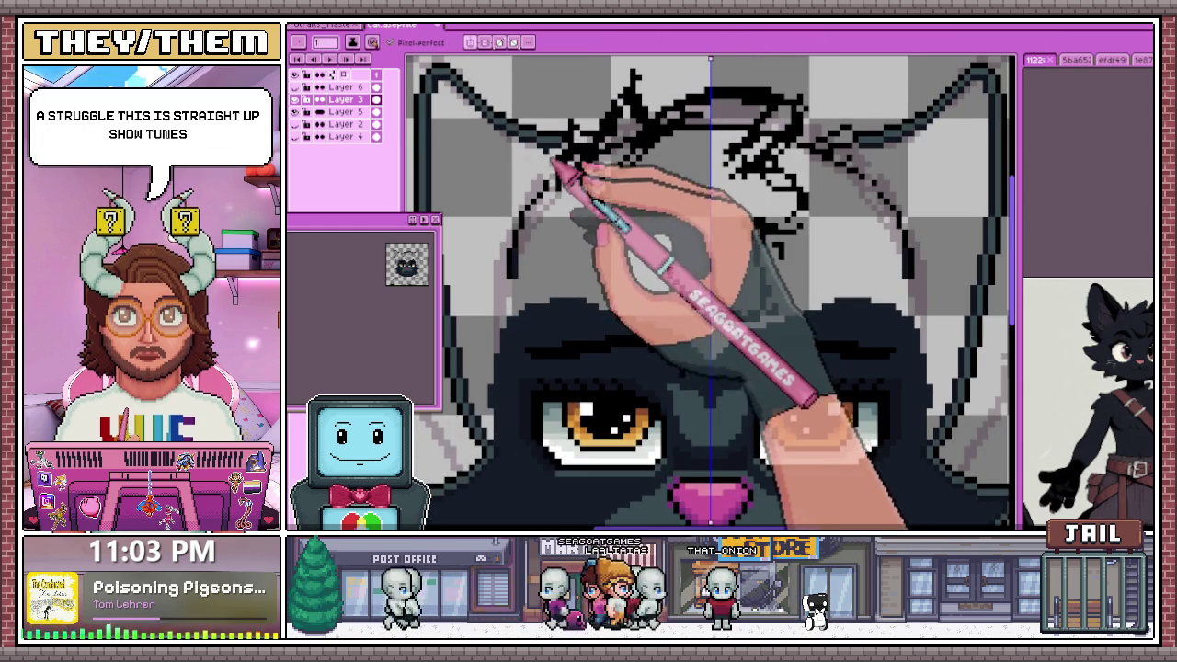
{"action": "scroll", "coordinate": [538, 225], "scroll_direction": "up", "scroll_amount": 2}
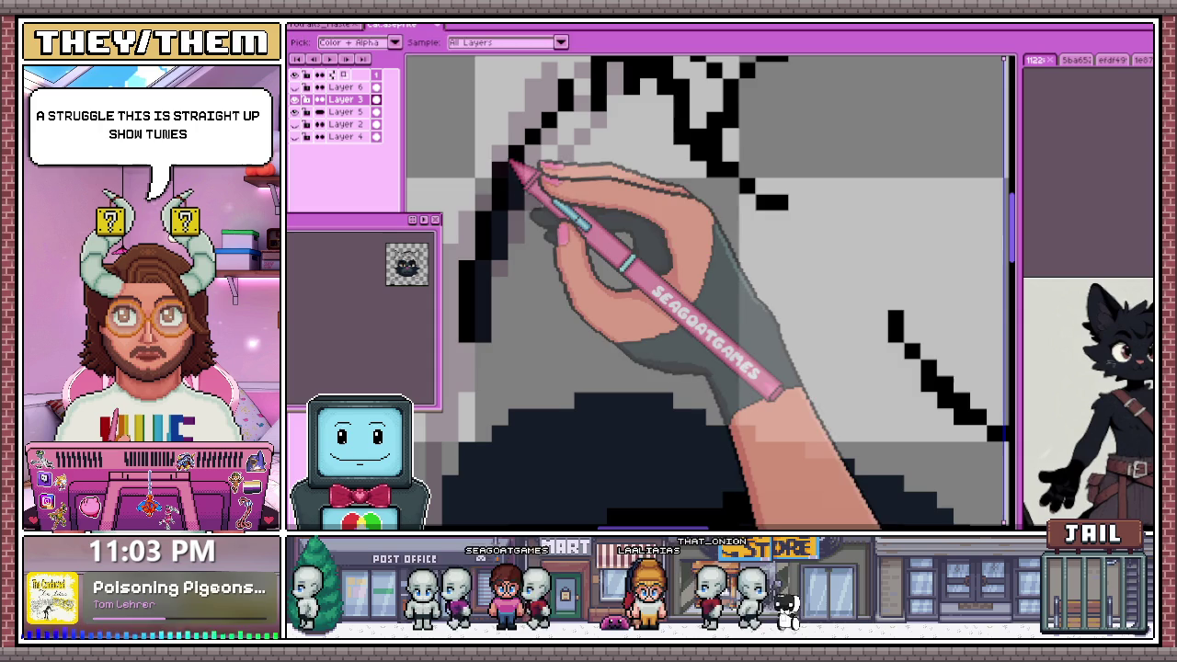
{"action": "scroll", "coordinate": [513, 188], "scroll_direction": "down", "scroll_amount": 1}
{"action": "scroll", "coordinate": [511, 189], "scroll_direction": "up", "scroll_amount": 3}
{"action": "scroll", "coordinate": [514, 212], "scroll_direction": "up", "scroll_amount": 1}
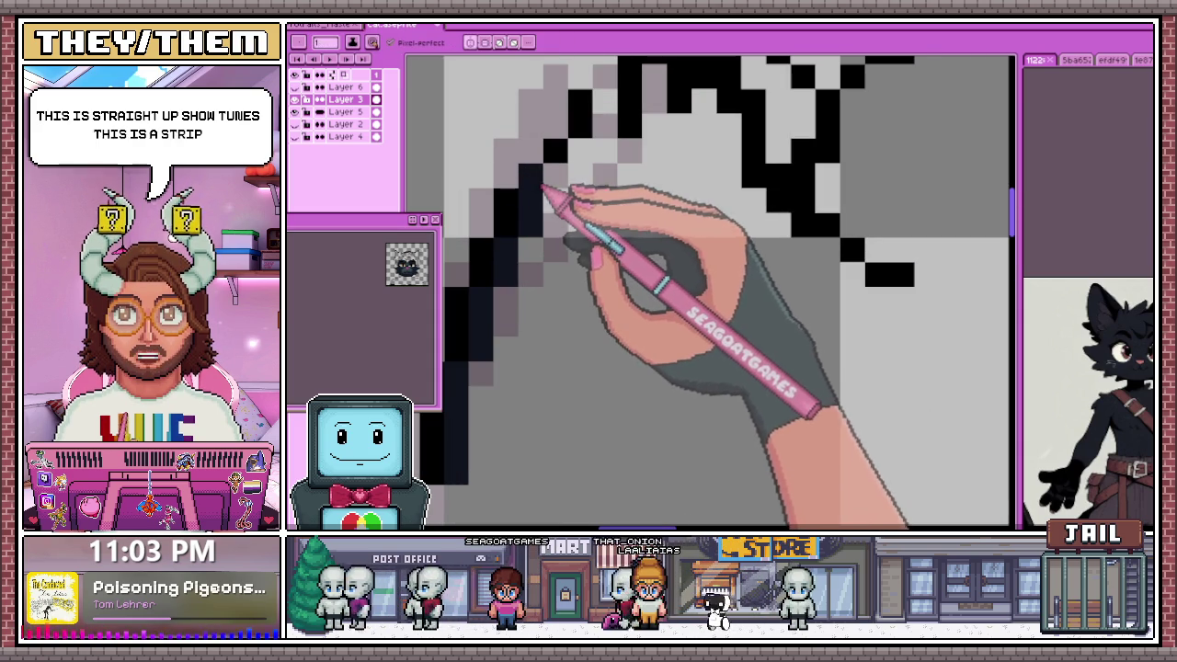
{"action": "scroll", "coordinate": [505, 271], "scroll_direction": "down", "scroll_amount": 2}
{"action": "scroll", "coordinate": [515, 278], "scroll_direction": "down", "scroll_amount": 3}
{"action": "scroll", "coordinate": [535, 281], "scroll_direction": "up", "scroll_amount": 2}
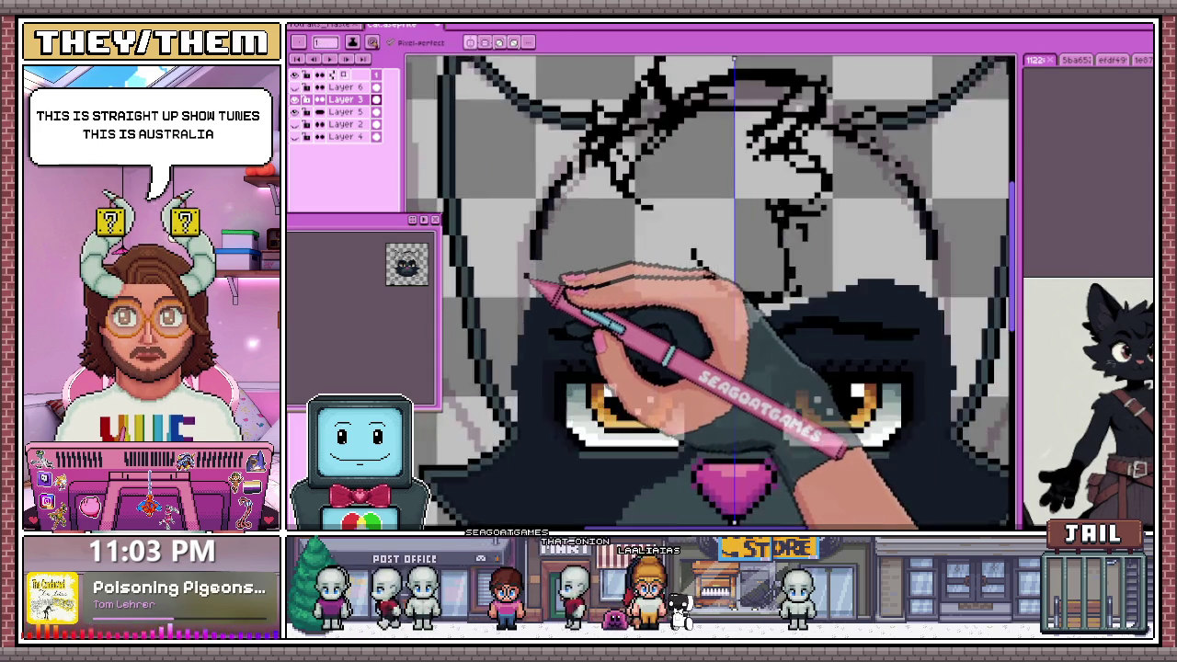
{"action": "scroll", "coordinate": [535, 262], "scroll_direction": "up", "scroll_amount": 2}
{"action": "scroll", "coordinate": [533, 270], "scroll_direction": "down", "scroll_amount": 3}
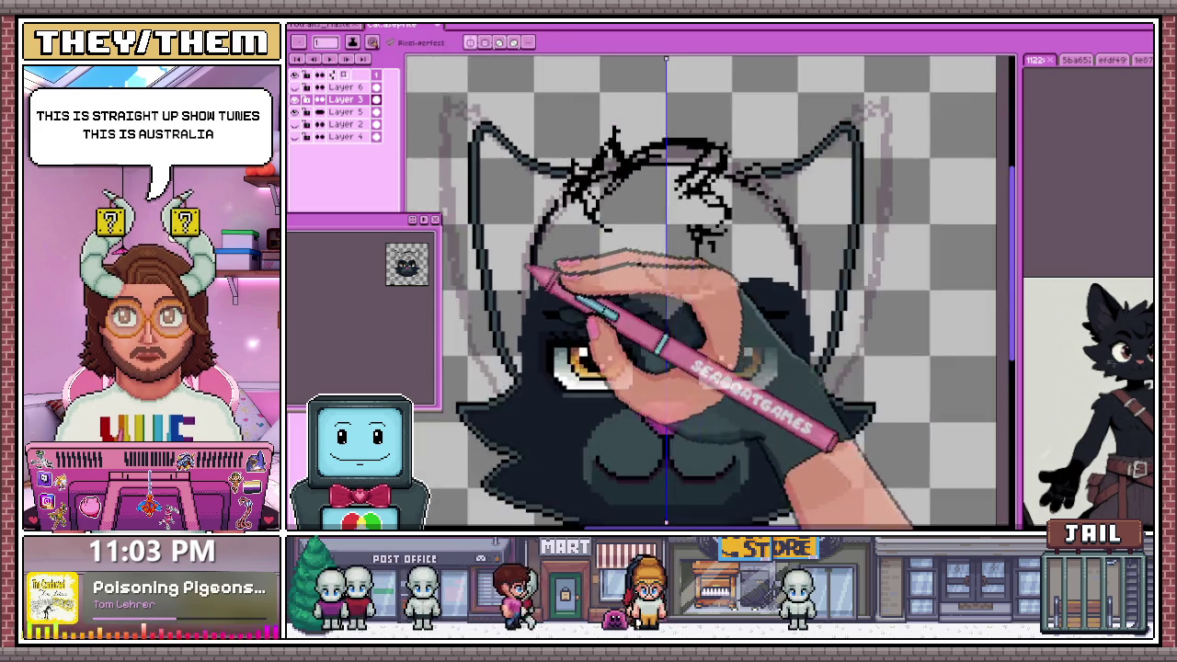
{"action": "scroll", "coordinate": [538, 310], "scroll_direction": "up", "scroll_amount": 2}
{"action": "scroll", "coordinate": [538, 292], "scroll_direction": "up", "scroll_amount": 2}
{"action": "scroll", "coordinate": [547, 321], "scroll_direction": "down", "scroll_amount": 3}
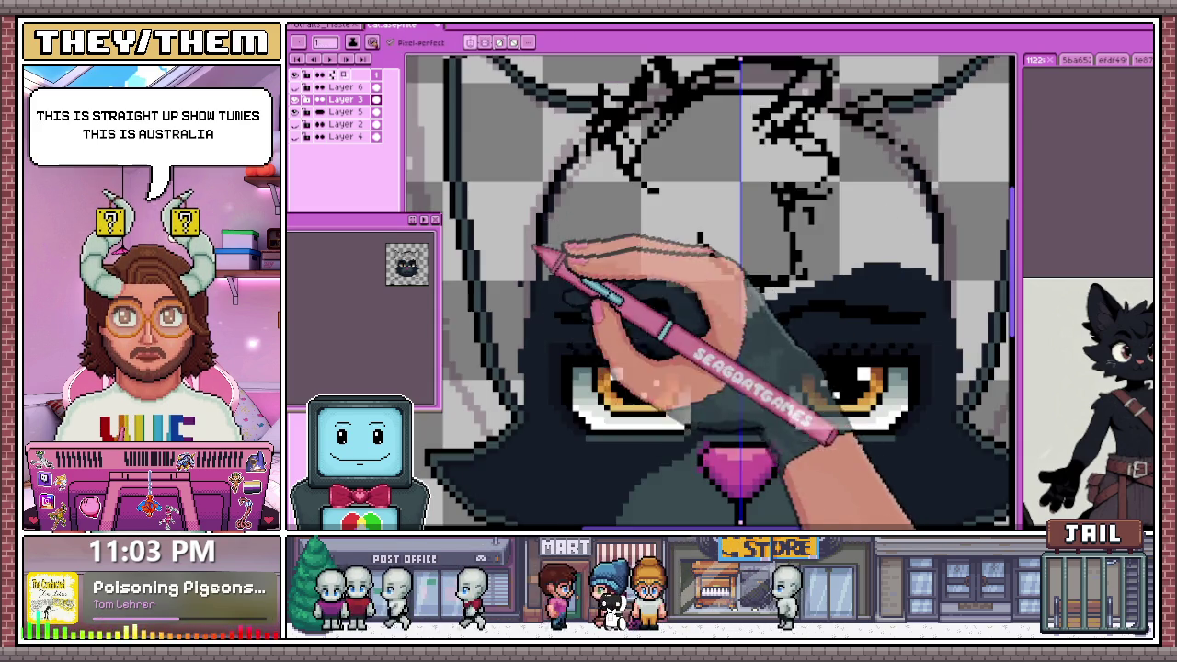
{"action": "scroll", "coordinate": [547, 317], "scroll_direction": "up", "scroll_amount": 4}
{"action": "scroll", "coordinate": [539, 304], "scroll_direction": "down", "scroll_amount": 3}
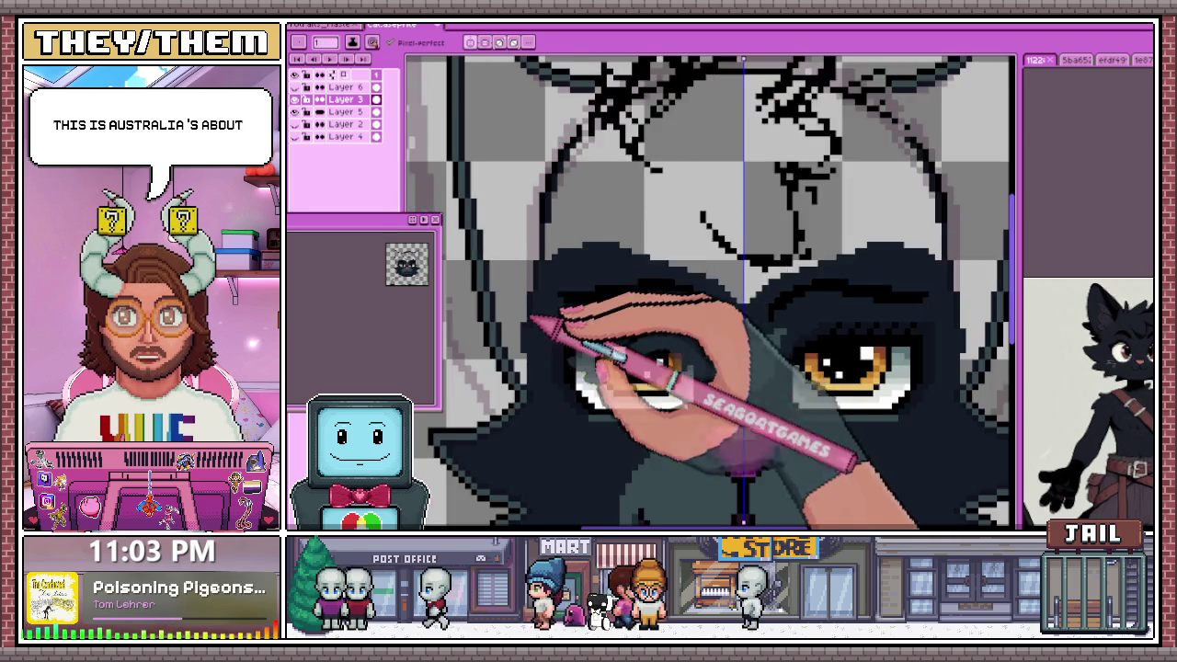
{"action": "scroll", "coordinate": [542, 331], "scroll_direction": "up", "scroll_amount": 3}
{"action": "scroll", "coordinate": [547, 321], "scroll_direction": "down", "scroll_amount": 3}
{"action": "scroll", "coordinate": [549, 345], "scroll_direction": "up", "scroll_amount": 2}
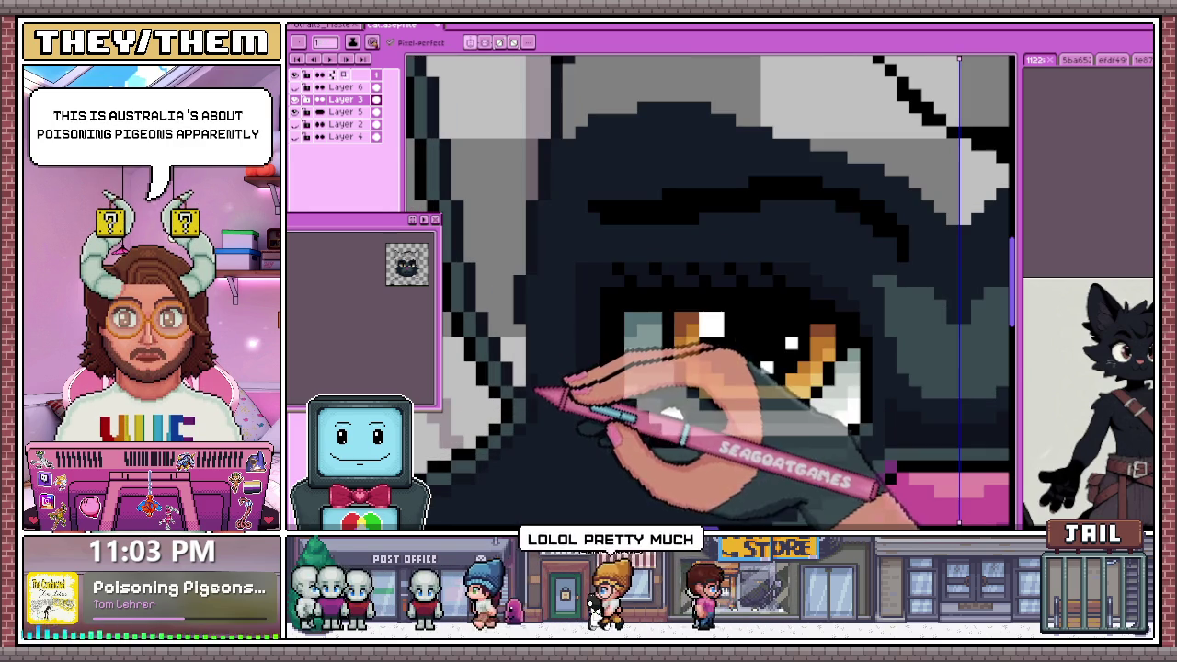
{"action": "scroll", "coordinate": [539, 336], "scroll_direction": "down", "scroll_amount": 3}
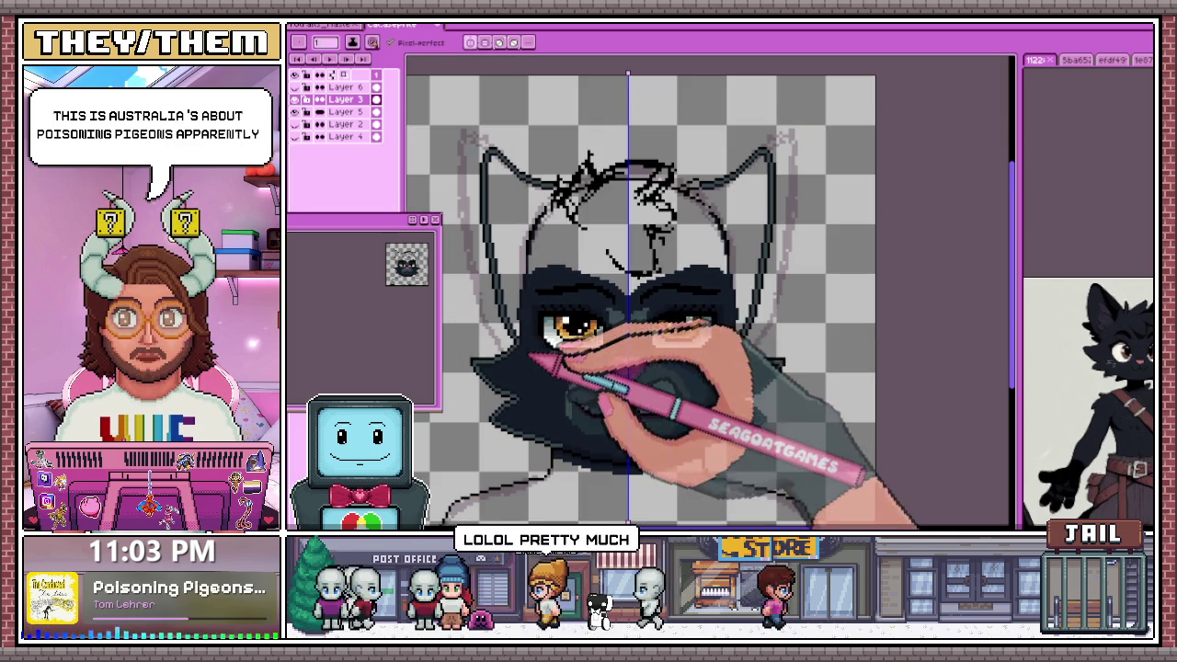
{"action": "scroll", "coordinate": [607, 257], "scroll_direction": "up", "scroll_amount": 2}
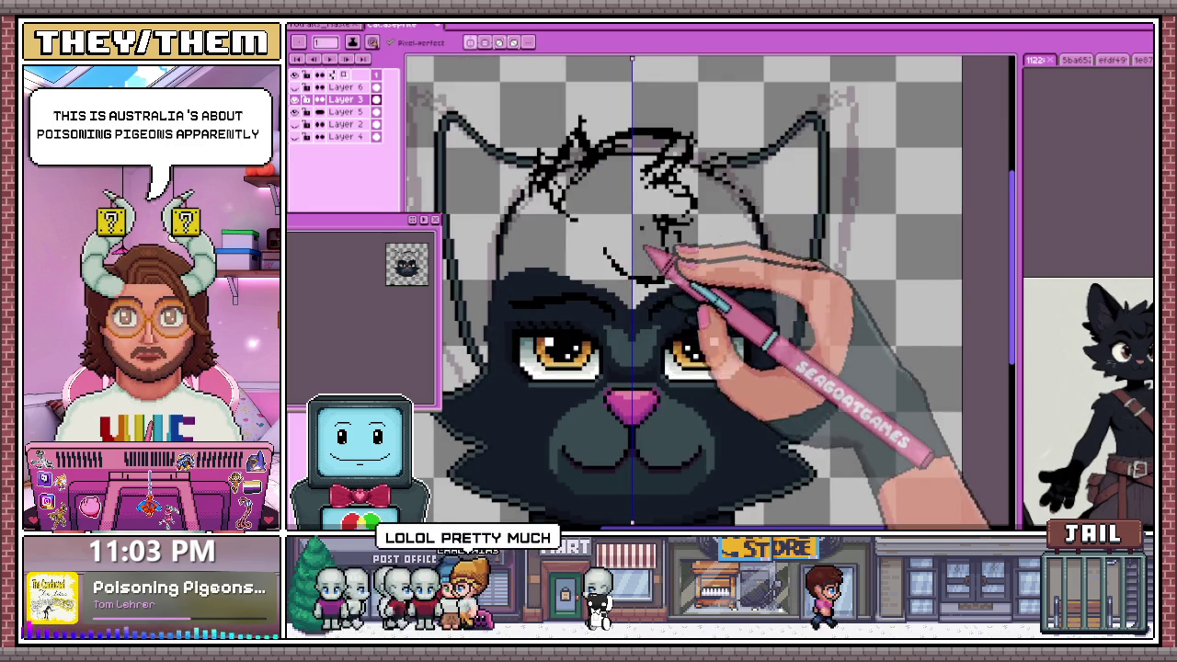
{"action": "scroll", "coordinate": [628, 272], "scroll_direction": "up", "scroll_amount": 3}
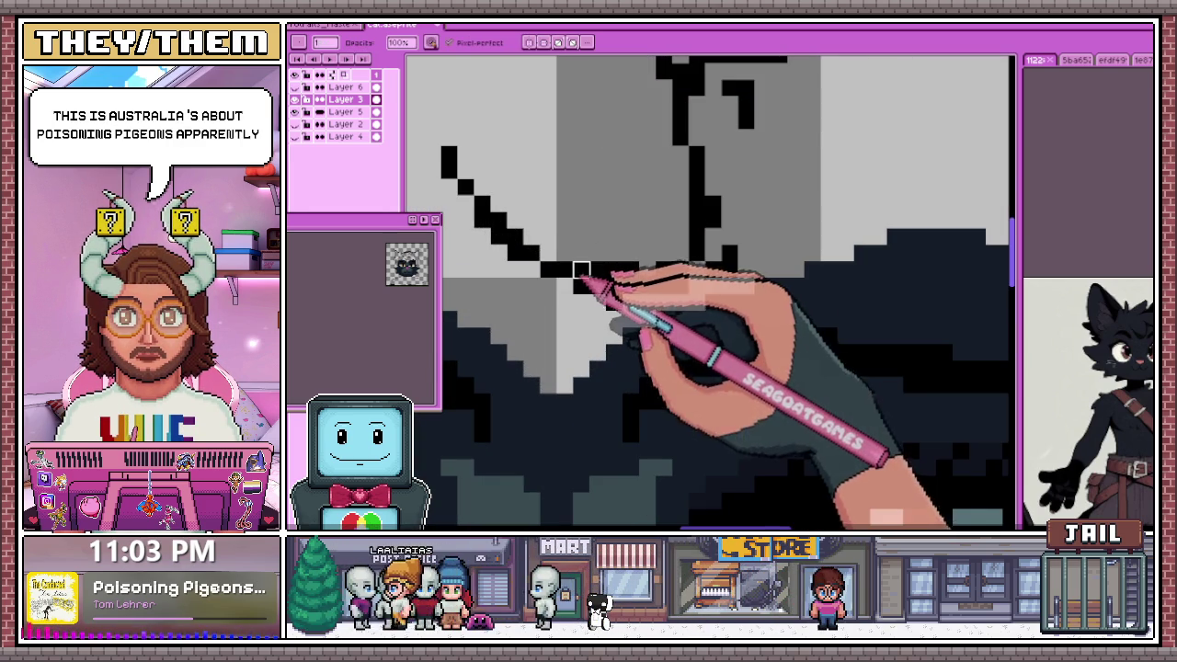
{"action": "key", "text": "e"}
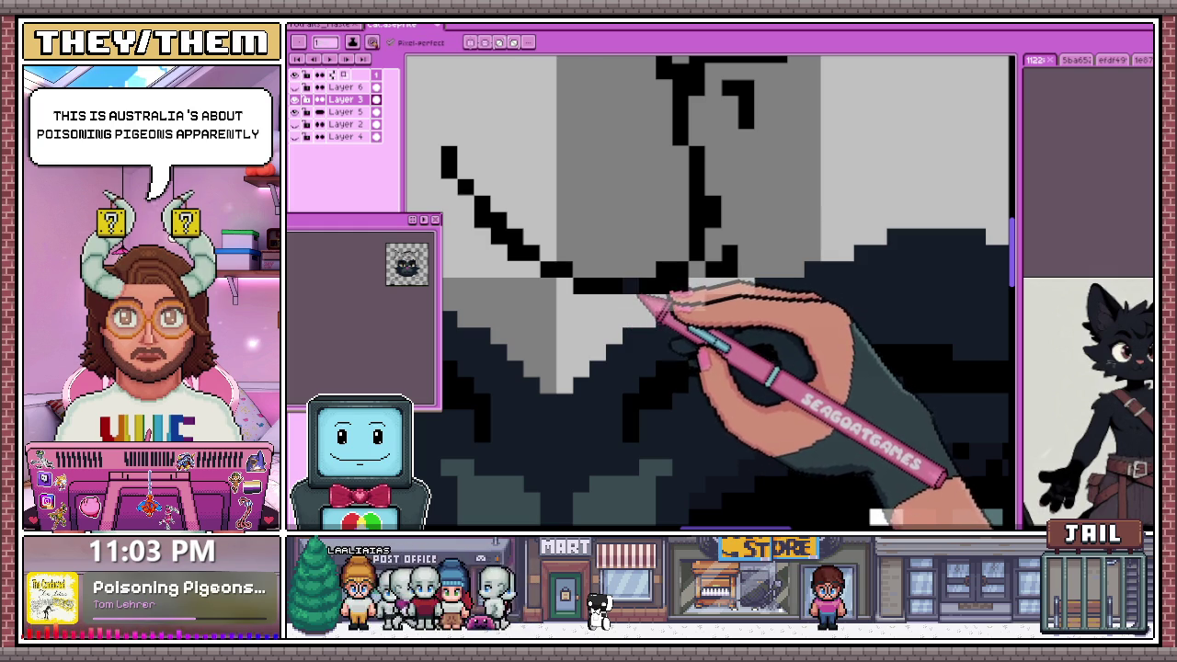
{"action": "key", "text": "b"}
Extend the black head line up and to the right above the eyes
{"action": "left_click_drag", "start_coordinate": [643, 292], "coordinate": [621, 274]}
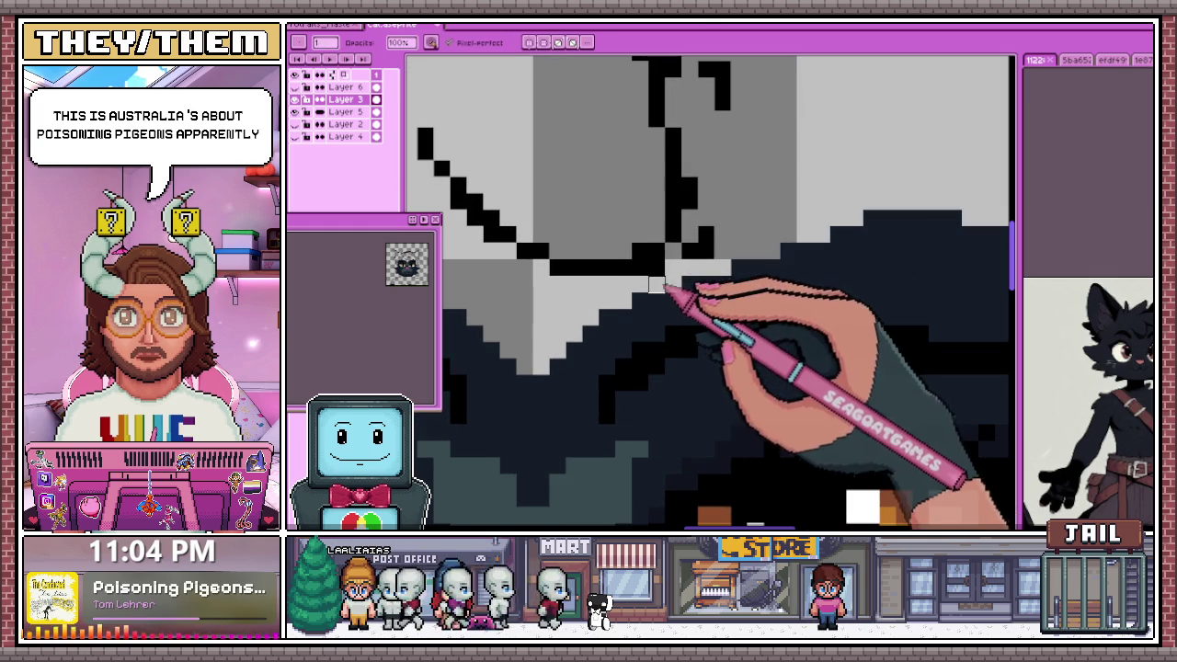
{"action": "scroll", "coordinate": [640, 251], "scroll_direction": "down", "scroll_amount": 3}
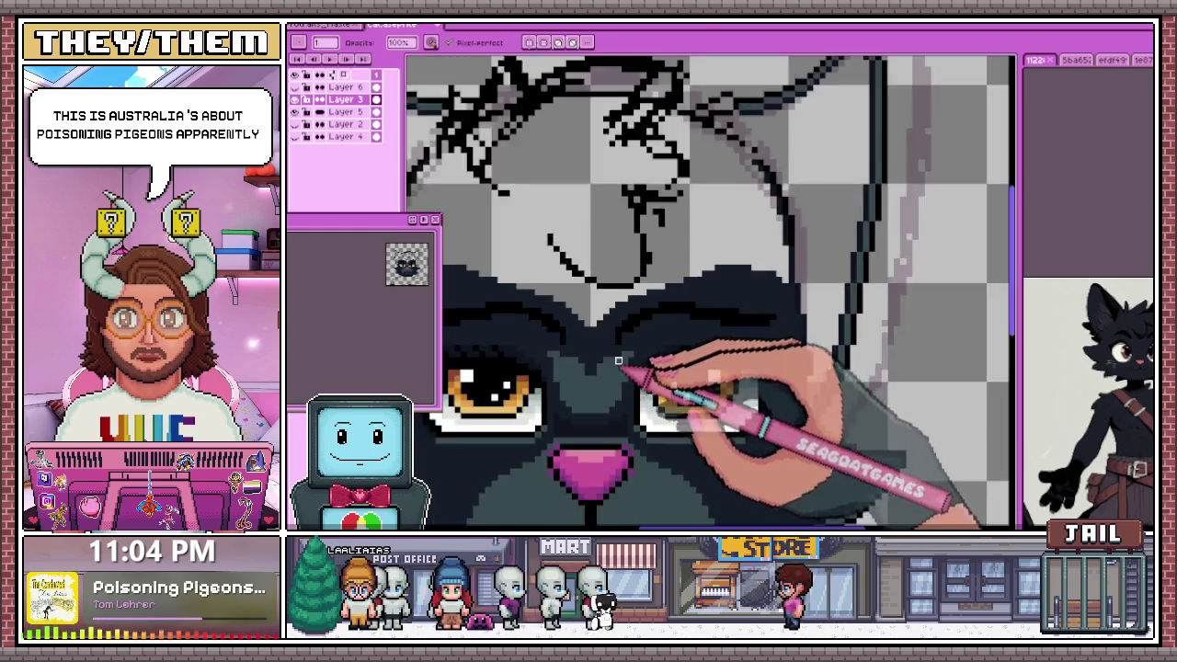
{"action": "scroll", "coordinate": [657, 310], "scroll_direction": "up", "scroll_amount": 3}
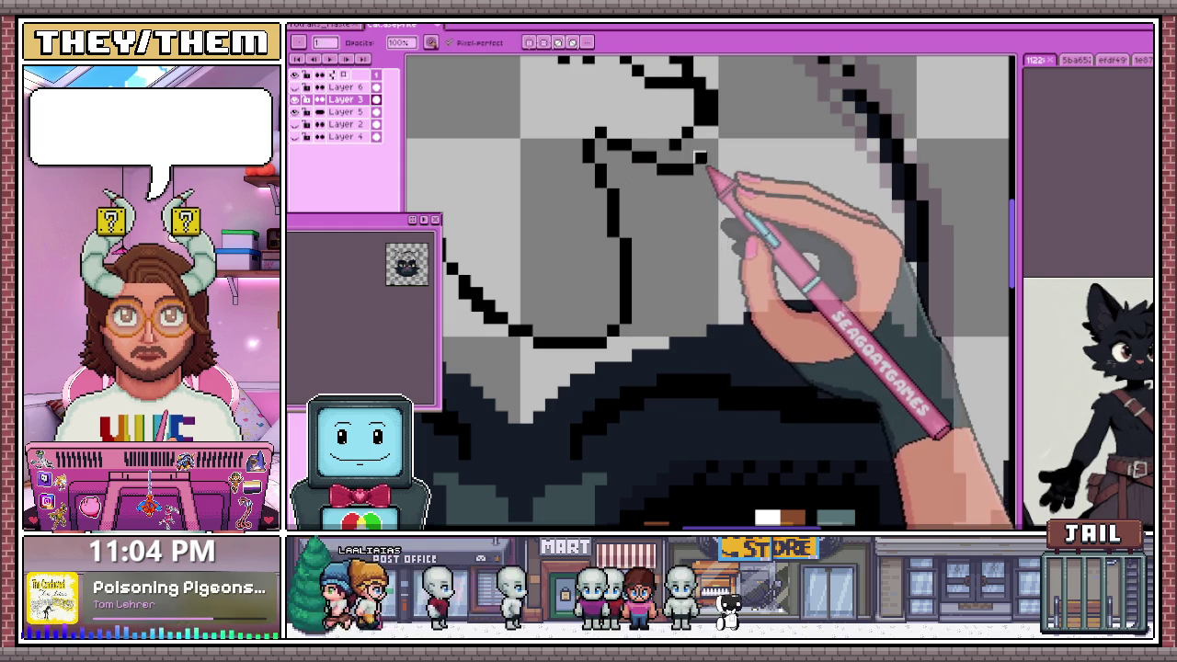
{"action": "scroll", "coordinate": [646, 240], "scroll_direction": "down", "scroll_amount": 2}
{"action": "scroll", "coordinate": [646, 240], "scroll_direction": "down", "scroll_amount": 2}
{"action": "scroll", "coordinate": [664, 214], "scroll_direction": "up", "scroll_amount": 2}
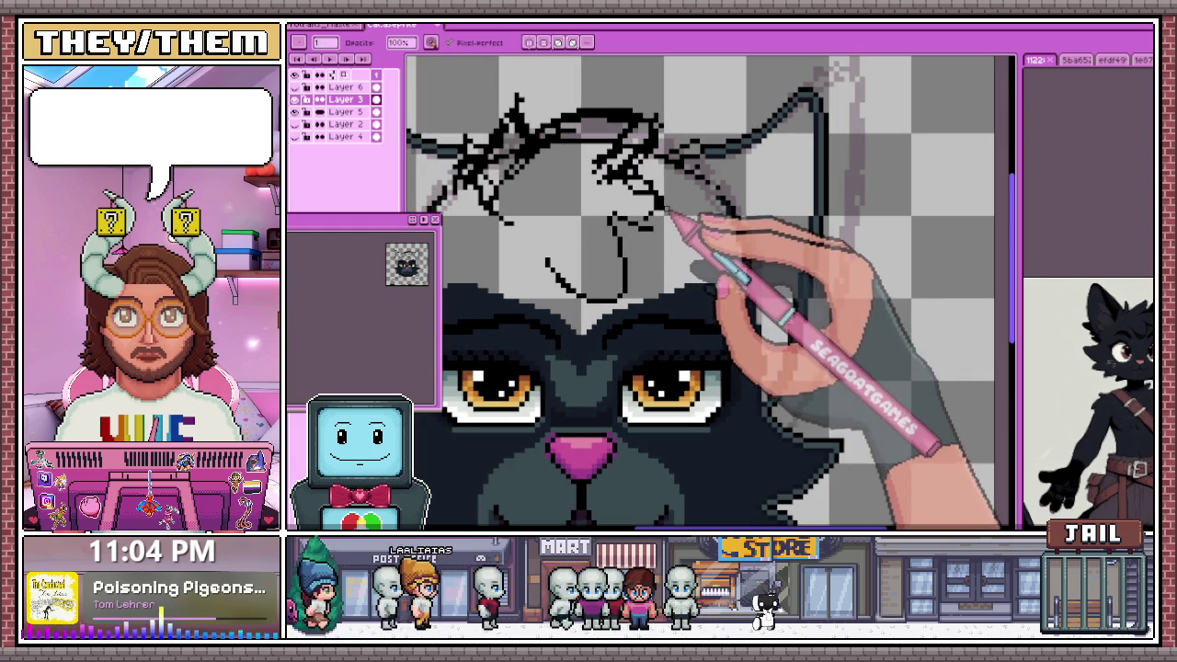
{"action": "scroll", "coordinate": [664, 175], "scroll_direction": "up", "scroll_amount": 2}
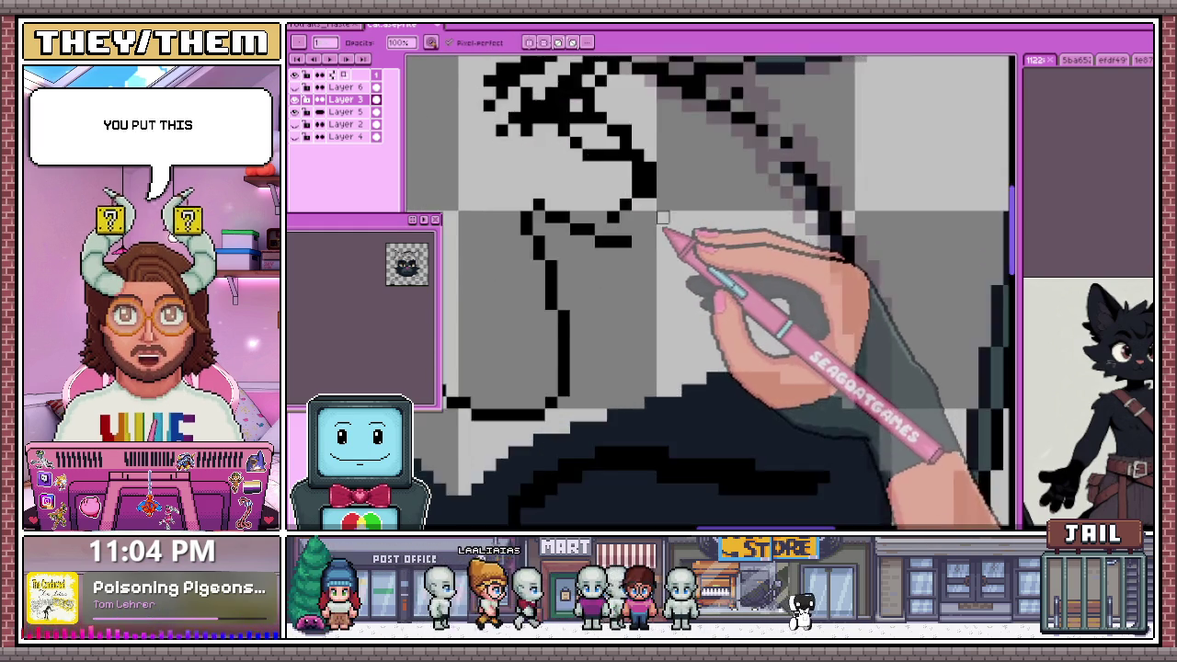
{"action": "scroll", "coordinate": [670, 236], "scroll_direction": "up", "scroll_amount": 2}
{"action": "scroll", "coordinate": [609, 255], "scroll_direction": "up", "scroll_amount": 1}
{"action": "left_click_drag", "start_coordinate": [623, 236], "coordinate": [647, 190]}
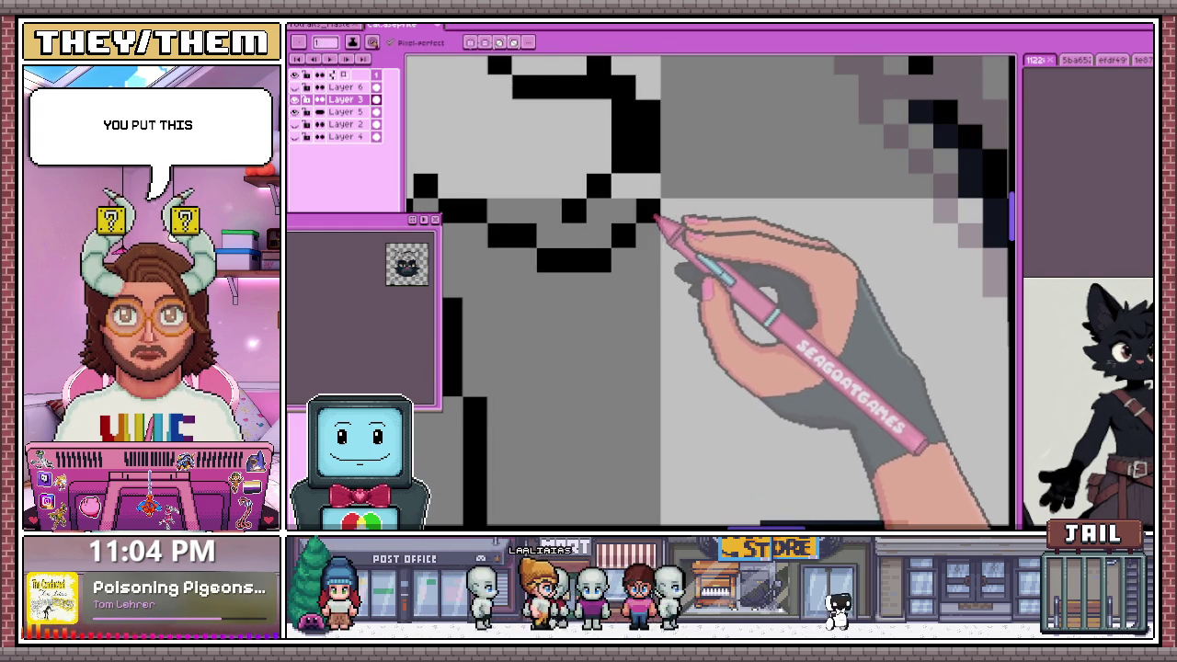
{"action": "scroll", "coordinate": [617, 195], "scroll_direction": "down", "scroll_amount": 1}
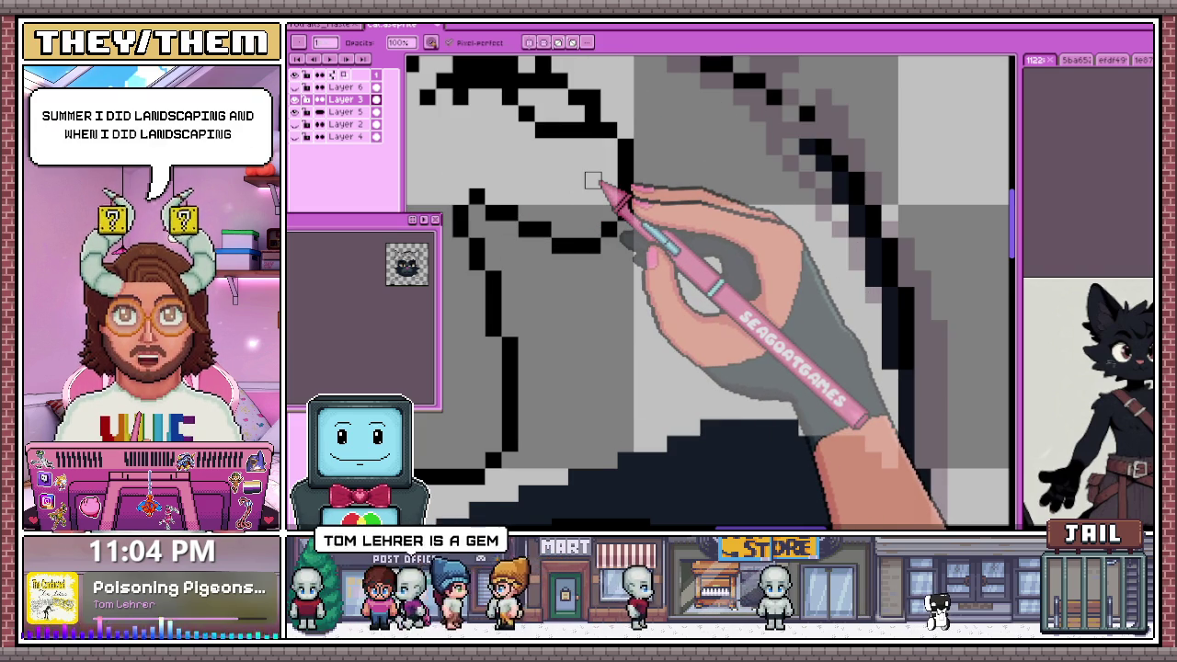
{"action": "key", "text": "e"}
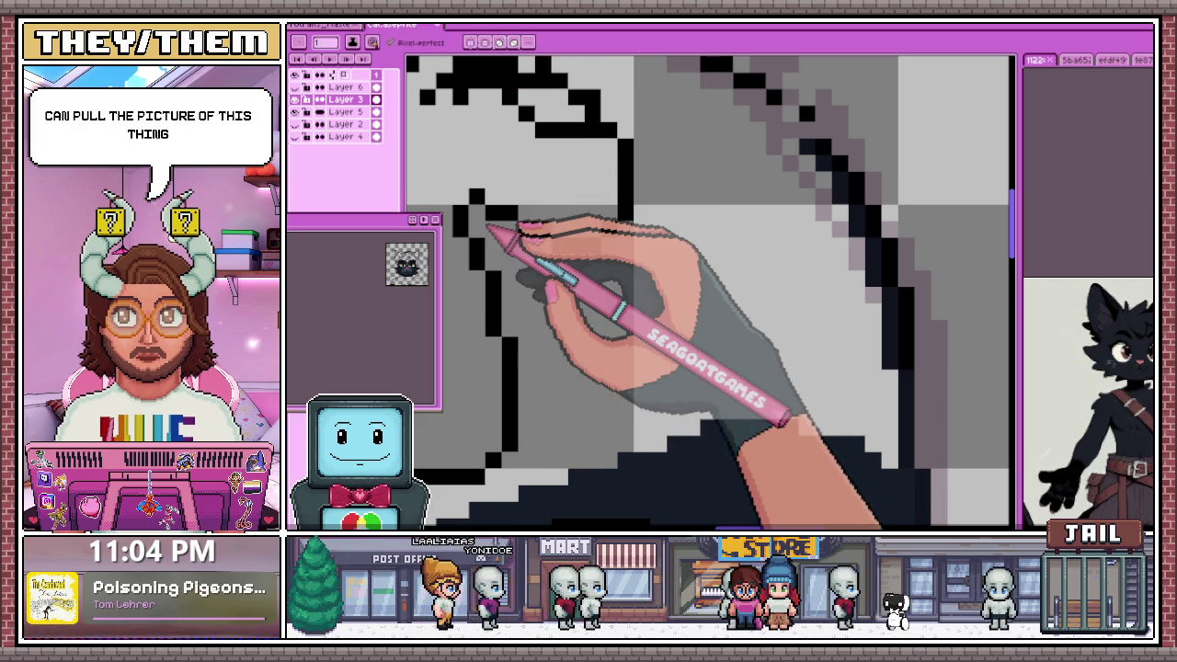
Draw a horizontal run of black pixels along the head line where it meets the inner contour
{"action": "left_click_drag", "start_coordinate": [455, 74], "coordinate": [542, 69]}
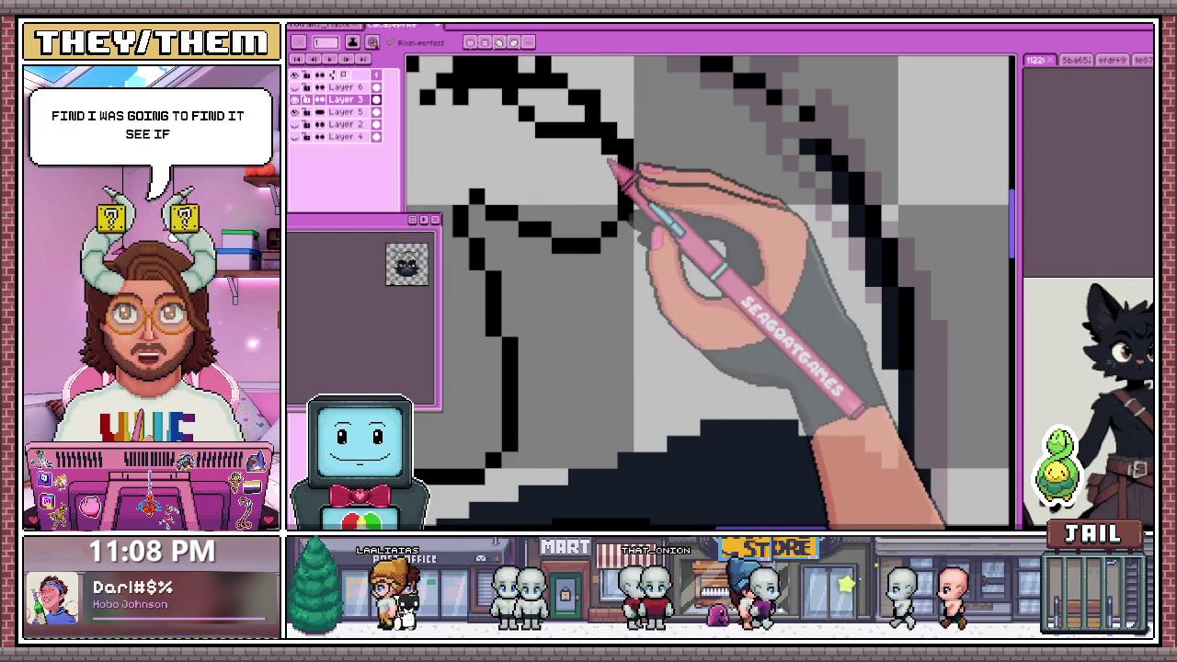
Smooth the head line by fixing a stray pixel and filling a missing black pixel
{"action": "scroll", "coordinate": [593, 157], "scroll_direction": "up", "scroll_amount": 2}
{"action": "left_click_drag", "start_coordinate": [616, 110], "coordinate": [615, 144]}
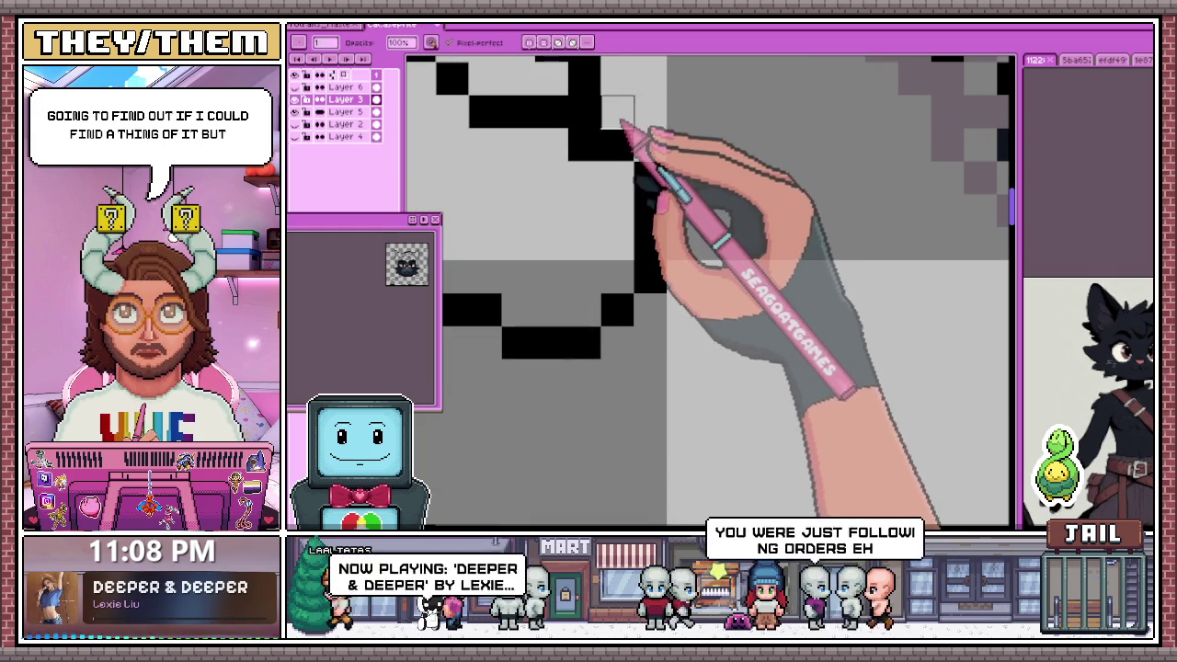
{"action": "scroll", "coordinate": [588, 152], "scroll_direction": "down", "scroll_amount": 2}
{"action": "scroll", "coordinate": [610, 157], "scroll_direction": "down", "scroll_amount": 2}
{"action": "scroll", "coordinate": [625, 281], "scroll_direction": "down", "scroll_amount": 1}
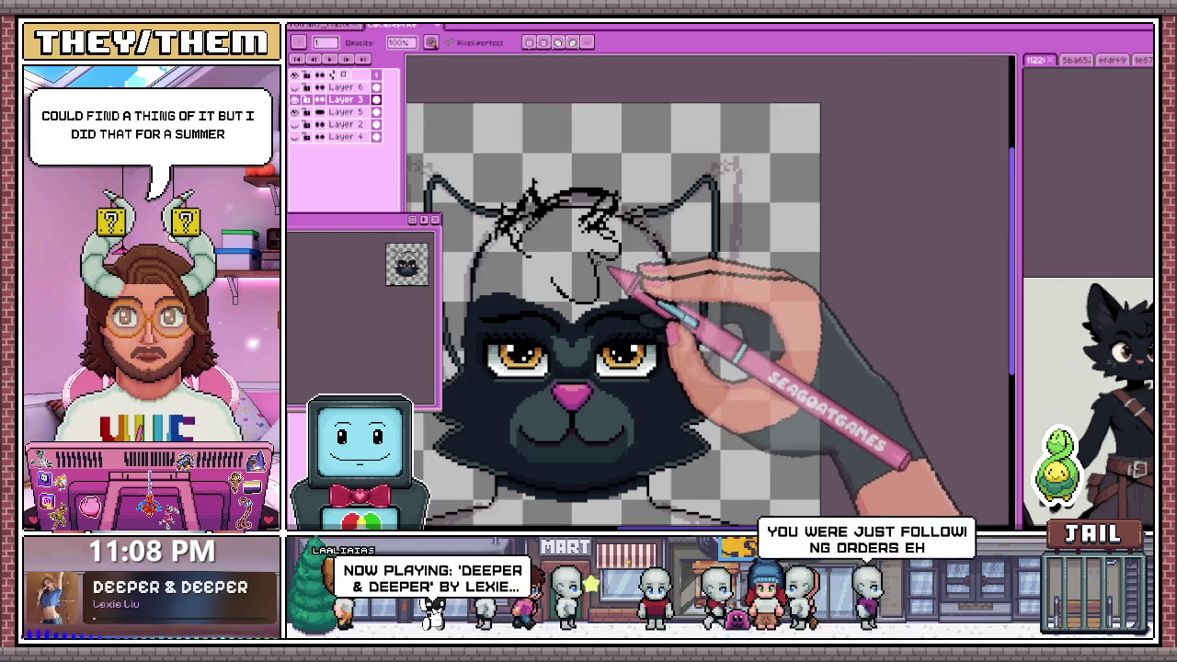
{"action": "scroll", "coordinate": [596, 298], "scroll_direction": "up", "scroll_amount": 2}
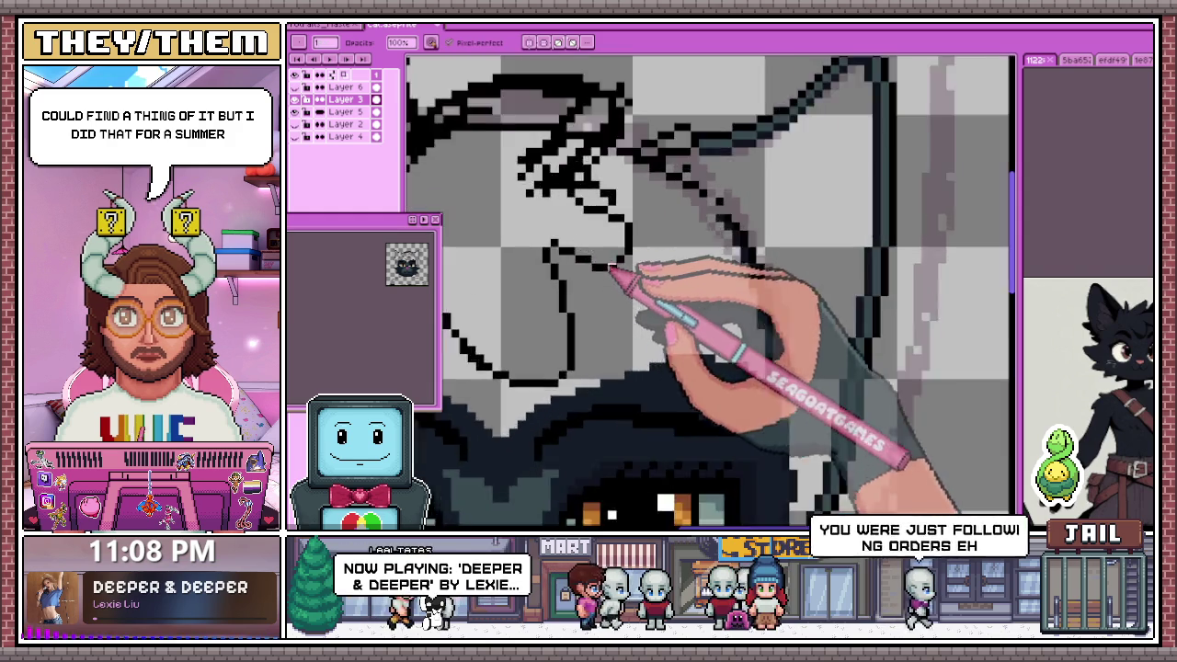
{"action": "scroll", "coordinate": [570, 264], "scroll_direction": "up", "scroll_amount": 1}
{"action": "left_click", "coordinate": [570, 264]}
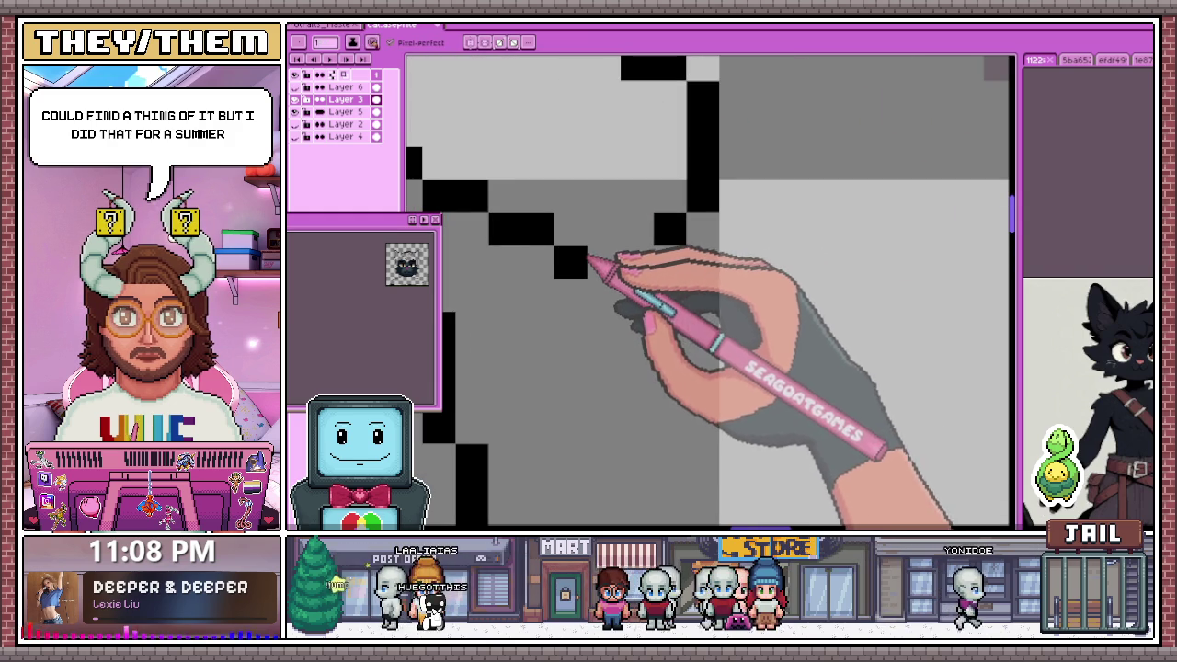
{"action": "scroll", "coordinate": [640, 248], "scroll_direction": "down", "scroll_amount": 3}
{"action": "scroll", "coordinate": [648, 229], "scroll_direction": "up", "scroll_amount": 1}
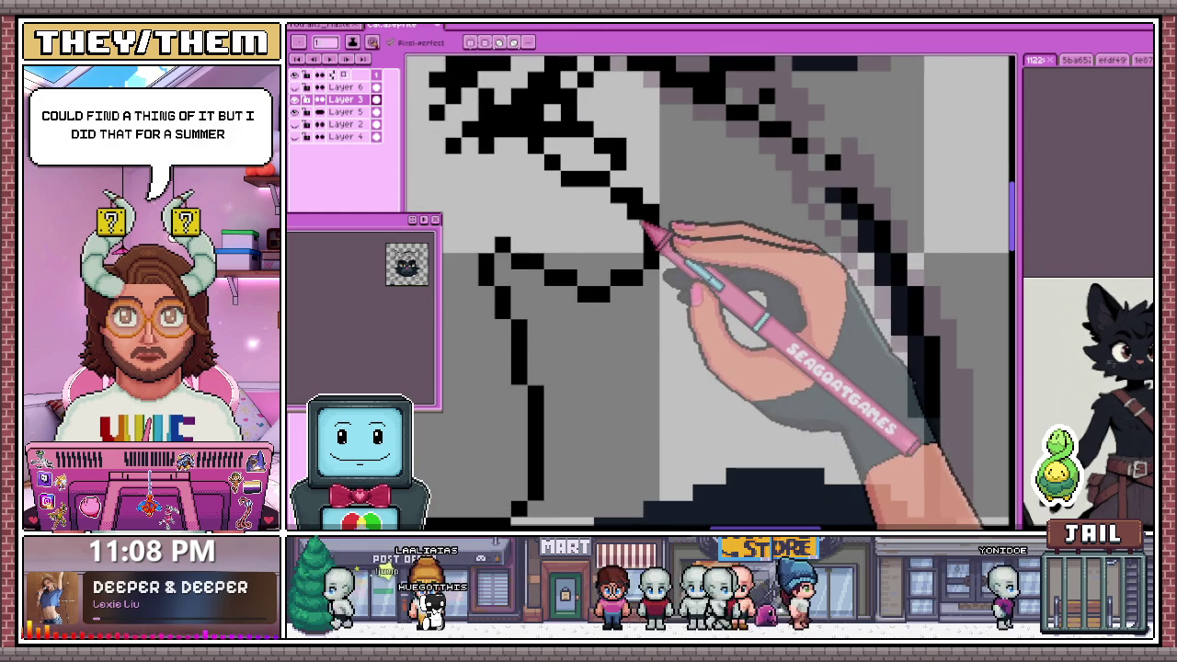
{"action": "scroll", "coordinate": [646, 223], "scroll_direction": "down", "scroll_amount": 1}
{"action": "scroll", "coordinate": [630, 288], "scroll_direction": "down", "scroll_amount": 1}
{"action": "scroll", "coordinate": [644, 211], "scroll_direction": "up", "scroll_amount": 1}
{"action": "scroll", "coordinate": [588, 243], "scroll_direction": "up", "scroll_amount": 1}
{"action": "scroll", "coordinate": [556, 266], "scroll_direction": "up", "scroll_amount": 1}
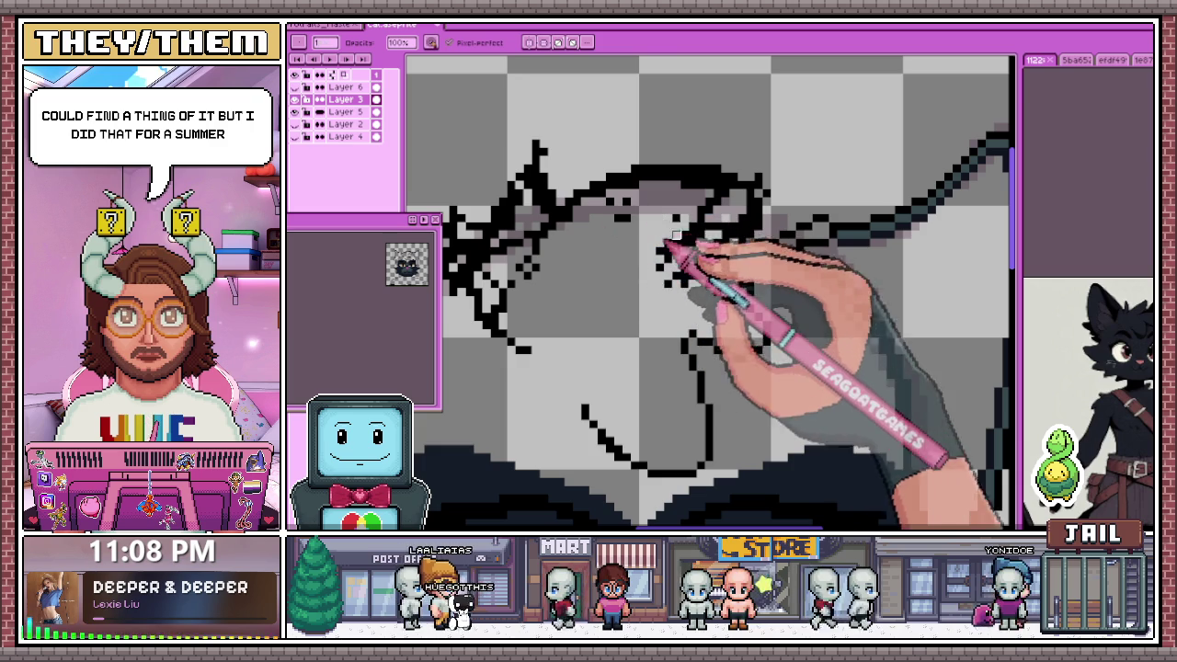
Draw small black nose and muzzle strokes inside the head outline
{"action": "left_click_drag", "start_coordinate": [732, 250], "coordinate": [727, 263]}
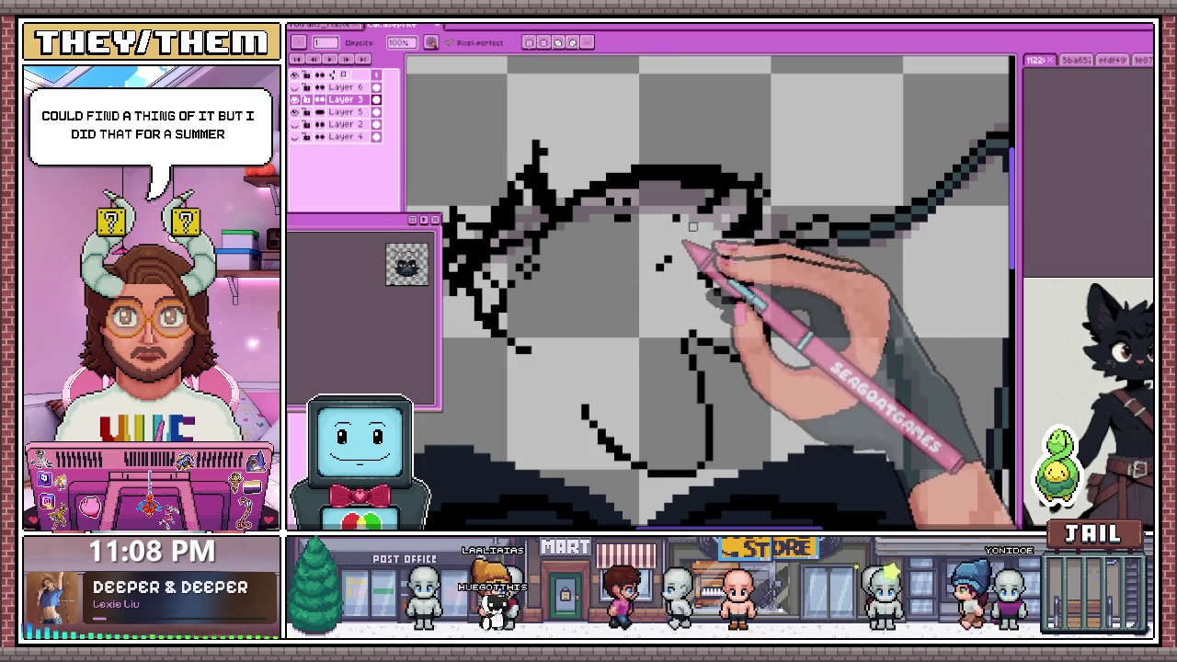
{"action": "left_click_drag", "start_coordinate": [692, 226], "coordinate": [748, 211]}
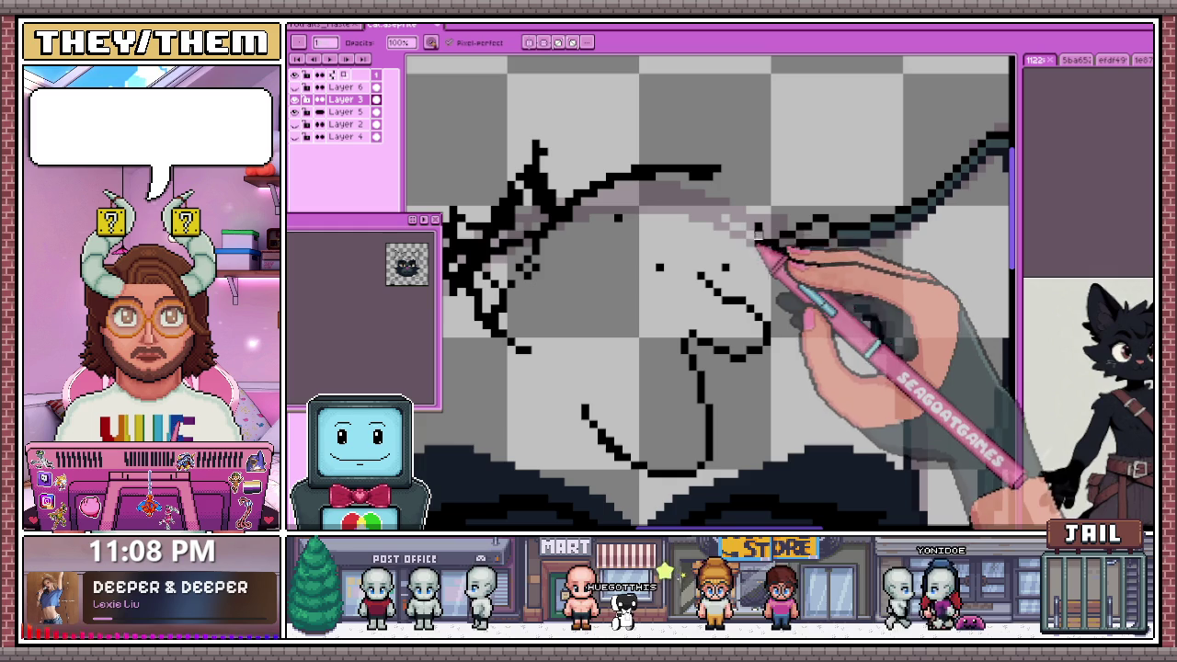
{"action": "scroll", "coordinate": [756, 230], "scroll_direction": "down", "scroll_amount": 1}
{"action": "scroll", "coordinate": [643, 230], "scroll_direction": "down", "scroll_amount": 1}
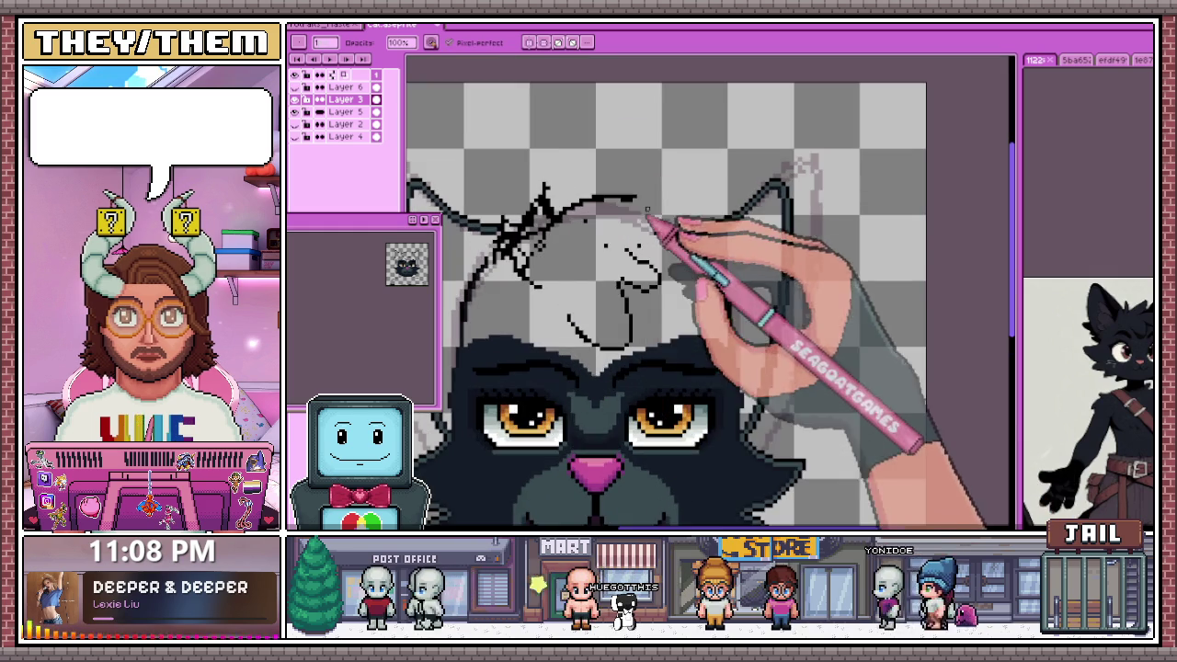
{"action": "scroll", "coordinate": [534, 239], "scroll_direction": "up", "scroll_amount": 2}
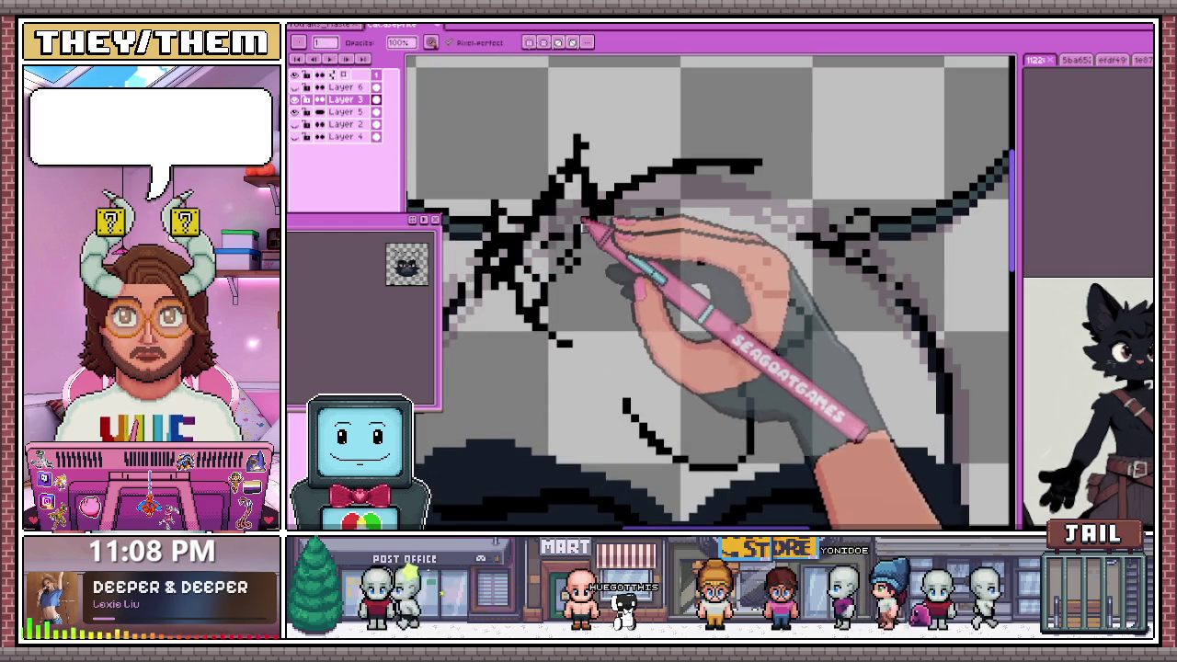
{"action": "key", "text": "e"}
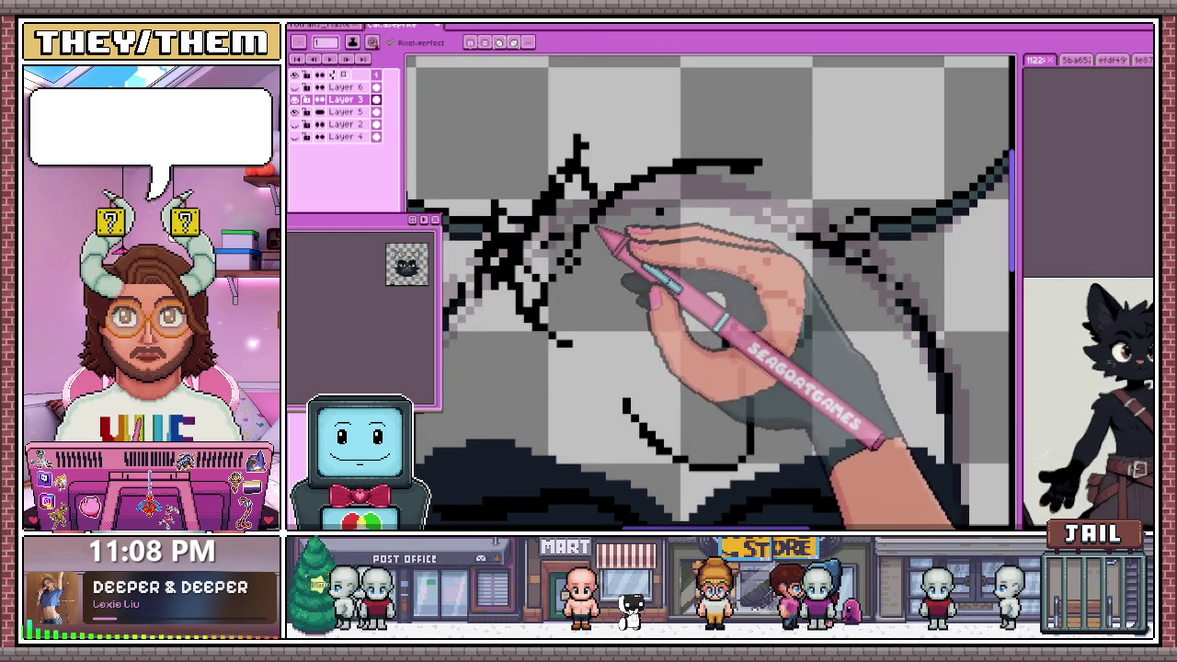
{"action": "key", "text": "b"}
{"action": "scroll", "coordinate": [597, 230], "scroll_direction": "down", "scroll_amount": 1}
{"action": "scroll", "coordinate": [588, 237], "scroll_direction": "up", "scroll_amount": 1}
{"action": "scroll", "coordinate": [551, 248], "scroll_direction": "down", "scroll_amount": 1}
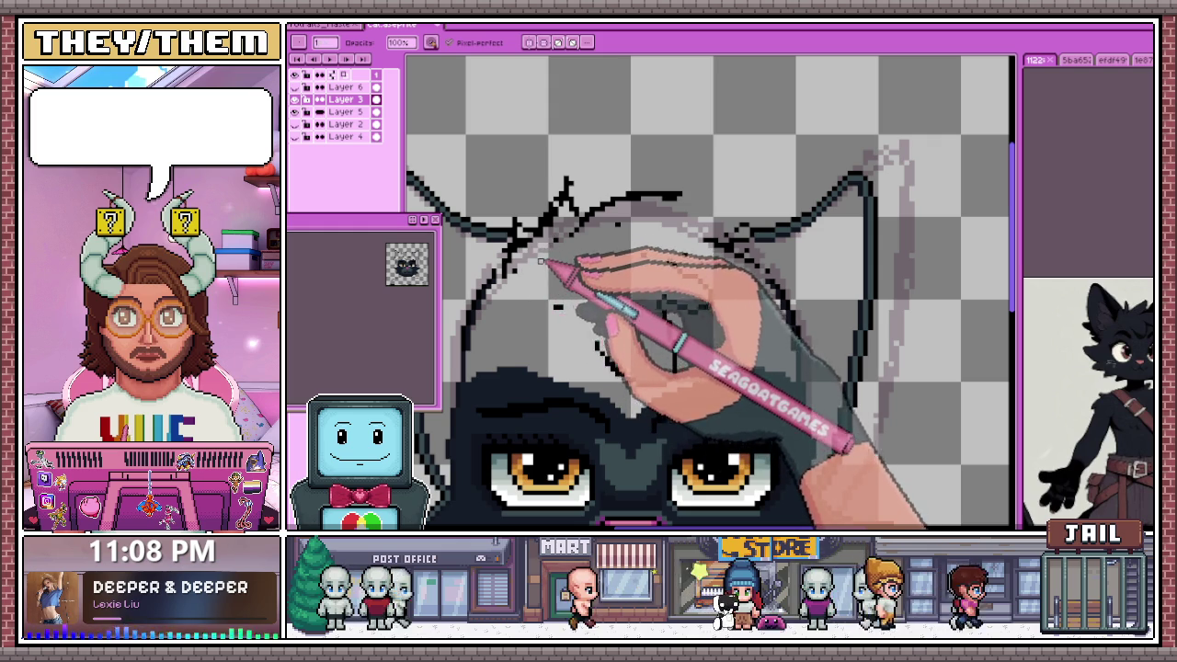
{"action": "scroll", "coordinate": [551, 309], "scroll_direction": "down", "scroll_amount": 3}
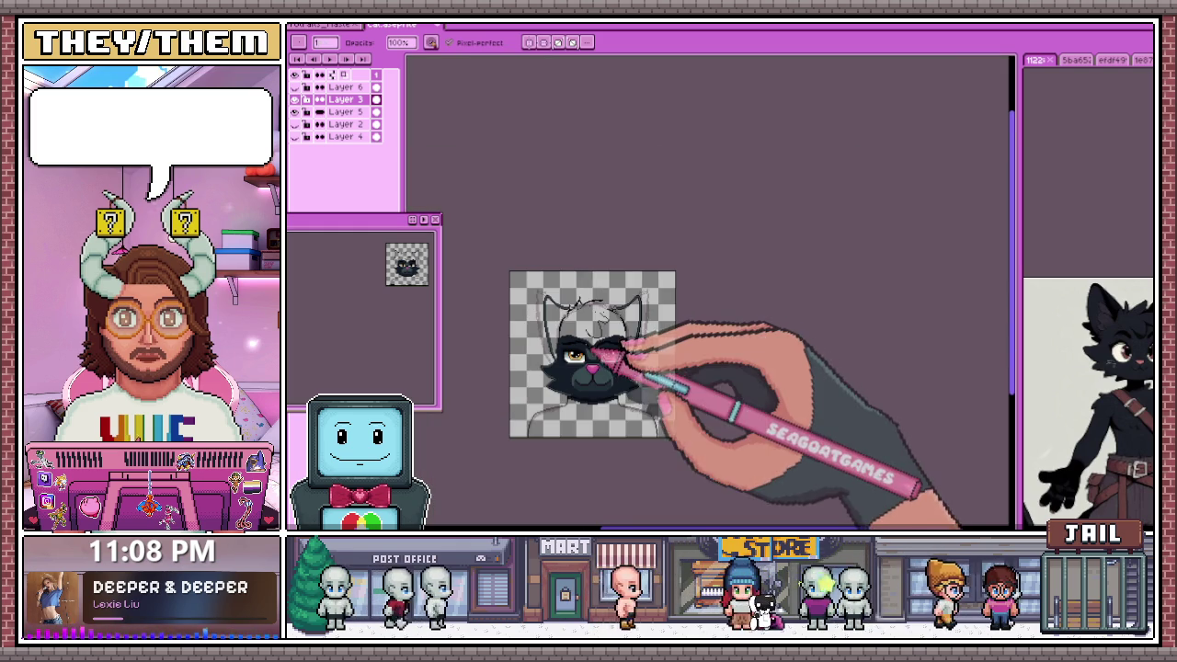
{"action": "scroll", "coordinate": [584, 331], "scroll_direction": "up", "scroll_amount": 3}
{"action": "scroll", "coordinate": [584, 331], "scroll_direction": "up", "scroll_amount": 3}
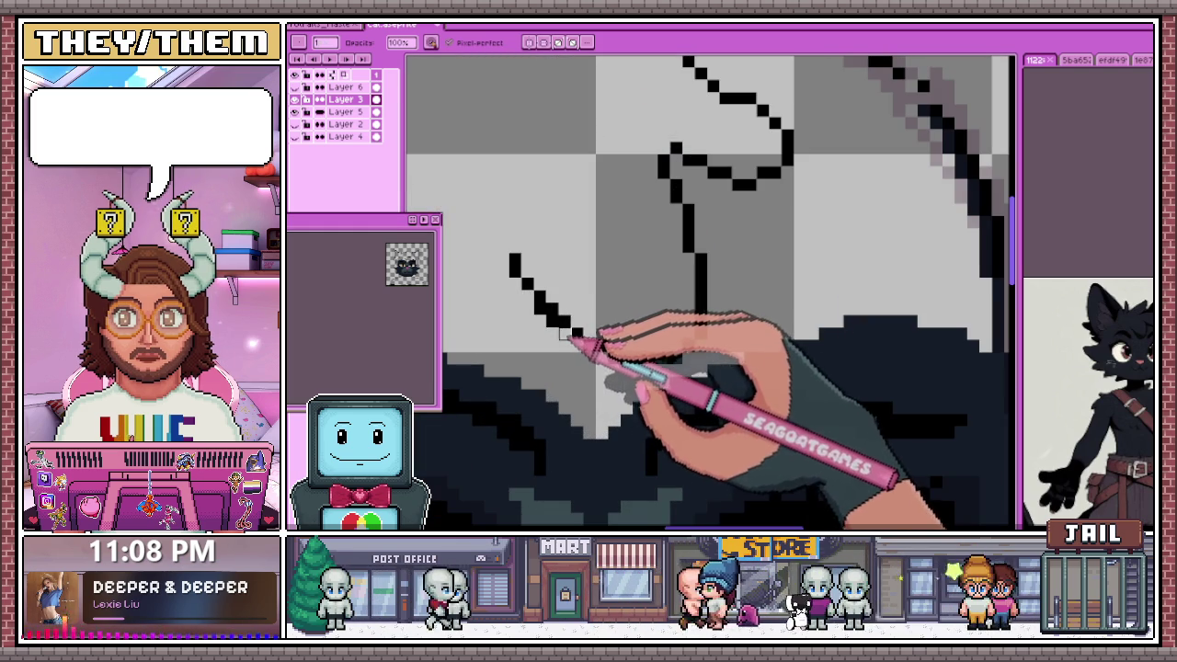
{"action": "key", "text": "e"}
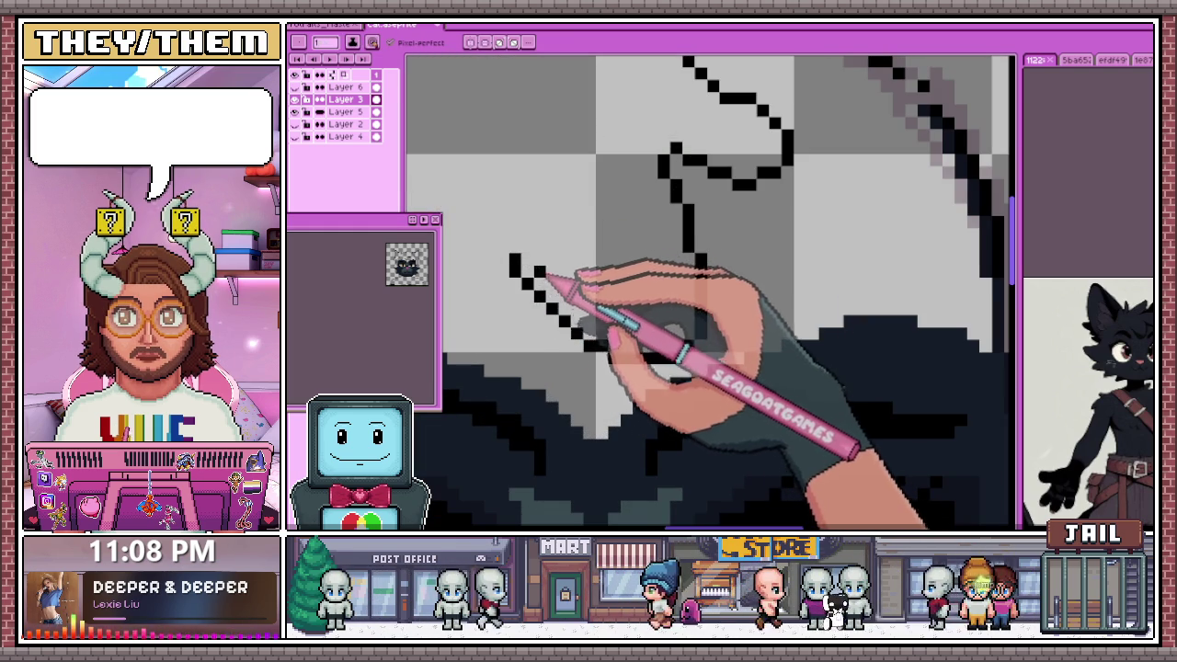
{"action": "key", "text": "b"}
{"action": "scroll", "coordinate": [552, 304], "scroll_direction": "down", "scroll_amount": 2}
{"action": "scroll", "coordinate": [588, 354], "scroll_direction": "down", "scroll_amount": 2}
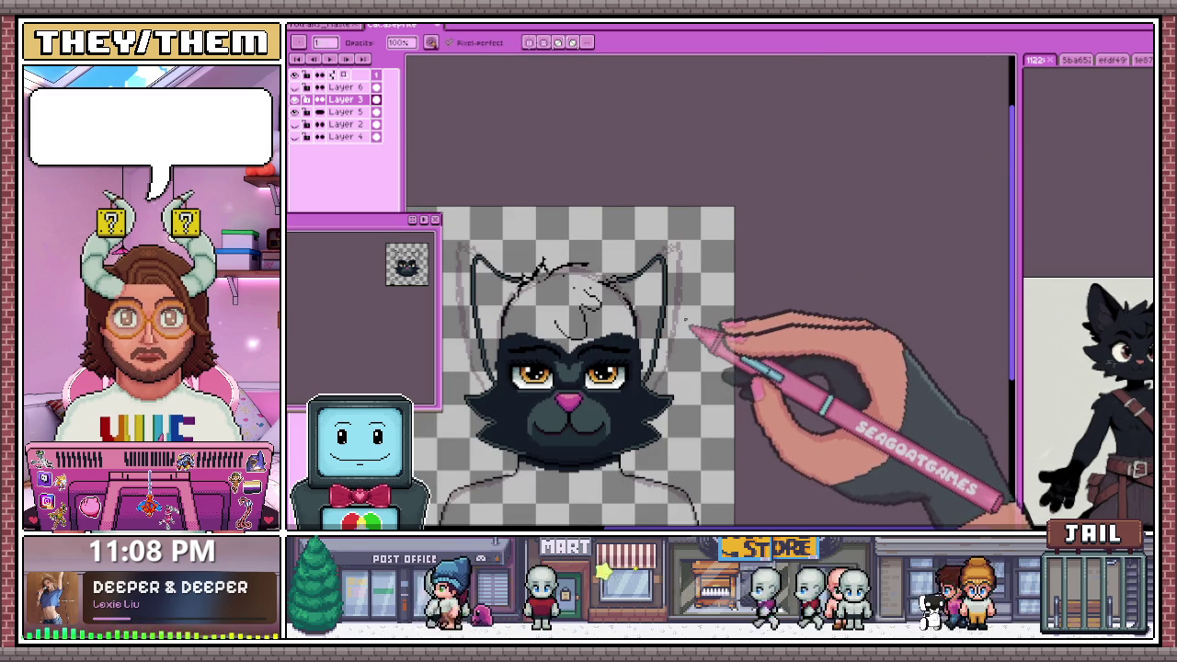
Sample the teal cheek colour and paint a dark-teal edge along the left jaw below the eye
{"action": "scroll", "coordinate": [566, 360], "scroll_direction": "up", "scroll_amount": 2}
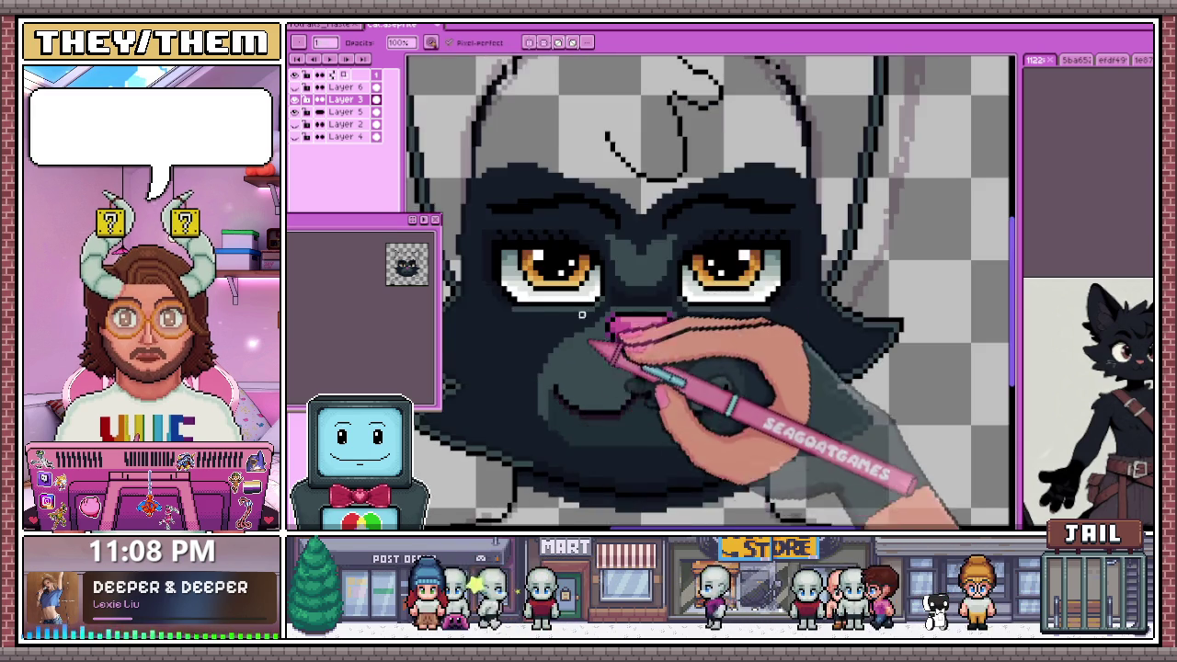
{"action": "scroll", "coordinate": [560, 386], "scroll_direction": "up", "scroll_amount": 1}
{"action": "key", "text": "i"}
{"action": "key", "text": "b"}
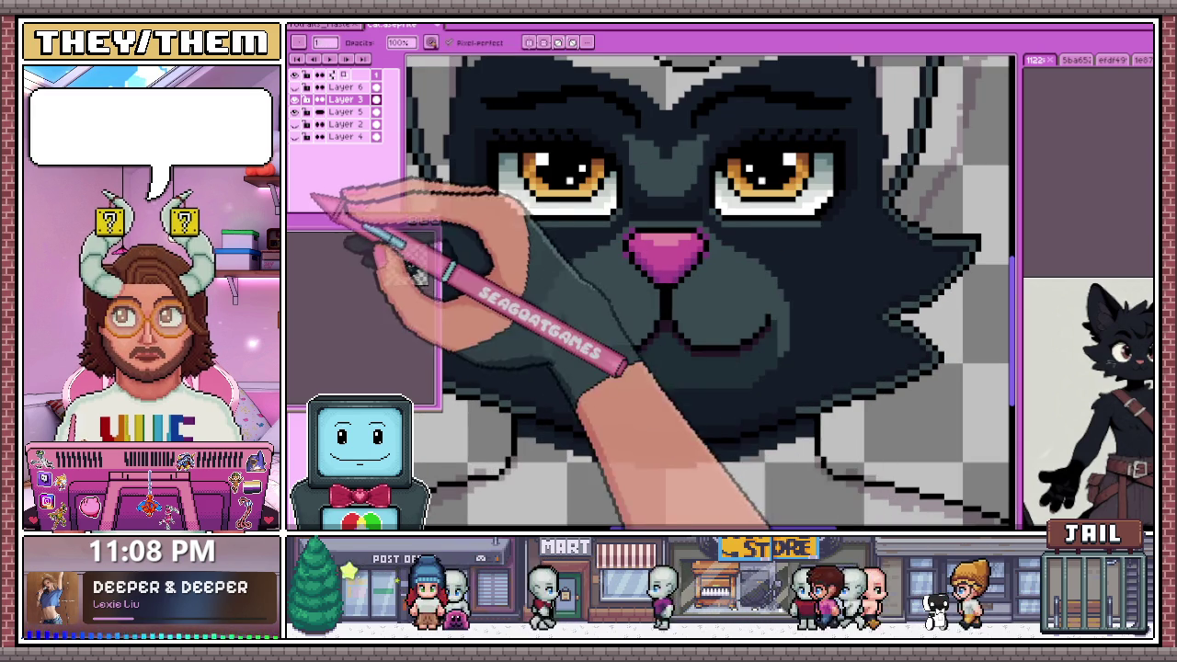
{"action": "scroll", "coordinate": [588, 340], "scroll_direction": "down", "scroll_amount": 1}
{"action": "scroll", "coordinate": [483, 338], "scroll_direction": "up", "scroll_amount": 1}
{"action": "scroll", "coordinate": [501, 331], "scroll_direction": "up", "scroll_amount": 2}
{"action": "scroll", "coordinate": [515, 315], "scroll_direction": "down", "scroll_amount": 1}
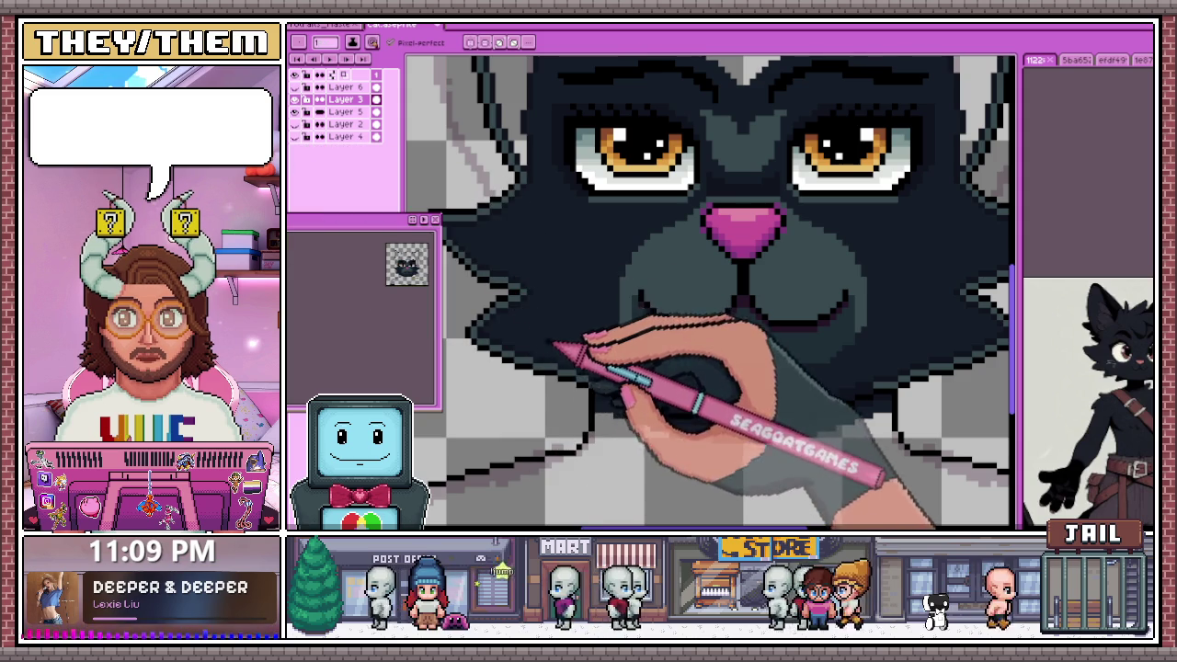
{"action": "scroll", "coordinate": [551, 349], "scroll_direction": "up", "scroll_amount": 2}
{"action": "scroll", "coordinate": [487, 290], "scroll_direction": "up", "scroll_amount": 1}
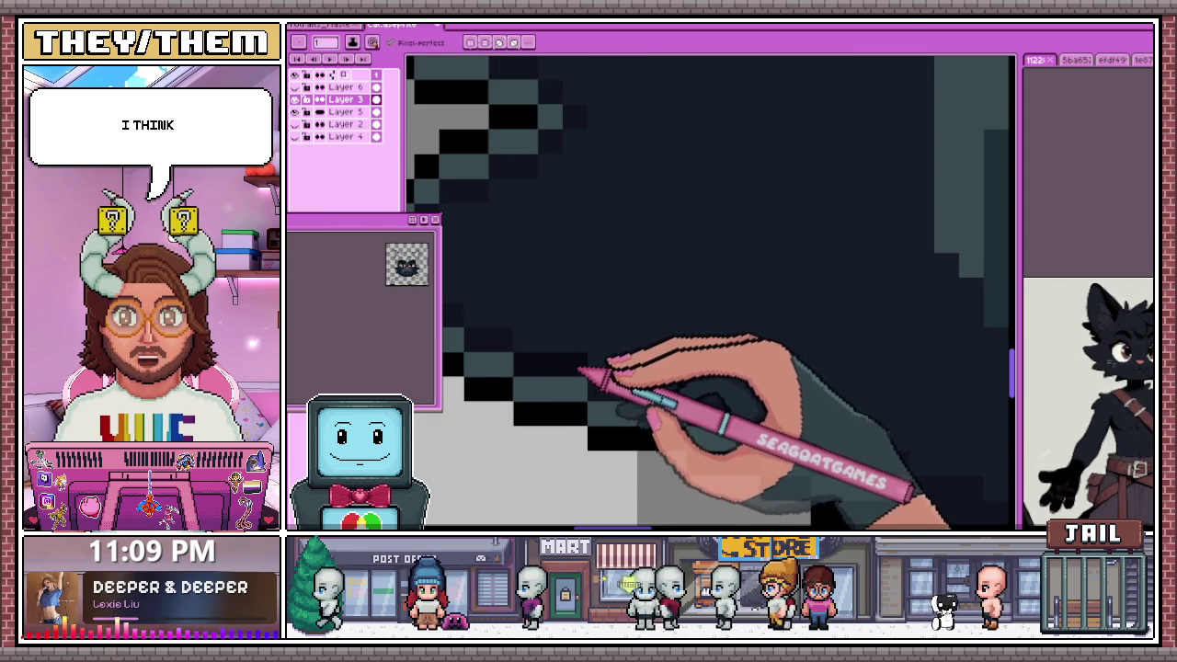
{"action": "scroll", "coordinate": [447, 236], "scroll_direction": "down", "scroll_amount": 1}
{"action": "scroll", "coordinate": [570, 342], "scroll_direction": "down", "scroll_amount": 1}
{"action": "scroll", "coordinate": [571, 342], "scroll_direction": "up", "scroll_amount": 2}
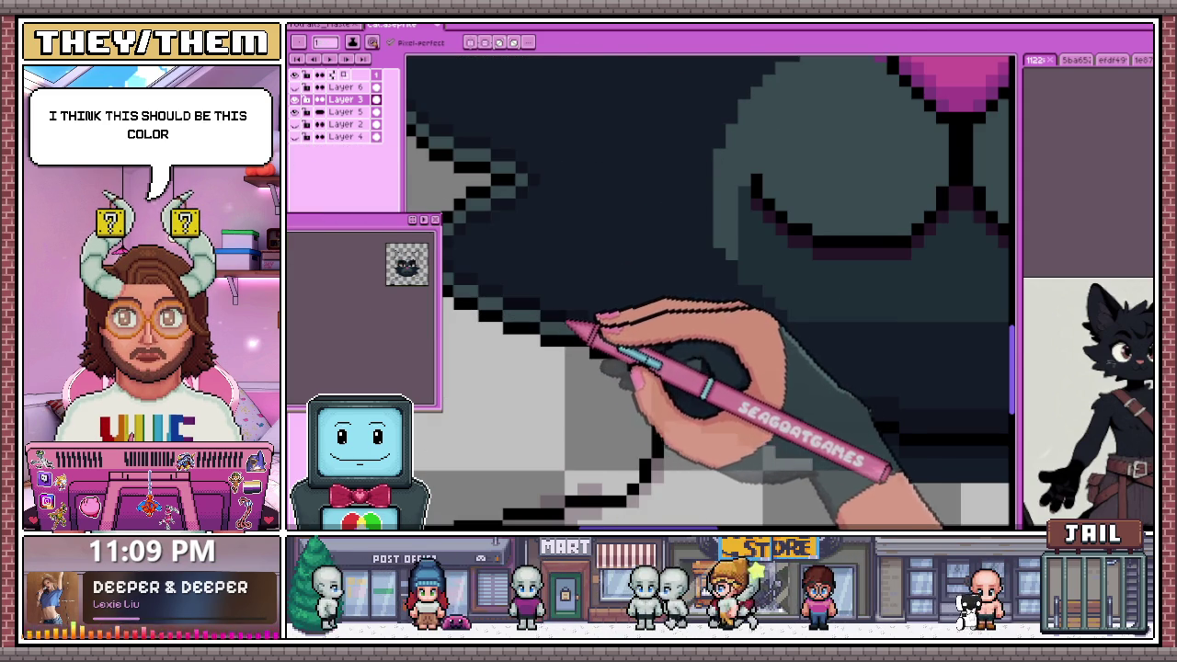
{"action": "scroll", "coordinate": [565, 322], "scroll_direction": "down", "scroll_amount": 1}
{"action": "scroll", "coordinate": [543, 254], "scroll_direction": "up", "scroll_amount": 1}
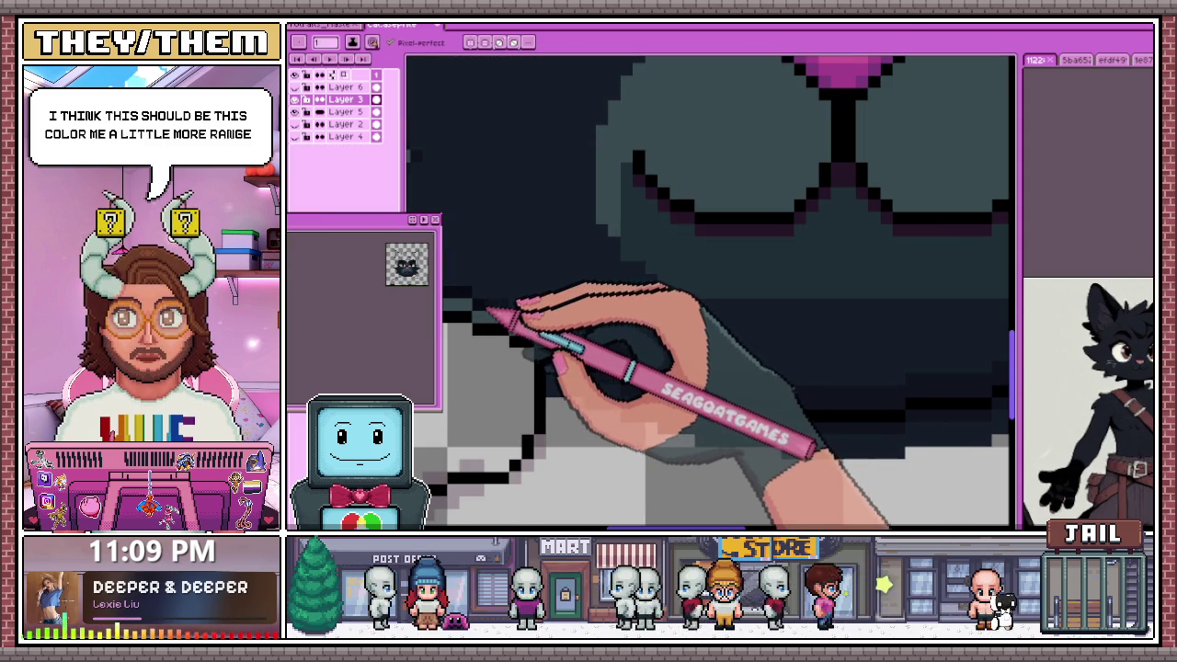
{"action": "scroll", "coordinate": [538, 328], "scroll_direction": "up", "scroll_amount": 1}
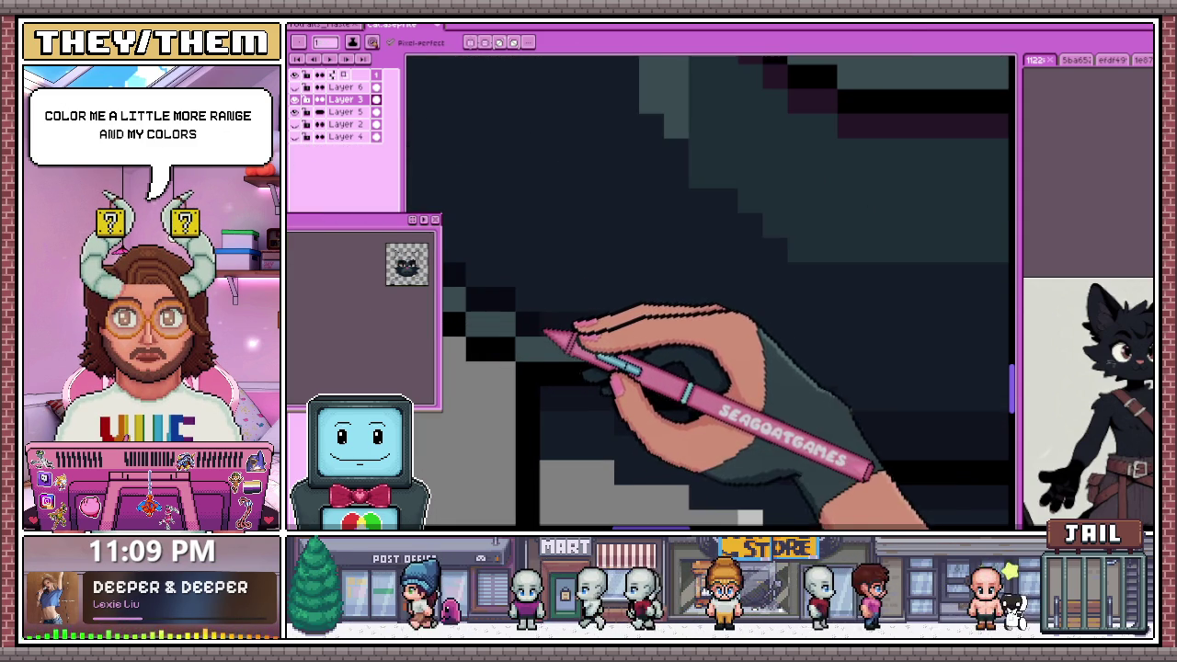
{"action": "scroll", "coordinate": [589, 336], "scroll_direction": "down", "scroll_amount": 1}
{"action": "scroll", "coordinate": [572, 341], "scroll_direction": "up", "scroll_amount": 1}
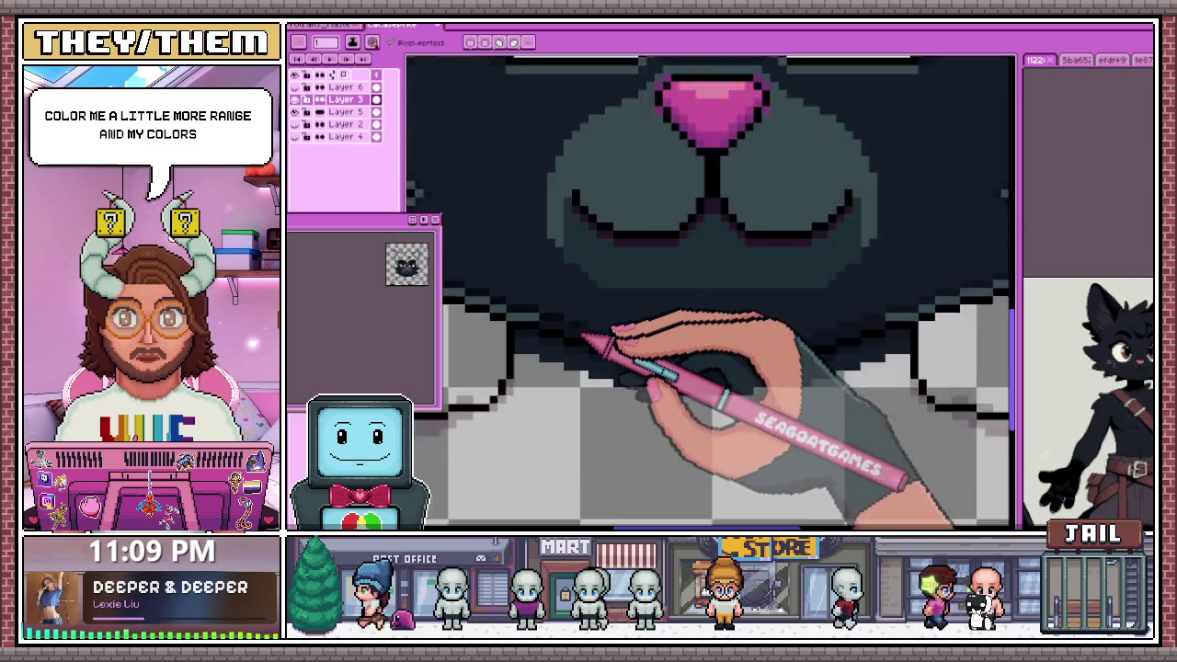
{"action": "scroll", "coordinate": [551, 331], "scroll_direction": "up", "scroll_amount": 1}
{"action": "scroll", "coordinate": [538, 327], "scroll_direction": "down", "scroll_amount": 3}
{"action": "scroll", "coordinate": [579, 373], "scroll_direction": "down", "scroll_amount": 1}
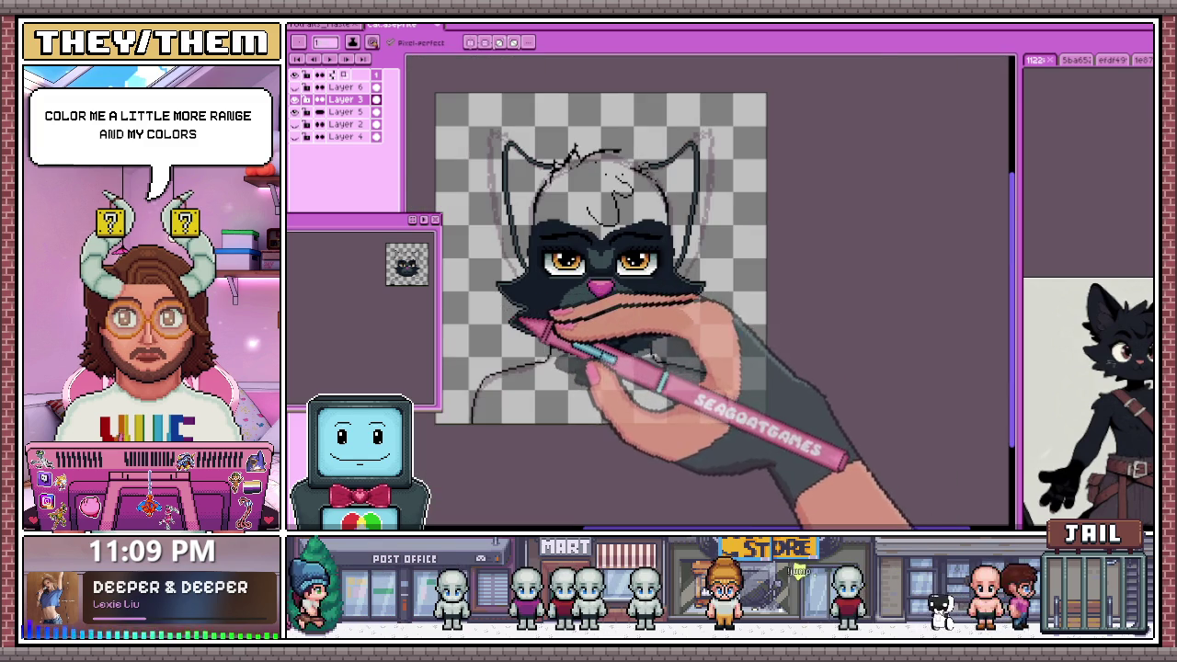
{"action": "scroll", "coordinate": [524, 327], "scroll_direction": "up", "scroll_amount": 2}
{"action": "scroll", "coordinate": [523, 322], "scroll_direction": "up", "scroll_amount": 2}
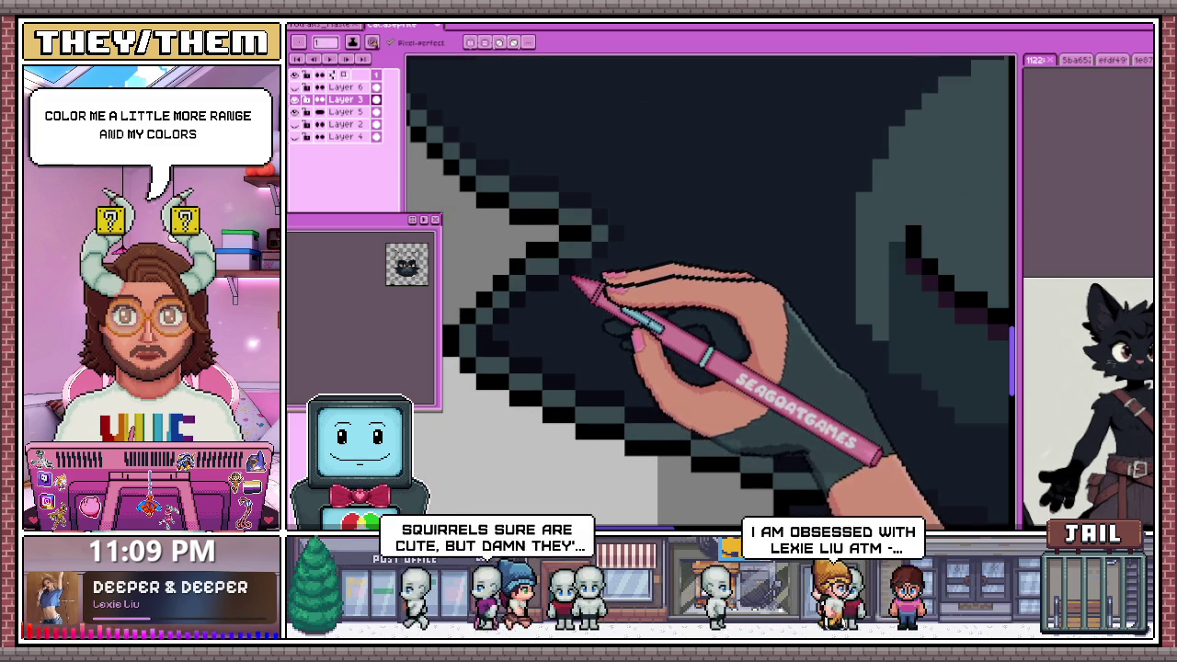
{"action": "scroll", "coordinate": [599, 264], "scroll_direction": "down", "scroll_amount": 1}
{"action": "scroll", "coordinate": [610, 263], "scroll_direction": "down", "scroll_amount": 1}
{"action": "scroll", "coordinate": [515, 197], "scroll_direction": "up", "scroll_amount": 2}
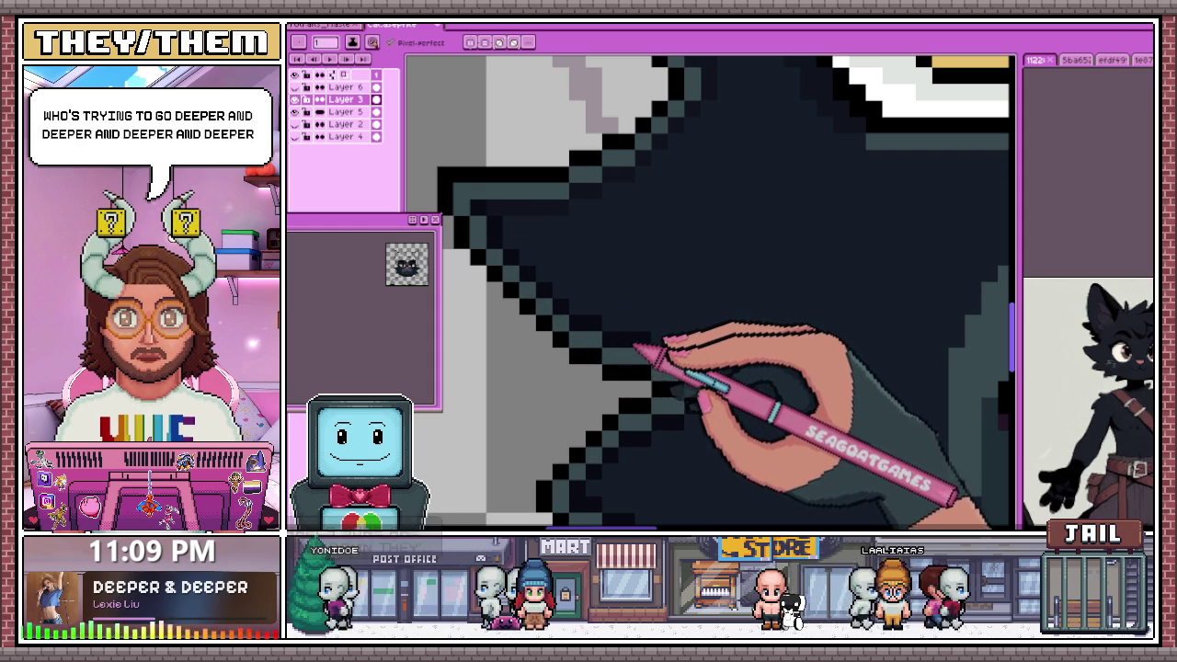
{"action": "scroll", "coordinate": [726, 381], "scroll_direction": "down", "scroll_amount": 1}
{"action": "scroll", "coordinate": [745, 386], "scroll_direction": "up", "scroll_amount": 1}
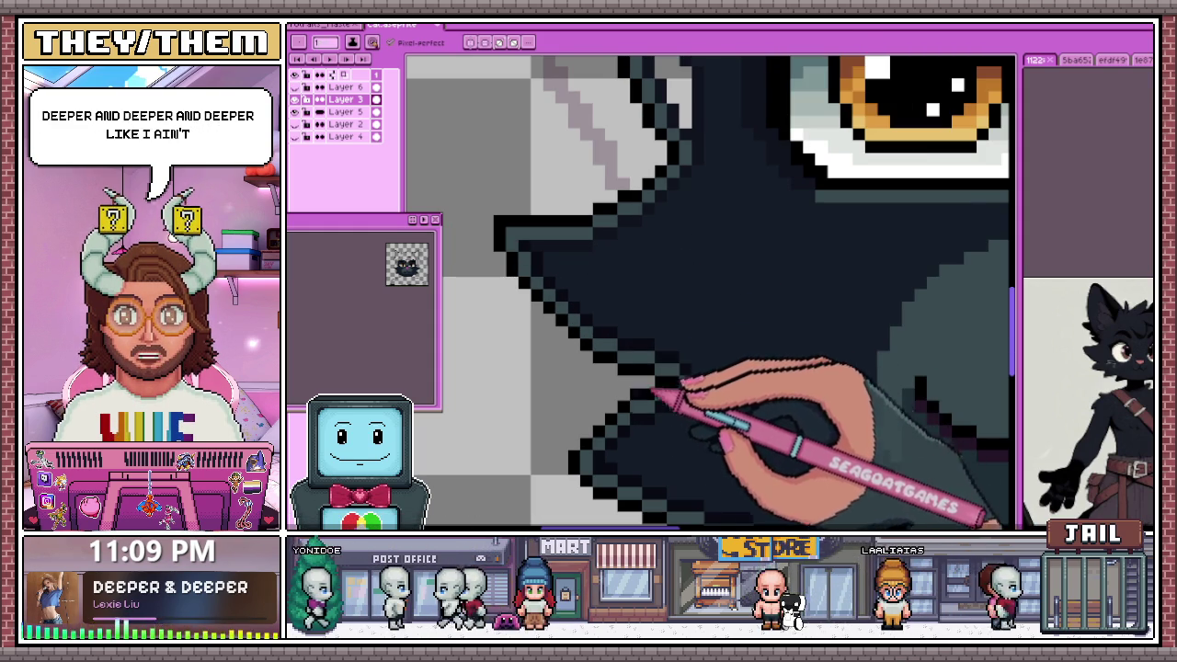
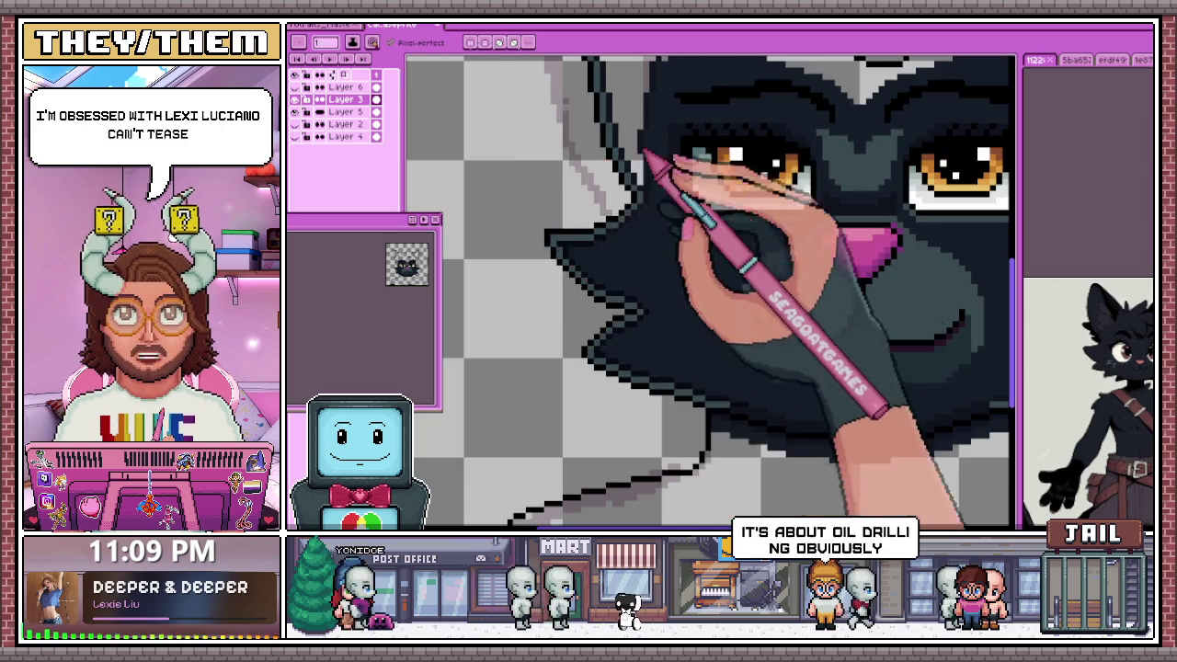
Add a black pixel to the jagged left cheek outline beside the orange eye
{"action": "scroll", "coordinate": [549, 257], "scroll_direction": "up", "scroll_amount": 2}
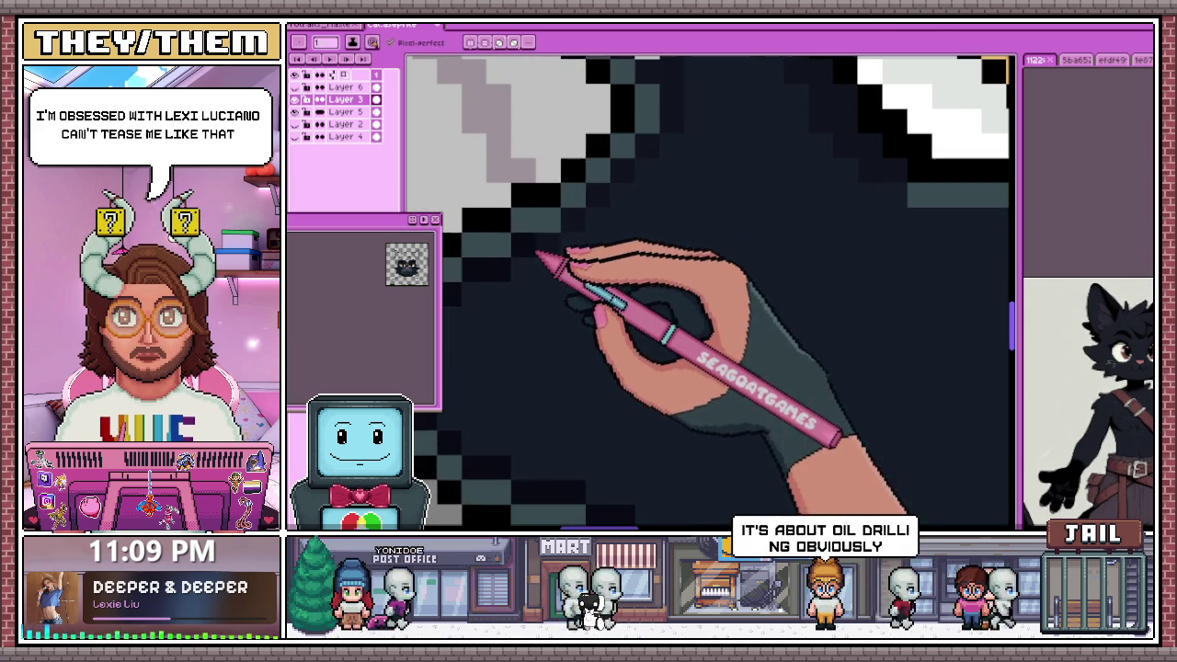
{"action": "scroll", "coordinate": [561, 234], "scroll_direction": "down", "scroll_amount": 2}
{"action": "scroll", "coordinate": [565, 243], "scroll_direction": "up", "scroll_amount": 2}
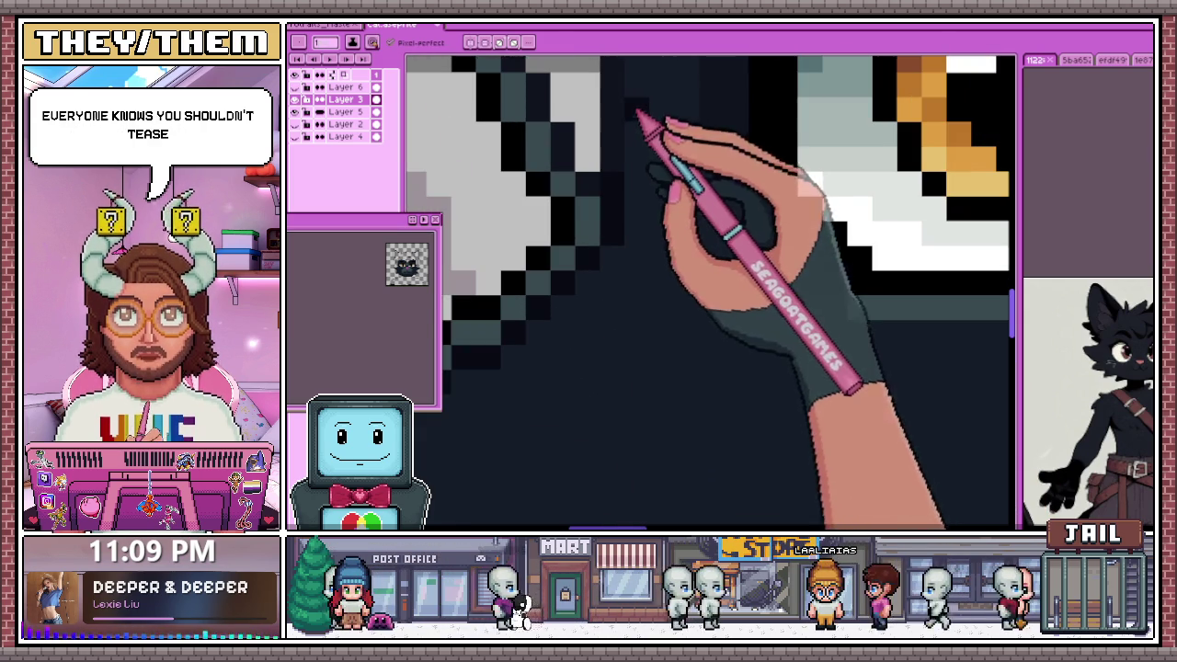
{"action": "scroll", "coordinate": [606, 216], "scroll_direction": "down", "scroll_amount": 2}
{"action": "scroll", "coordinate": [570, 207], "scroll_direction": "up", "scroll_amount": 3}
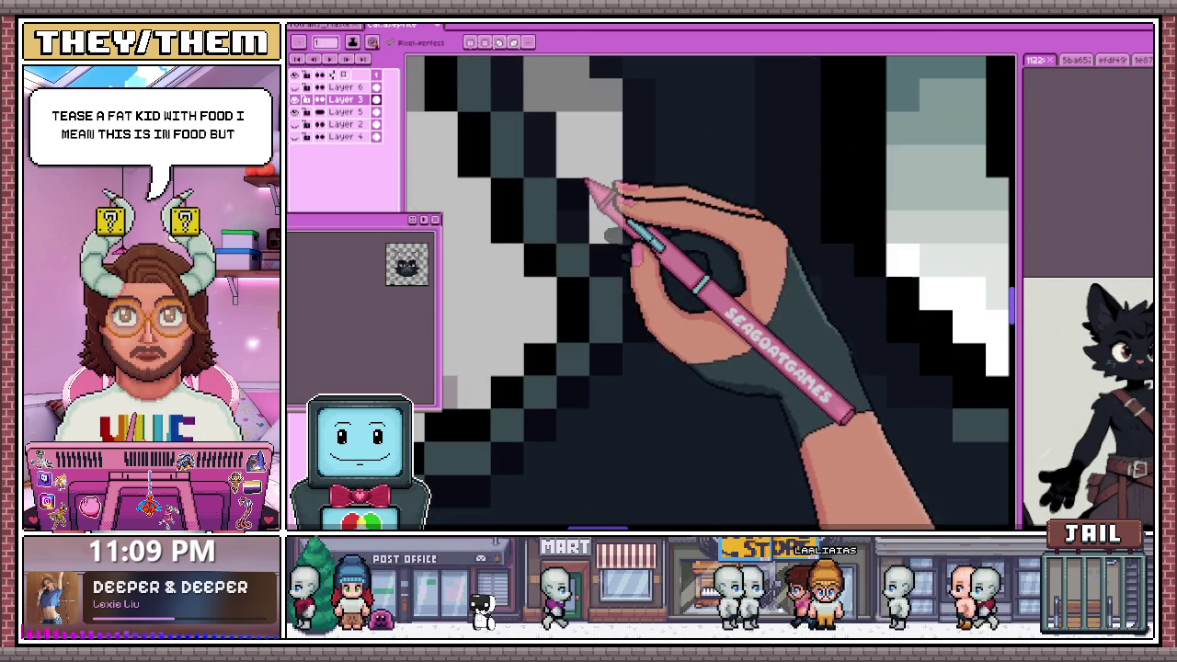
{"action": "scroll", "coordinate": [579, 273], "scroll_direction": "down", "scroll_amount": 2}
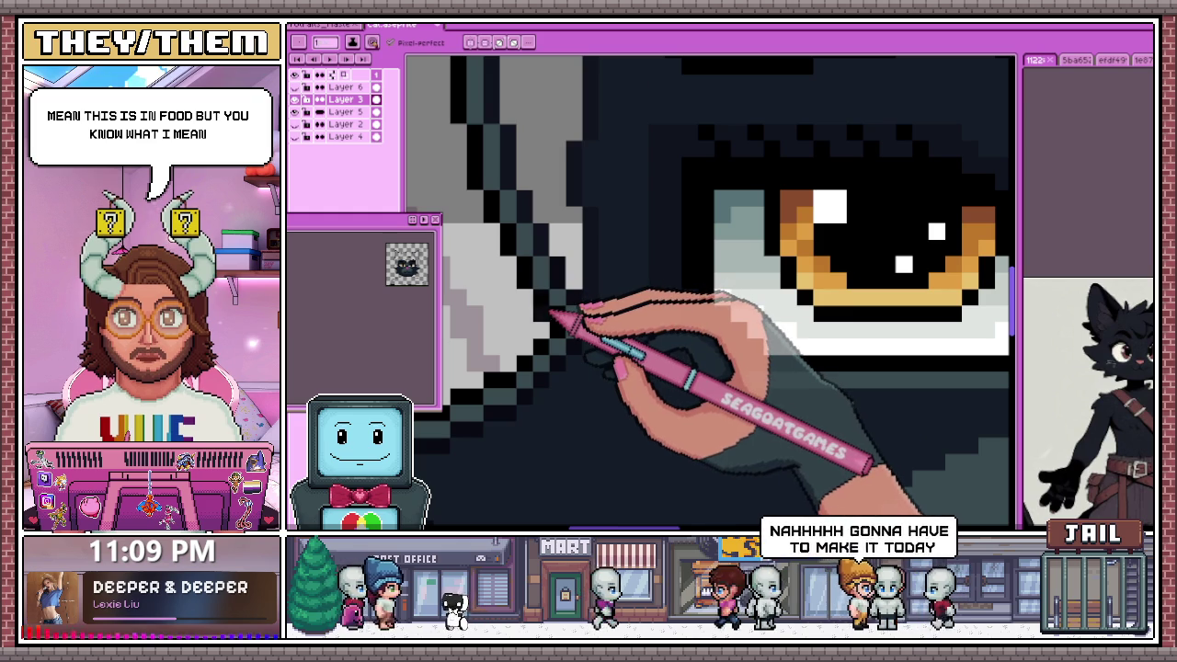
{"action": "scroll", "coordinate": [554, 299], "scroll_direction": "up", "scroll_amount": 1}
{"action": "scroll", "coordinate": [555, 289], "scroll_direction": "up", "scroll_amount": 1}
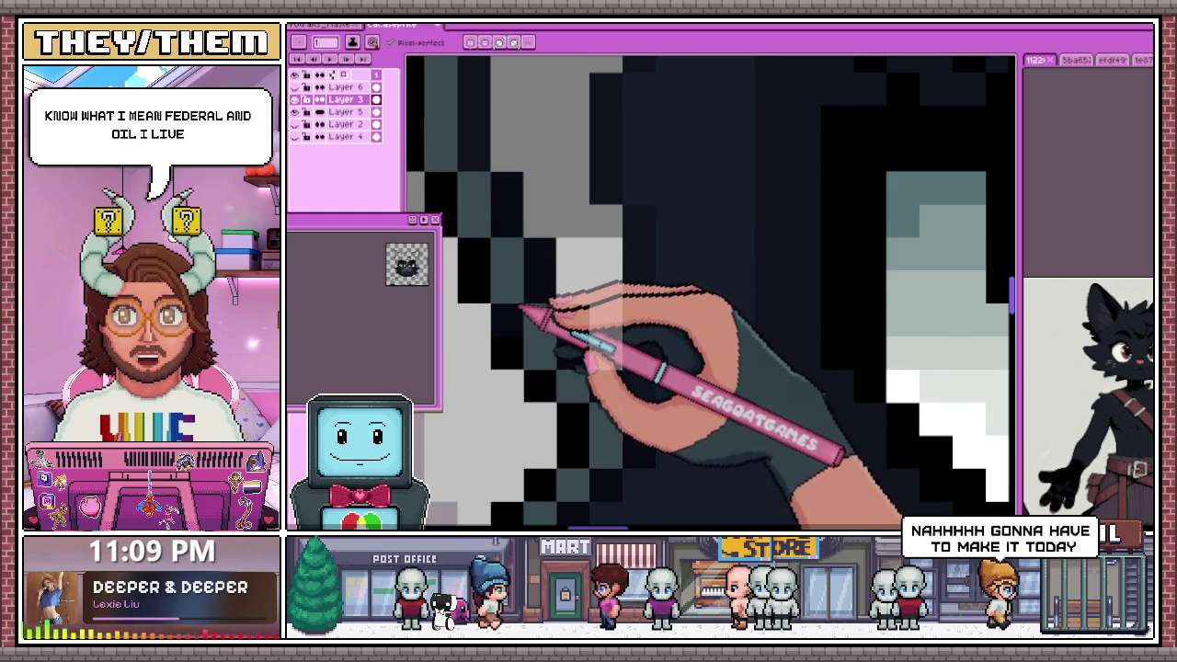
{"action": "scroll", "coordinate": [524, 294], "scroll_direction": "down", "scroll_amount": 2}
{"action": "scroll", "coordinate": [519, 248], "scroll_direction": "up", "scroll_amount": 2}
{"action": "left_click", "coordinate": [508, 161]}
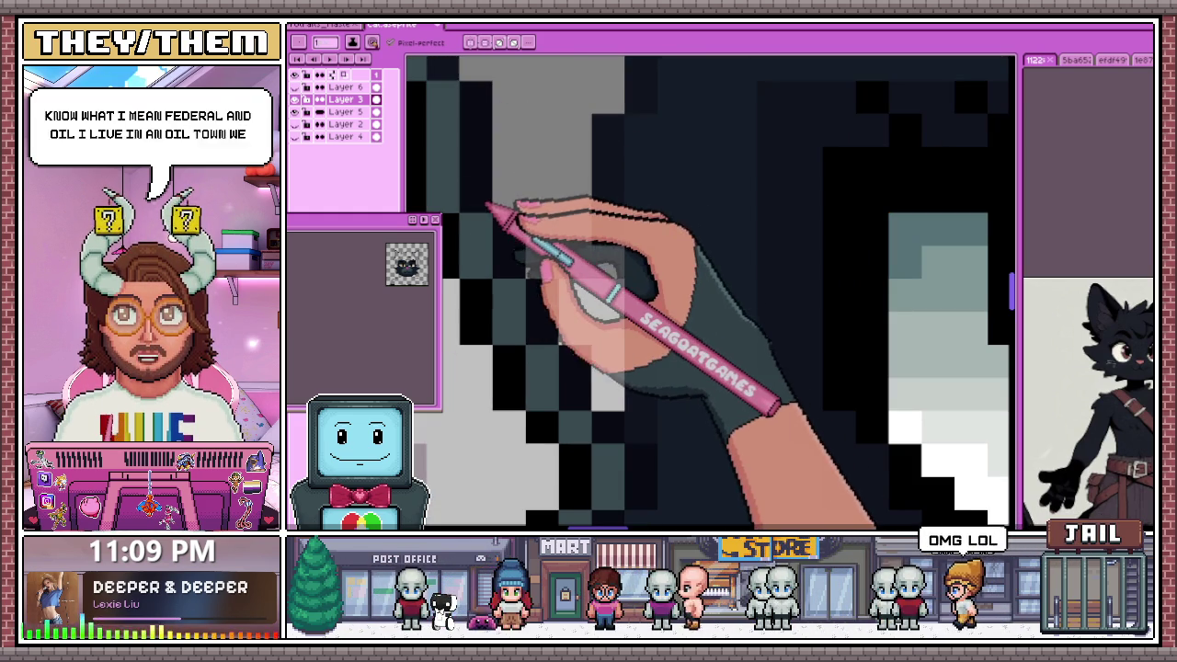
Place another black pixel further along the left head outline to smooth the edge
{"action": "scroll", "coordinate": [506, 175], "scroll_direction": "down", "scroll_amount": 3}
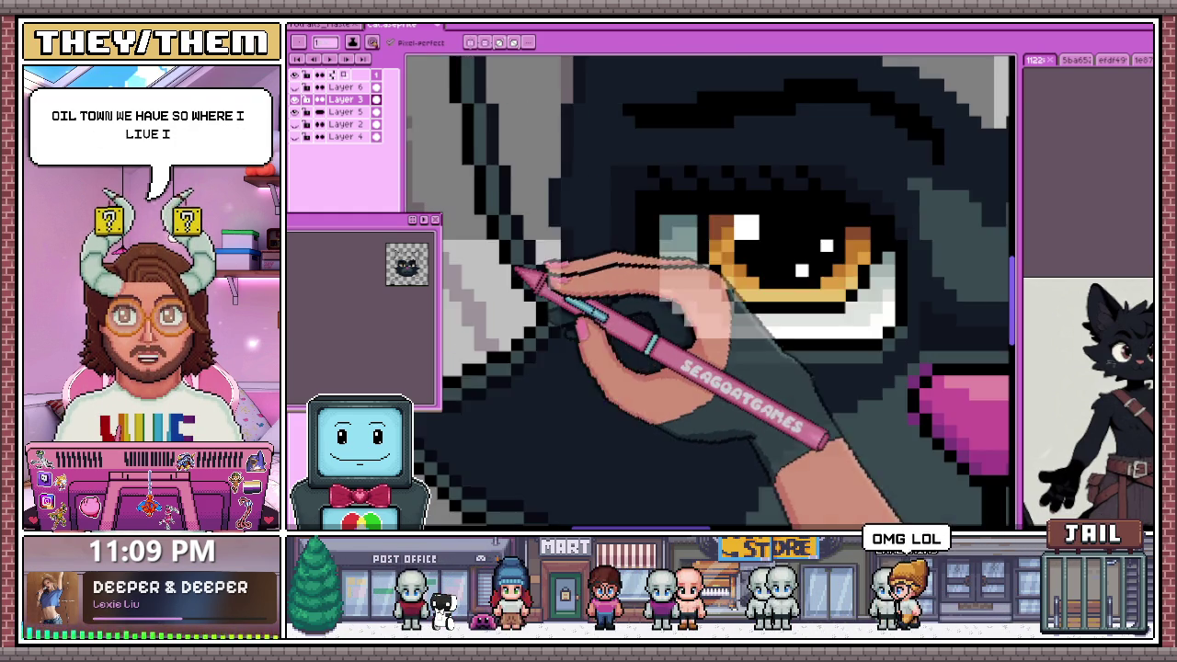
{"action": "scroll", "coordinate": [519, 184], "scroll_direction": "up", "scroll_amount": 1}
{"action": "scroll", "coordinate": [512, 129], "scroll_direction": "up", "scroll_amount": 1}
{"action": "scroll", "coordinate": [500, 183], "scroll_direction": "up", "scroll_amount": 1}
{"action": "scroll", "coordinate": [496, 234], "scroll_direction": "down", "scroll_amount": 3}
{"action": "scroll", "coordinate": [492, 126], "scroll_direction": "up", "scroll_amount": 3}
{"action": "left_click", "coordinate": [537, 170]}
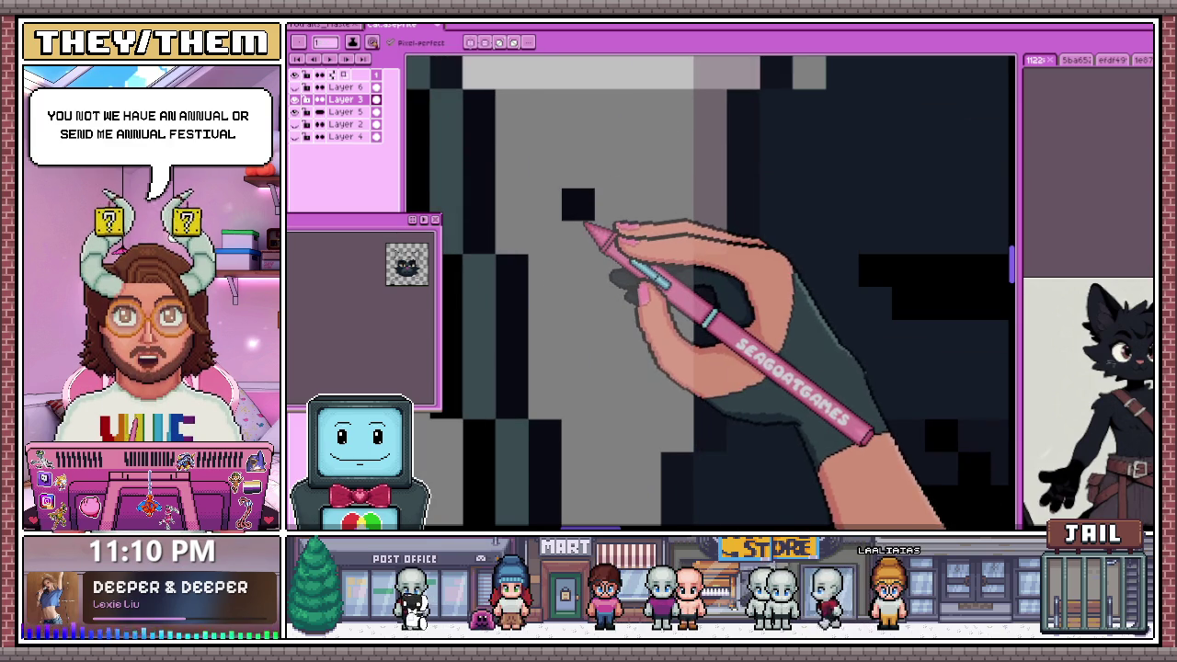
{"action": "scroll", "coordinate": [552, 276], "scroll_direction": "down", "scroll_amount": 3}
{"action": "scroll", "coordinate": [514, 195], "scroll_direction": "up", "scroll_amount": 3}
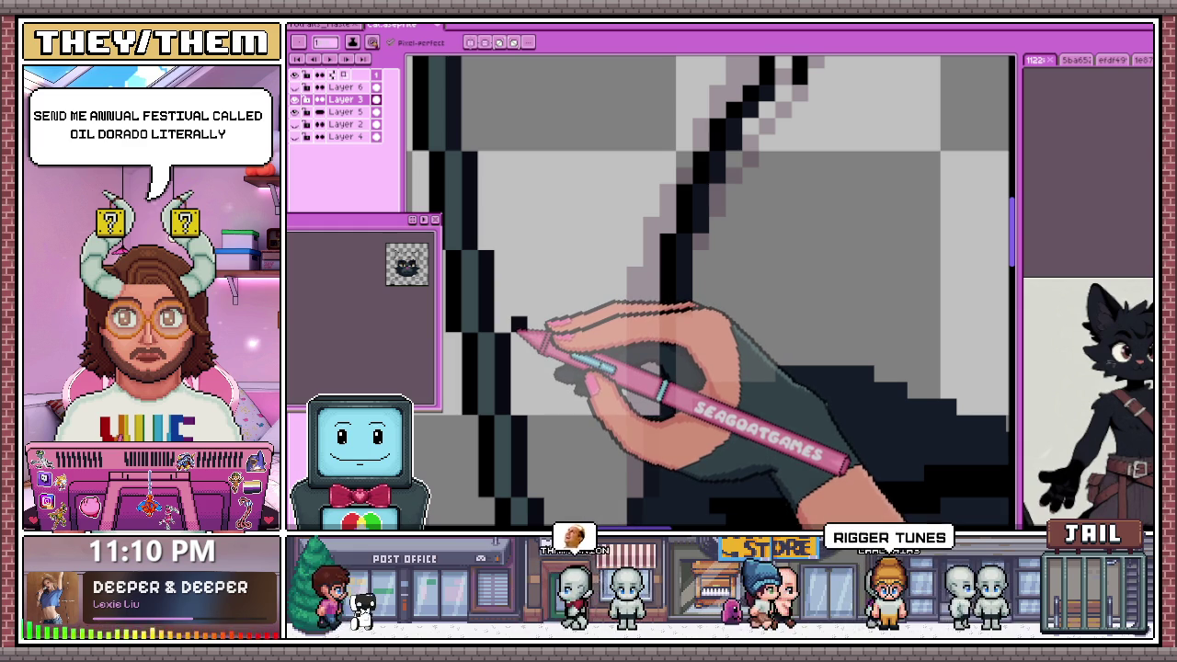
Clean up the rough sketch lines and trace a dark outline around the left ear
{"action": "scroll", "coordinate": [500, 249], "scroll_direction": "down", "scroll_amount": 2}
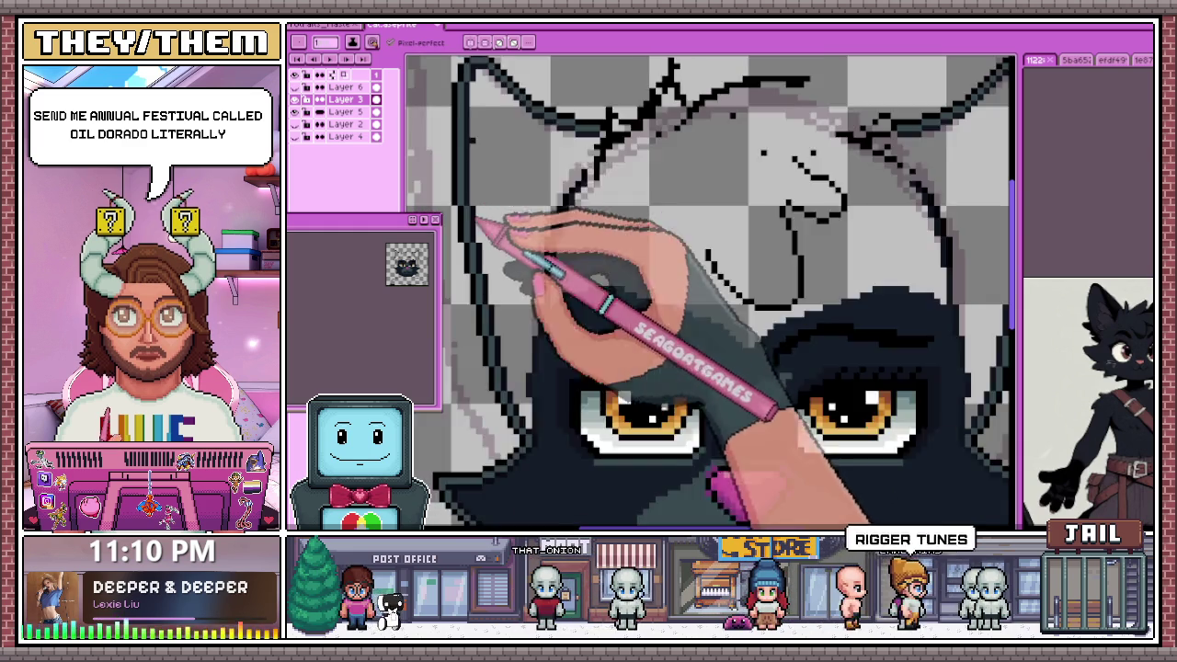
{"action": "scroll", "coordinate": [486, 236], "scroll_direction": "up", "scroll_amount": 2}
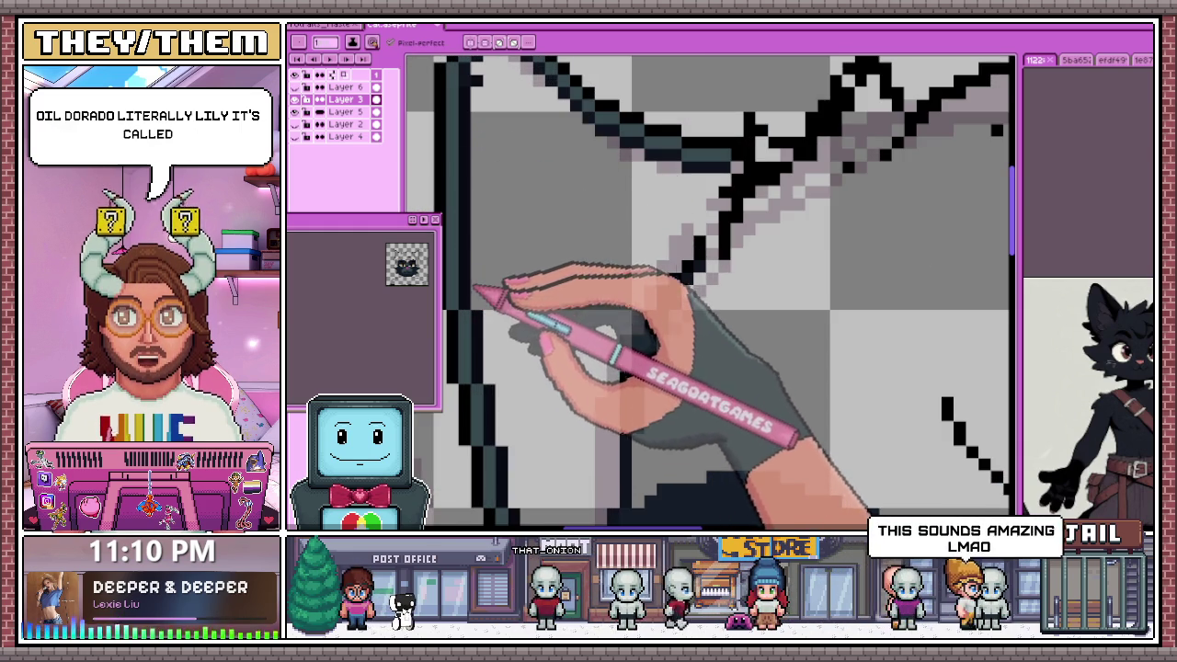
{"action": "scroll", "coordinate": [477, 276], "scroll_direction": "down", "scroll_amount": 2}
{"action": "scroll", "coordinate": [492, 170], "scroll_direction": "up", "scroll_amount": 2}
{"action": "scroll", "coordinate": [495, 166], "scroll_direction": "up", "scroll_amount": 1}
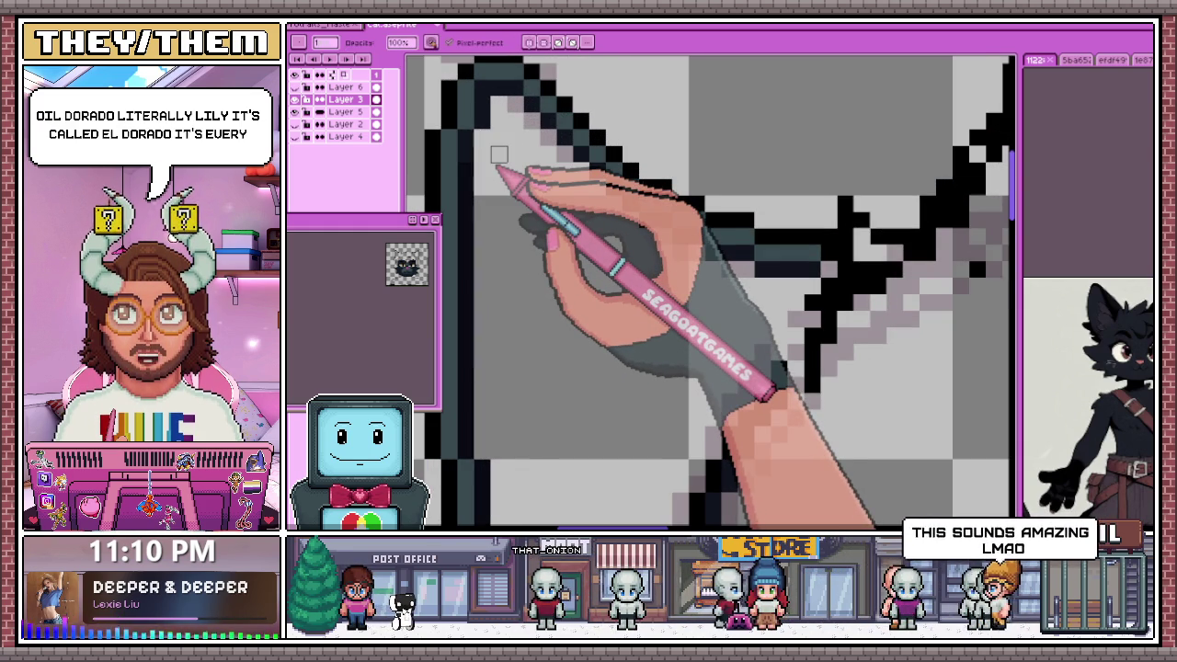
{"action": "scroll", "coordinate": [498, 154], "scroll_direction": "down", "scroll_amount": 1}
{"action": "scroll", "coordinate": [517, 202], "scroll_direction": "up", "scroll_amount": 1}
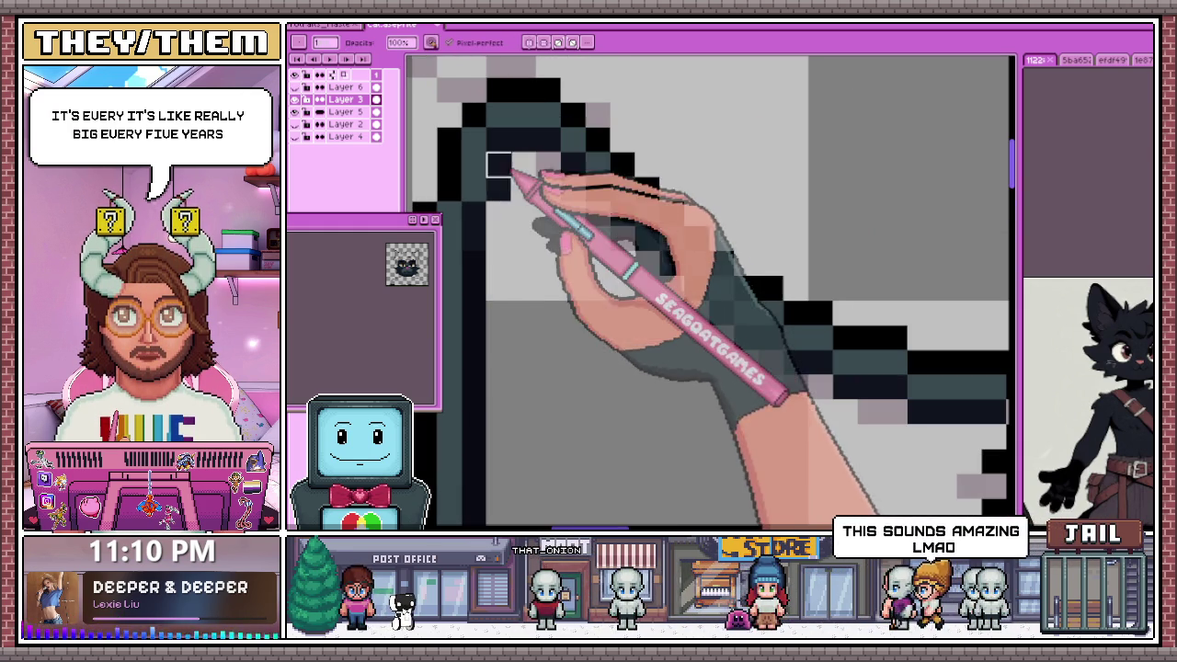
{"action": "key", "text": "e"}
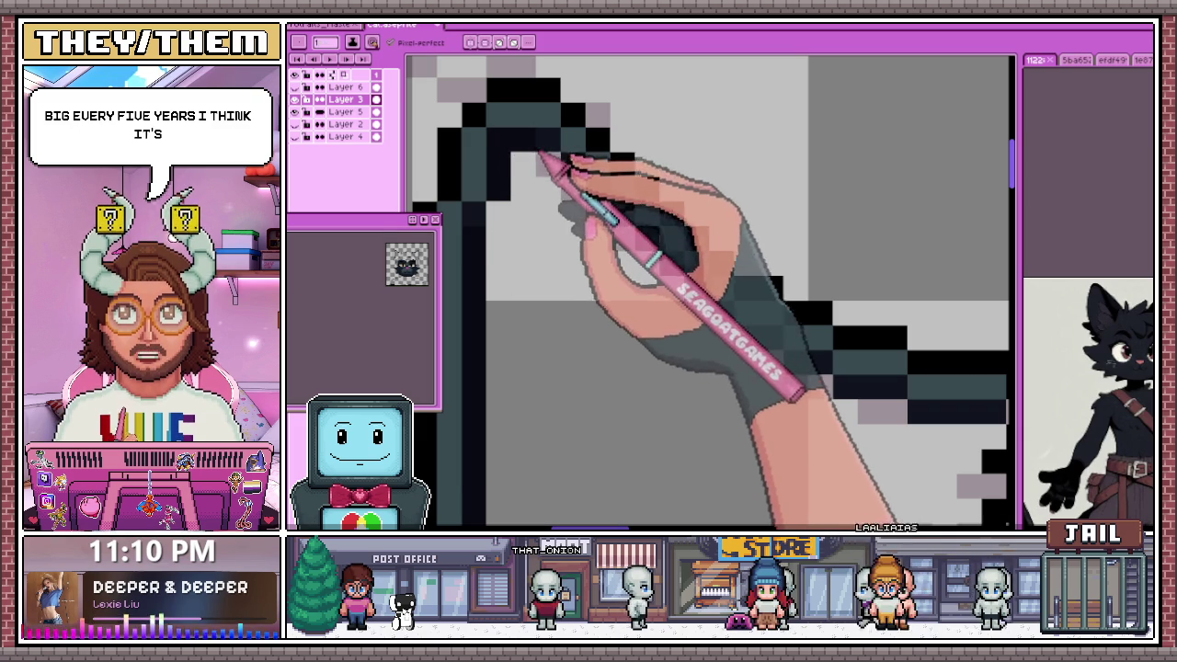
{"action": "scroll", "coordinate": [623, 179], "scroll_direction": "down", "scroll_amount": 2}
{"action": "scroll", "coordinate": [551, 478], "scroll_direction": "up", "scroll_amount": 1}
{"action": "scroll", "coordinate": [591, 246], "scroll_direction": "up", "scroll_amount": 1}
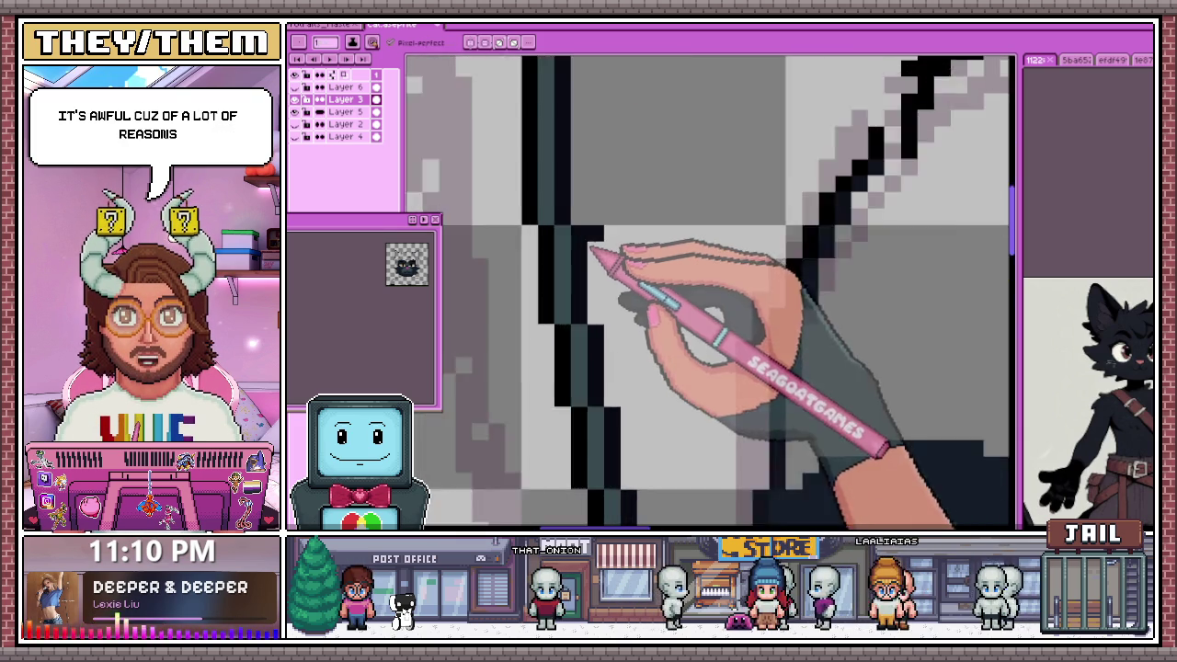
{"action": "scroll", "coordinate": [591, 246], "scroll_direction": "up", "scroll_amount": 2}
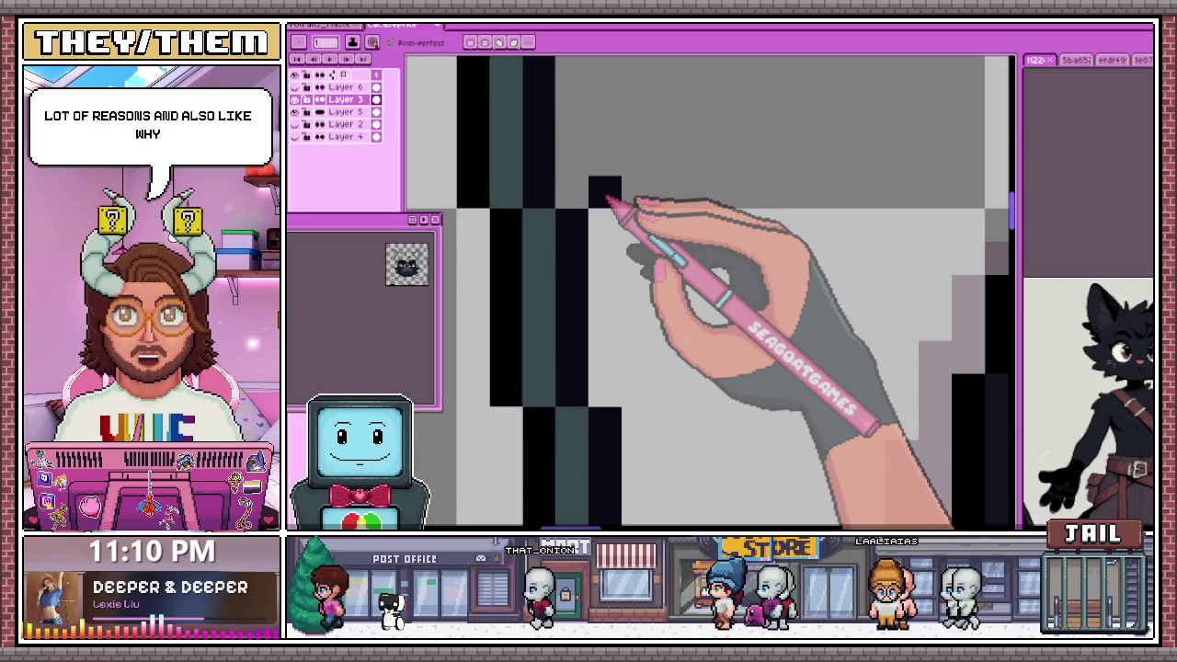
{"action": "scroll", "coordinate": [625, 224], "scroll_direction": "down", "scroll_amount": 3}
{"action": "scroll", "coordinate": [533, 119], "scroll_direction": "down", "scroll_amount": 1}
{"action": "scroll", "coordinate": [591, 203], "scroll_direction": "up", "scroll_amount": 1}
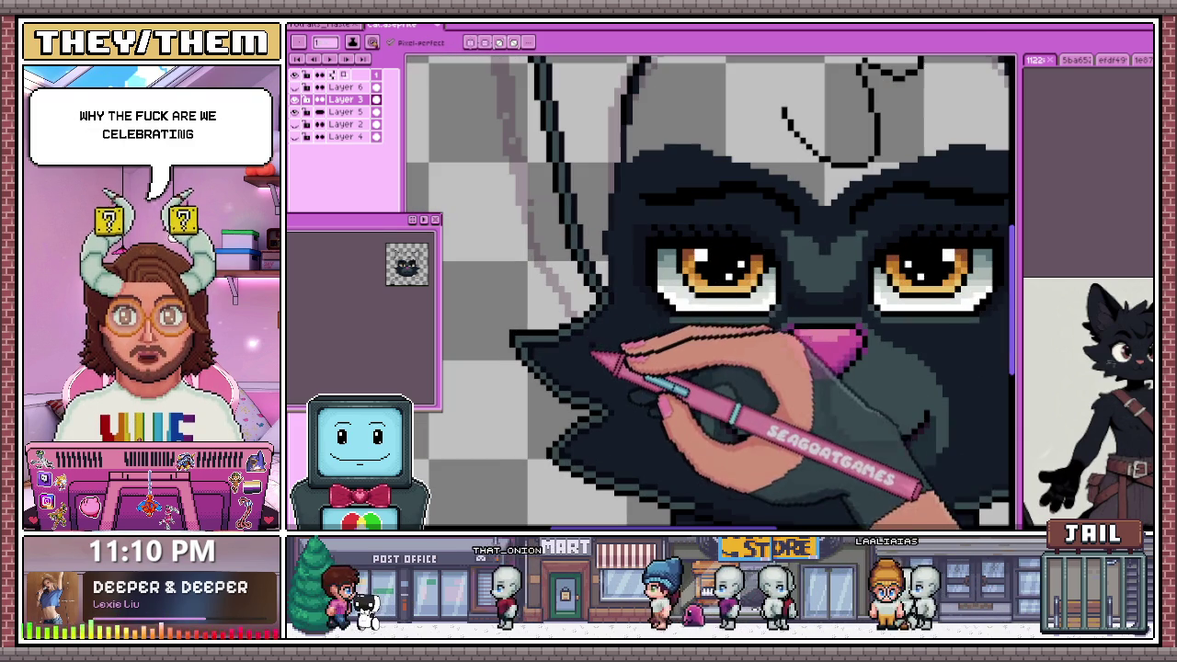
{"action": "scroll", "coordinate": [616, 294], "scroll_direction": "down", "scroll_amount": 3}
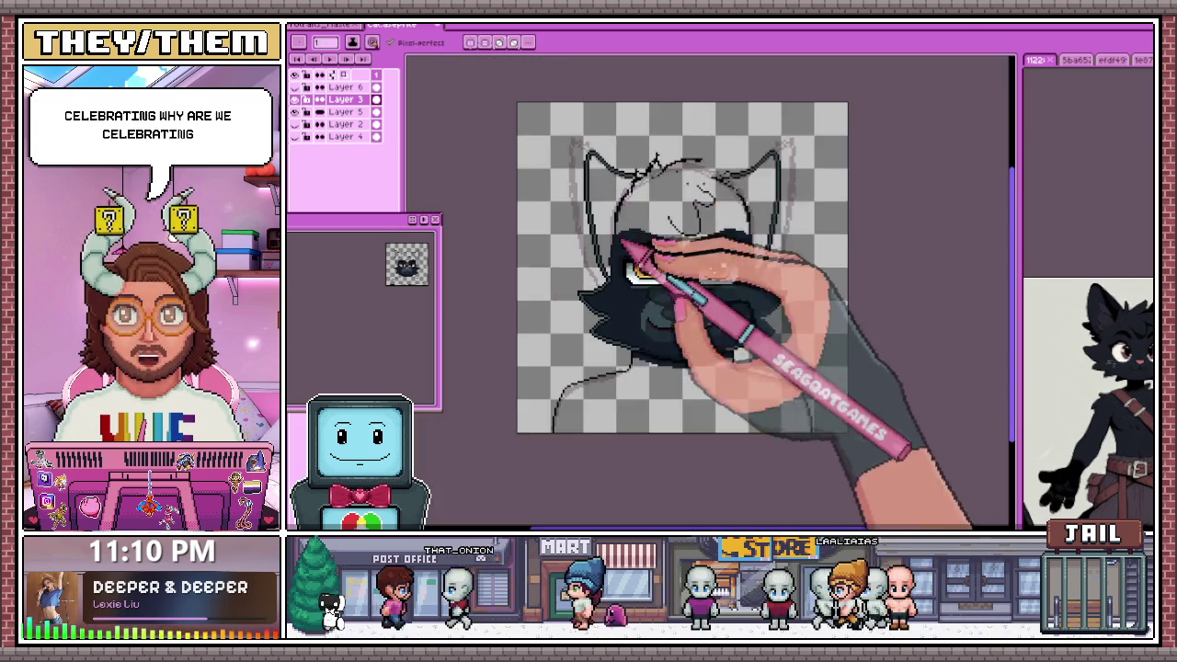
{"action": "scroll", "coordinate": [610, 171], "scroll_direction": "up", "scroll_amount": 1}
{"action": "scroll", "coordinate": [562, 171], "scroll_direction": "up", "scroll_amount": 2}
{"action": "scroll", "coordinate": [533, 214], "scroll_direction": "up", "scroll_amount": 1}
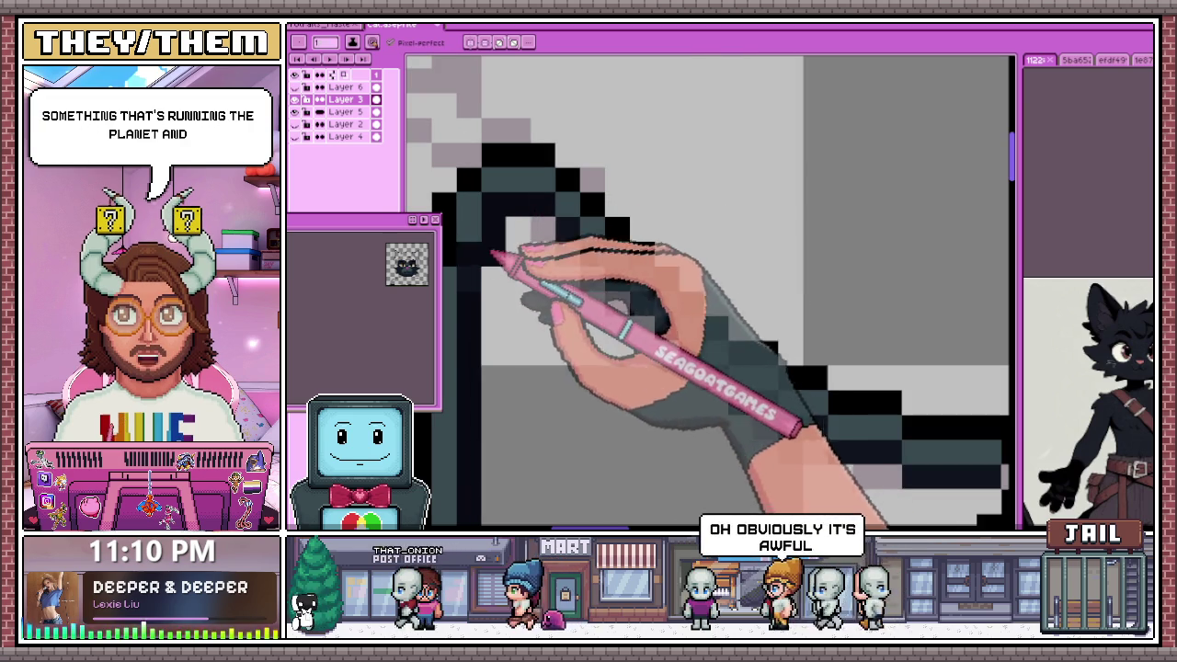
{"action": "scroll", "coordinate": [574, 235], "scroll_direction": "down", "scroll_amount": 1}
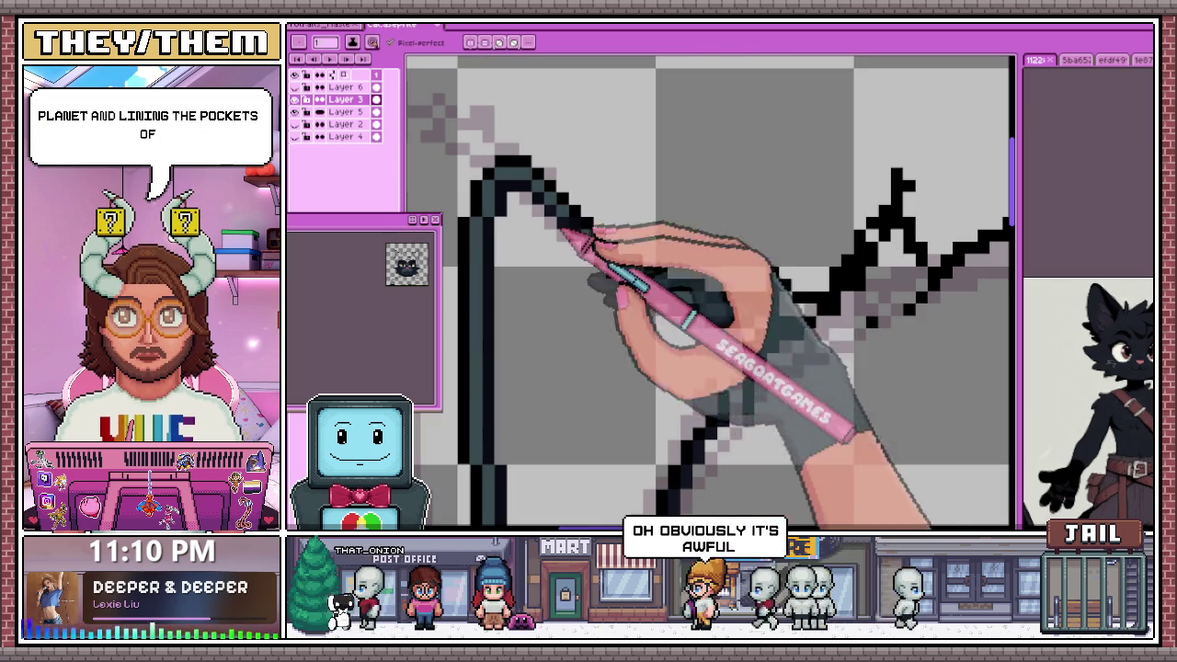
{"action": "scroll", "coordinate": [648, 289], "scroll_direction": "up", "scroll_amount": 1}
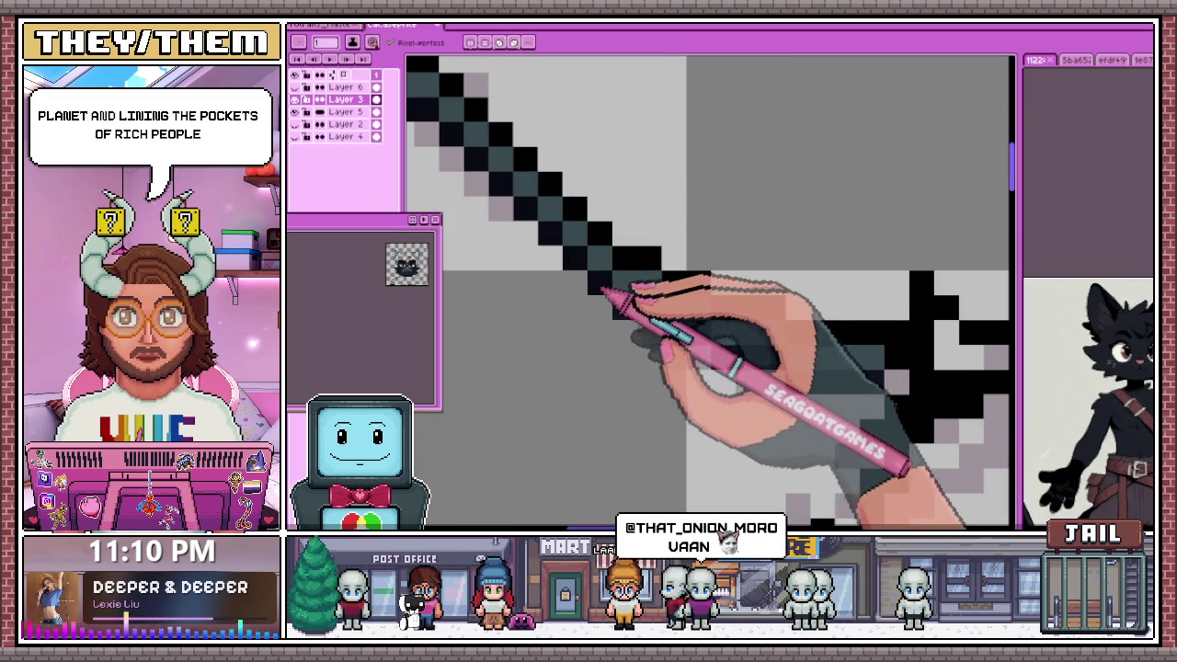
Extend the black outline across the top of the head to the other ear
{"action": "scroll", "coordinate": [651, 315], "scroll_direction": "down", "scroll_amount": 1}
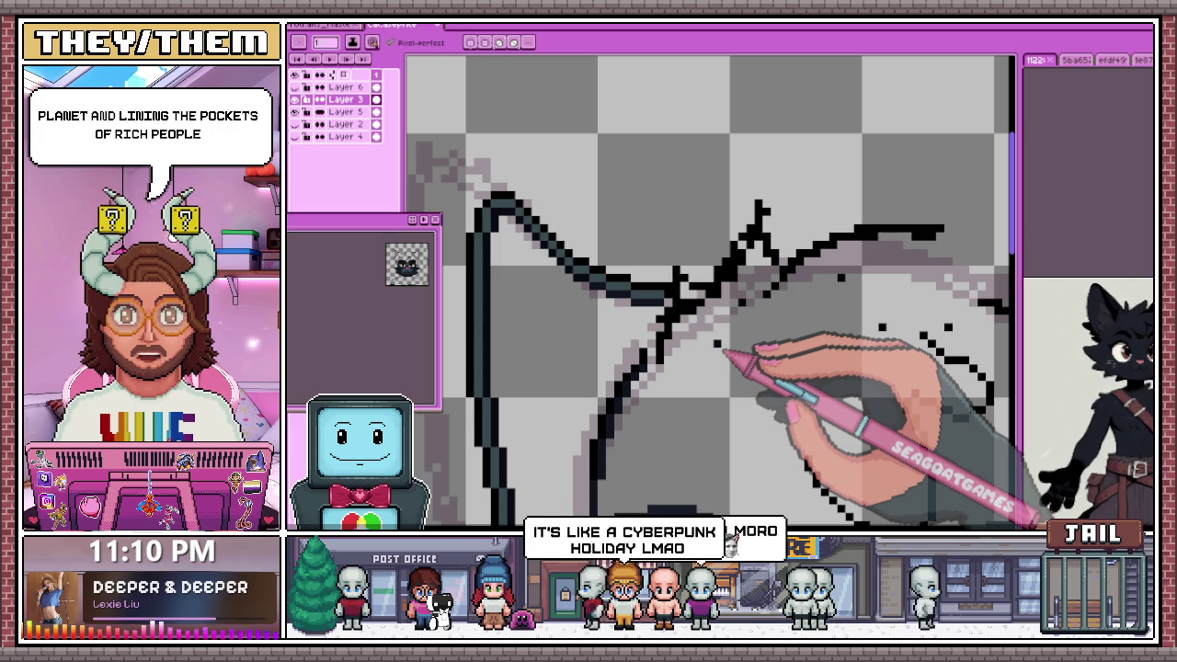
{"action": "scroll", "coordinate": [643, 313], "scroll_direction": "up", "scroll_amount": 1}
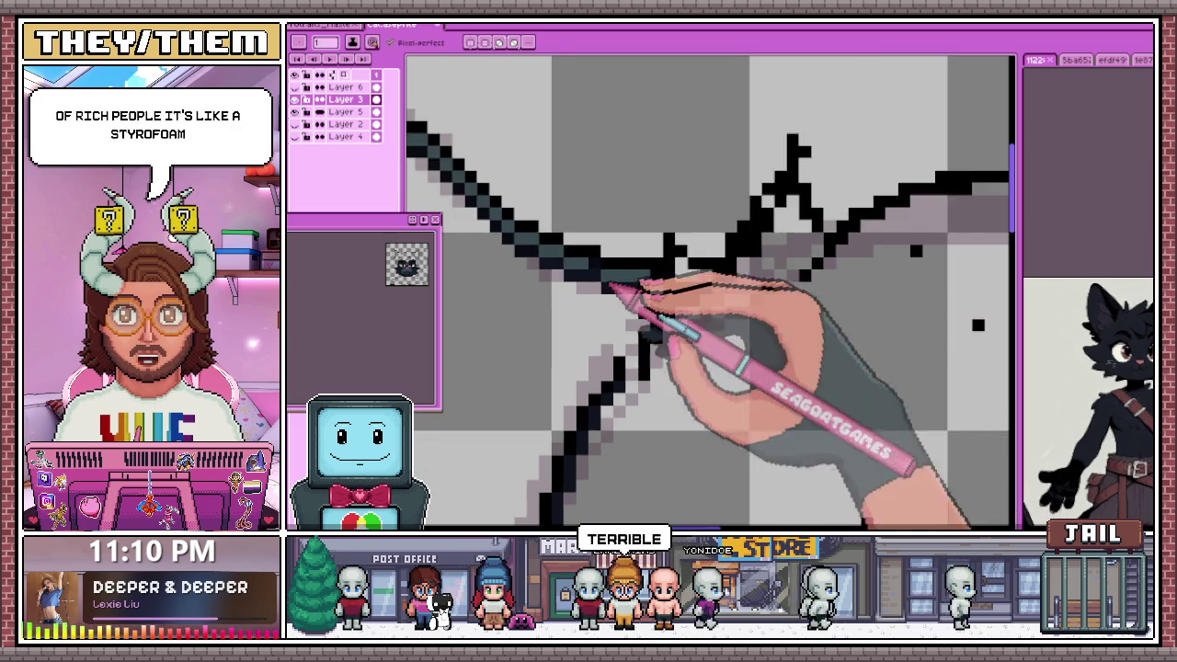
{"action": "scroll", "coordinate": [589, 285], "scroll_direction": "up", "scroll_amount": 2}
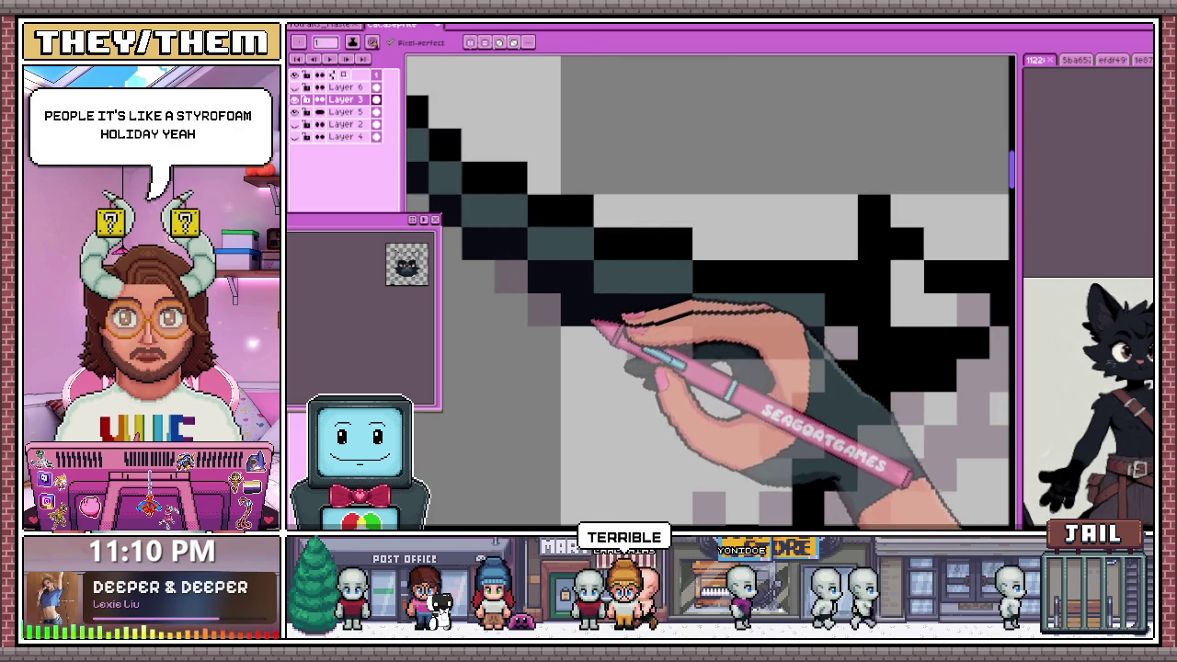
{"action": "scroll", "coordinate": [790, 354], "scroll_direction": "down", "scroll_amount": 3}
{"action": "scroll", "coordinate": [660, 285], "scroll_direction": "down", "scroll_amount": 1}
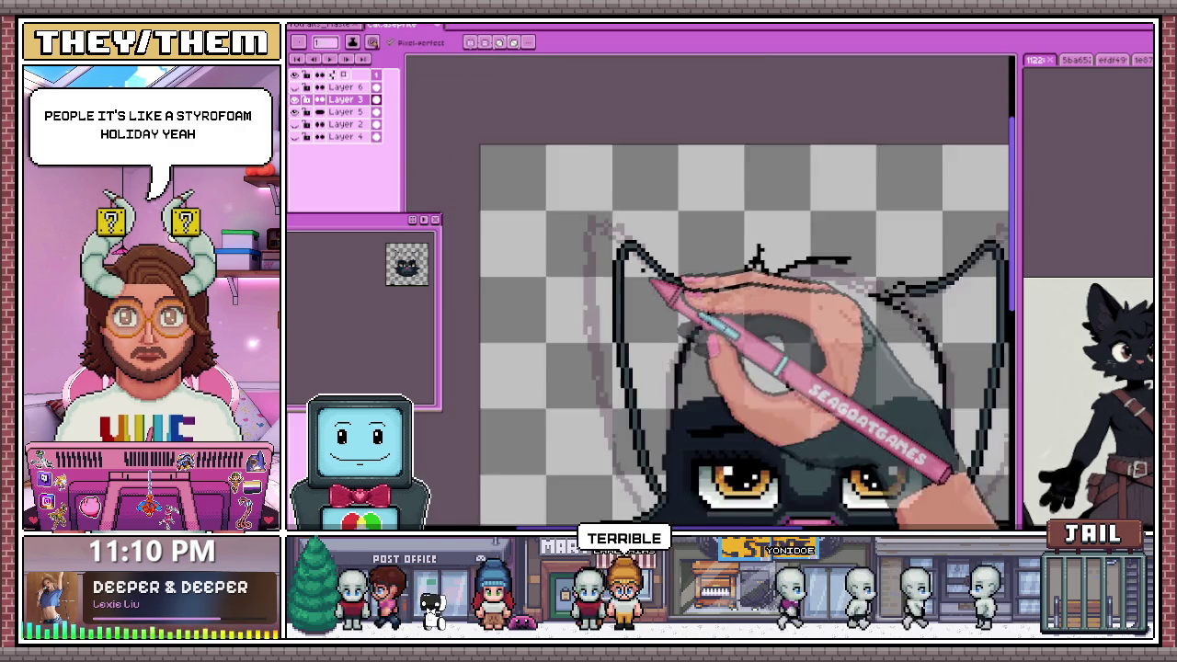
{"action": "scroll", "coordinate": [695, 355], "scroll_direction": "down", "scroll_amount": 2}
{"action": "scroll", "coordinate": [772, 322], "scroll_direction": "up", "scroll_amount": 3}
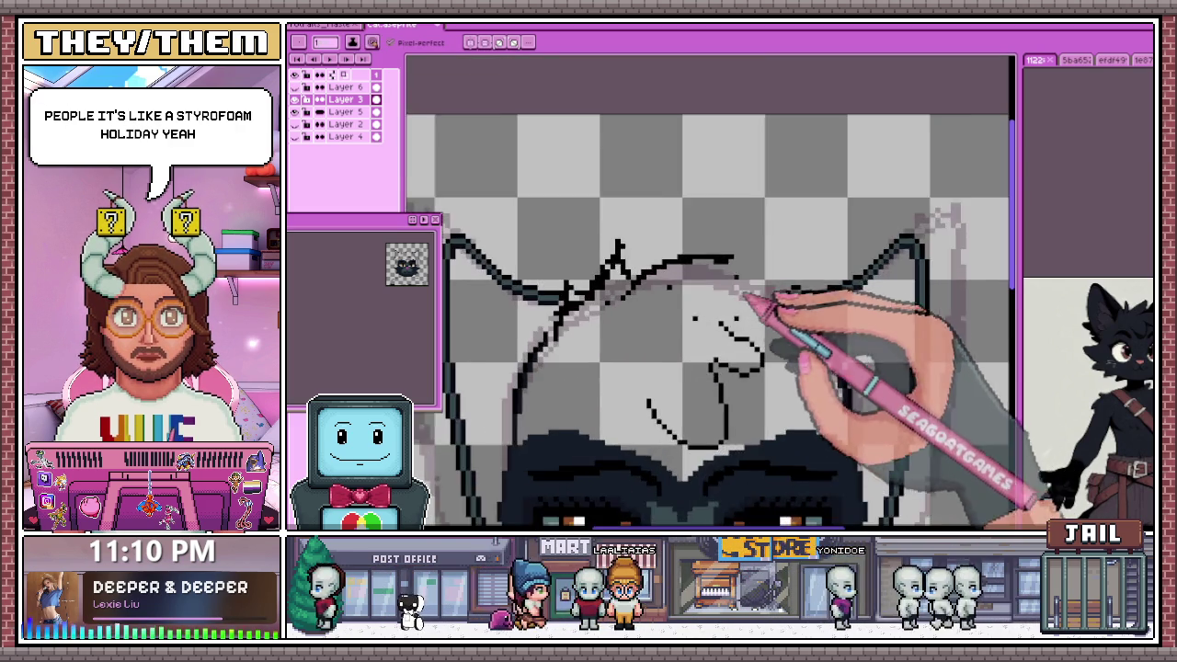
{"action": "scroll", "coordinate": [708, 289], "scroll_direction": "up", "scroll_amount": 2}
{"action": "scroll", "coordinate": [649, 265], "scroll_direction": "down", "scroll_amount": 2}
{"action": "scroll", "coordinate": [597, 276], "scroll_direction": "down", "scroll_amount": 1}
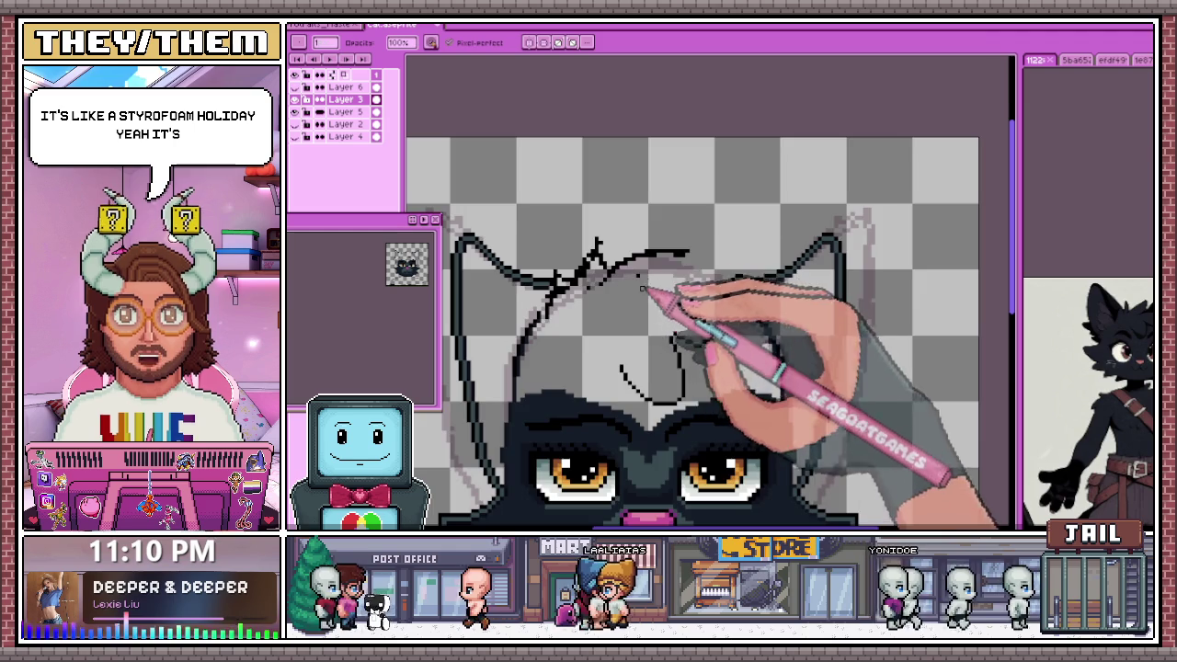
{"action": "scroll", "coordinate": [712, 274], "scroll_direction": "down", "scroll_amount": 1}
{"action": "scroll", "coordinate": [750, 275], "scroll_direction": "up", "scroll_amount": 2}
{"action": "scroll", "coordinate": [680, 276], "scroll_direction": "up", "scroll_amount": 2}
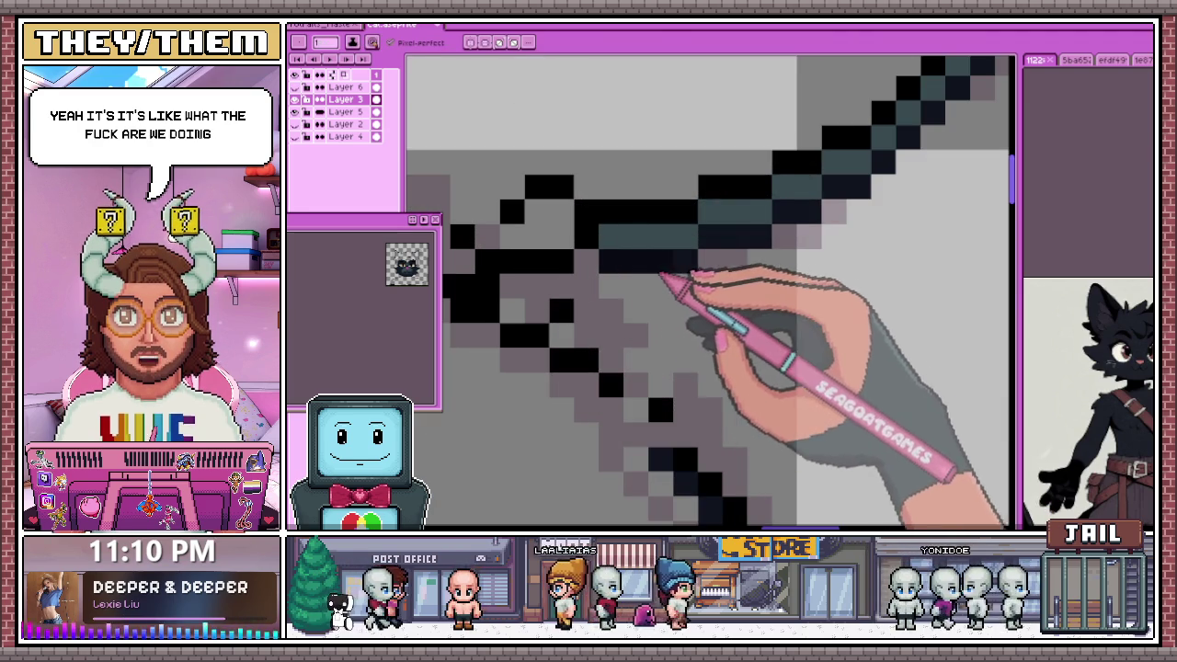
{"action": "scroll", "coordinate": [551, 230], "scroll_direction": "down", "scroll_amount": 2}
{"action": "scroll", "coordinate": [589, 196], "scroll_direction": "up", "scroll_amount": 2}
{"action": "scroll", "coordinate": [483, 203], "scroll_direction": "up", "scroll_amount": 1}
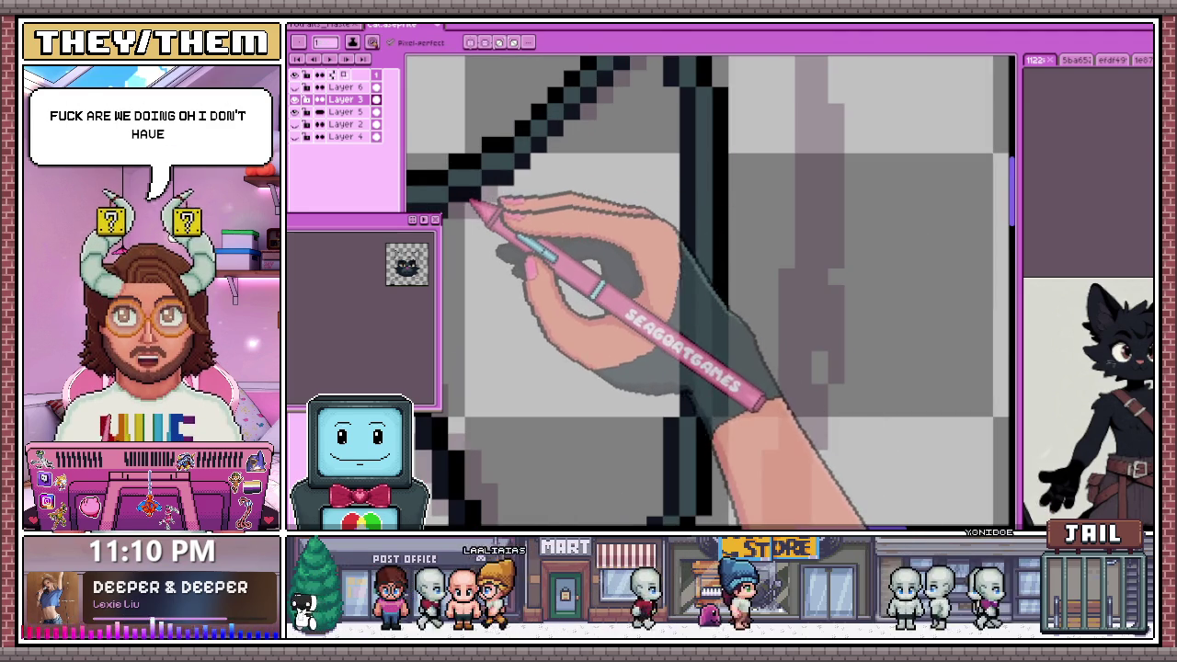
{"action": "scroll", "coordinate": [478, 206], "scroll_direction": "down", "scroll_amount": 1}
{"action": "scroll", "coordinate": [496, 198], "scroll_direction": "up", "scroll_amount": 1}
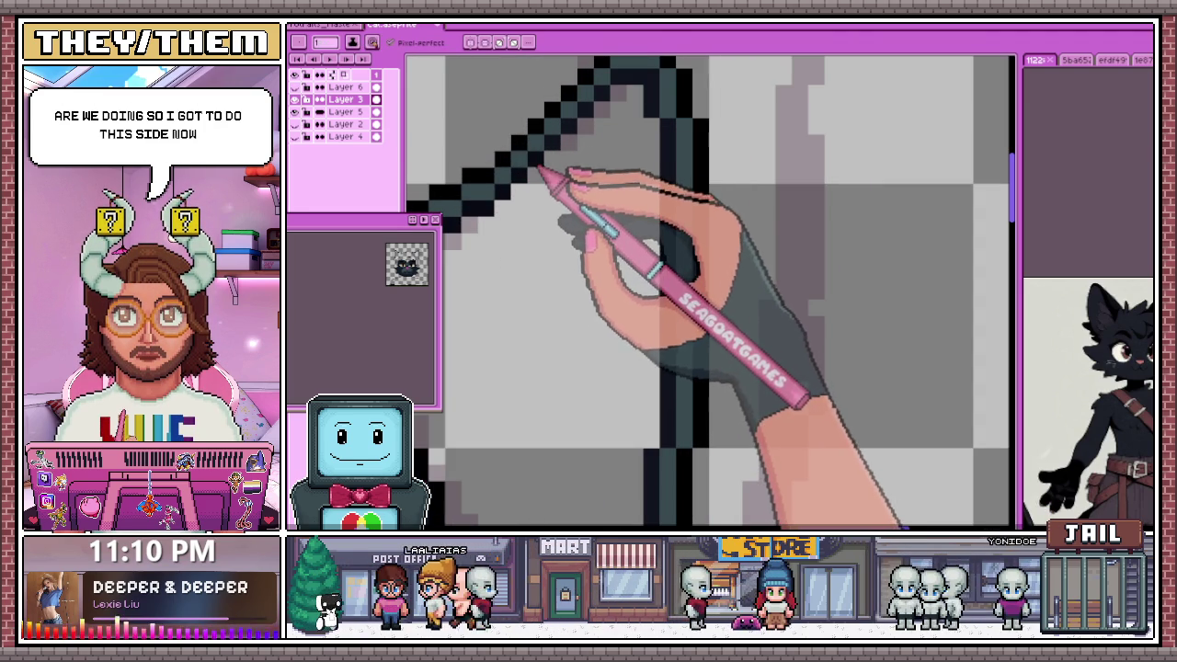
Fix a pixel step in the right ear's black outline
{"action": "scroll", "coordinate": [598, 225], "scroll_direction": "down", "scroll_amount": 2}
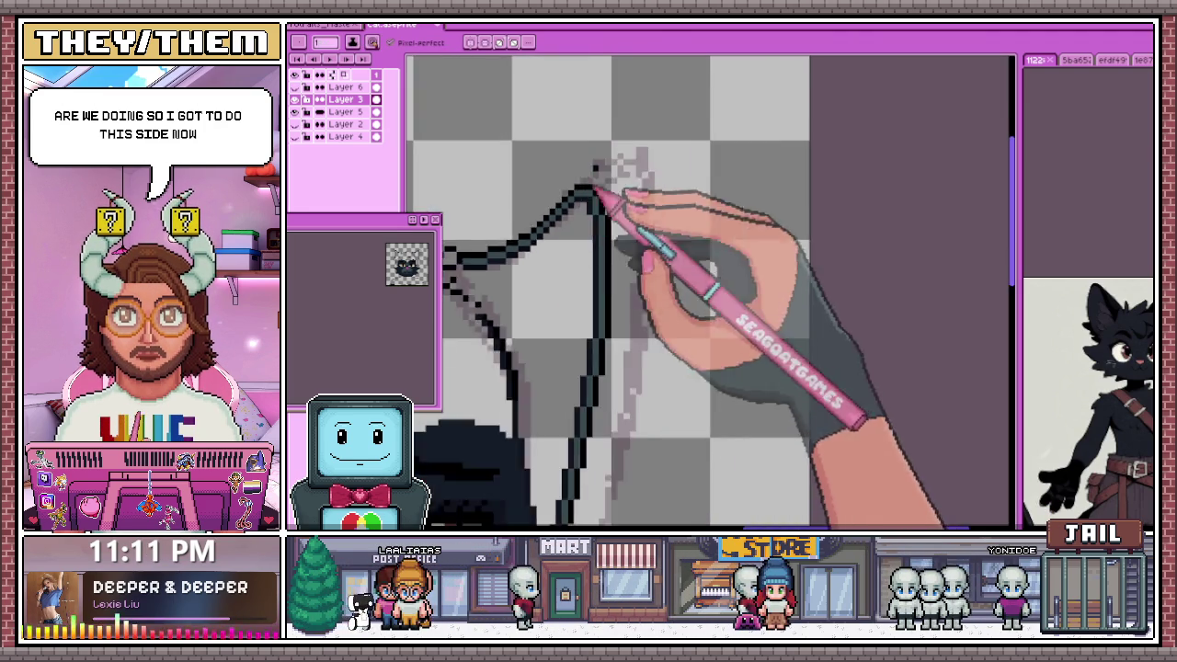
{"action": "scroll", "coordinate": [596, 230], "scroll_direction": "up", "scroll_amount": 2}
{"action": "scroll", "coordinate": [602, 277], "scroll_direction": "down", "scroll_amount": 1}
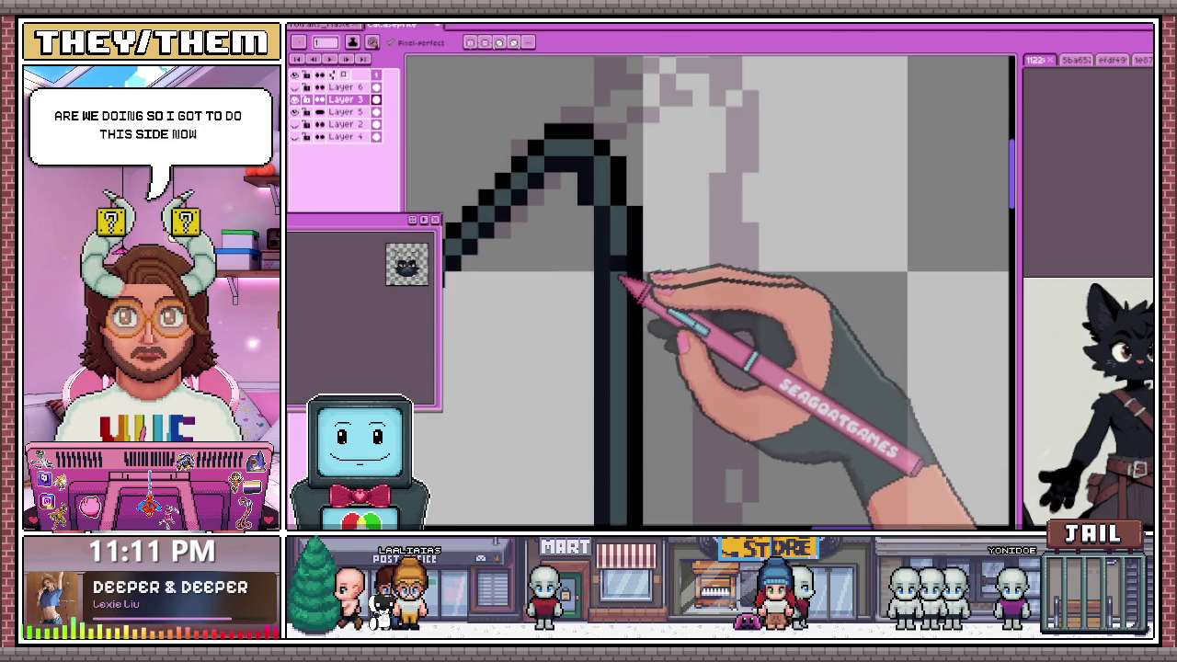
{"action": "scroll", "coordinate": [611, 230], "scroll_direction": "down", "scroll_amount": 1}
{"action": "scroll", "coordinate": [611, 395], "scroll_direction": "up", "scroll_amount": 1}
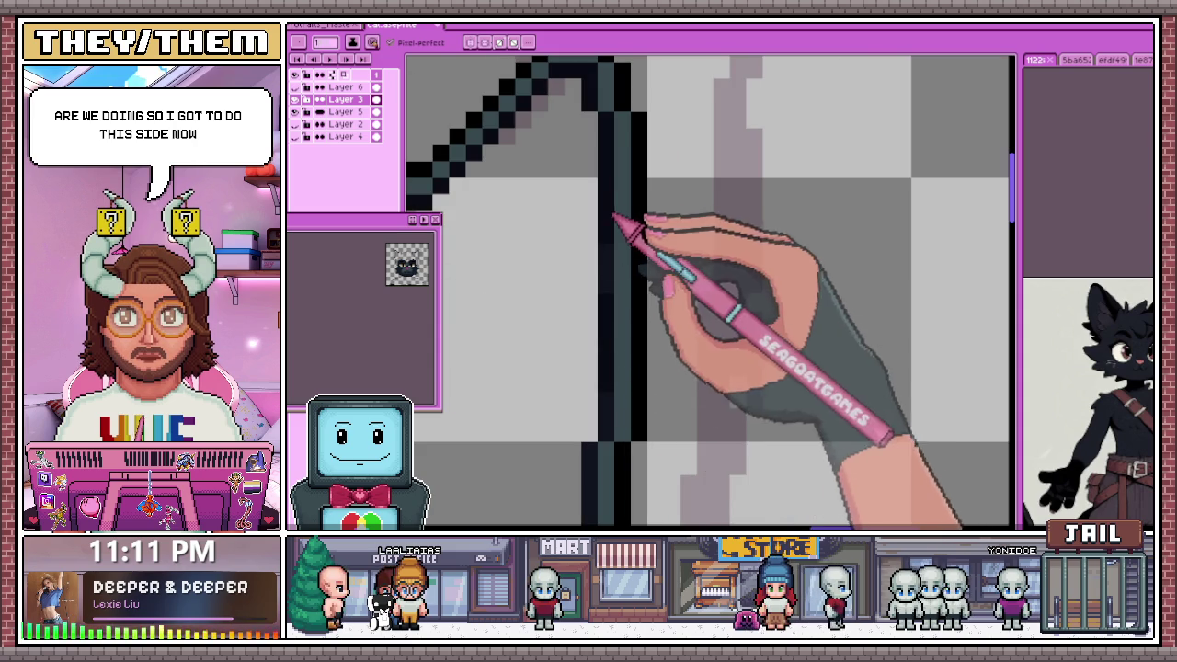
{"action": "scroll", "coordinate": [614, 352], "scroll_direction": "up", "scroll_amount": 1}
{"action": "scroll", "coordinate": [622, 236], "scroll_direction": "down", "scroll_amount": 2}
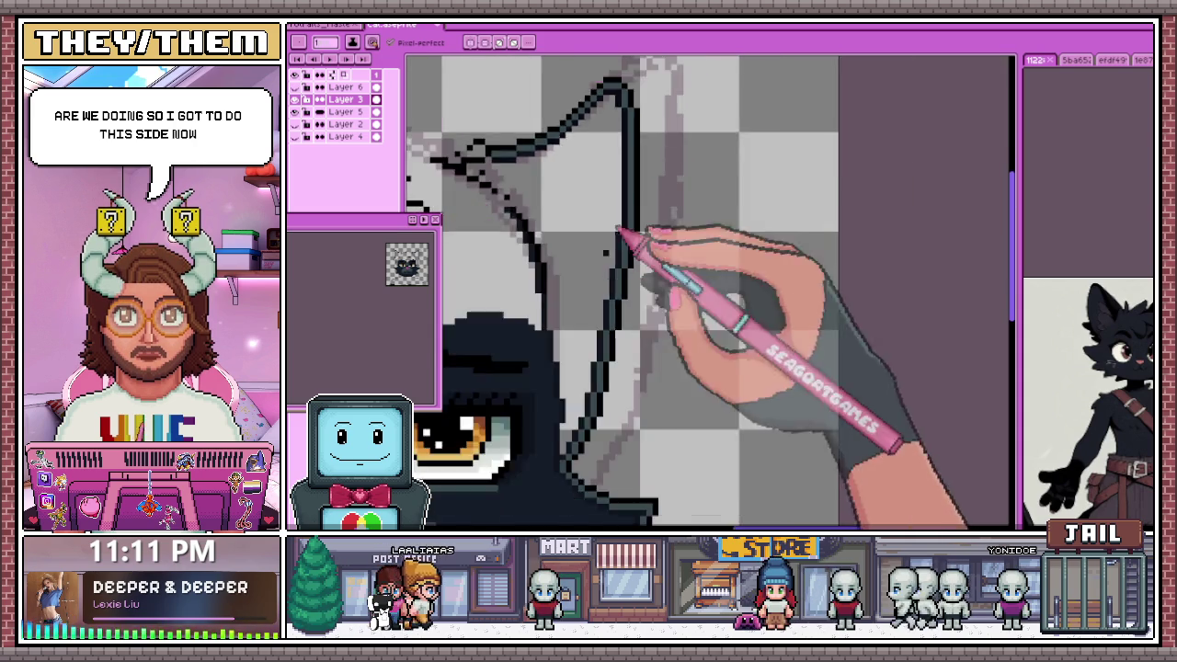
{"action": "scroll", "coordinate": [627, 232], "scroll_direction": "up", "scroll_amount": 2}
{"action": "left_click", "coordinate": [644, 253]}
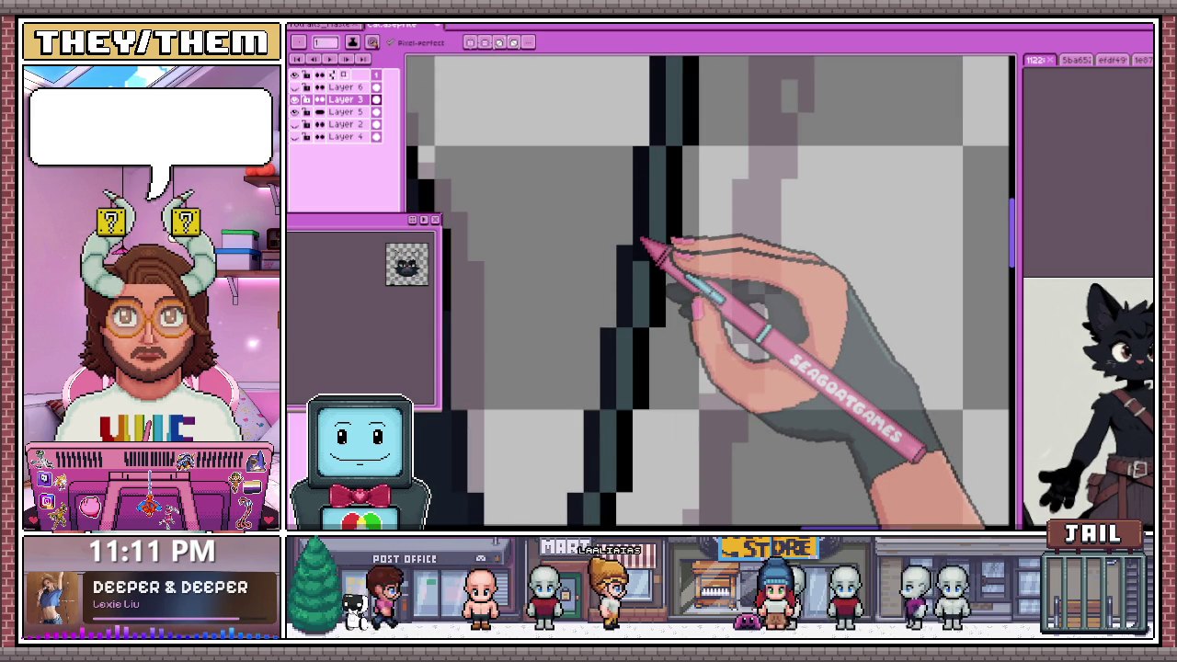
Sample the teal-grey rim colour from the drawing with the Eyedropper
{"action": "scroll", "coordinate": [643, 244], "scroll_direction": "up", "scroll_amount": 1}
{"action": "key", "text": "i"}
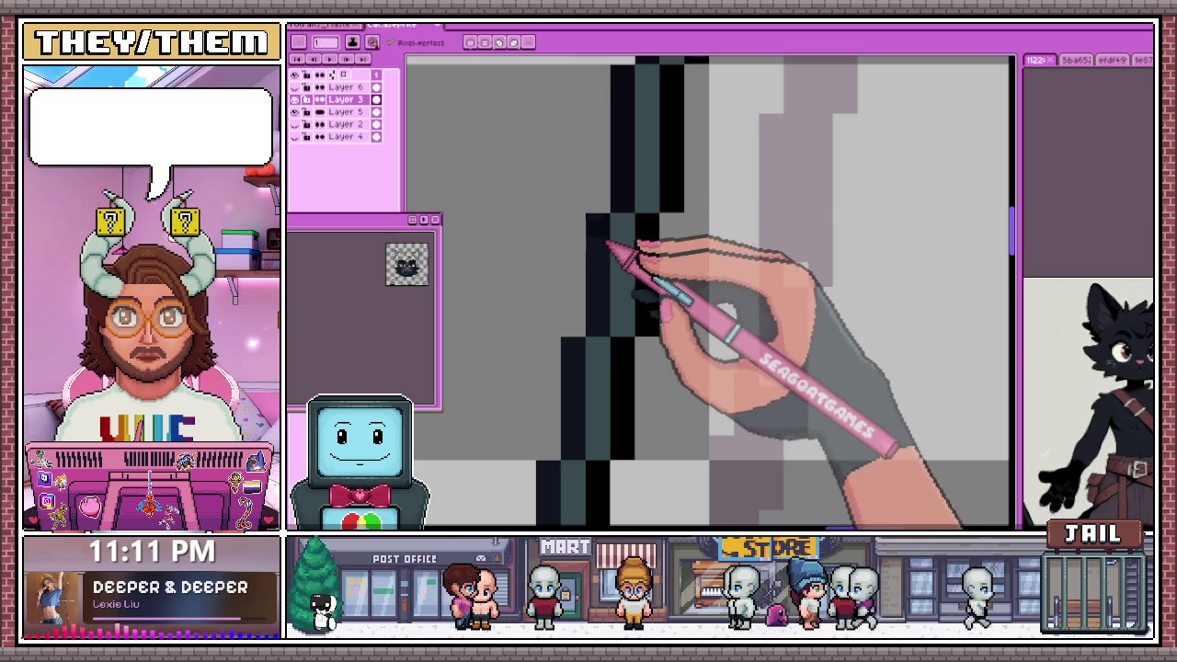
{"action": "scroll", "coordinate": [607, 327], "scroll_direction": "down", "scroll_amount": 2}
{"action": "scroll", "coordinate": [573, 268], "scroll_direction": "up", "scroll_amount": 1}
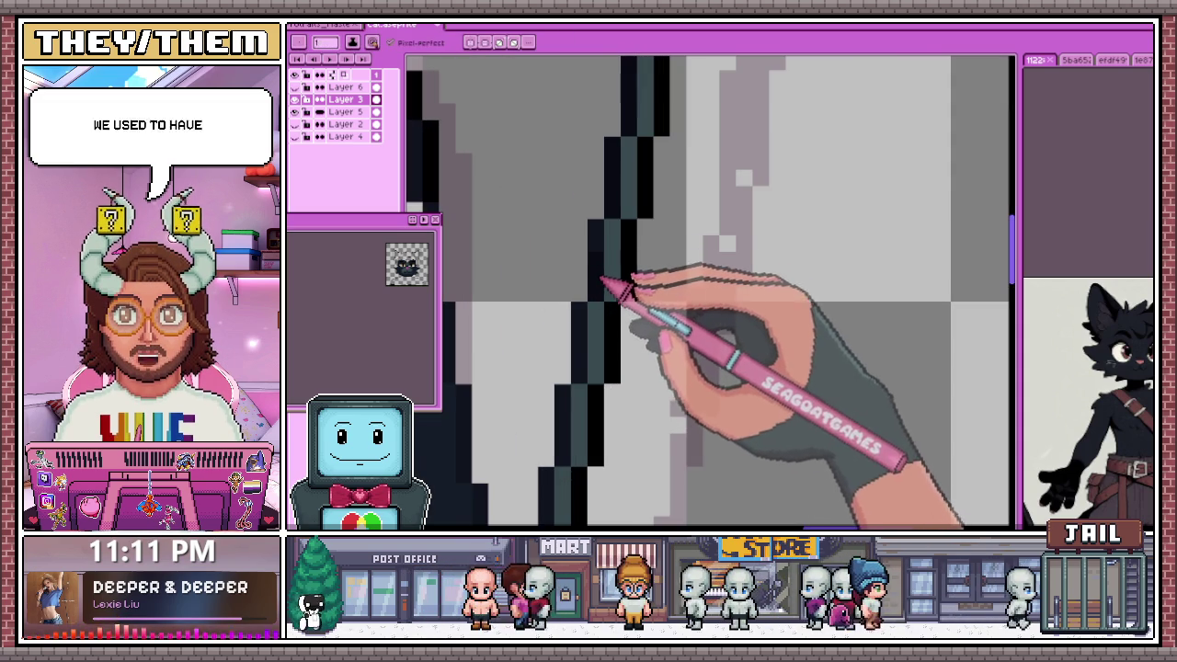
{"action": "scroll", "coordinate": [565, 310], "scroll_direction": "down", "scroll_amount": 1}
{"action": "scroll", "coordinate": [557, 414], "scroll_direction": "up", "scroll_amount": 1}
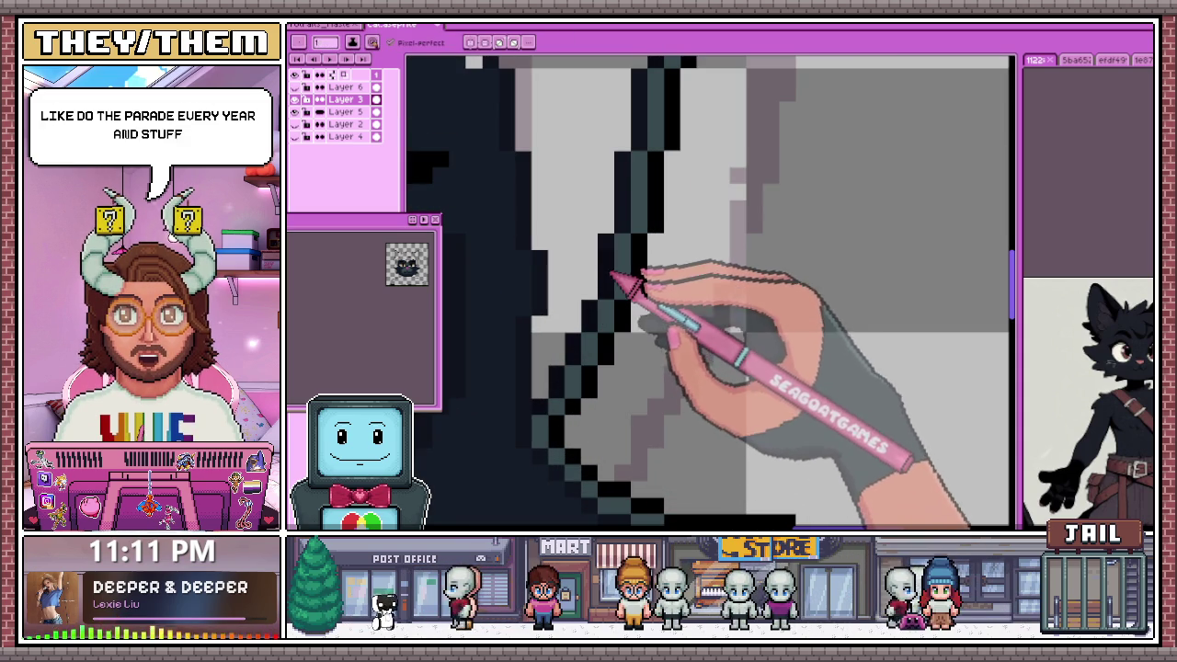
{"action": "scroll", "coordinate": [618, 278], "scroll_direction": "down", "scroll_amount": 1}
{"action": "scroll", "coordinate": [617, 266], "scroll_direction": "down", "scroll_amount": 1}
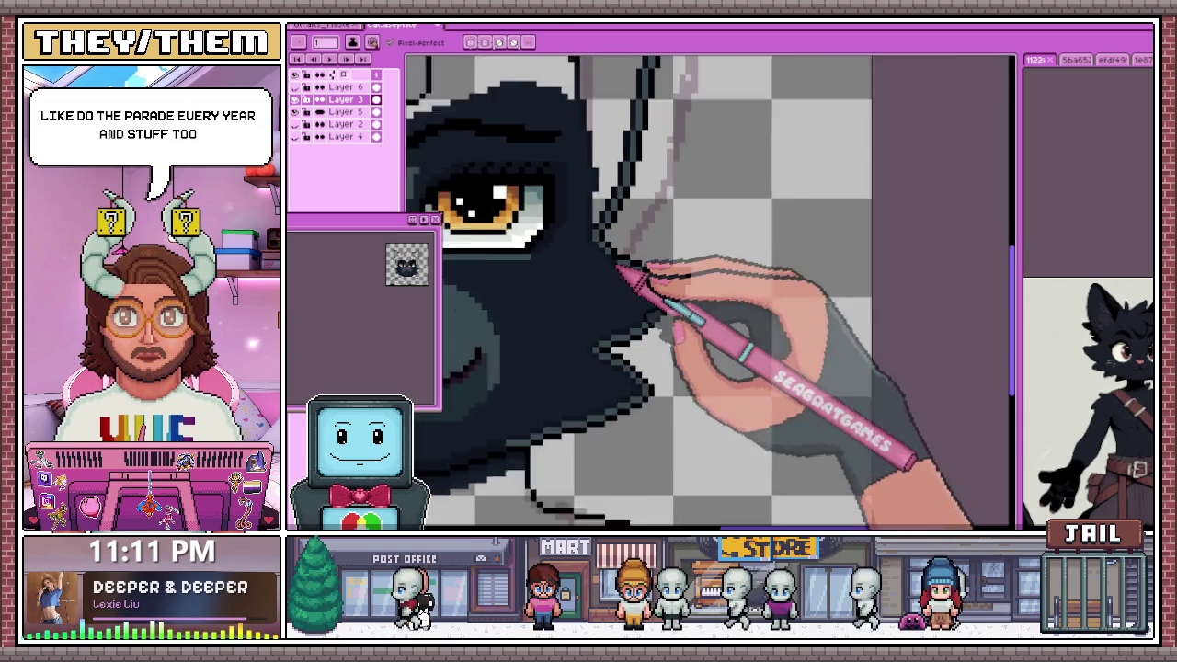
{"action": "scroll", "coordinate": [618, 261], "scroll_direction": "up", "scroll_amount": 1}
{"action": "scroll", "coordinate": [604, 237], "scroll_direction": "up", "scroll_amount": 1}
{"action": "scroll", "coordinate": [573, 263], "scroll_direction": "down", "scroll_amount": 1}
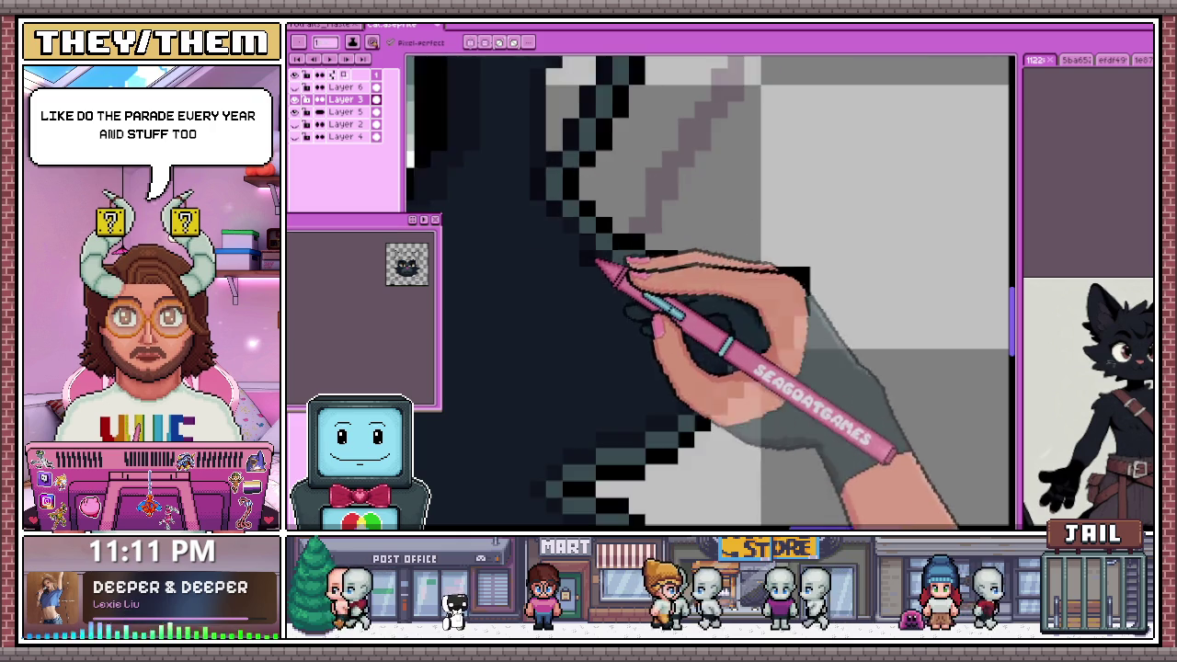
{"action": "scroll", "coordinate": [589, 250], "scroll_direction": "up", "scroll_amount": 2}
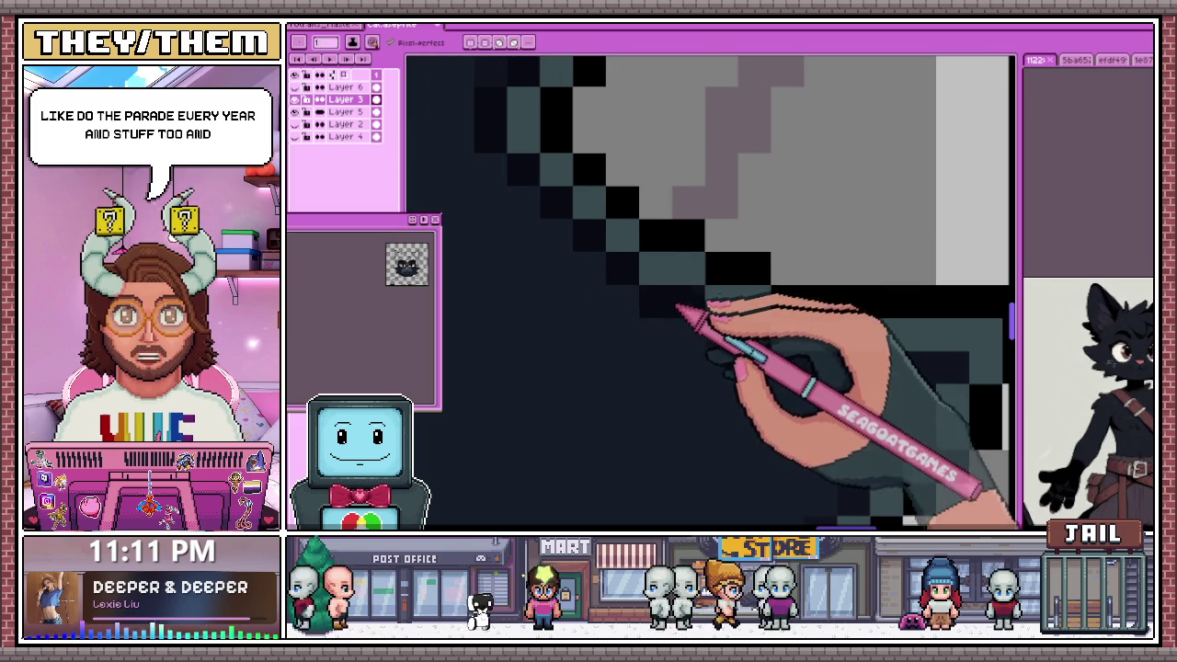
{"action": "scroll", "coordinate": [663, 308], "scroll_direction": "down", "scroll_amount": 2}
{"action": "scroll", "coordinate": [467, 255], "scroll_direction": "down", "scroll_amount": 1}
{"action": "scroll", "coordinate": [631, 293], "scroll_direction": "up", "scroll_amount": 2}
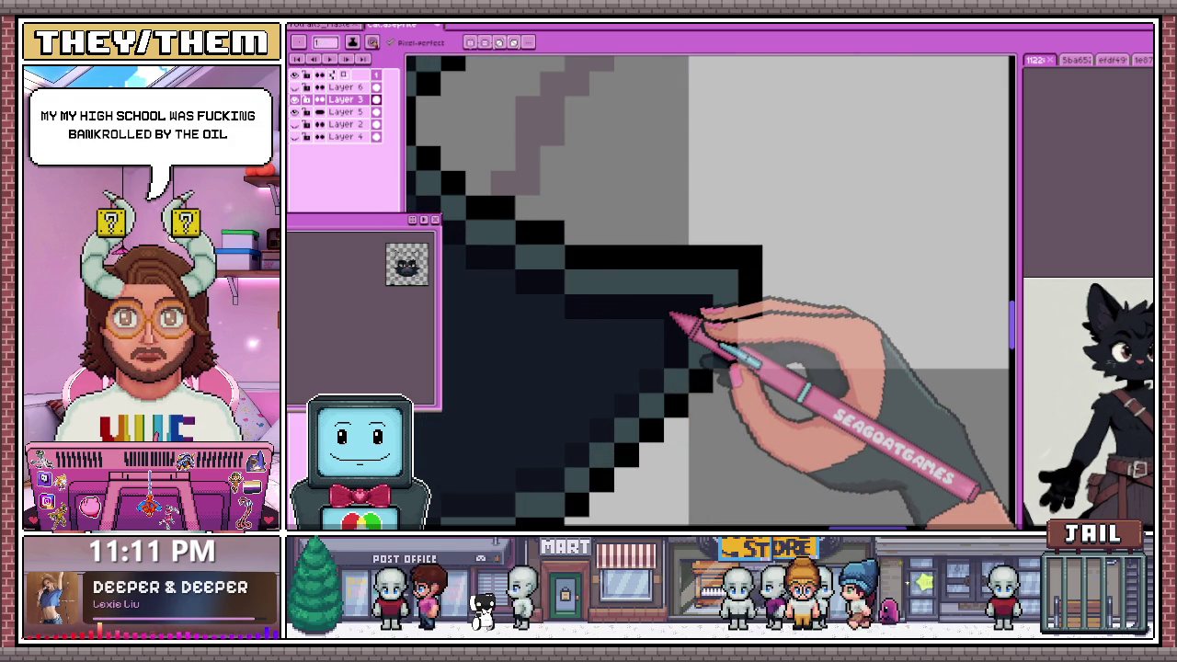
{"action": "scroll", "coordinate": [643, 322], "scroll_direction": "down", "scroll_amount": 2}
{"action": "scroll", "coordinate": [539, 368], "scroll_direction": "up", "scroll_amount": 1}
{"action": "scroll", "coordinate": [506, 375], "scroll_direction": "up", "scroll_amount": 1}
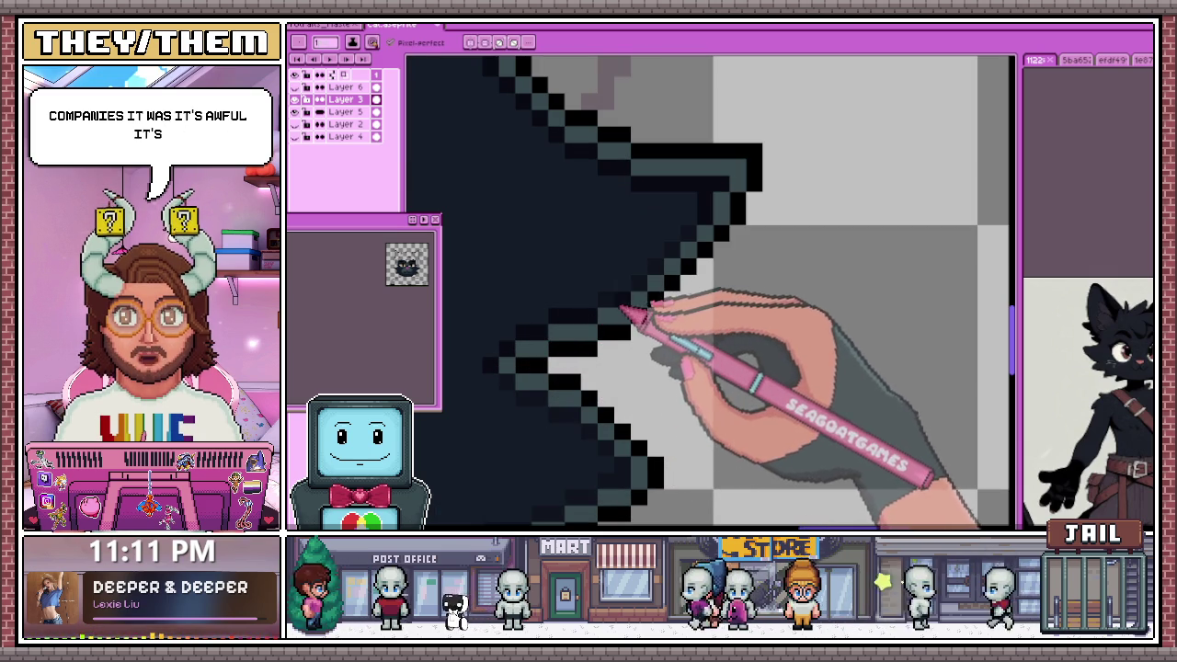
Resample the teal-grey and paint the inner rim along the cheek fur tufts
{"action": "key", "text": "i"}
{"action": "key", "text": "b"}
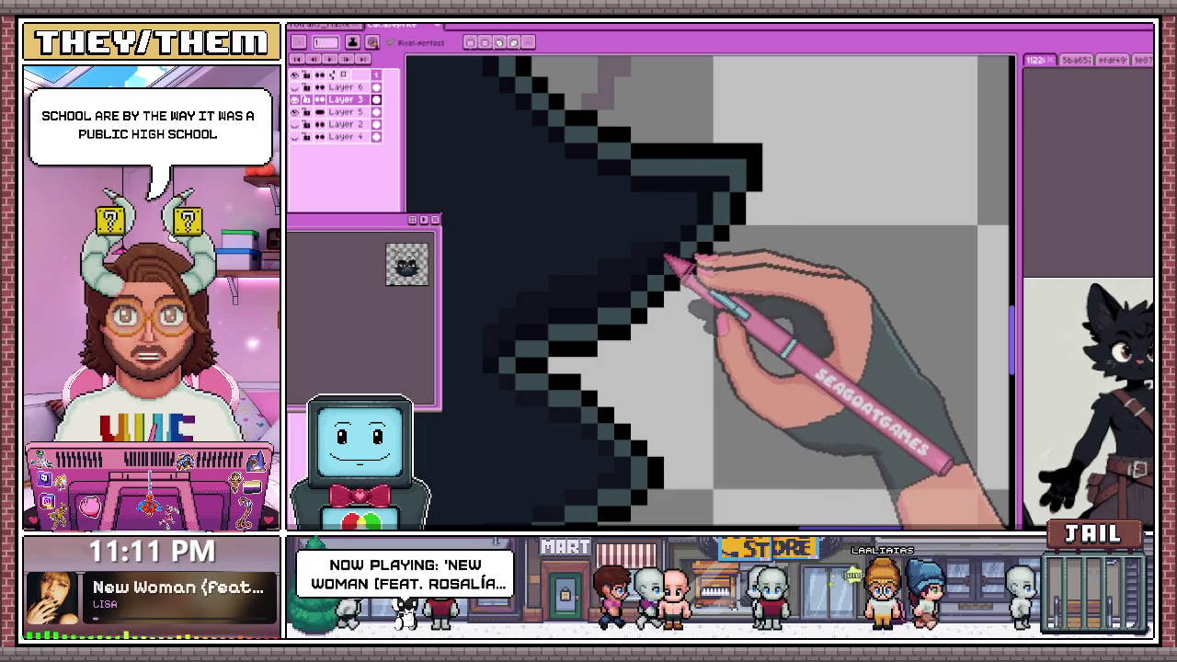
{"action": "scroll", "coordinate": [685, 231], "scroll_direction": "down", "scroll_amount": 2}
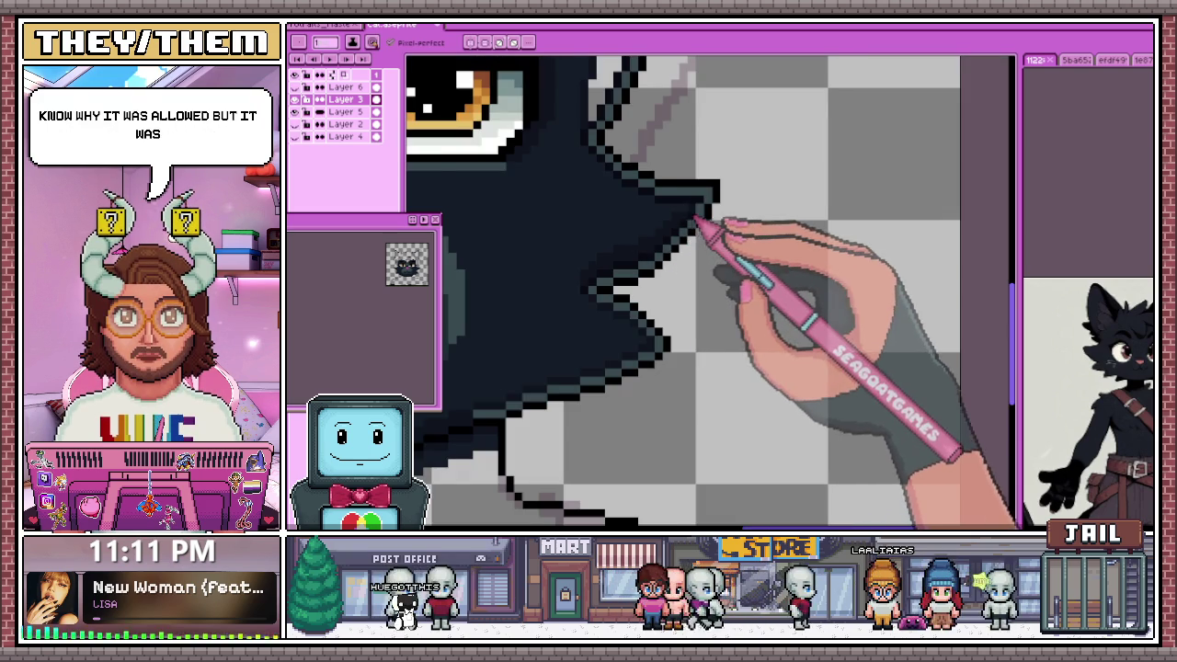
{"action": "scroll", "coordinate": [666, 239], "scroll_direction": "down", "scroll_amount": 1}
{"action": "scroll", "coordinate": [598, 312], "scroll_direction": "down", "scroll_amount": 2}
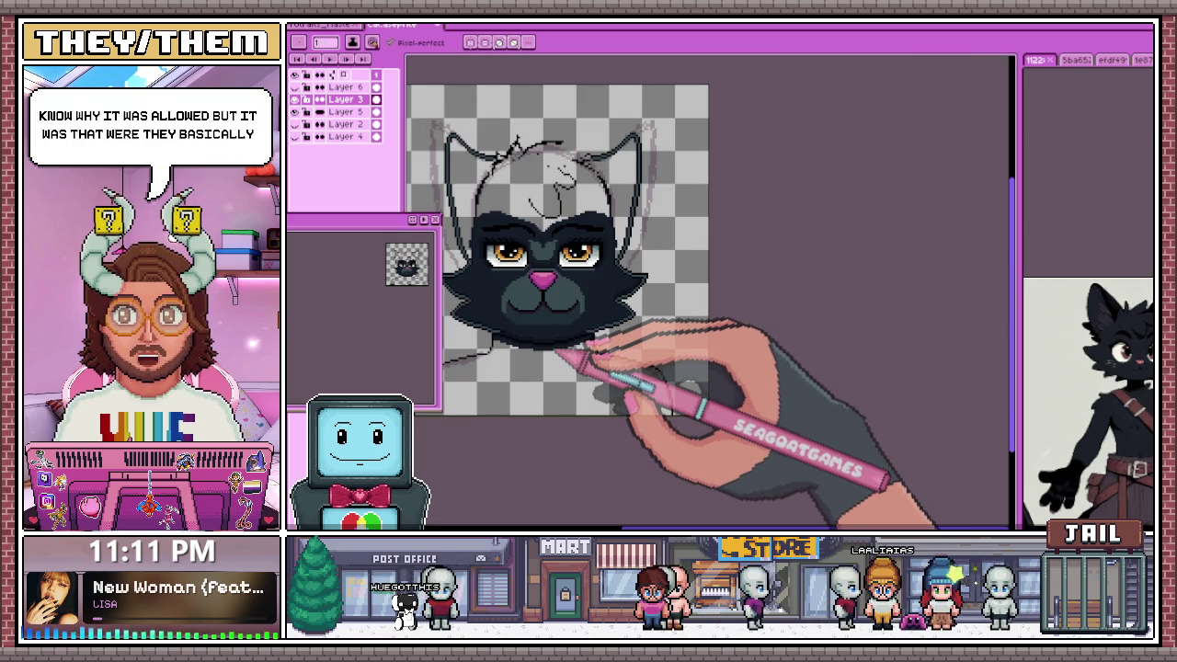
Repaint the lower cheek fur tuft edges with black outline pixels
{"action": "scroll", "coordinate": [557, 353], "scroll_direction": "up", "scroll_amount": 1}
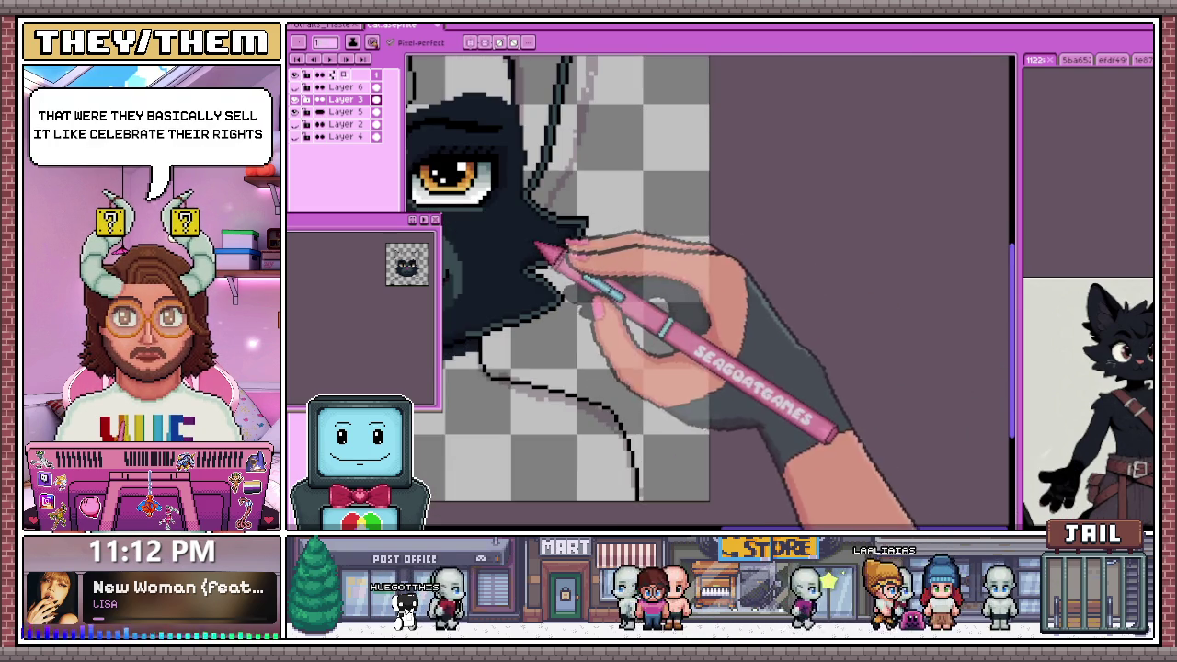
{"action": "scroll", "coordinate": [539, 303], "scroll_direction": "up", "scroll_amount": 1}
{"action": "scroll", "coordinate": [612, 209], "scroll_direction": "up", "scroll_amount": 1}
{"action": "scroll", "coordinate": [543, 285], "scroll_direction": "up", "scroll_amount": 1}
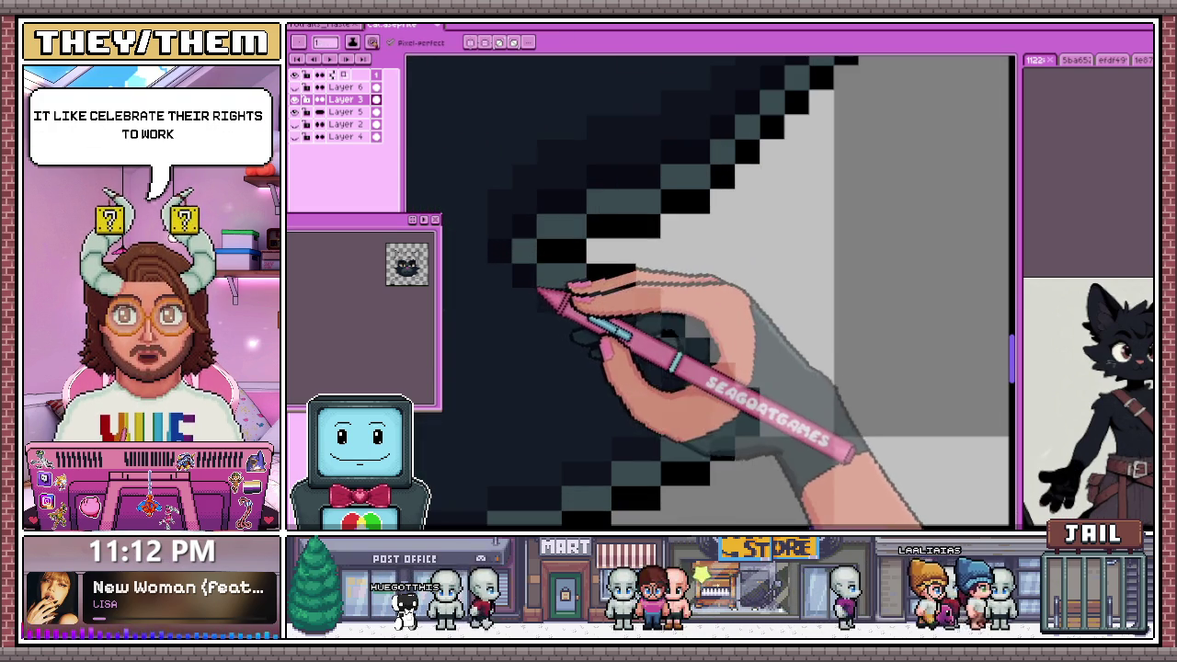
{"action": "scroll", "coordinate": [633, 315], "scroll_direction": "down", "scroll_amount": 2}
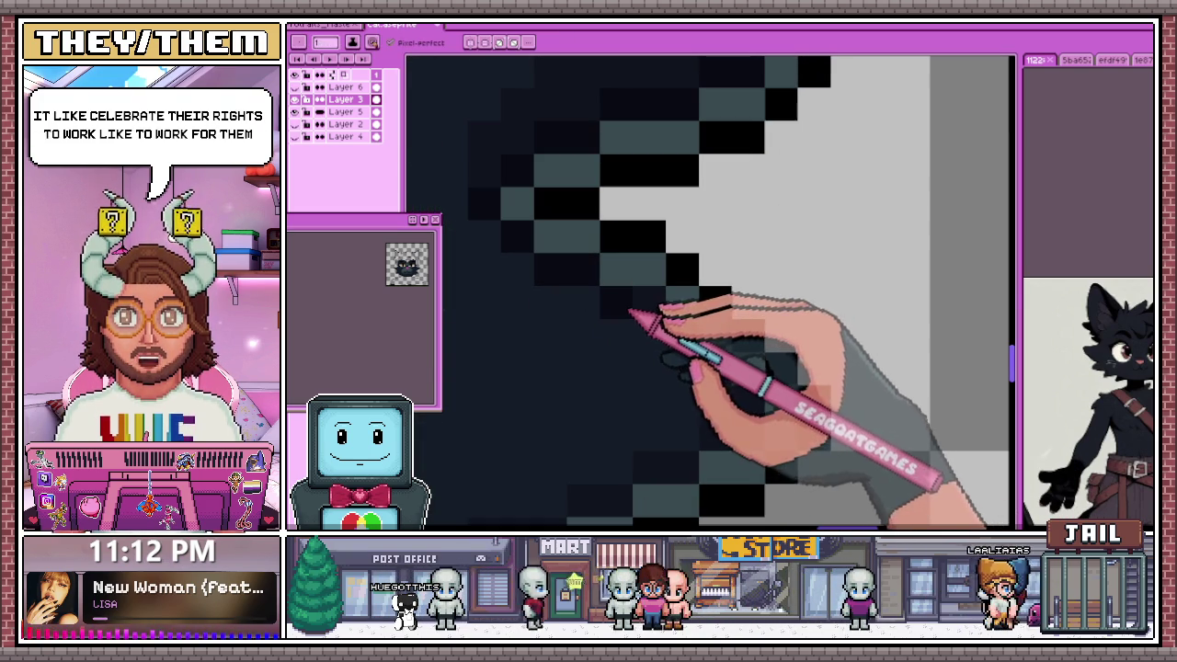
{"action": "scroll", "coordinate": [643, 409], "scroll_direction": "down", "scroll_amount": 2}
{"action": "scroll", "coordinate": [557, 420], "scroll_direction": "up", "scroll_amount": 2}
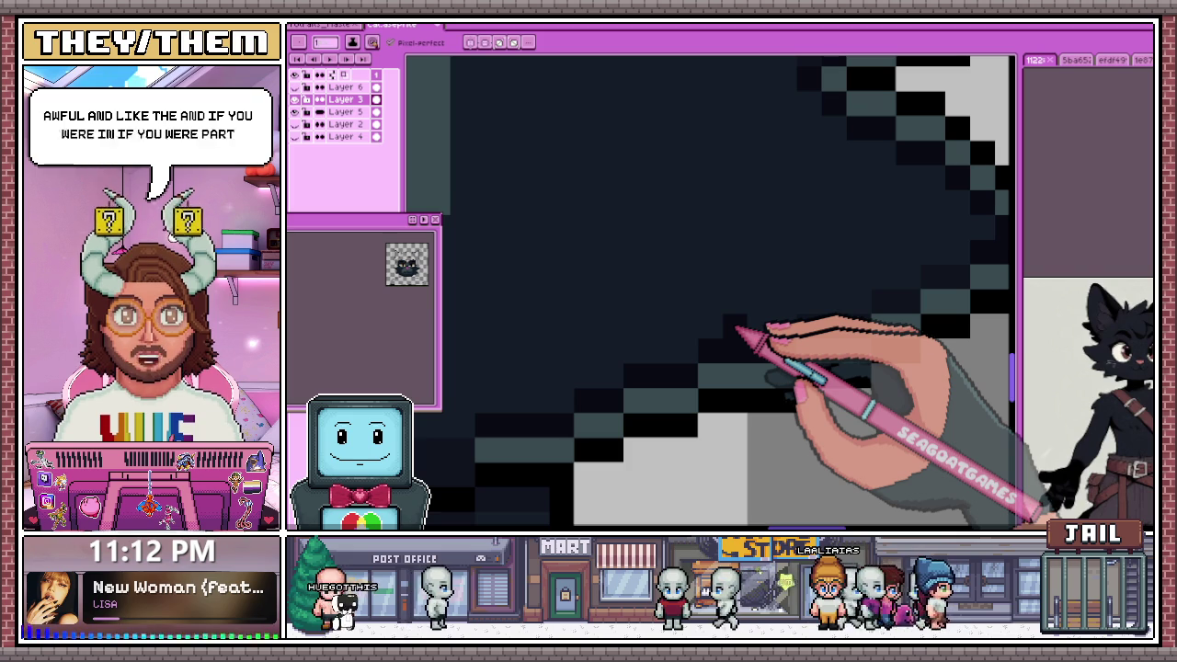
Continue along the jaw, adding teal-grey rim pixels inside the stepped black edge
{"action": "left_click_drag", "start_coordinate": [740, 331], "coordinate": [638, 292]}
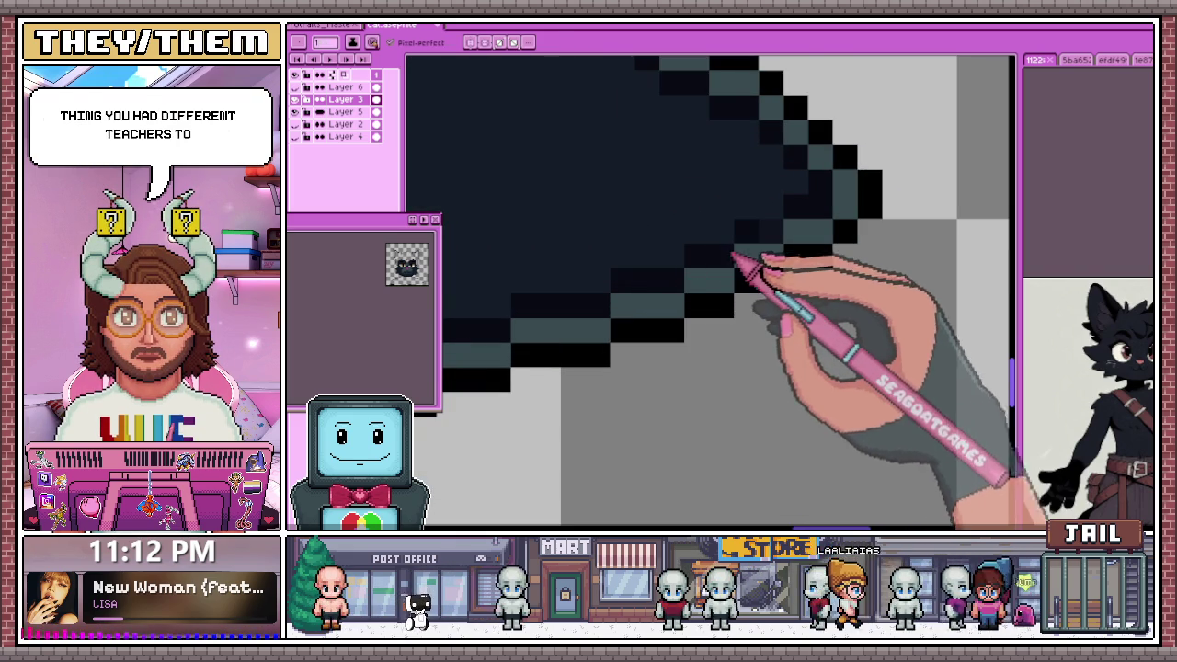
{"action": "scroll", "coordinate": [709, 299], "scroll_direction": "down", "scroll_amount": 2}
{"action": "scroll", "coordinate": [670, 255], "scroll_direction": "up", "scroll_amount": 1}
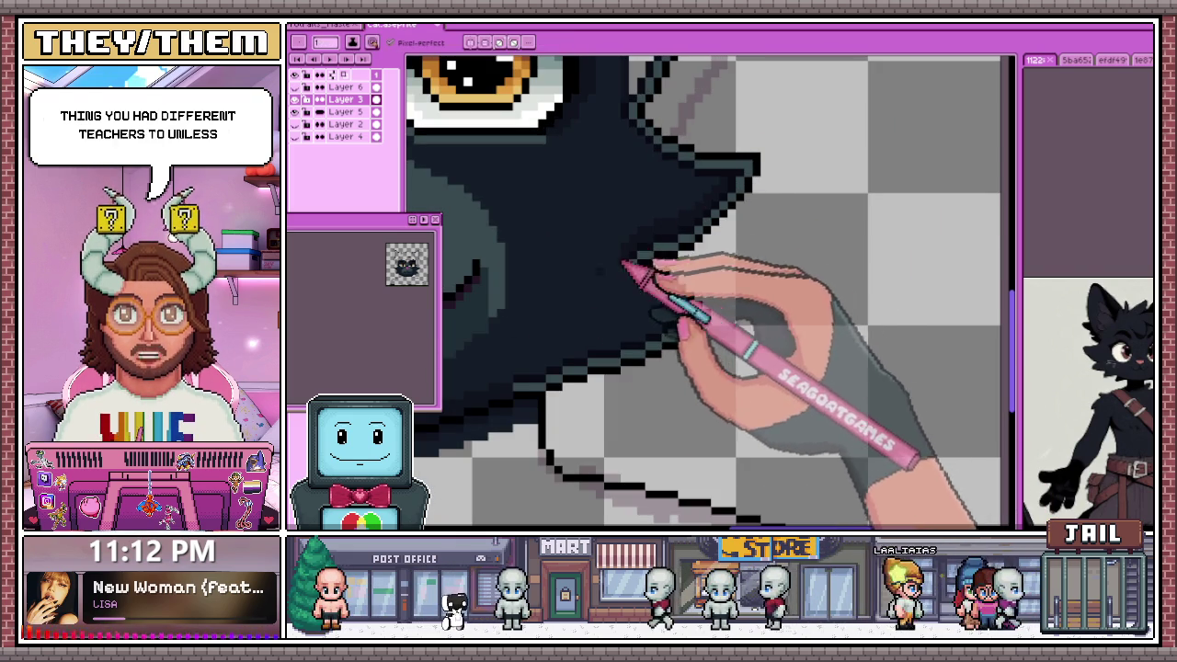
{"action": "scroll", "coordinate": [637, 255], "scroll_direction": "up", "scroll_amount": 1}
{"action": "scroll", "coordinate": [534, 345], "scroll_direction": "up", "scroll_amount": 1}
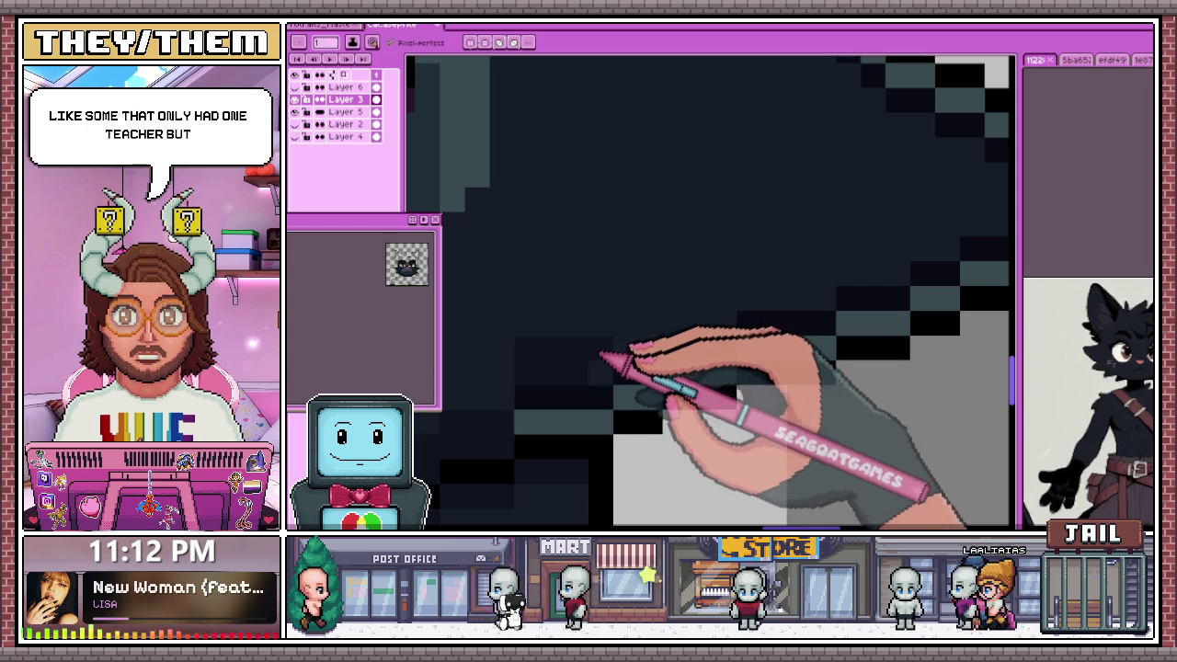
{"action": "scroll", "coordinate": [648, 326], "scroll_direction": "right", "scroll_amount": 1}
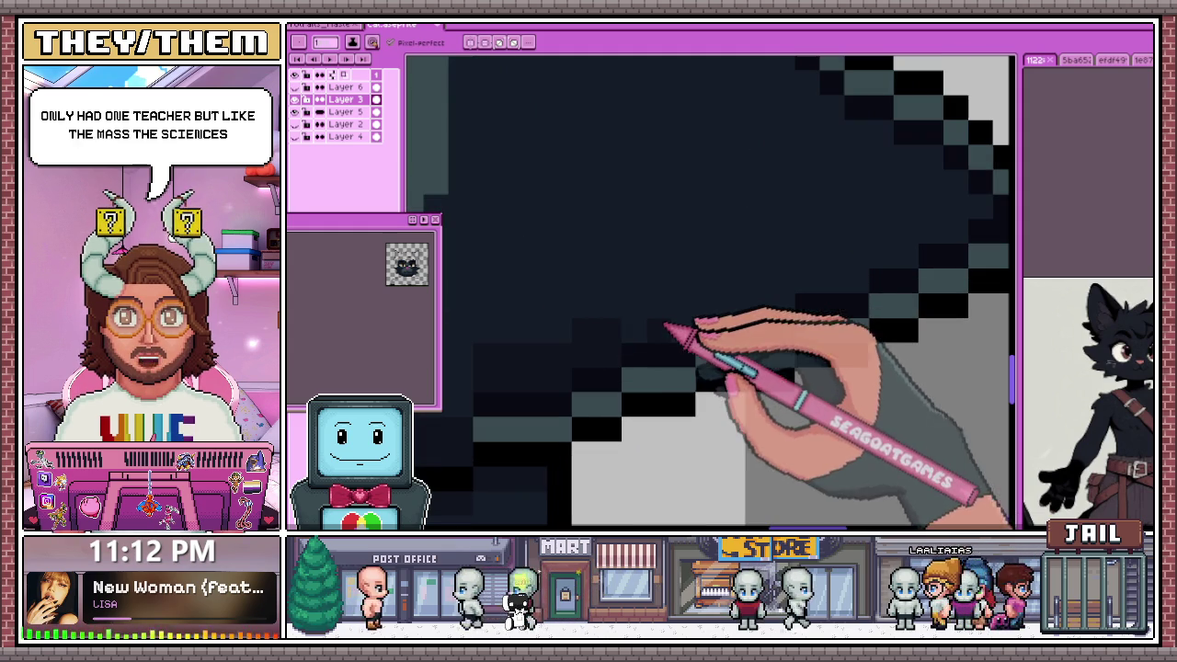
{"action": "scroll", "coordinate": [673, 335], "scroll_direction": "up", "scroll_amount": 1}
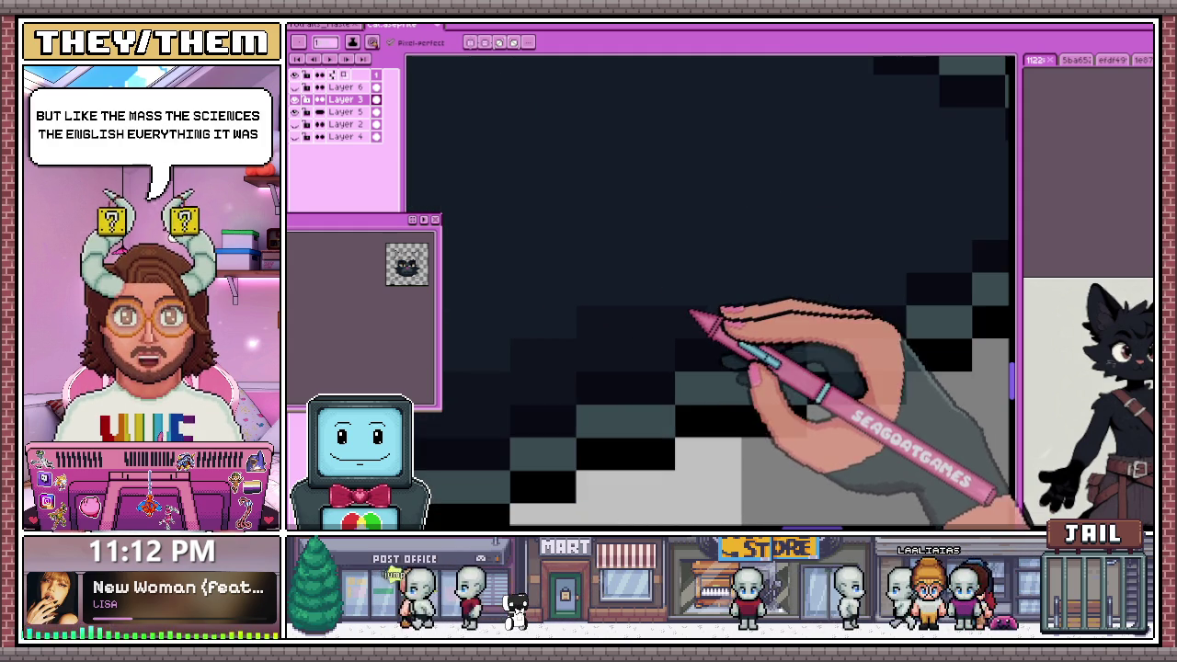
{"action": "scroll", "coordinate": [451, 250], "scroll_direction": "down", "scroll_amount": 2}
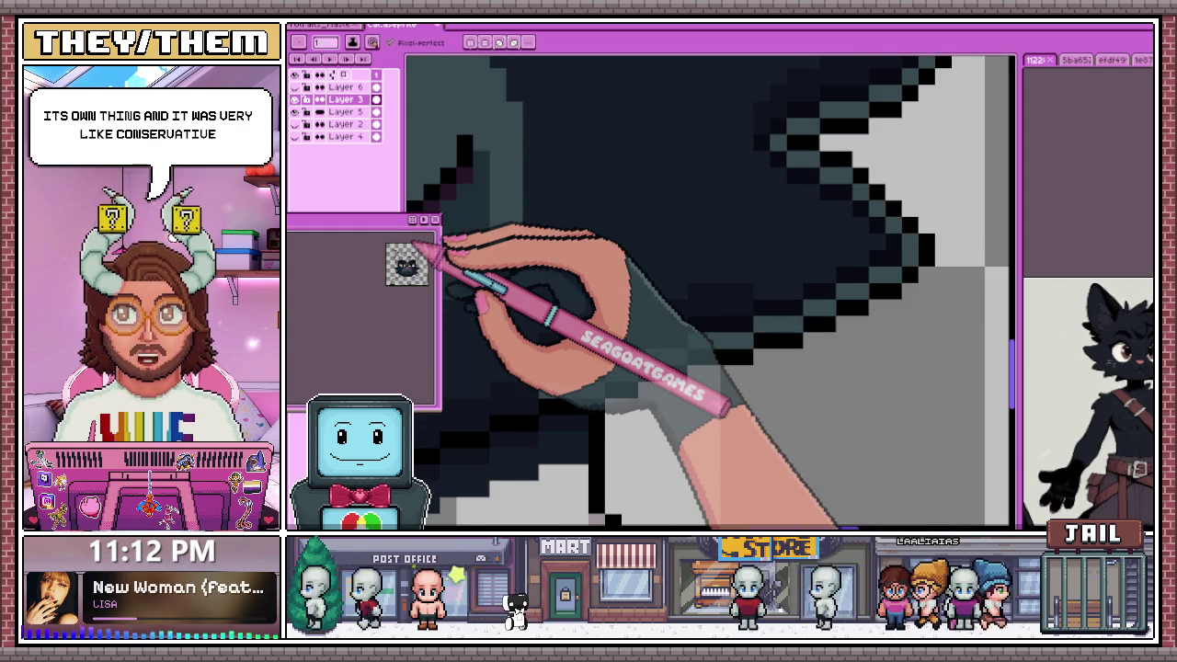
{"action": "scroll", "coordinate": [677, 276], "scroll_direction": "right", "scroll_amount": 2}
{"action": "scroll", "coordinate": [677, 276], "scroll_direction": "up", "scroll_amount": 1}
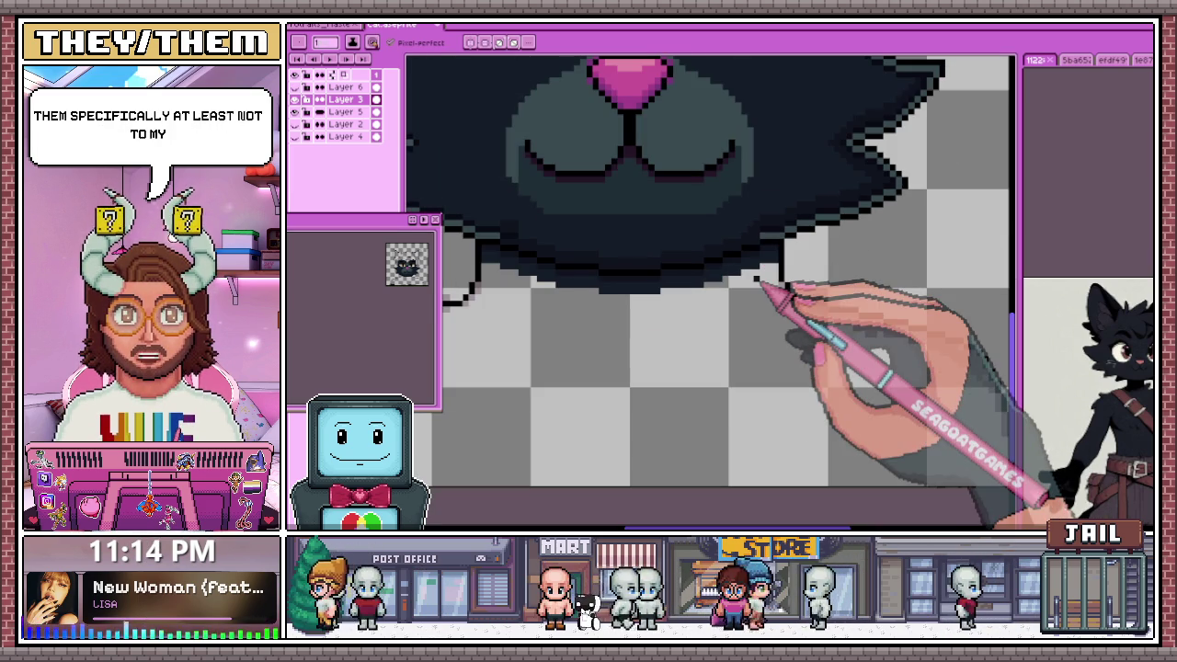
Fix the stair-stepped outline pixels along the left cheek edge
{"action": "scroll", "coordinate": [514, 243], "scroll_direction": "up", "scroll_amount": 2}
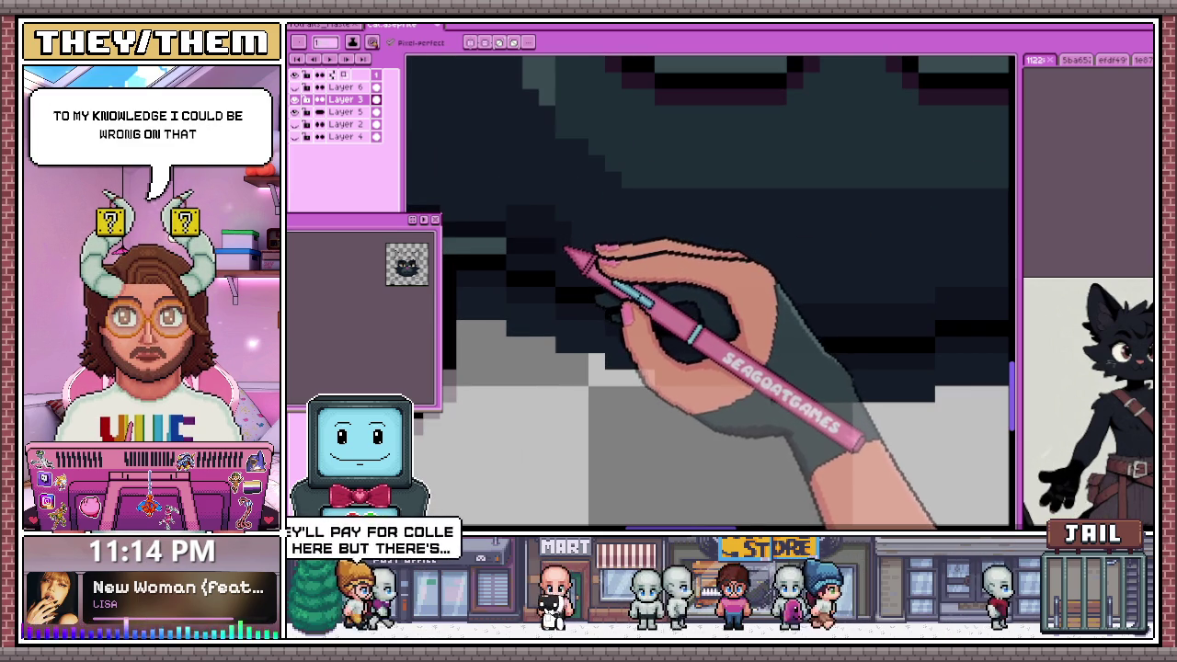
{"action": "scroll", "coordinate": [566, 249], "scroll_direction": "down", "scroll_amount": 2}
{"action": "scroll", "coordinate": [573, 320], "scroll_direction": "down", "scroll_amount": 1}
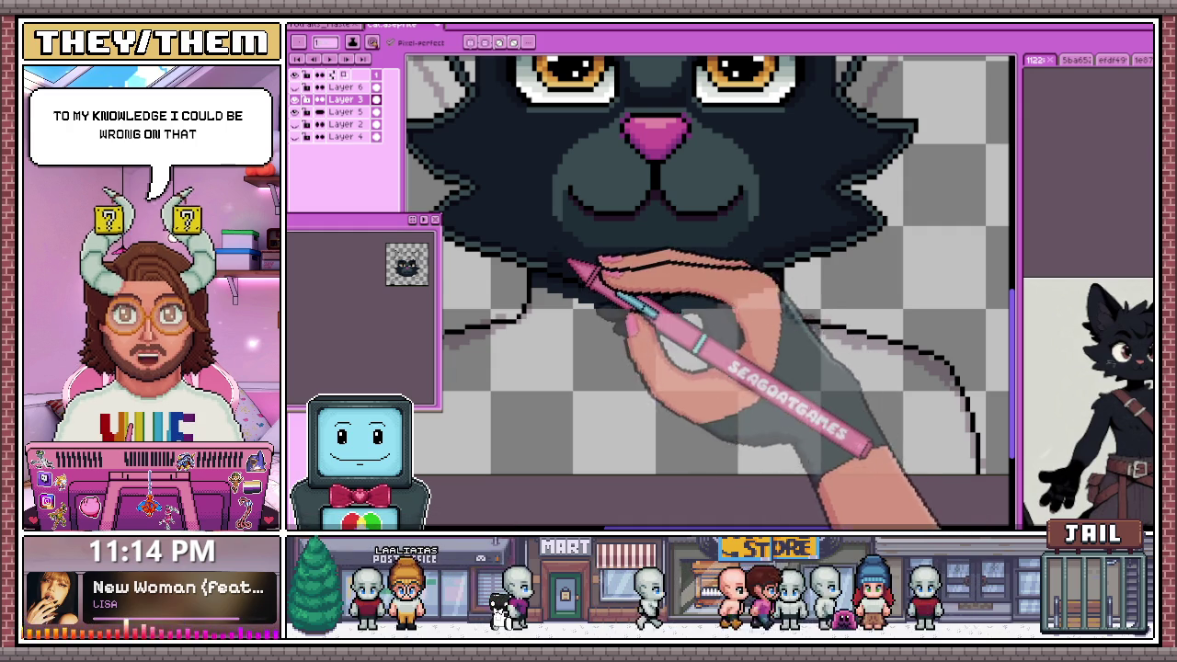
{"action": "scroll", "coordinate": [549, 265], "scroll_direction": "up", "scroll_amount": 2}
{"action": "scroll", "coordinate": [548, 266], "scroll_direction": "up", "scroll_amount": 1}
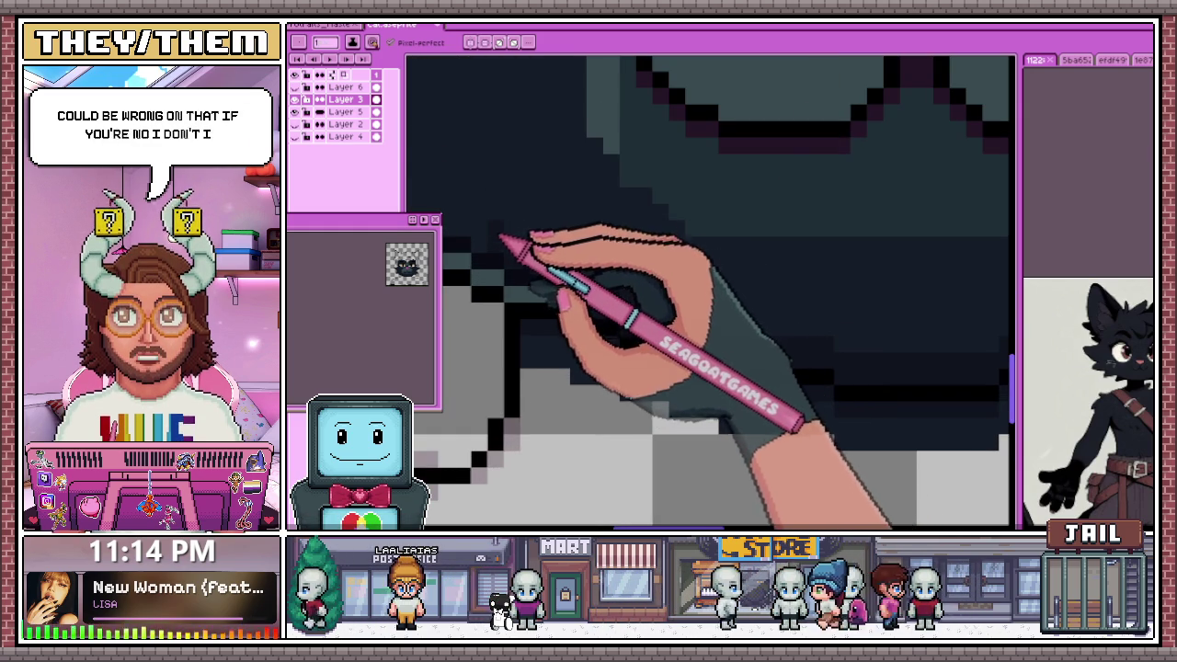
{"action": "scroll", "coordinate": [482, 196], "scroll_direction": "down", "scroll_amount": 3}
{"action": "scroll", "coordinate": [482, 168], "scroll_direction": "up", "scroll_amount": 3}
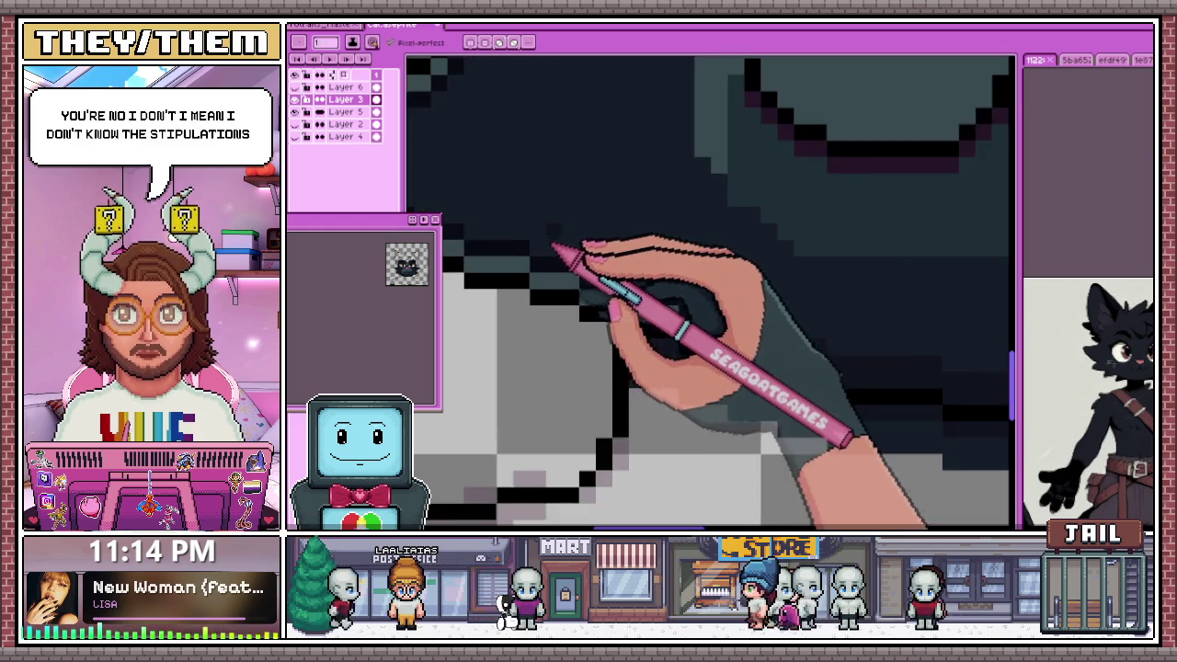
{"action": "scroll", "coordinate": [587, 245], "scroll_direction": "down", "scroll_amount": 3}
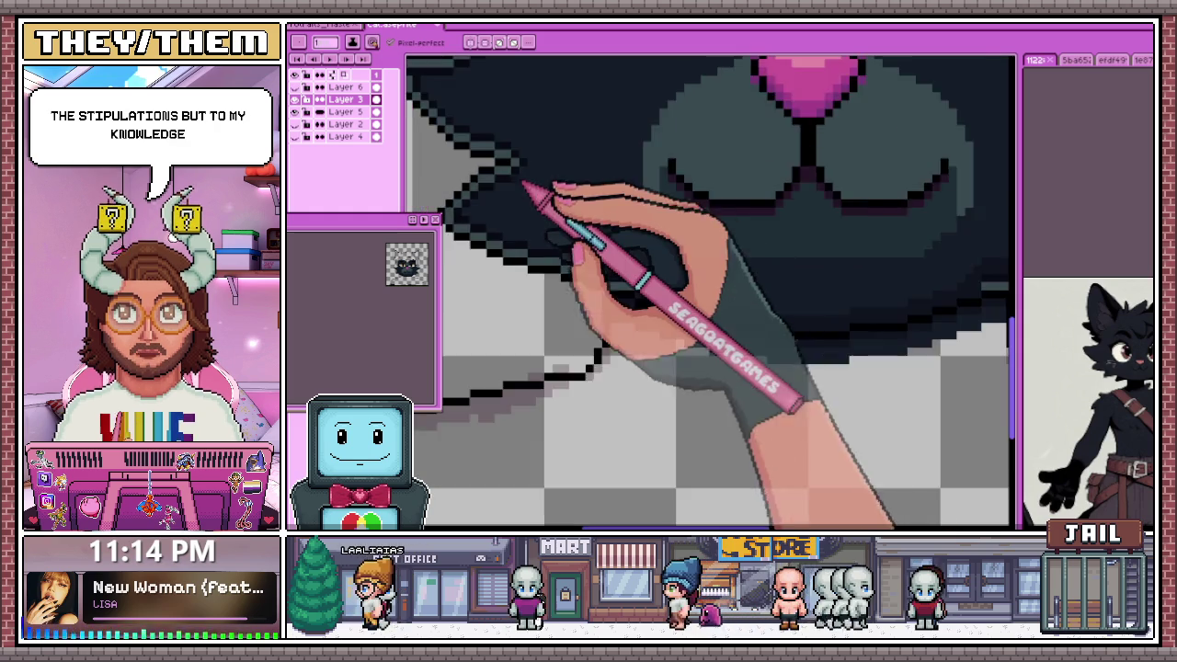
{"action": "scroll", "coordinate": [540, 275], "scroll_direction": "up", "scroll_amount": 3}
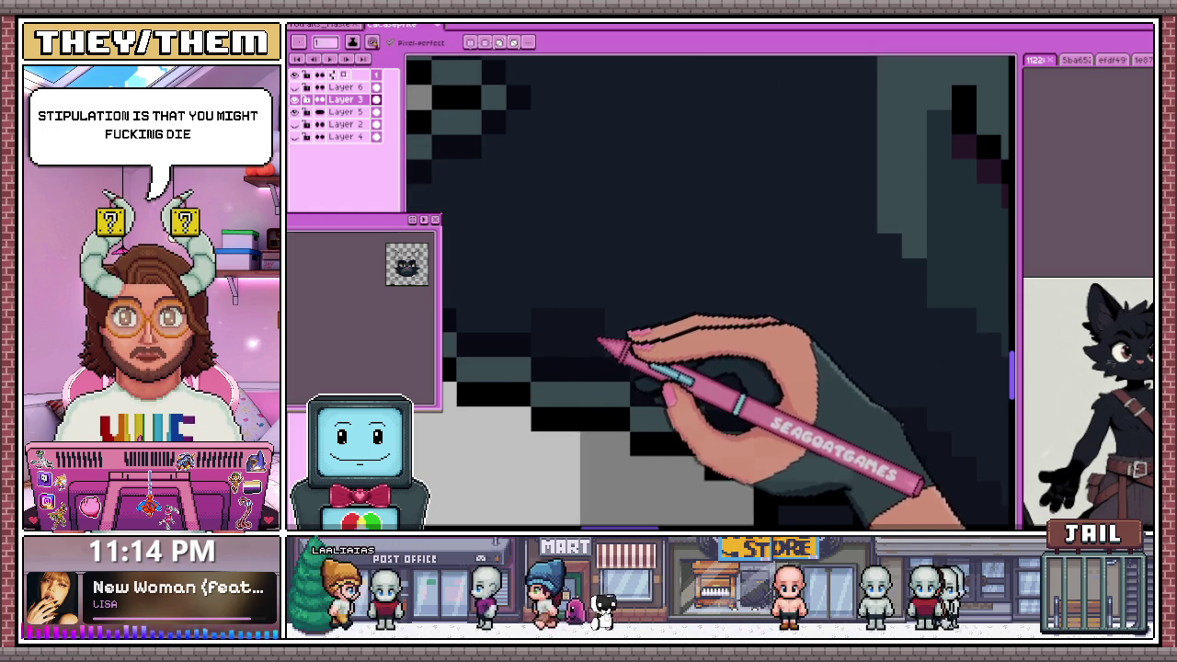
Zoom out to check the smoothed chin edge and teal-grey rim below the nose
{"action": "scroll", "coordinate": [596, 350], "scroll_direction": "down", "scroll_amount": 2}
{"action": "scroll", "coordinate": [538, 329], "scroll_direction": "up", "scroll_amount": 2}
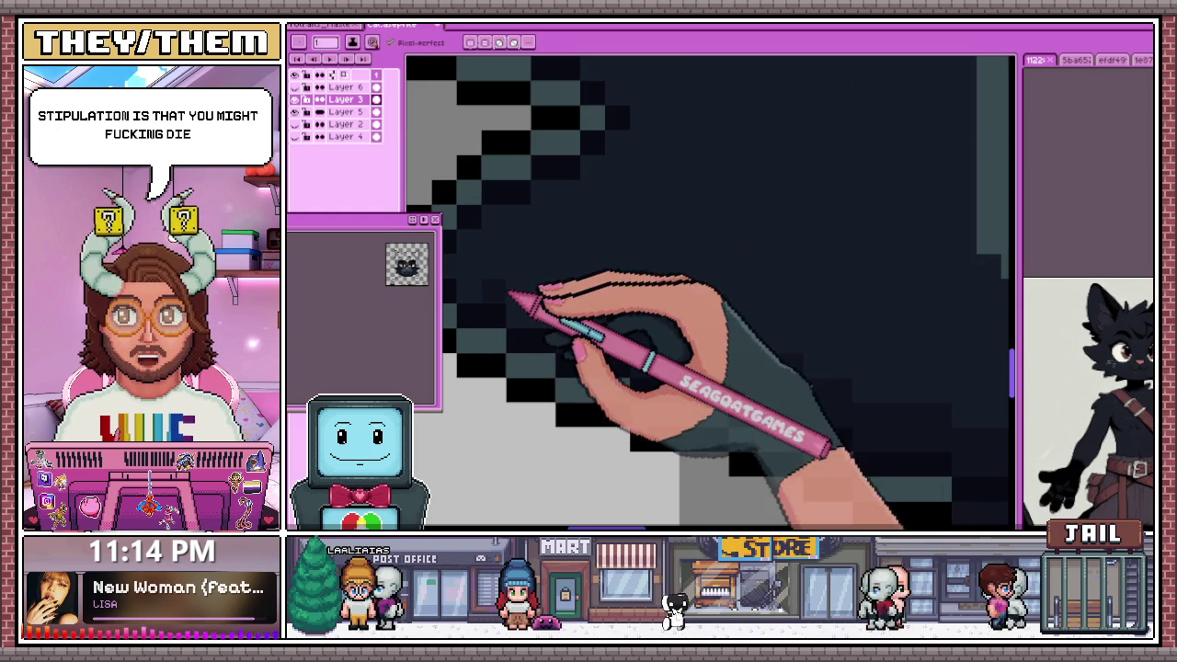
{"action": "scroll", "coordinate": [527, 318], "scroll_direction": "down", "scroll_amount": 1}
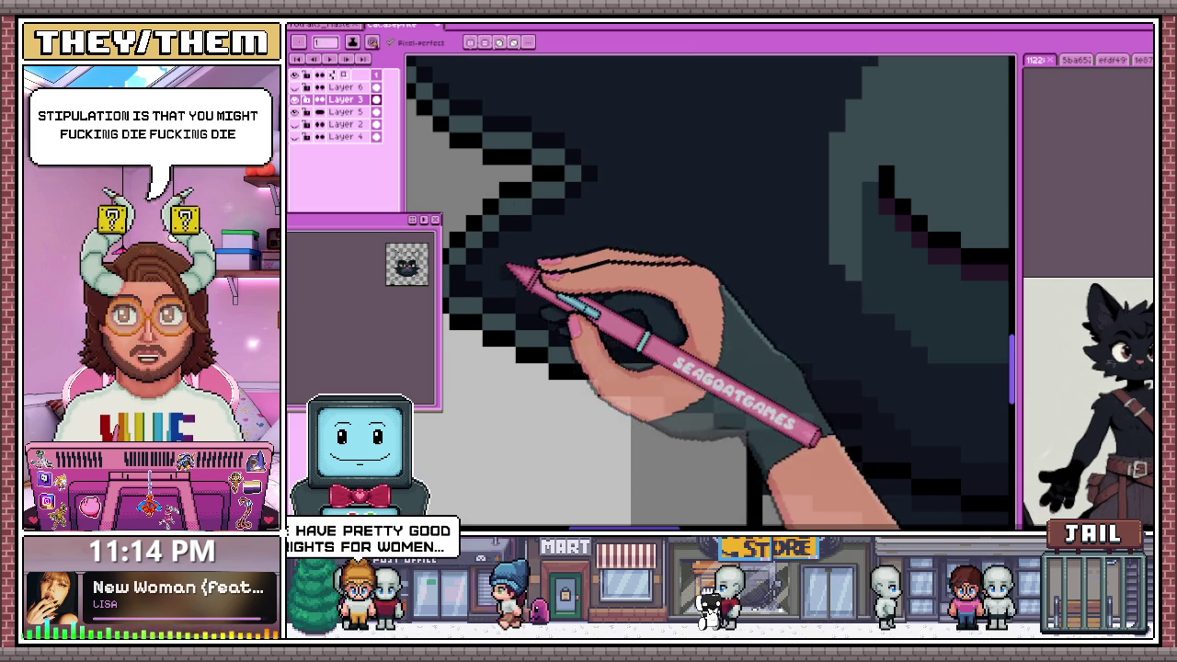
{"action": "scroll", "coordinate": [496, 271], "scroll_direction": "up", "scroll_amount": 1}
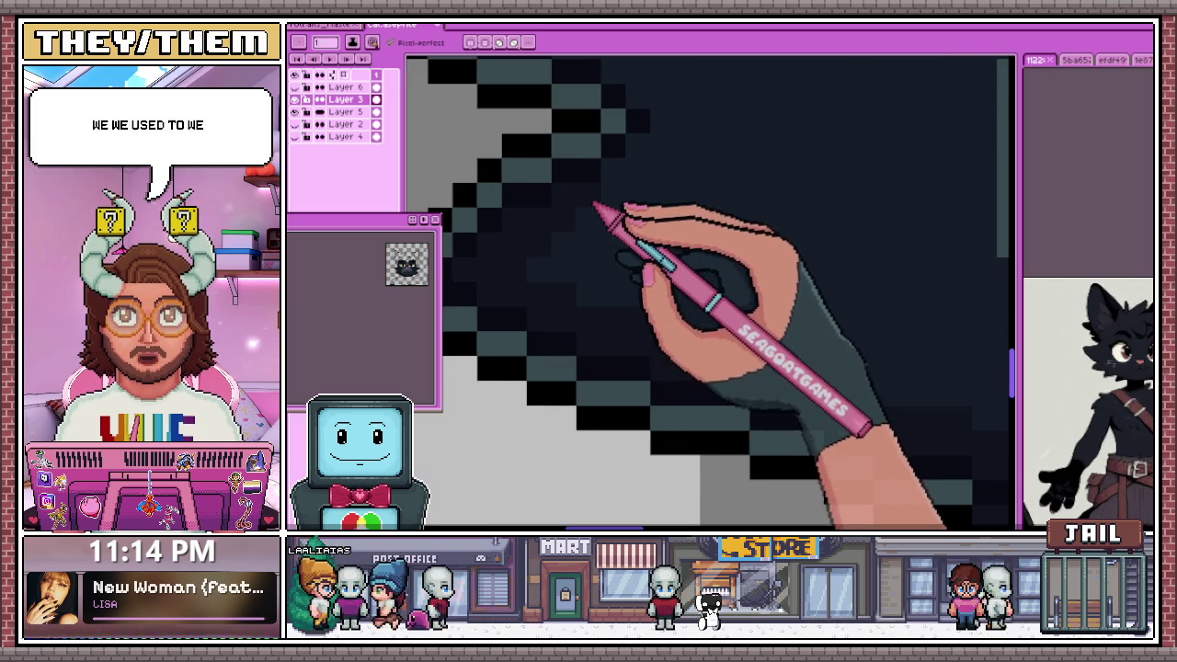
{"action": "scroll", "coordinate": [599, 211], "scroll_direction": "down", "scroll_amount": 1}
{"action": "scroll", "coordinate": [610, 196], "scroll_direction": "up", "scroll_amount": 1}
{"action": "scroll", "coordinate": [622, 205], "scroll_direction": "down", "scroll_amount": 3}
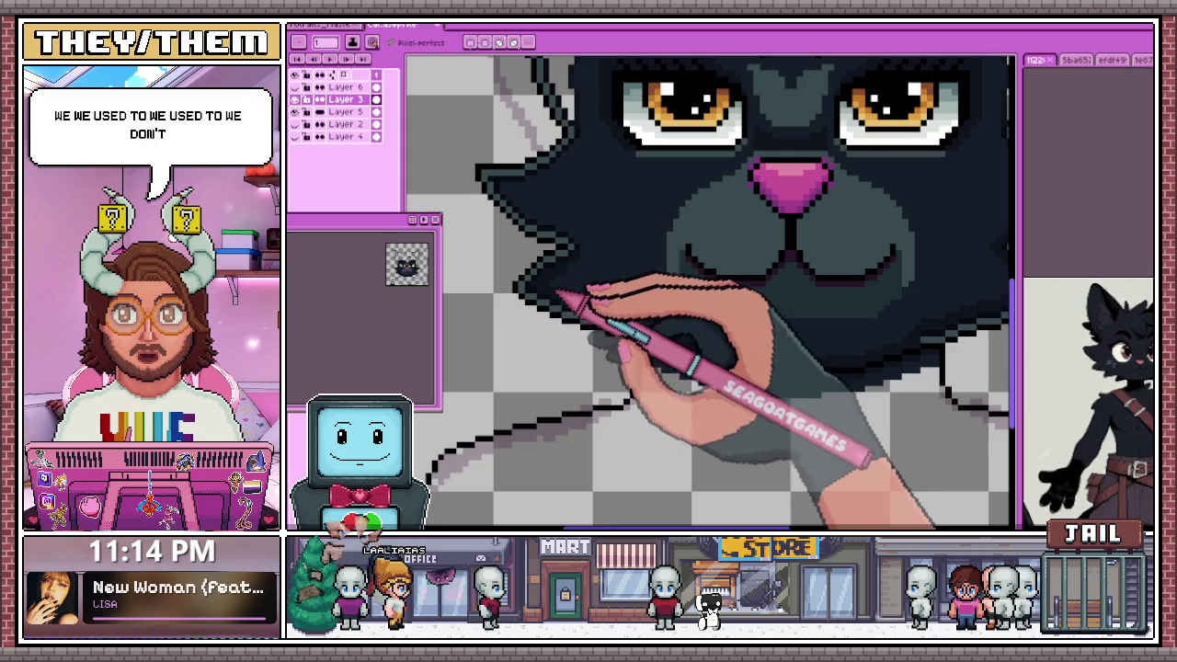
Zoom in beside the left orange eye and repaint the dark outline pixels on the head's left edge
{"action": "scroll", "coordinate": [557, 297], "scroll_direction": "up", "scroll_amount": 2}
{"action": "scroll", "coordinate": [599, 262], "scroll_direction": "down", "scroll_amount": 1}
{"action": "scroll", "coordinate": [644, 306], "scroll_direction": "up", "scroll_amount": 1}
{"action": "scroll", "coordinate": [558, 284], "scroll_direction": "up", "scroll_amount": 1}
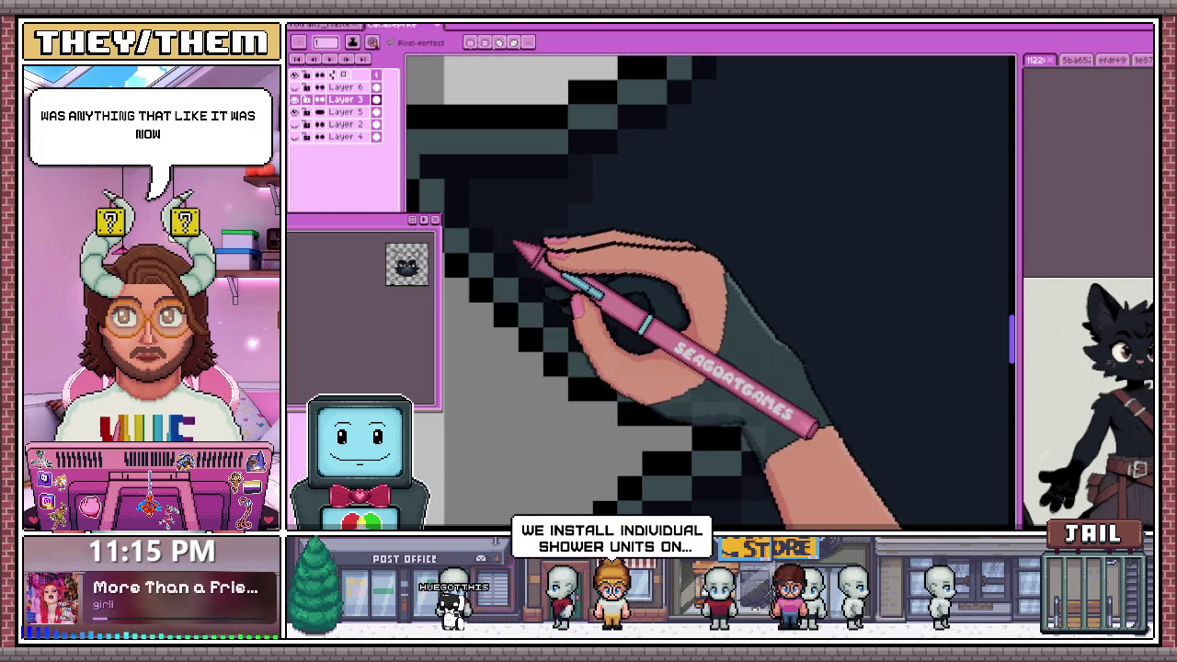
{"action": "scroll", "coordinate": [533, 258], "scroll_direction": "down", "scroll_amount": 1}
{"action": "scroll", "coordinate": [542, 247], "scroll_direction": "up", "scroll_amount": 1}
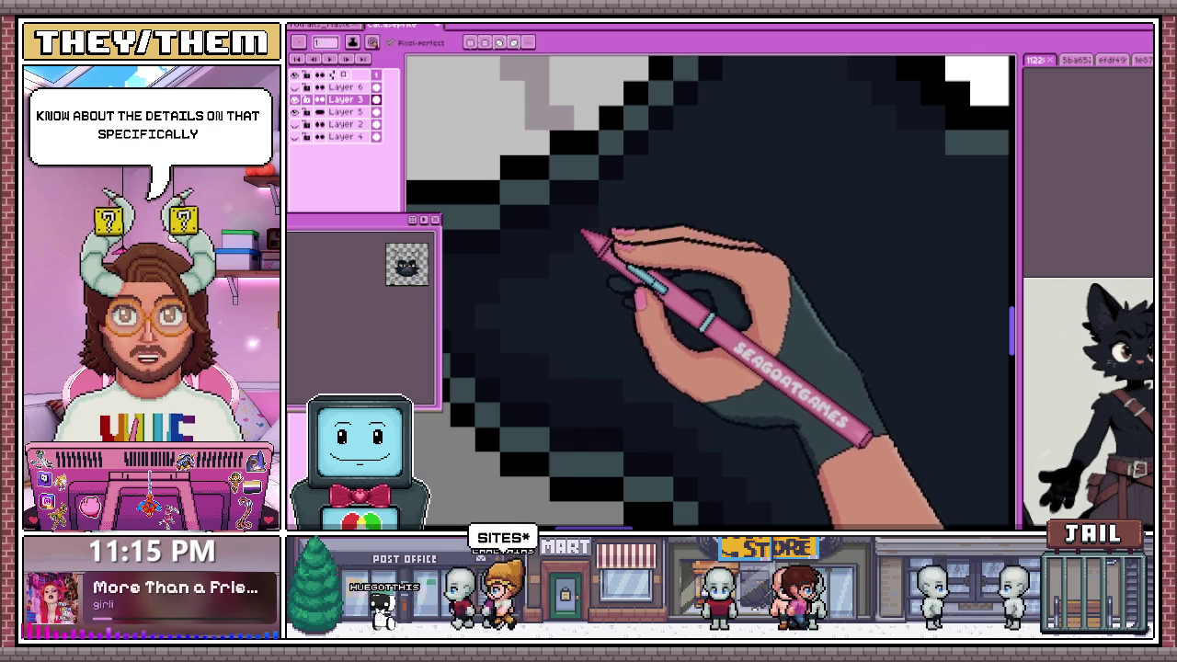
{"action": "scroll", "coordinate": [589, 184], "scroll_direction": "down", "scroll_amount": 1}
{"action": "scroll", "coordinate": [591, 180], "scroll_direction": "up", "scroll_amount": 1}
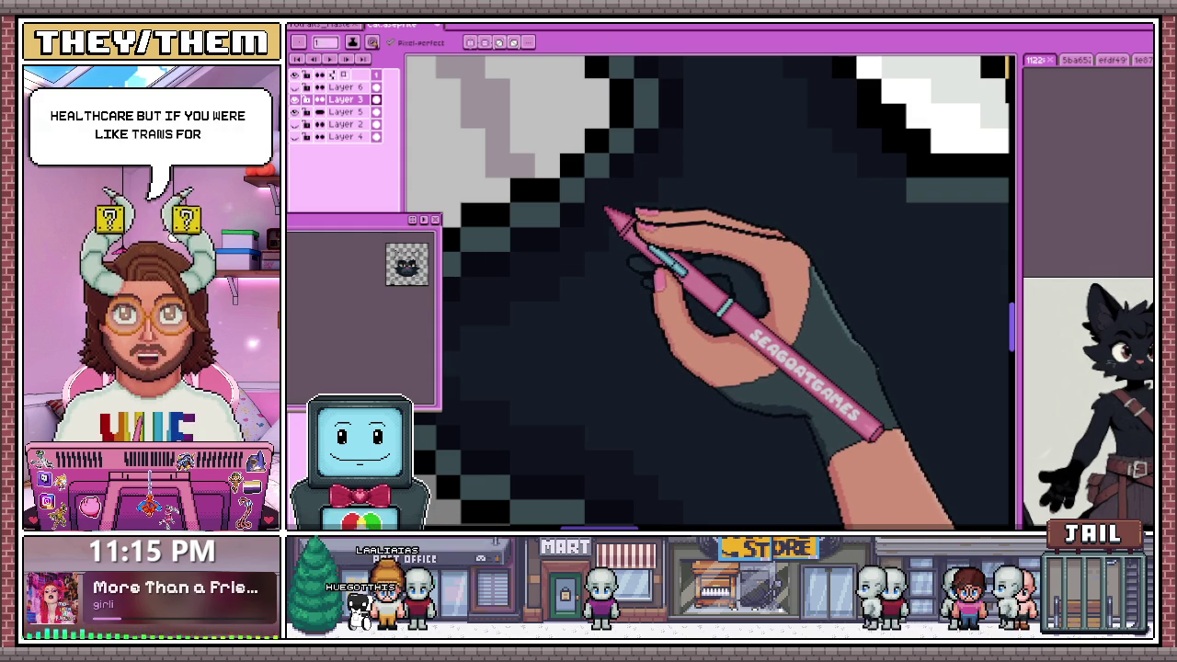
{"action": "scroll", "coordinate": [607, 214], "scroll_direction": "up", "scroll_amount": 3}
{"action": "scroll", "coordinate": [597, 184], "scroll_direction": "down", "scroll_amount": 2}
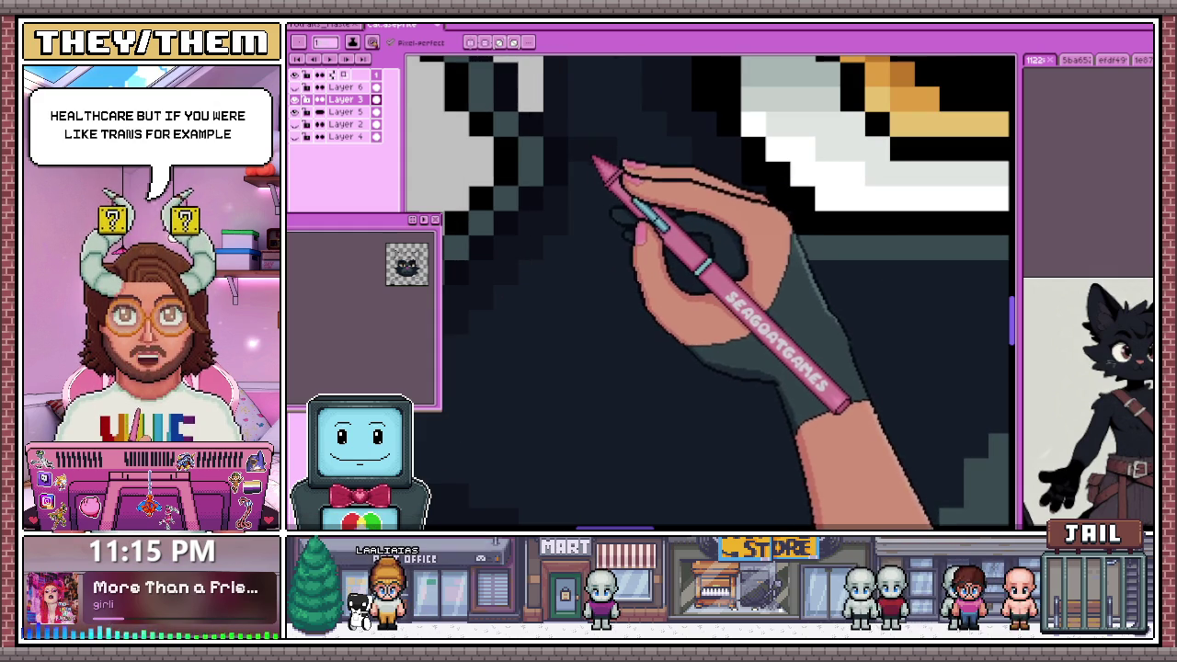
{"action": "scroll", "coordinate": [586, 184], "scroll_direction": "up", "scroll_amount": 2}
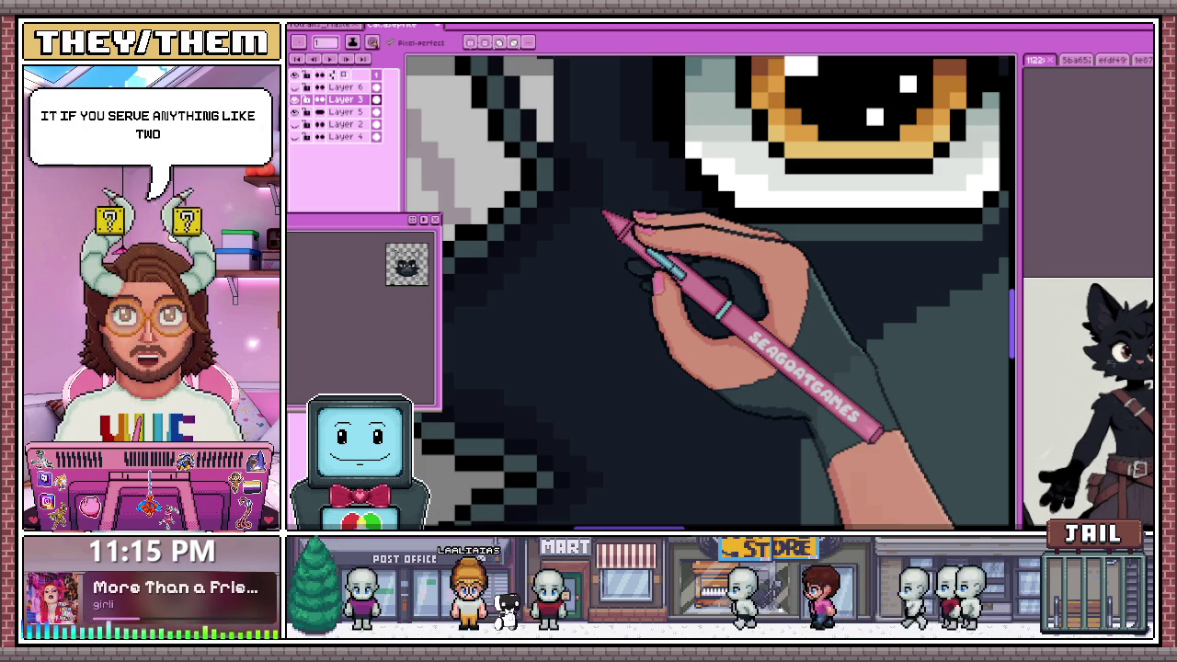
Zoom back out to view the whole cat sprite with its teal-grey-rimmed face
{"action": "scroll", "coordinate": [604, 215], "scroll_direction": "down", "scroll_amount": 3}
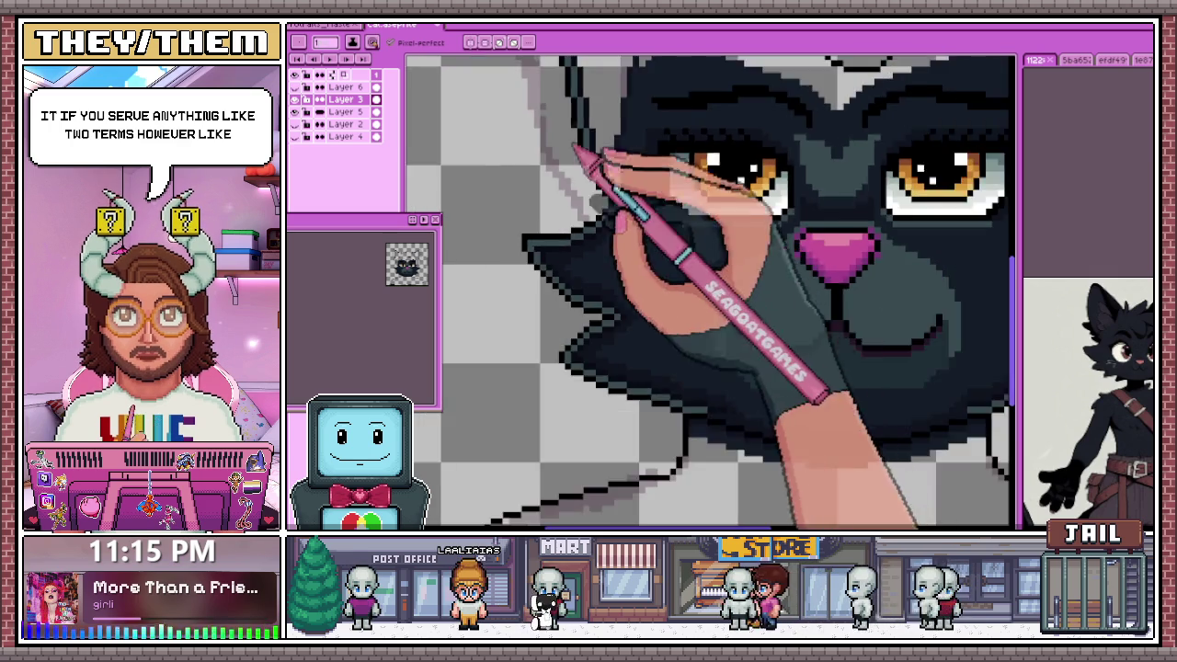
{"action": "scroll", "coordinate": [677, 231], "scroll_direction": "up", "scroll_amount": 2}
{"action": "scroll", "coordinate": [622, 192], "scroll_direction": "up", "scroll_amount": 2}
{"action": "scroll", "coordinate": [614, 239], "scroll_direction": "down", "scroll_amount": 1}
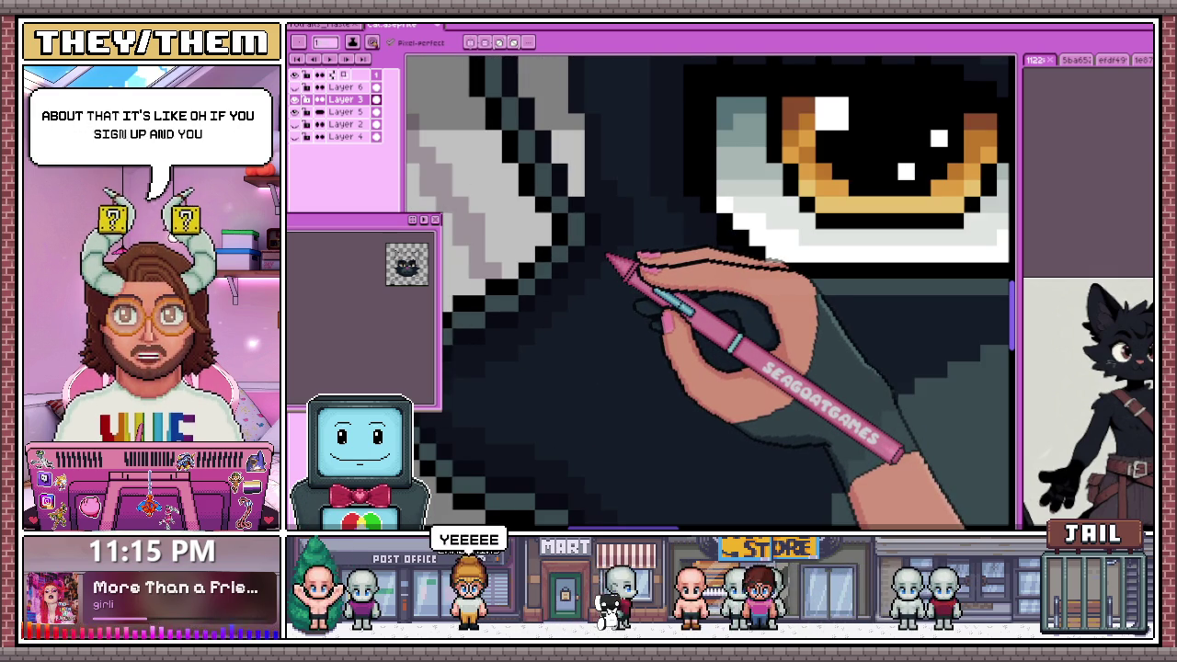
{"action": "scroll", "coordinate": [606, 261], "scroll_direction": "down", "scroll_amount": 2}
{"action": "scroll", "coordinate": [512, 162], "scroll_direction": "down", "scroll_amount": 2}
{"action": "scroll", "coordinate": [551, 336], "scroll_direction": "down", "scroll_amount": 1}
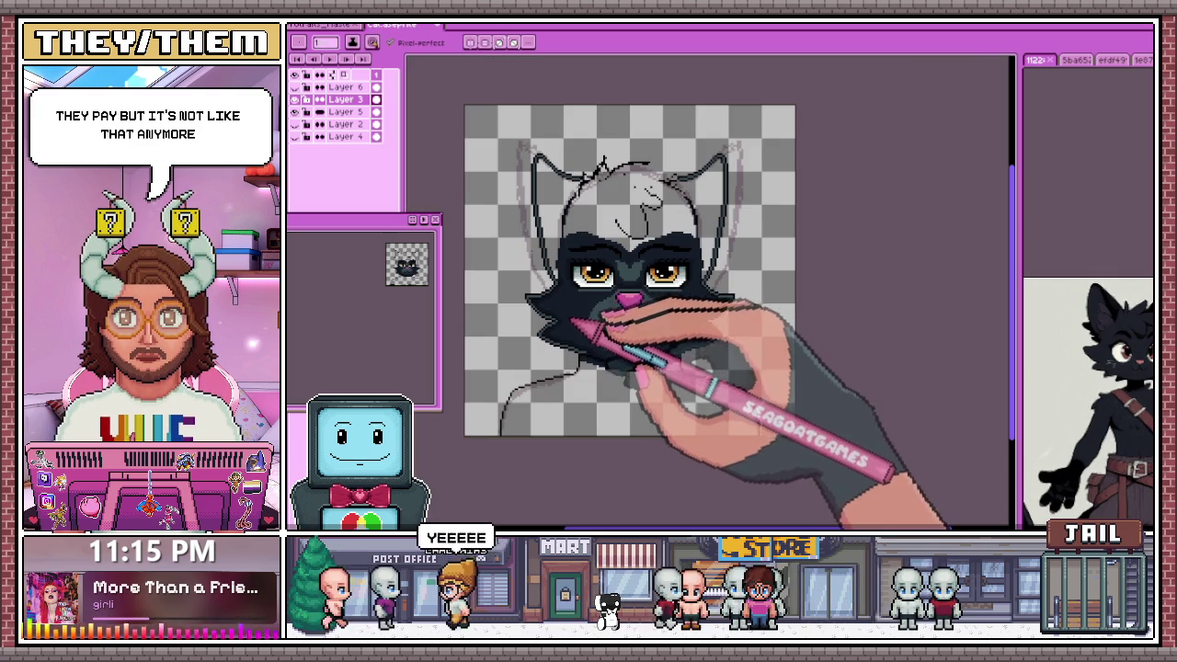
Zoom into the muzzle and redraw the mouth line pixels just below the pink nose
{"action": "scroll", "coordinate": [560, 331], "scroll_direction": "up", "scroll_amount": 2}
{"action": "scroll", "coordinate": [809, 321], "scroll_direction": "up", "scroll_amount": 1}
{"action": "scroll", "coordinate": [757, 197], "scroll_direction": "up", "scroll_amount": 1}
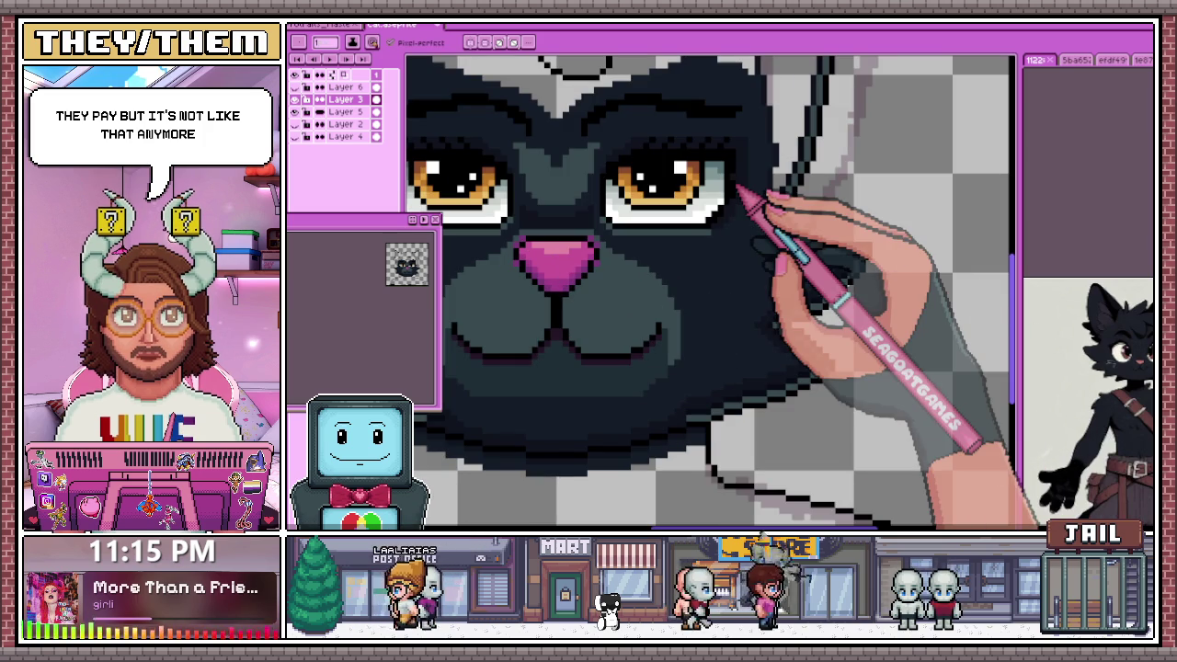
{"action": "scroll", "coordinate": [738, 189], "scroll_direction": "up", "scroll_amount": 2}
{"action": "scroll", "coordinate": [854, 242], "scroll_direction": "up", "scroll_amount": 1}
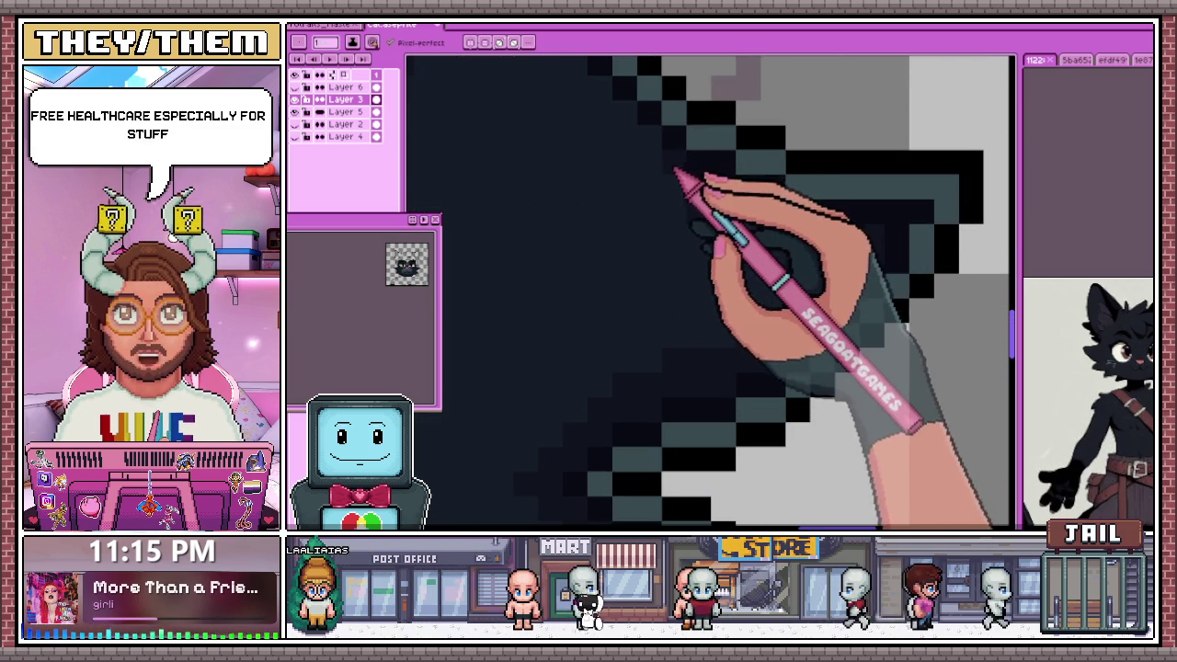
{"action": "scroll", "coordinate": [657, 157], "scroll_direction": "down", "scroll_amount": 2}
{"action": "scroll", "coordinate": [678, 231], "scroll_direction": "up", "scroll_amount": 2}
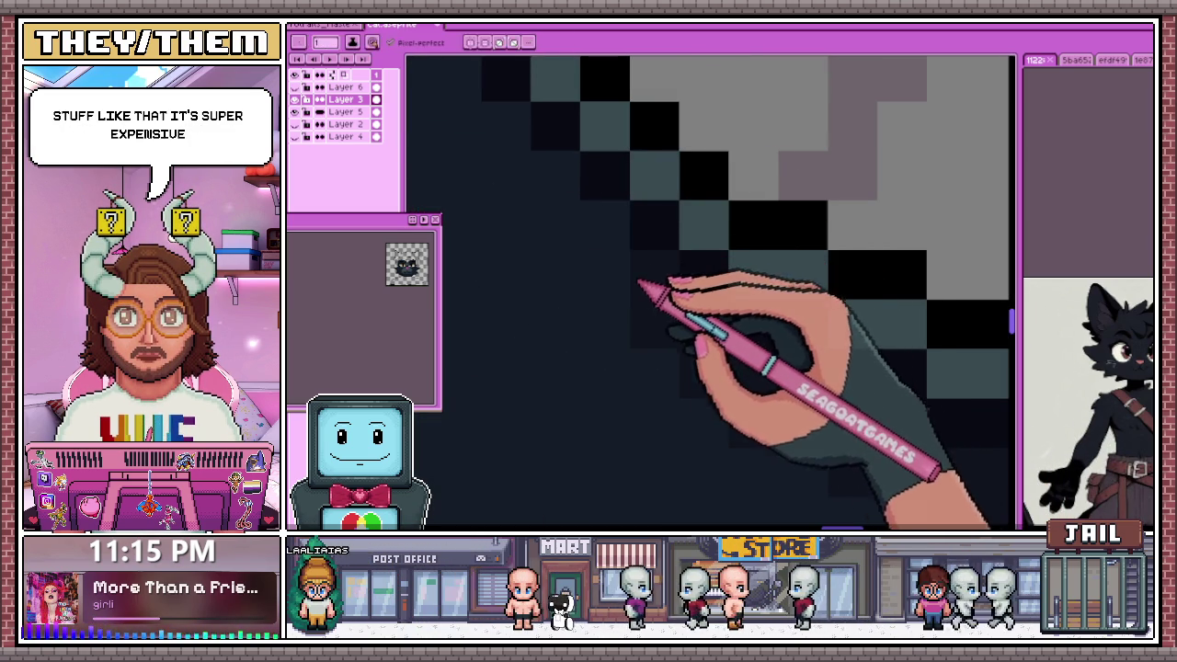
{"action": "scroll", "coordinate": [588, 211], "scroll_direction": "down", "scroll_amount": 2}
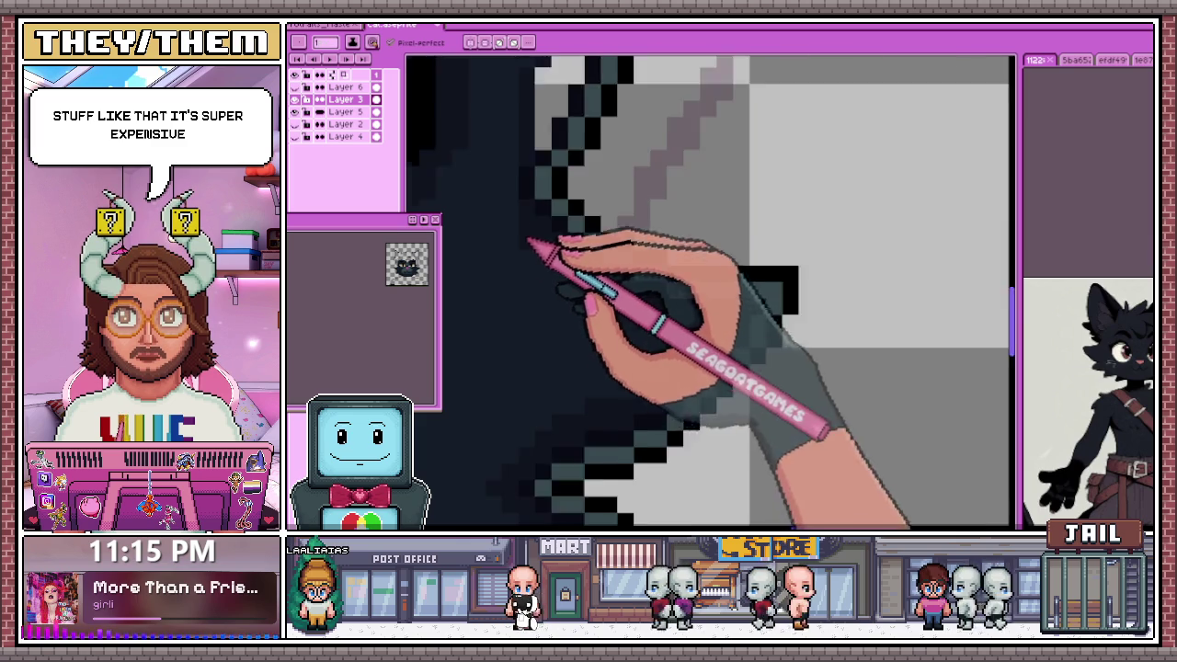
{"action": "scroll", "coordinate": [519, 198], "scroll_direction": "up", "scroll_amount": 2}
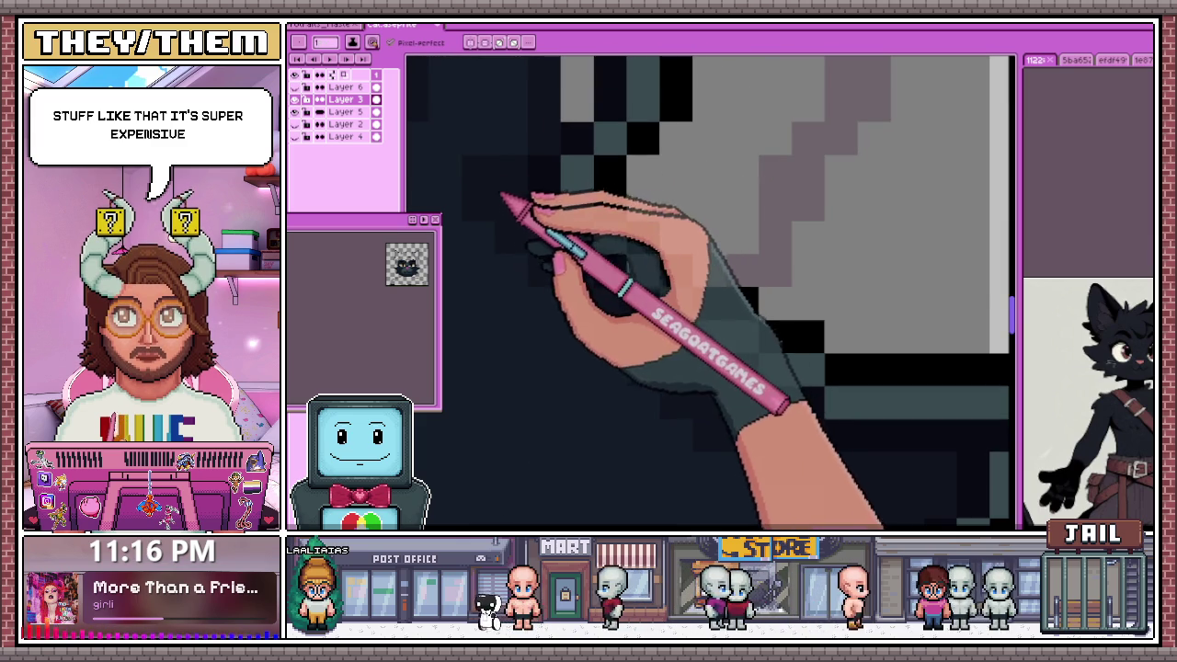
{"action": "scroll", "coordinate": [519, 221], "scroll_direction": "down", "scroll_amount": 2}
{"action": "scroll", "coordinate": [515, 267], "scroll_direction": "up", "scroll_amount": 1}
{"action": "scroll", "coordinate": [538, 271], "scroll_direction": "down", "scroll_amount": 1}
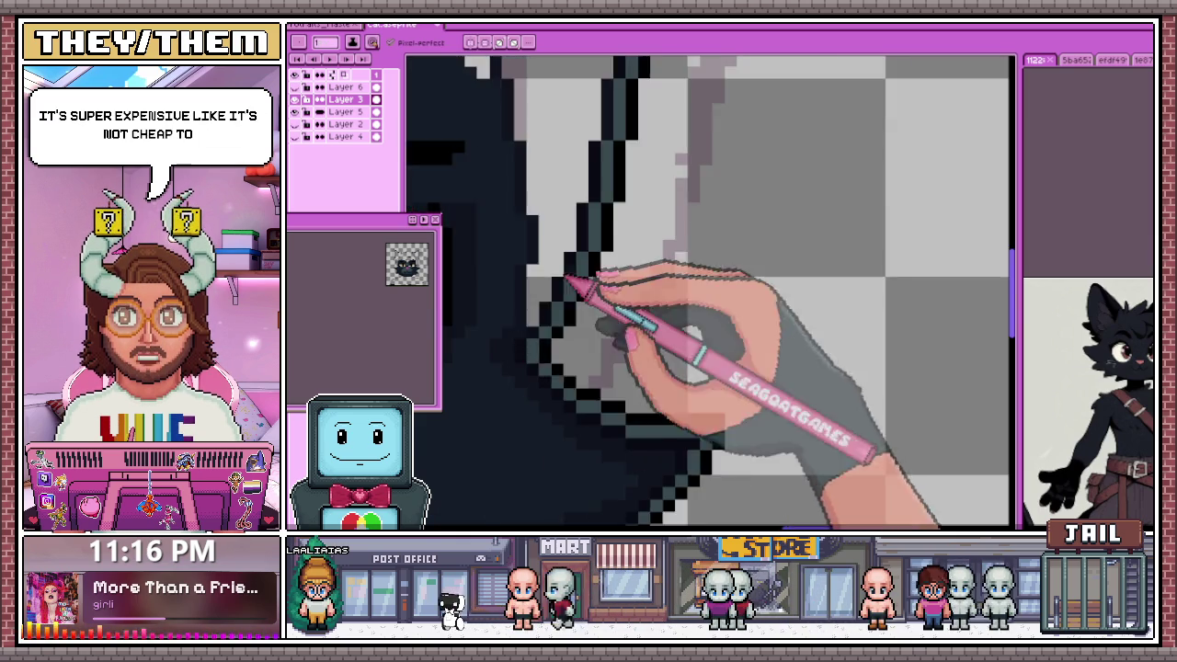
{"action": "scroll", "coordinate": [566, 294], "scroll_direction": "down", "scroll_amount": 1}
{"action": "scroll", "coordinate": [578, 294], "scroll_direction": "down", "scroll_amount": 1}
{"action": "scroll", "coordinate": [577, 294], "scroll_direction": "down", "scroll_amount": 1}
{"action": "scroll", "coordinate": [576, 295], "scroll_direction": "down", "scroll_amount": 1}
{"action": "scroll", "coordinate": [576, 296], "scroll_direction": "up", "scroll_amount": 1}
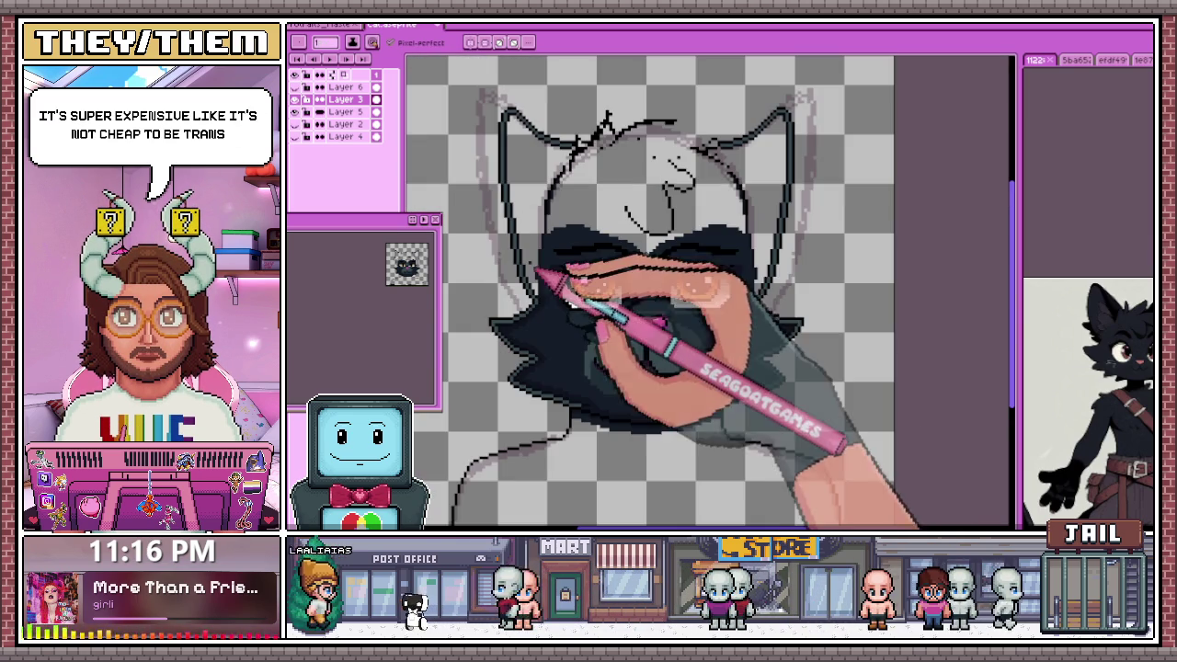
{"action": "scroll", "coordinate": [567, 298], "scroll_direction": "up", "scroll_amount": 1}
{"action": "scroll", "coordinate": [560, 386], "scroll_direction": "up", "scroll_amount": 2}
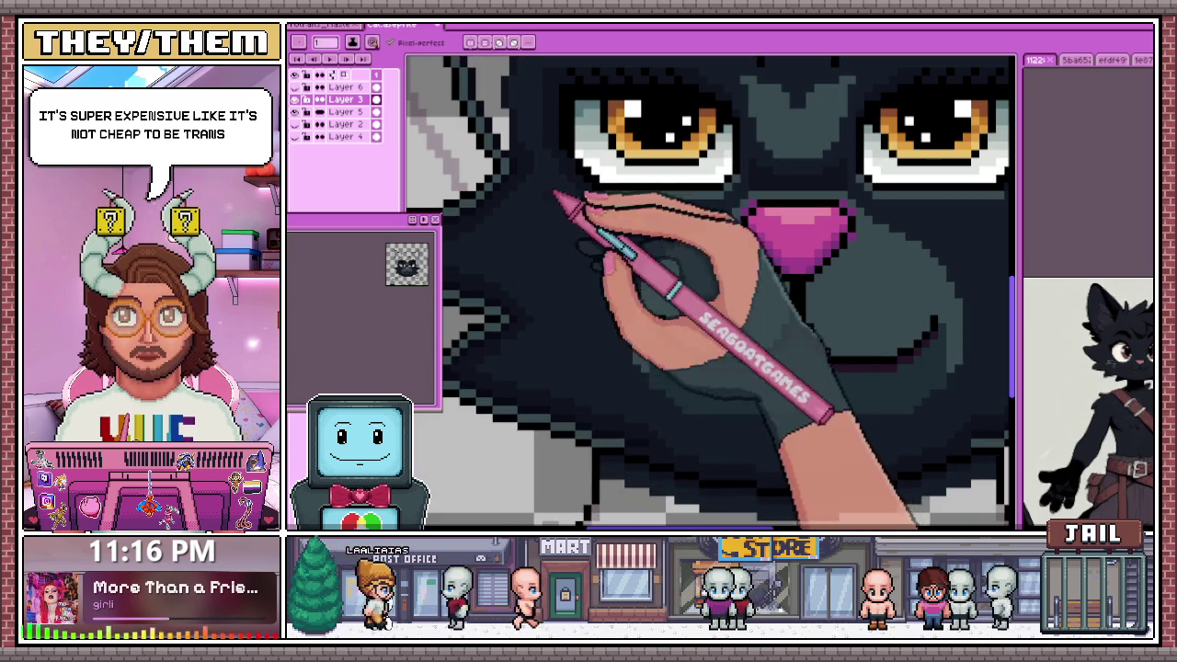
{"action": "scroll", "coordinate": [657, 409], "scroll_direction": "up", "scroll_amount": 1}
{"action": "scroll", "coordinate": [644, 368], "scroll_direction": "up", "scroll_amount": 1}
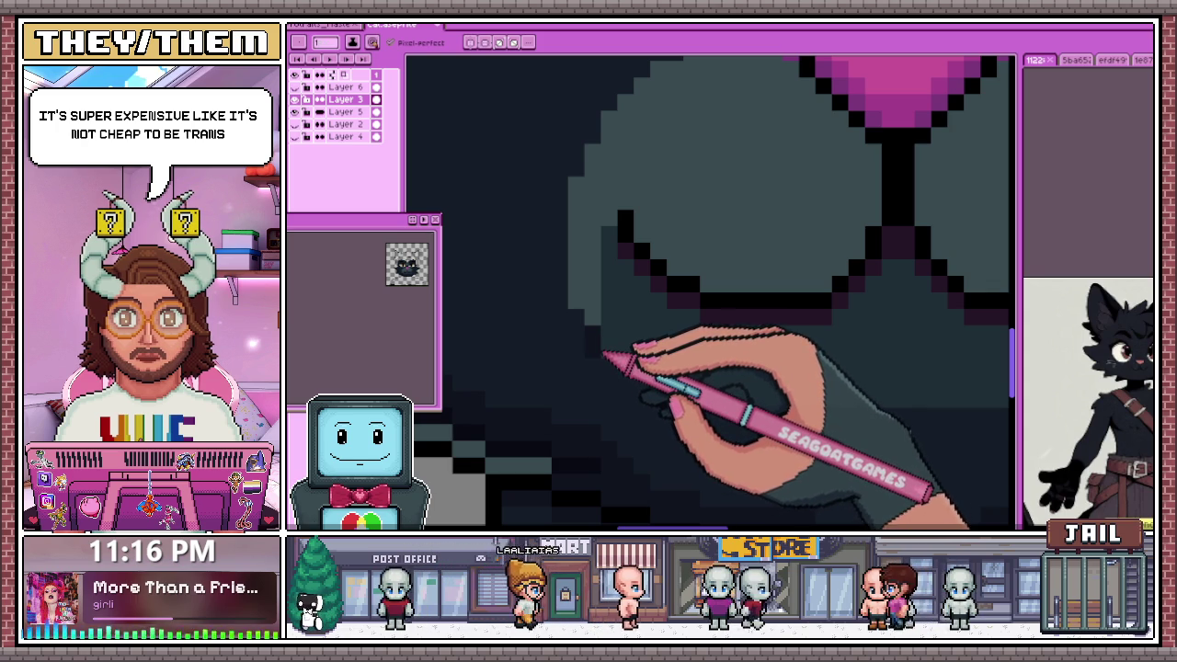
{"action": "scroll", "coordinate": [608, 372], "scroll_direction": "down", "scroll_amount": 2}
{"action": "scroll", "coordinate": [643, 396], "scroll_direction": "down", "scroll_amount": 1}
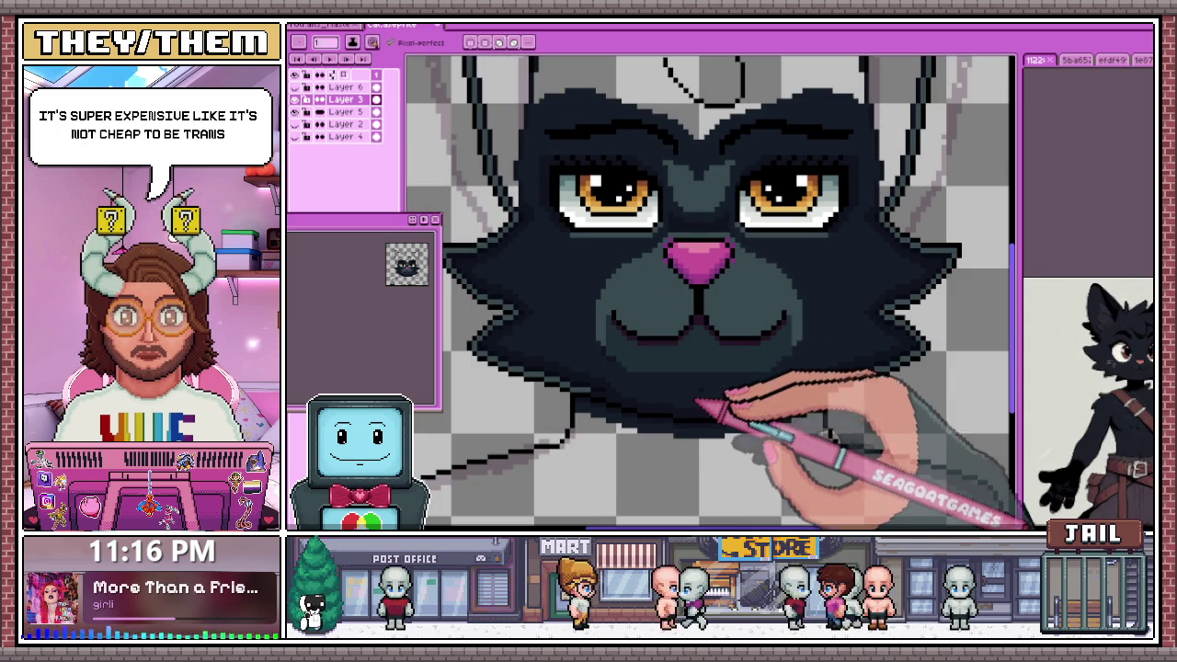
{"action": "scroll", "coordinate": [660, 372], "scroll_direction": "up", "scroll_amount": 2}
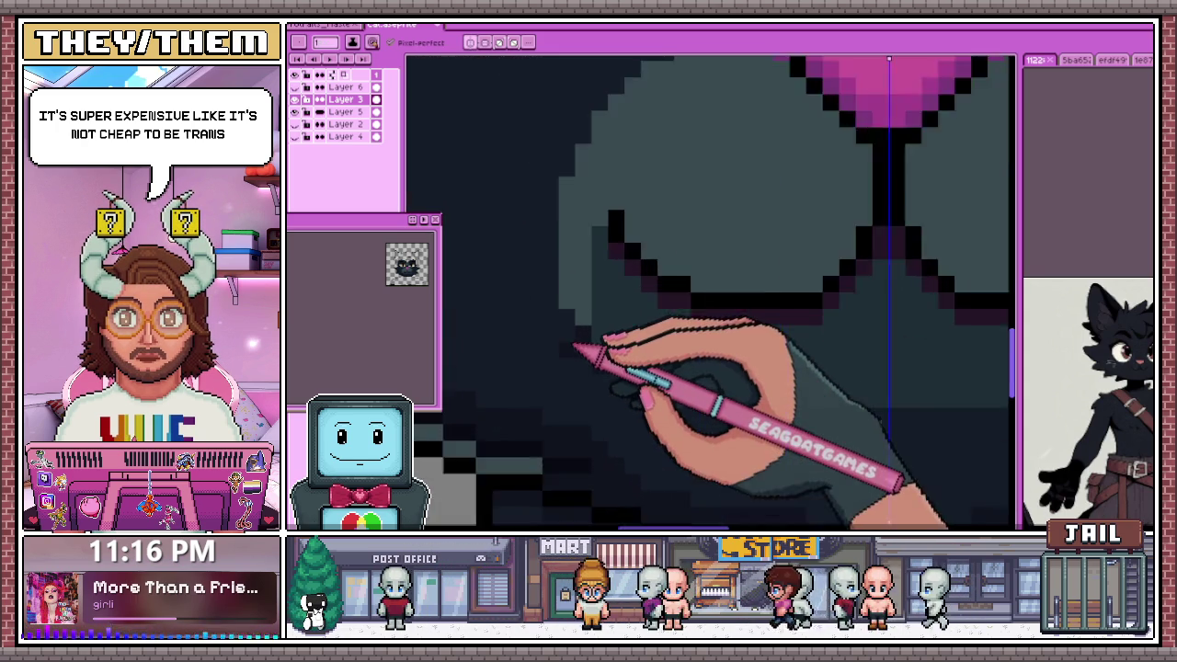
{"action": "scroll", "coordinate": [625, 358], "scroll_direction": "up", "scroll_amount": 1}
{"action": "scroll", "coordinate": [606, 354], "scroll_direction": "down", "scroll_amount": 2}
{"action": "scroll", "coordinate": [607, 331], "scroll_direction": "down", "scroll_amount": 1}
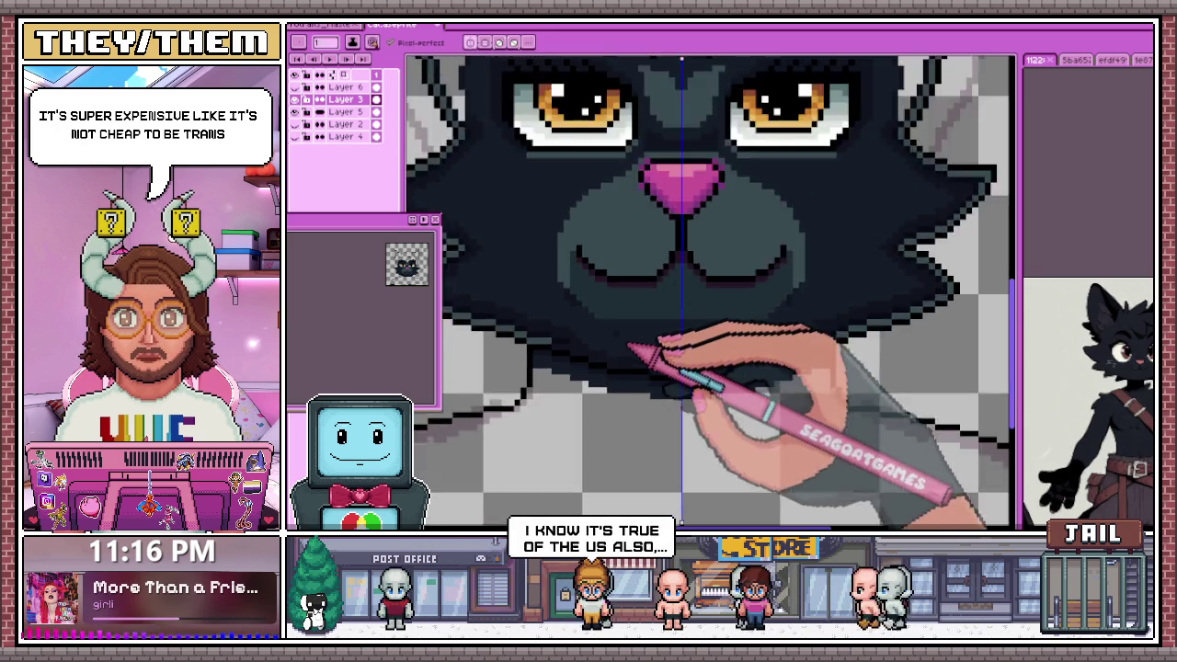
{"action": "scroll", "coordinate": [607, 335], "scroll_direction": "up", "scroll_amount": 3}
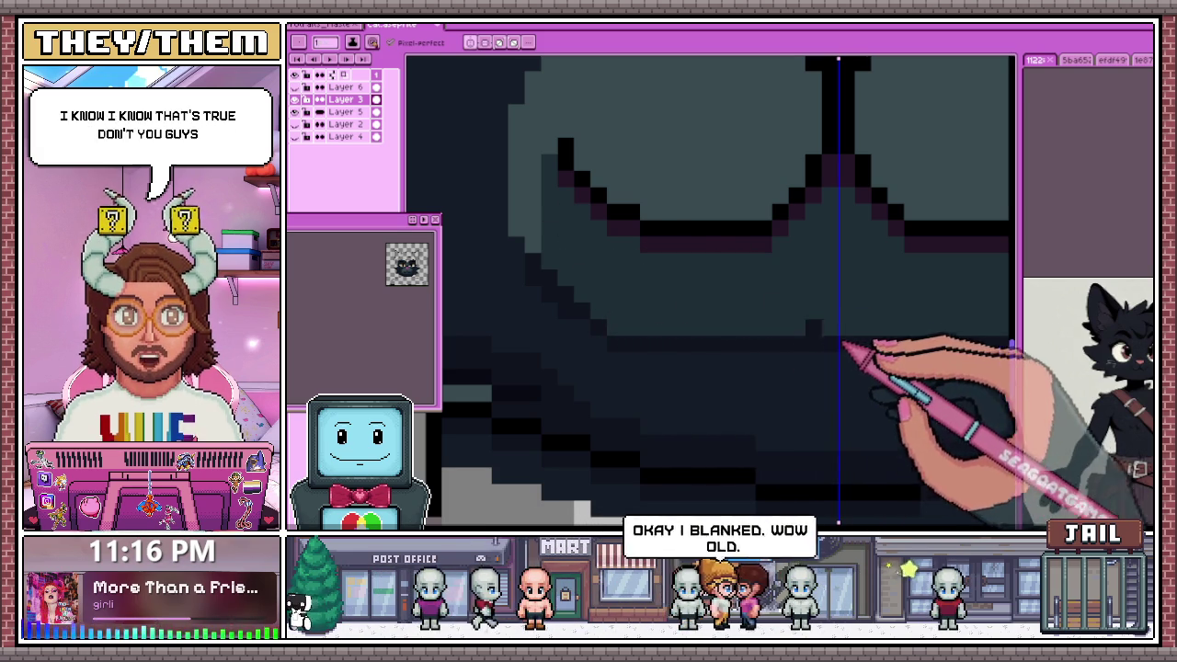
Refine the pixels into a curved smiling mouth and zoom out to check the complete face
{"action": "scroll", "coordinate": [695, 328], "scroll_direction": "down", "scroll_amount": 1}
{"action": "scroll", "coordinate": [612, 316], "scroll_direction": "down", "scroll_amount": 1}
{"action": "scroll", "coordinate": [600, 322], "scroll_direction": "down", "scroll_amount": 2}
{"action": "scroll", "coordinate": [600, 322], "scroll_direction": "up", "scroll_amount": 2}
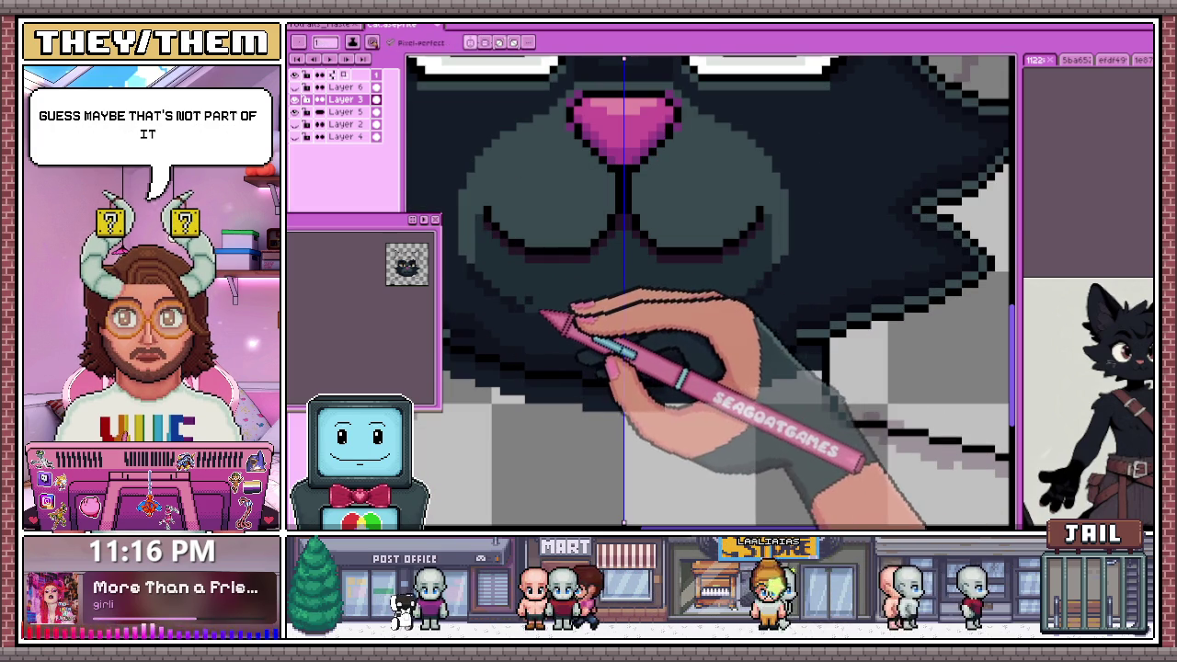
{"action": "scroll", "coordinate": [538, 300], "scroll_direction": "up", "scroll_amount": 1}
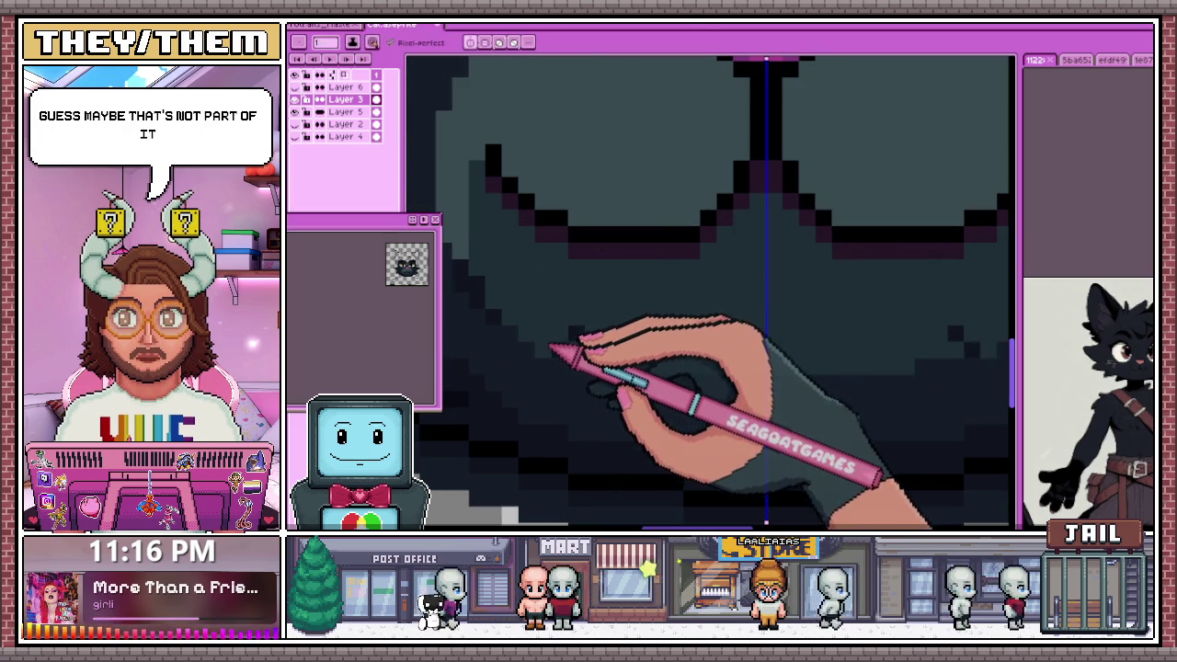
{"action": "scroll", "coordinate": [551, 342], "scroll_direction": "down", "scroll_amount": 1}
{"action": "scroll", "coordinate": [514, 302], "scroll_direction": "up", "scroll_amount": 1}
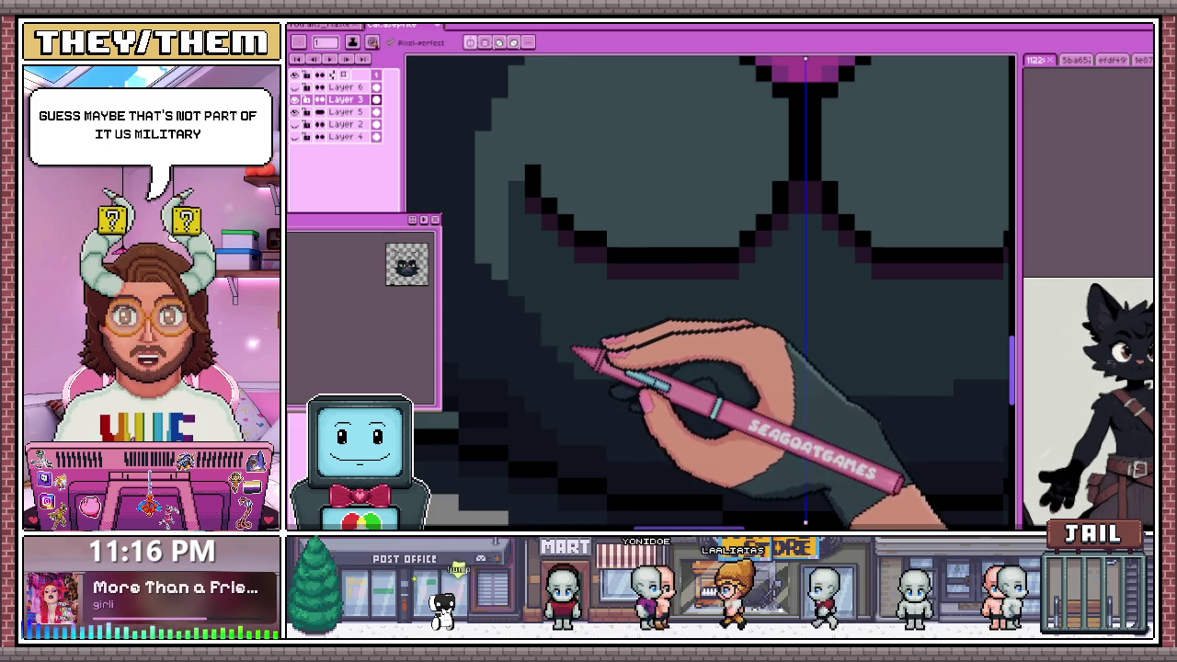
{"action": "scroll", "coordinate": [530, 303], "scroll_direction": "down", "scroll_amount": 1}
{"action": "scroll", "coordinate": [542, 313], "scroll_direction": "down", "scroll_amount": 2}
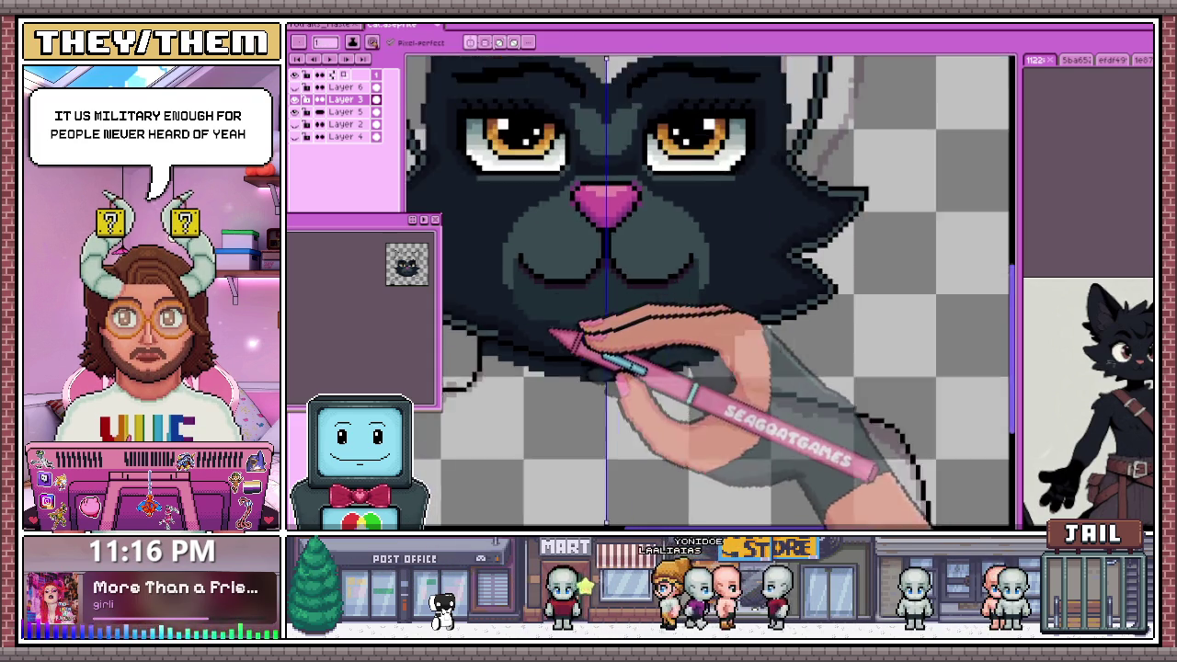
{"action": "scroll", "coordinate": [589, 338], "scroll_direction": "down", "scroll_amount": 1}
{"action": "scroll", "coordinate": [580, 326], "scroll_direction": "up", "scroll_amount": 4}
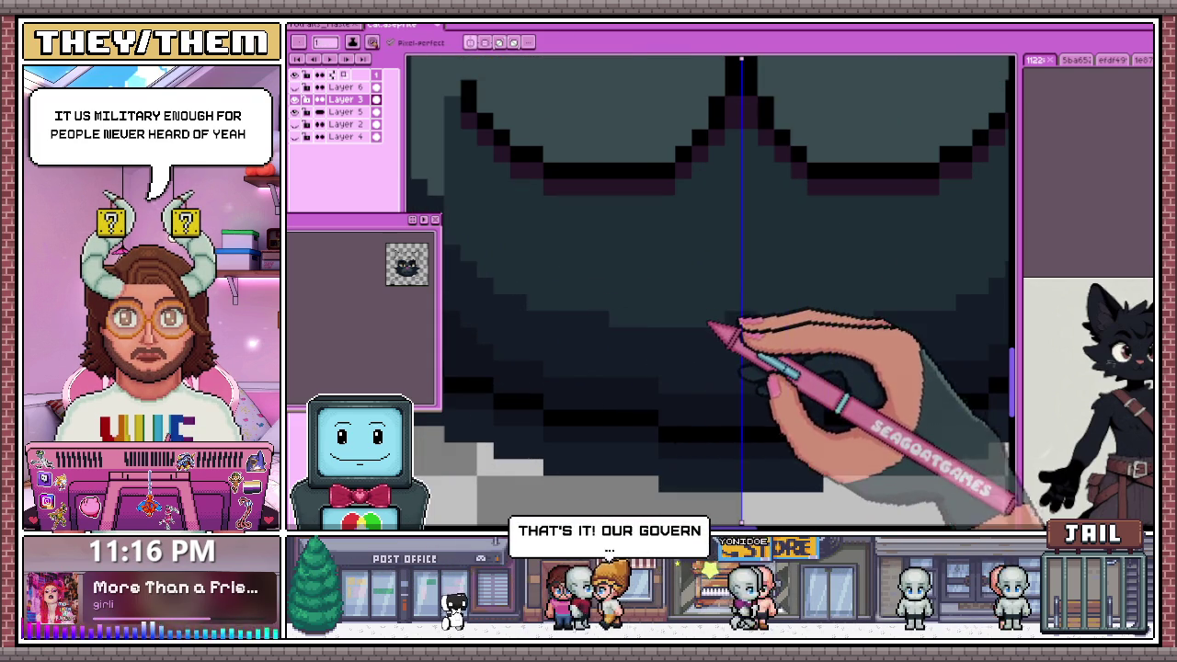
{"action": "scroll", "coordinate": [714, 328], "scroll_direction": "down", "scroll_amount": 2}
{"action": "scroll", "coordinate": [677, 315], "scroll_direction": "down", "scroll_amount": 1}
{"action": "scroll", "coordinate": [689, 328], "scroll_direction": "down", "scroll_amount": 1}
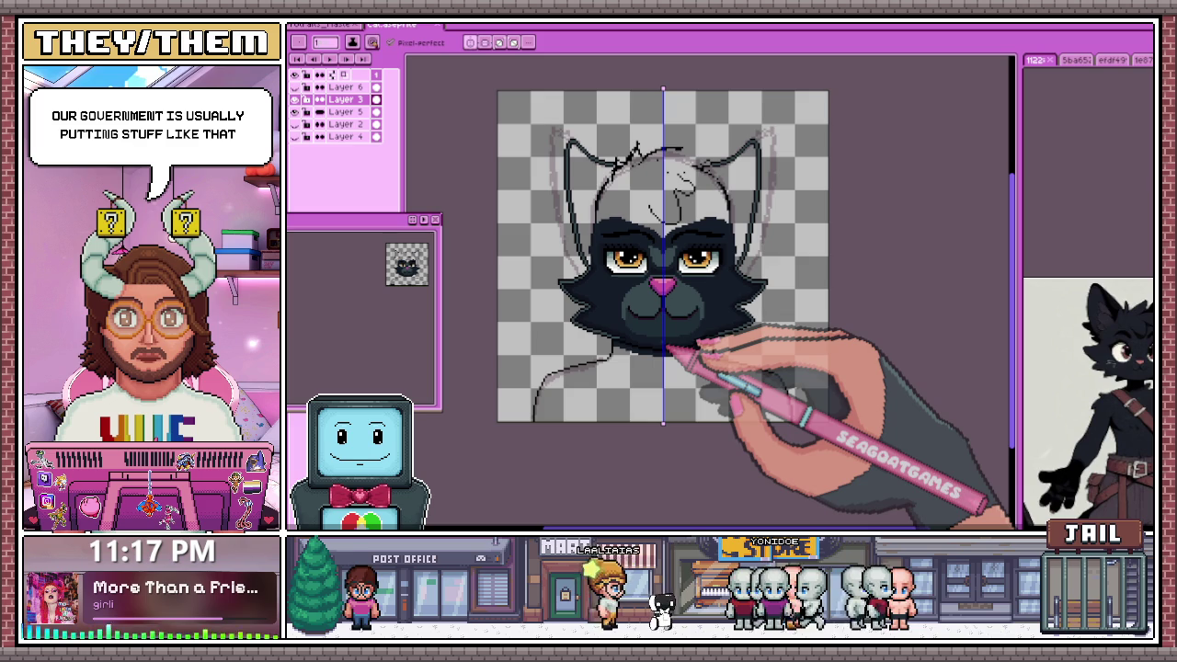
{"action": "scroll", "coordinate": [657, 321], "scroll_direction": "up", "scroll_amount": 3}
{"action": "scroll", "coordinate": [658, 321], "scroll_direction": "up", "scroll_amount": 1}
{"action": "scroll", "coordinate": [657, 321], "scroll_direction": "up", "scroll_amount": 2}
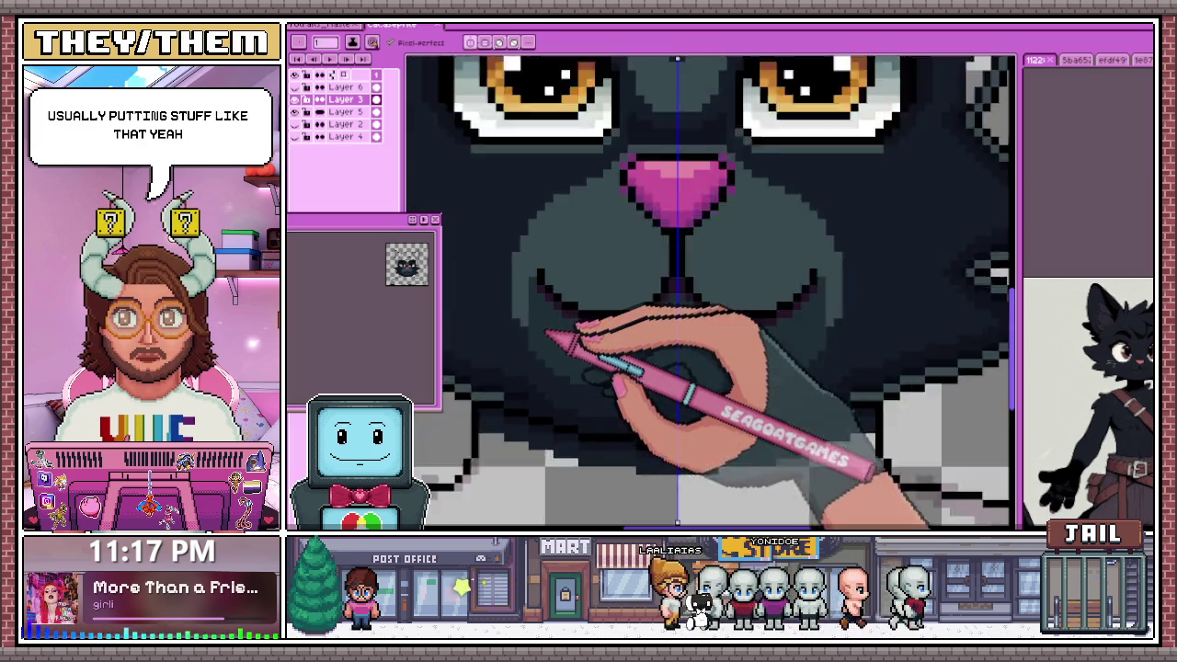
{"action": "scroll", "coordinate": [549, 335], "scroll_direction": "up", "scroll_amount": 2}
{"action": "scroll", "coordinate": [538, 303], "scroll_direction": "down", "scroll_amount": 2}
{"action": "scroll", "coordinate": [560, 336], "scroll_direction": "up", "scroll_amount": 2}
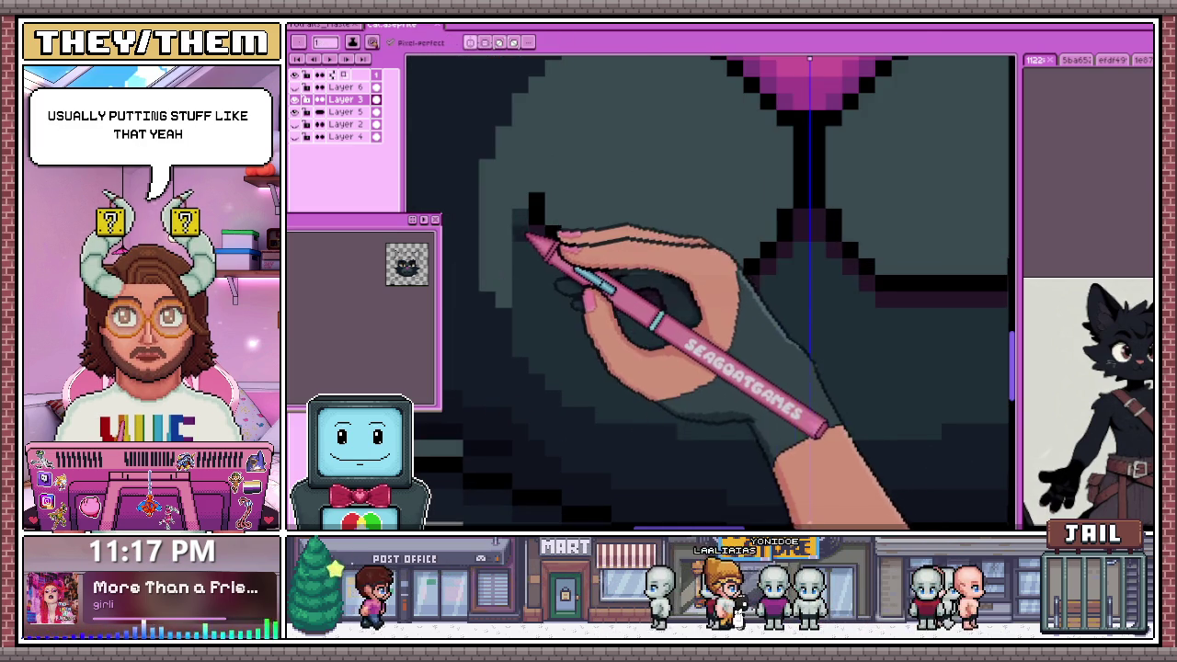
{"action": "scroll", "coordinate": [528, 239], "scroll_direction": "down", "scroll_amount": 2}
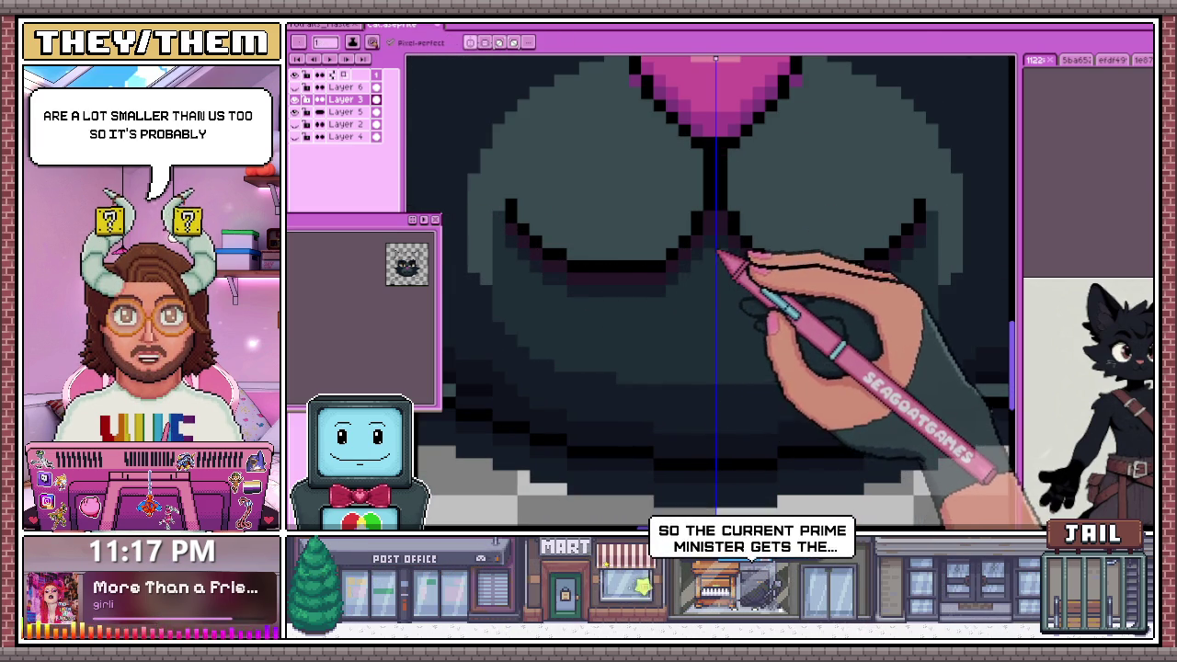
{"action": "scroll", "coordinate": [720, 257], "scroll_direction": "down", "scroll_amount": 2}
{"action": "scroll", "coordinate": [650, 337], "scroll_direction": "down", "scroll_amount": 2}
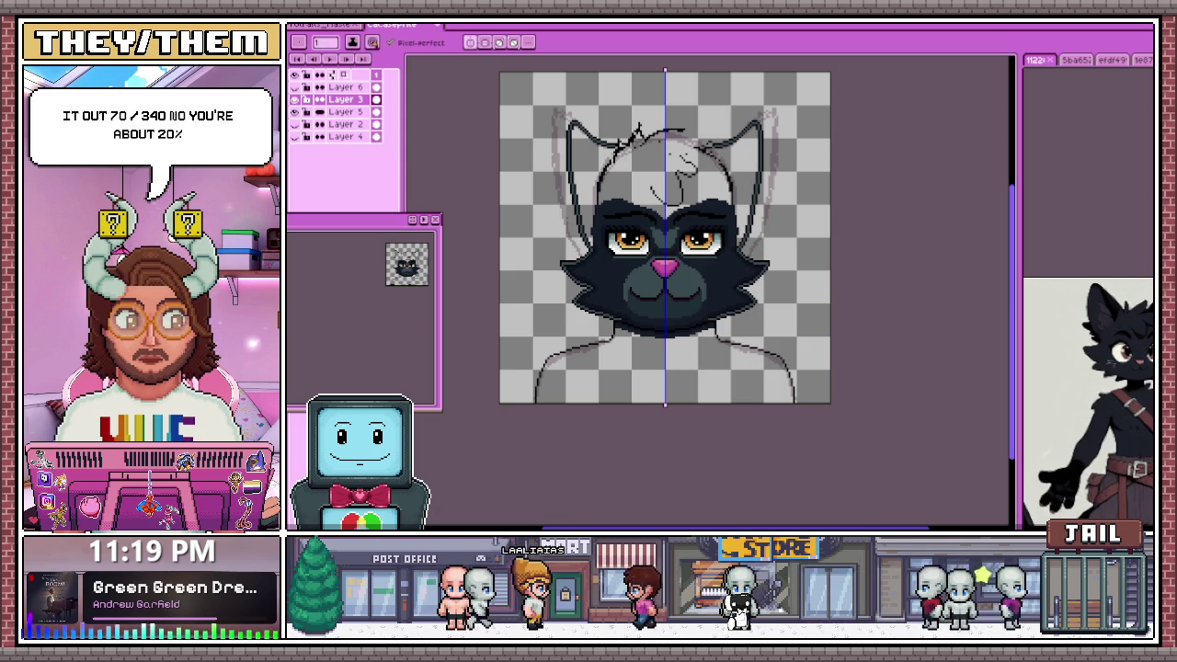
{"action": "key", "text": "alt+Tab"}
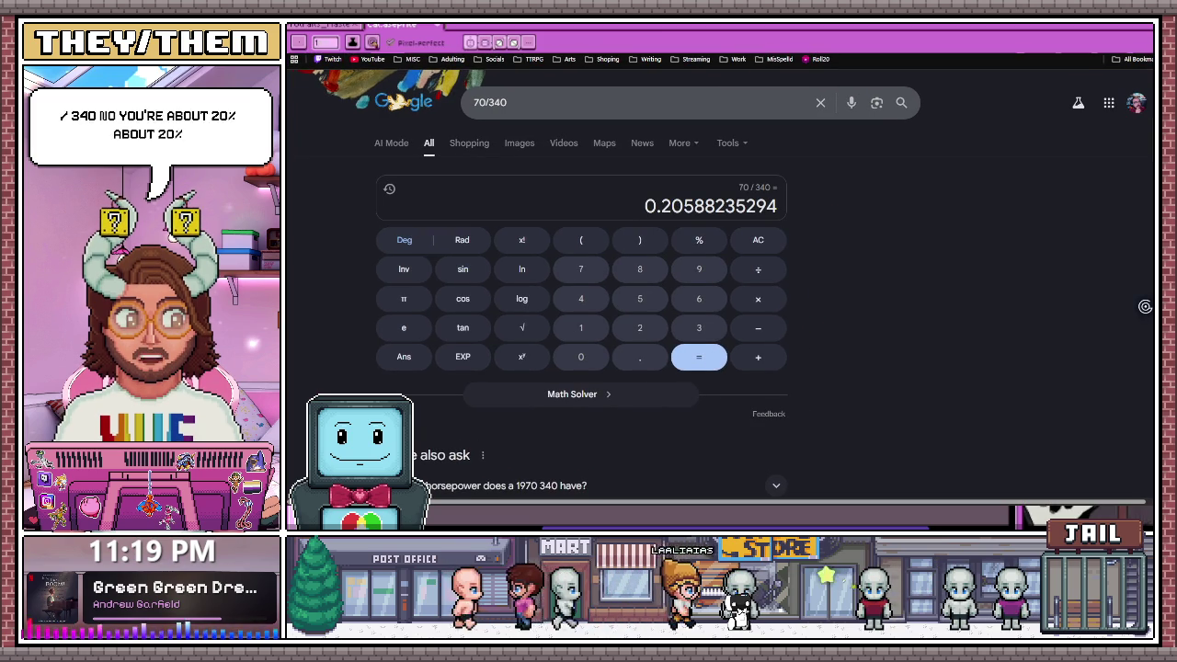
{"action": "key", "text": "alt+Tab"}
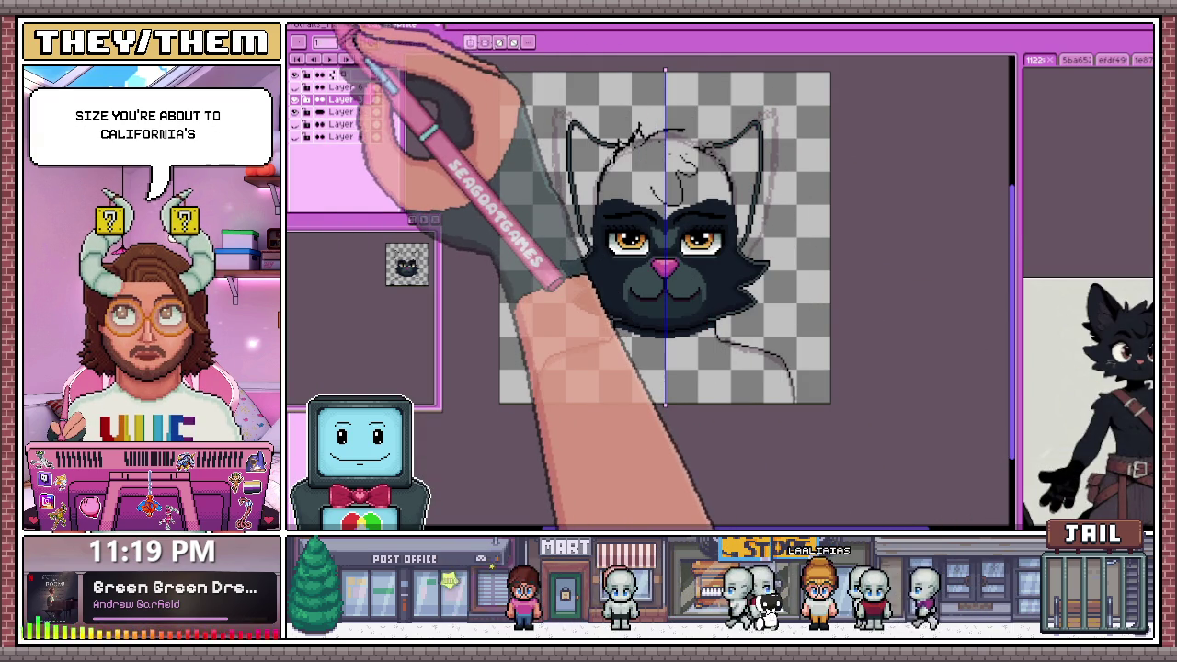
Dismiss the accidental timeline Frame menu and zoom into the left cheek below the amber eye
{"action": "right_click", "coordinate": [317, 36]}
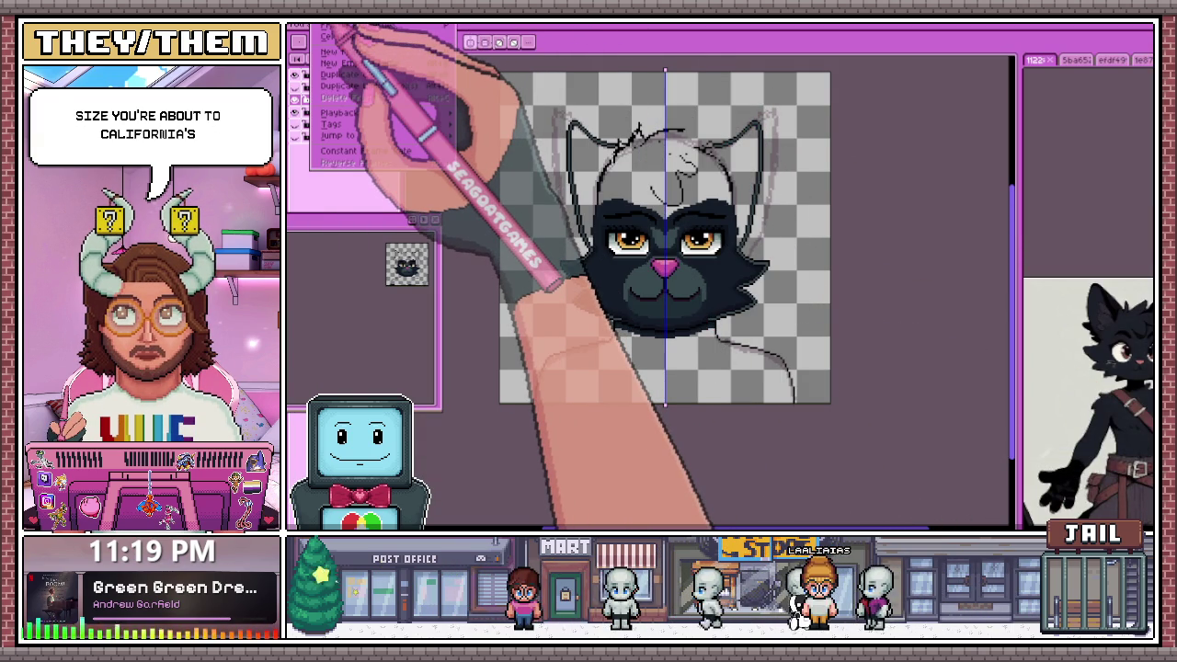
{"action": "scroll", "coordinate": [666, 316], "scroll_direction": "up", "scroll_amount": 1}
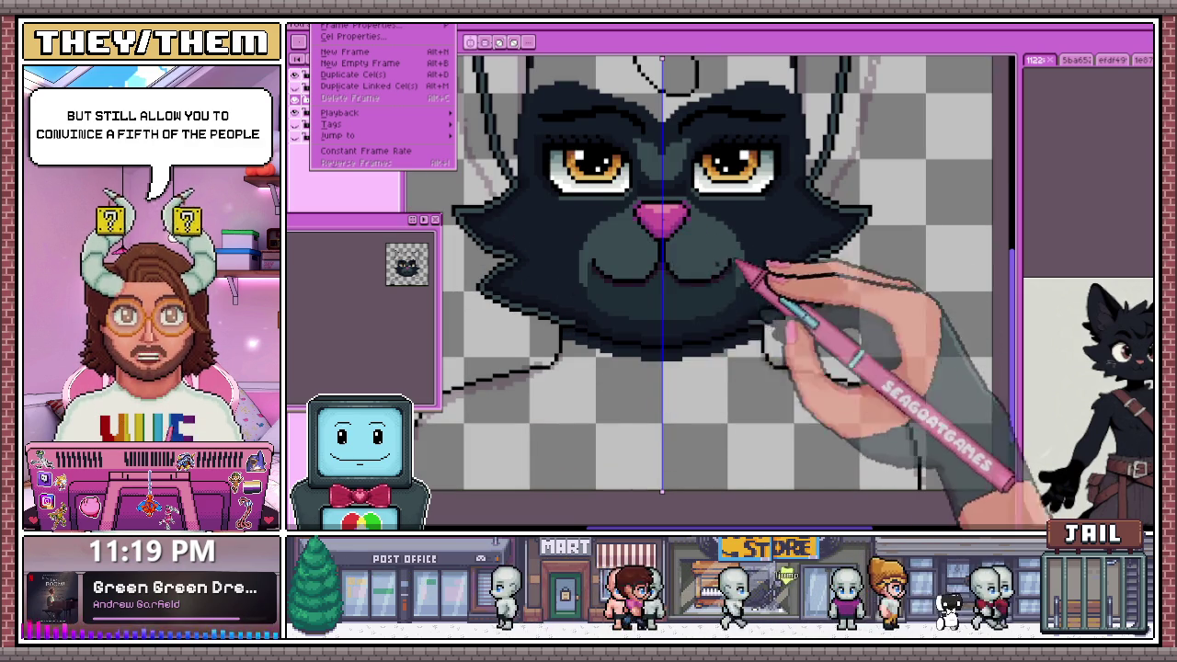
{"action": "scroll", "coordinate": [579, 221], "scroll_direction": "down", "scroll_amount": 1}
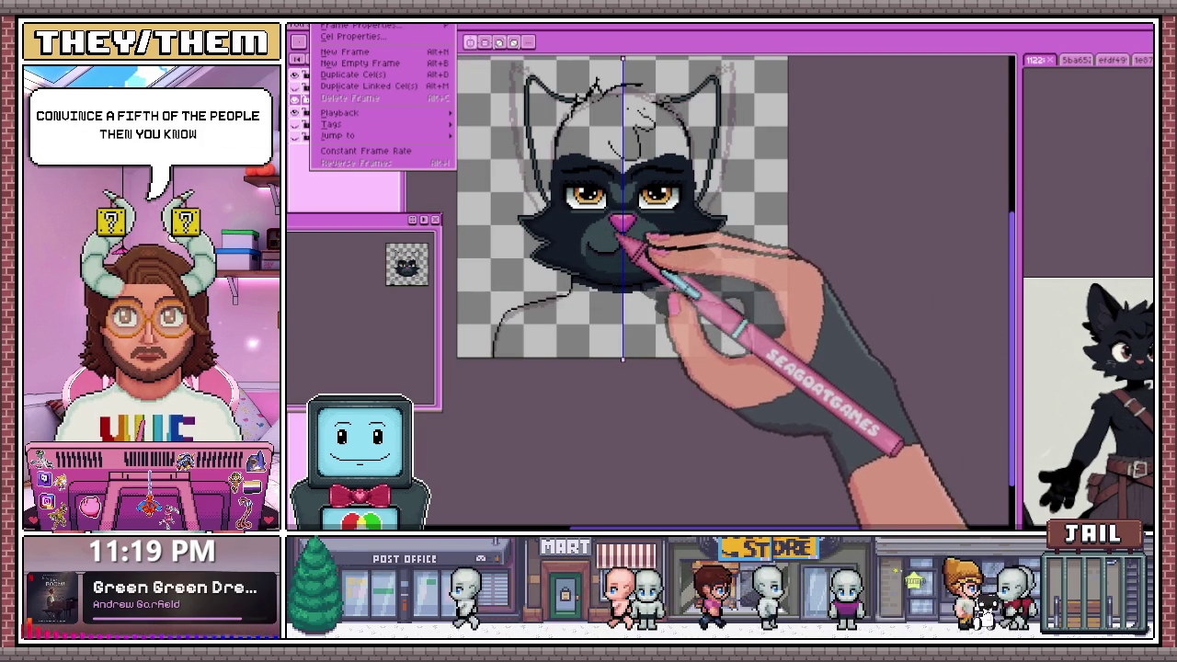
{"action": "scroll", "coordinate": [622, 240], "scroll_direction": "up", "scroll_amount": 1}
{"action": "scroll", "coordinate": [621, 241], "scroll_direction": "up", "scroll_amount": 2}
{"action": "scroll", "coordinate": [621, 241], "scroll_direction": "up", "scroll_amount": 1}
{"action": "scroll", "coordinate": [622, 240], "scroll_direction": "down", "scroll_amount": 2}
{"action": "scroll", "coordinate": [557, 221], "scroll_direction": "down", "scroll_amount": 1}
{"action": "scroll", "coordinate": [538, 304], "scroll_direction": "up", "scroll_amount": 1}
{"action": "scroll", "coordinate": [537, 303], "scroll_direction": "up", "scroll_amount": 1}
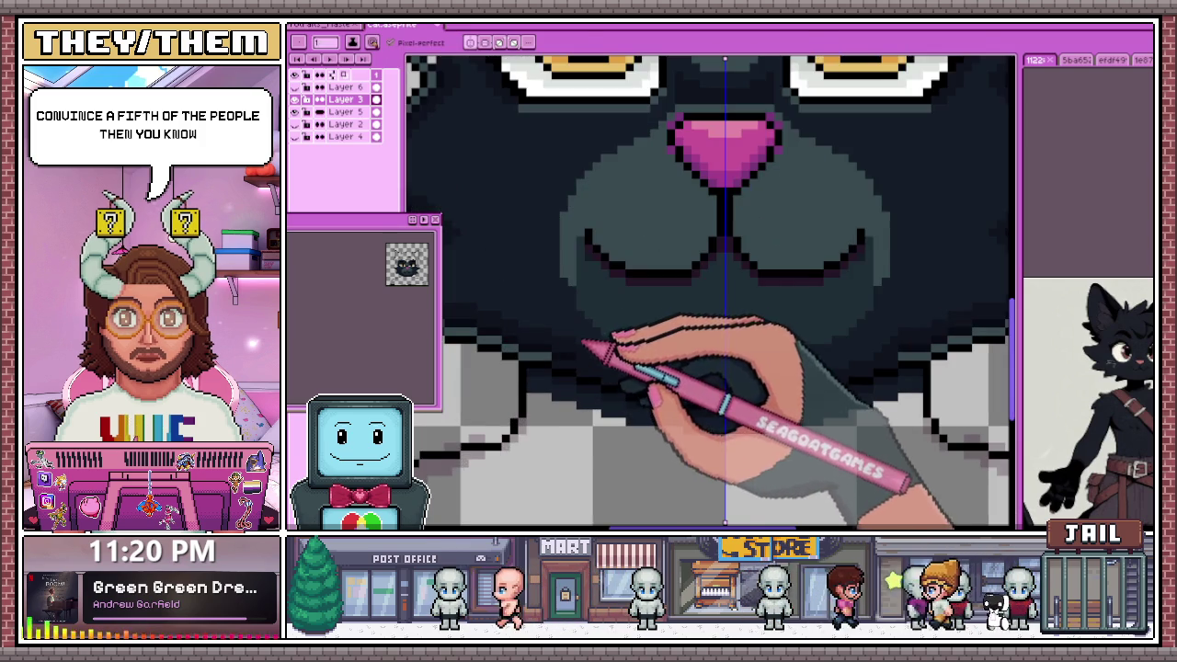
{"action": "scroll", "coordinate": [537, 303], "scroll_direction": "down", "scroll_amount": 1}
{"action": "scroll", "coordinate": [538, 303], "scroll_direction": "up", "scroll_amount": 1}
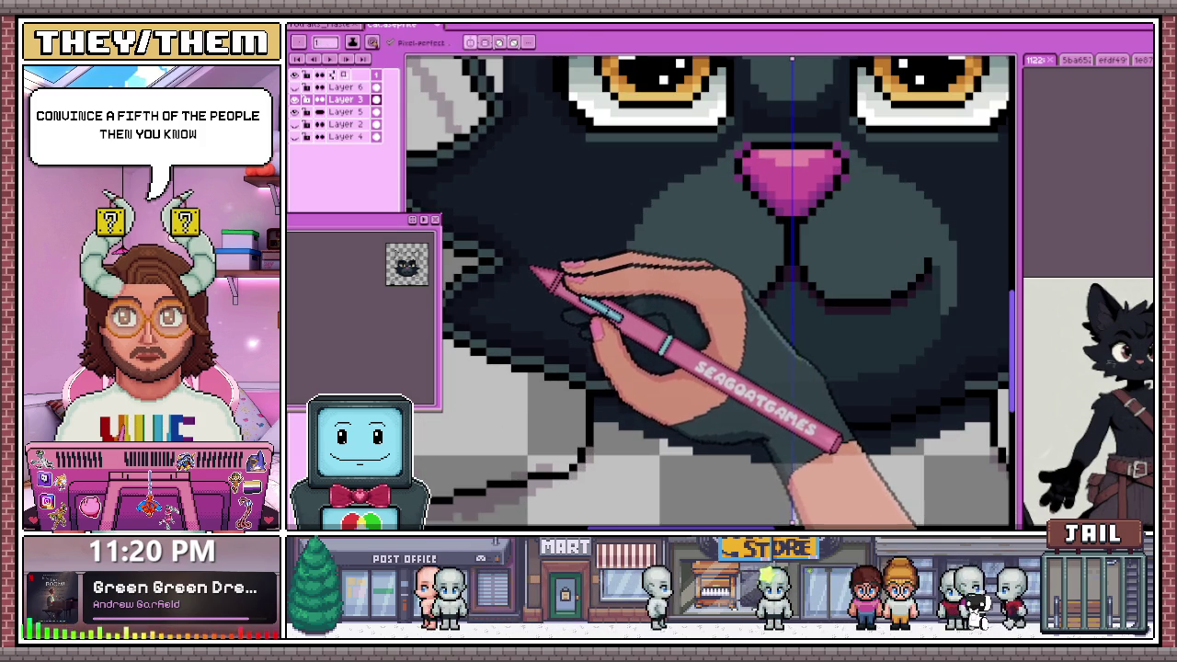
{"action": "scroll", "coordinate": [535, 272], "scroll_direction": "up", "scroll_amount": 1}
{"action": "scroll", "coordinate": [545, 240], "scroll_direction": "down", "scroll_amount": 1}
{"action": "scroll", "coordinate": [542, 221], "scroll_direction": "up", "scroll_amount": 1}
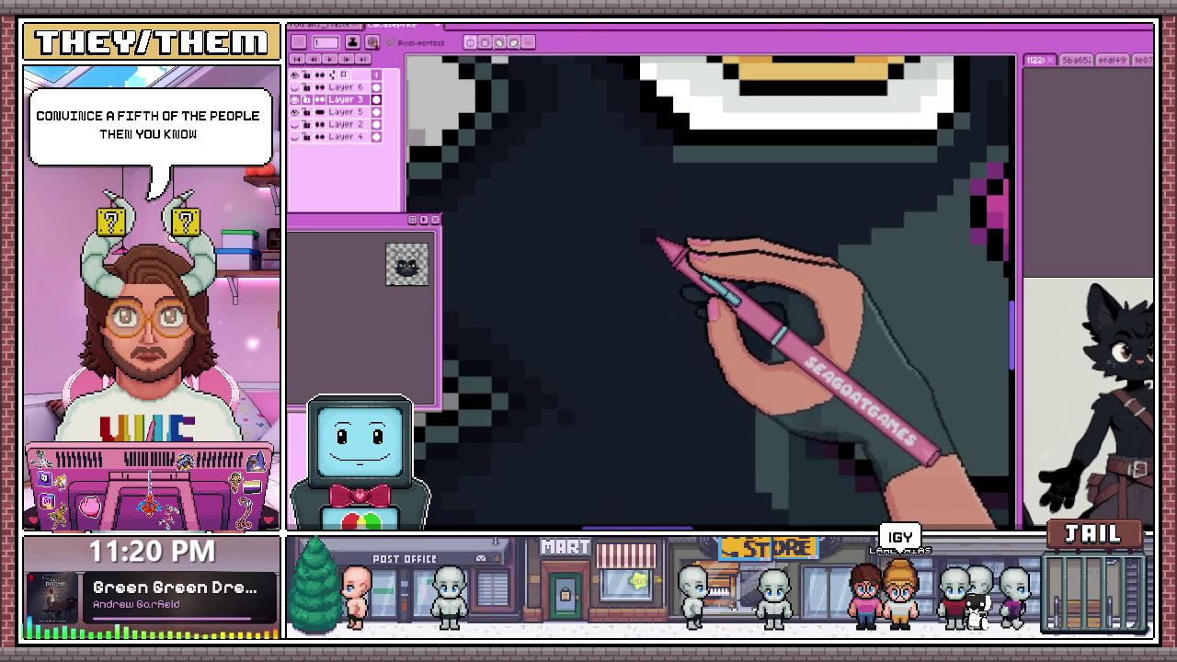
Repaint the cheek's edge into stepped black fur spikes with a teal-grey inner rim
{"action": "scroll", "coordinate": [651, 233], "scroll_direction": "down", "scroll_amount": 1}
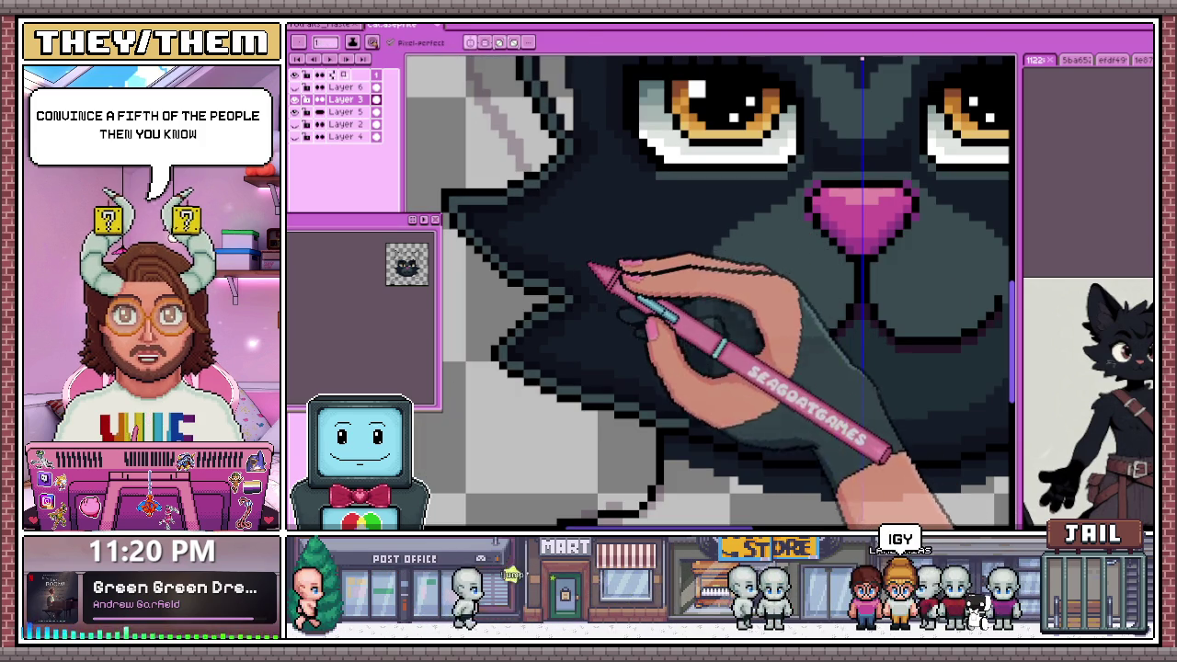
{"action": "scroll", "coordinate": [610, 317], "scroll_direction": "down", "scroll_amount": 1}
{"action": "scroll", "coordinate": [610, 321], "scroll_direction": "up", "scroll_amount": 2}
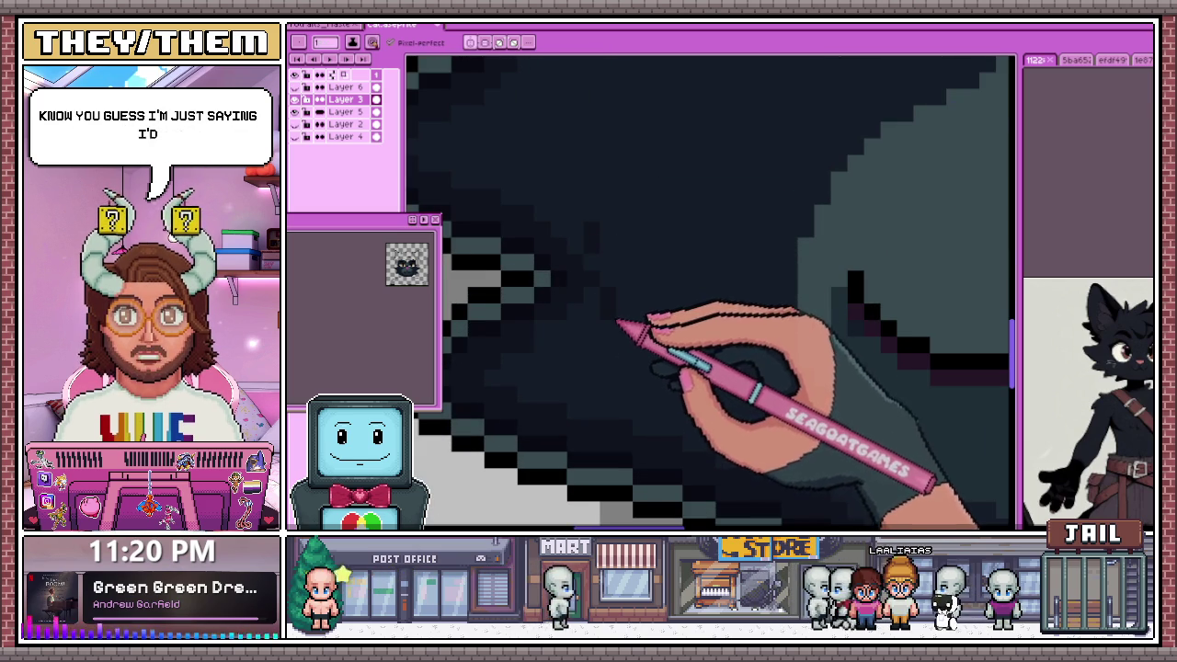
{"action": "scroll", "coordinate": [625, 328], "scroll_direction": "down", "scroll_amount": 1}
{"action": "scroll", "coordinate": [619, 255], "scroll_direction": "down", "scroll_amount": 1}
{"action": "scroll", "coordinate": [601, 323], "scroll_direction": "down", "scroll_amount": 1}
{"action": "scroll", "coordinate": [602, 323], "scroll_direction": "down", "scroll_amount": 1}
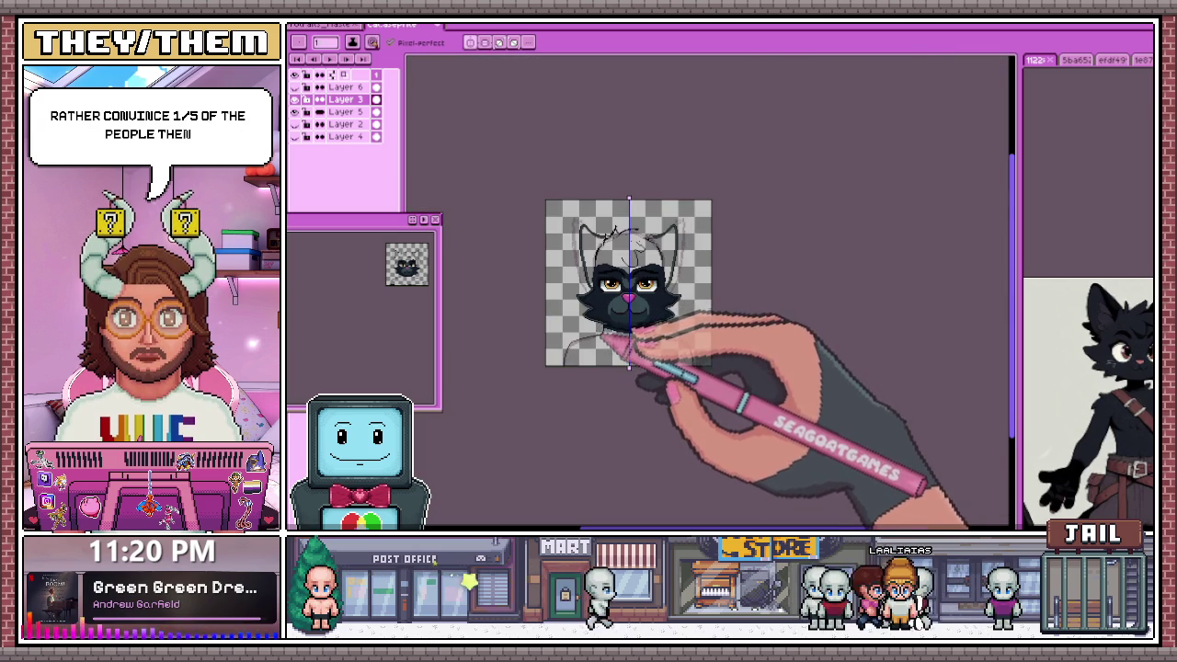
{"action": "scroll", "coordinate": [616, 270], "scroll_direction": "up", "scroll_amount": 2}
{"action": "scroll", "coordinate": [610, 307], "scroll_direction": "up", "scroll_amount": 1}
{"action": "scroll", "coordinate": [586, 256], "scroll_direction": "up", "scroll_amount": 2}
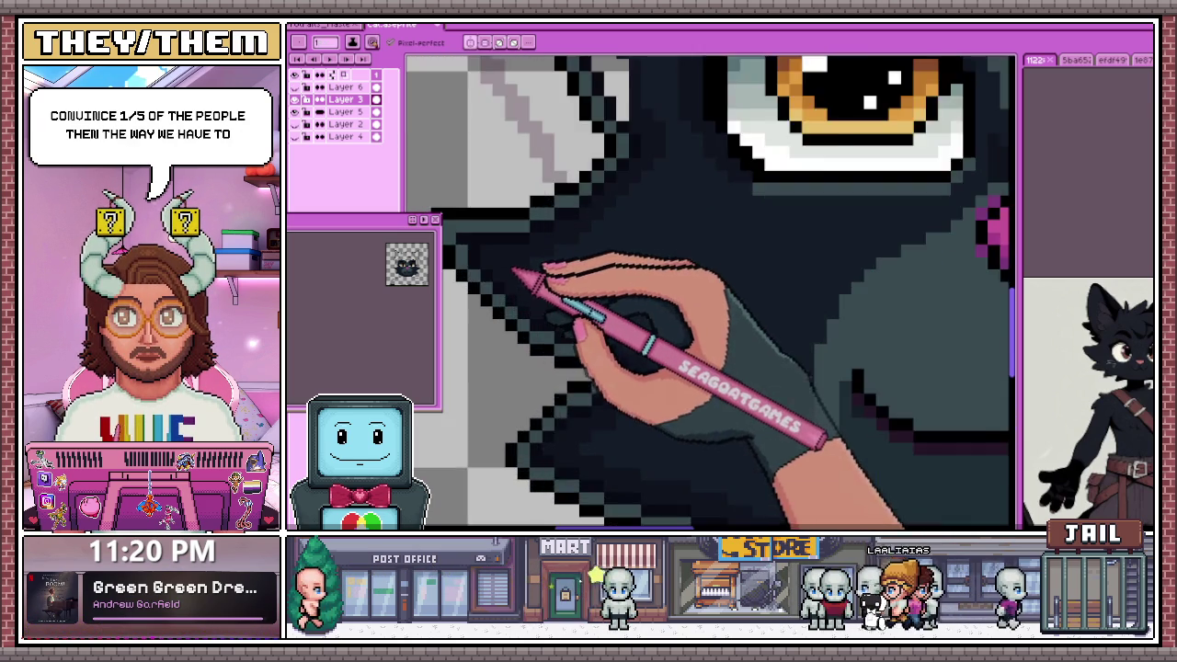
{"action": "scroll", "coordinate": [517, 273], "scroll_direction": "up", "scroll_amount": 1}
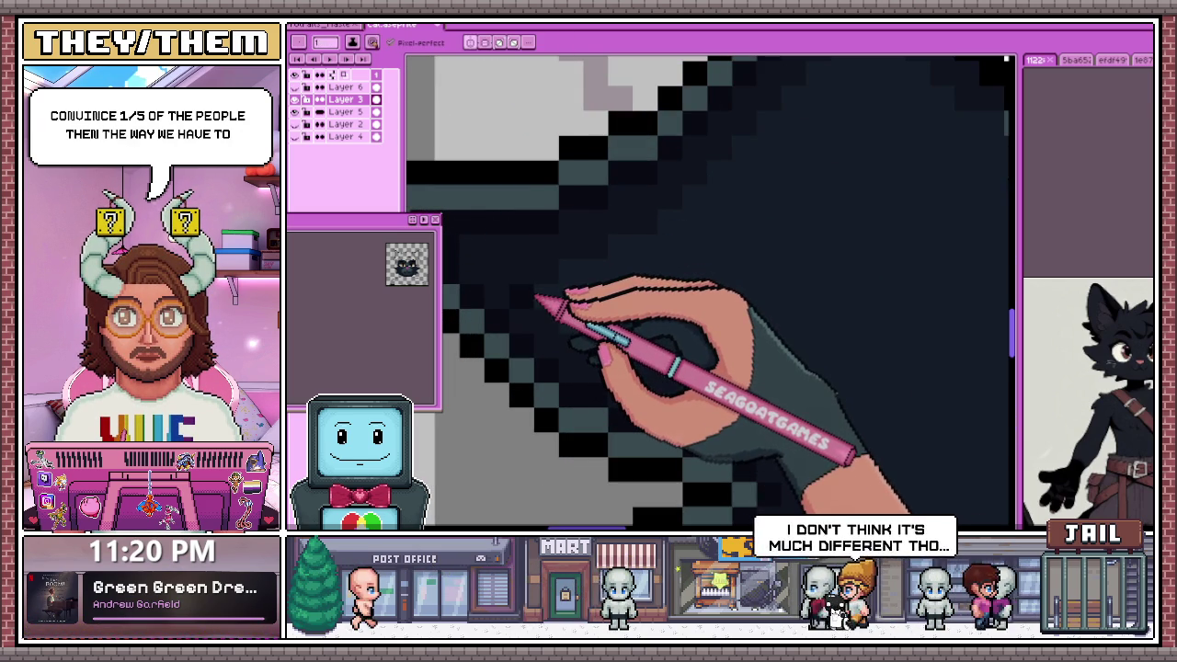
{"action": "scroll", "coordinate": [538, 298], "scroll_direction": "down", "scroll_amount": 1}
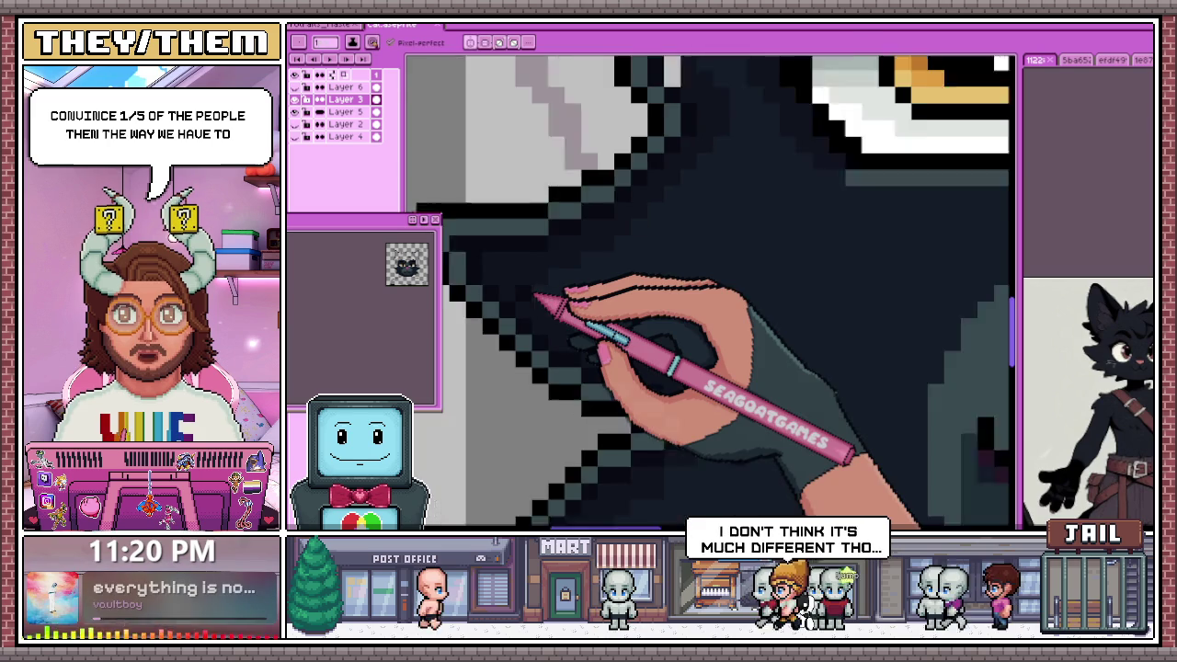
{"action": "scroll", "coordinate": [543, 297], "scroll_direction": "down", "scroll_amount": 1}
{"action": "scroll", "coordinate": [561, 299], "scroll_direction": "down", "scroll_amount": 1}
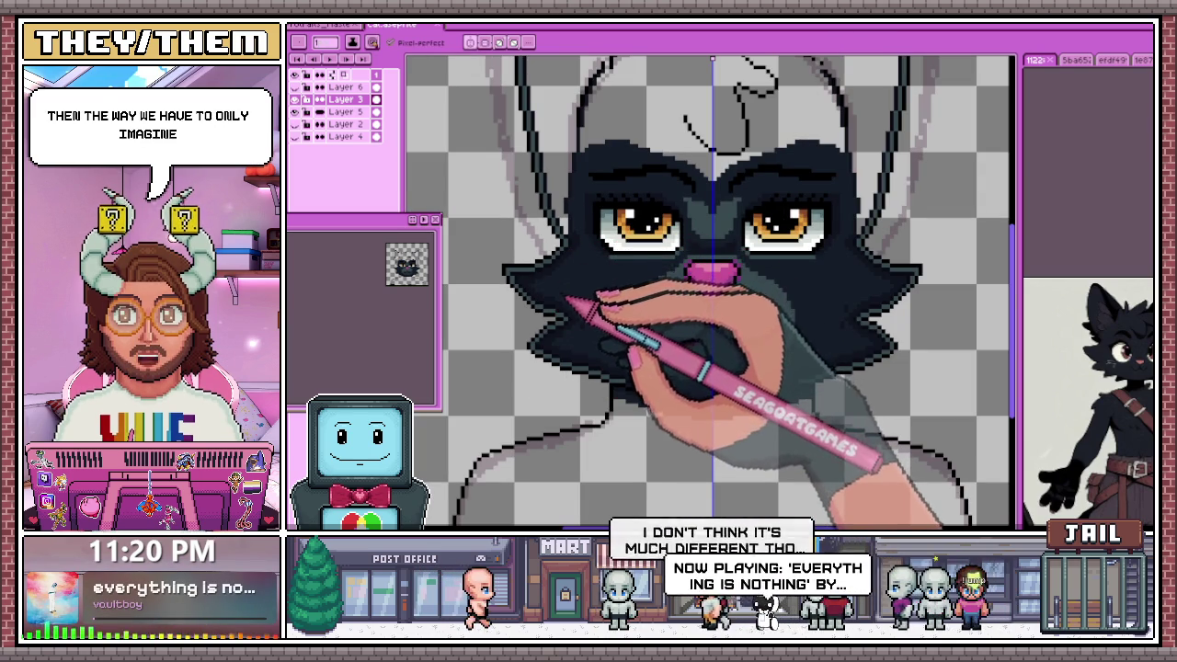
Fill the inside of the head with dark fur, undoing the accidental dark fill on the ear
{"action": "key", "text": "i"}
{"action": "key", "text": "b"}
{"action": "scroll", "coordinate": [607, 211], "scroll_direction": "down", "scroll_amount": 1}
{"action": "scroll", "coordinate": [570, 161], "scroll_direction": "up", "scroll_amount": 2}
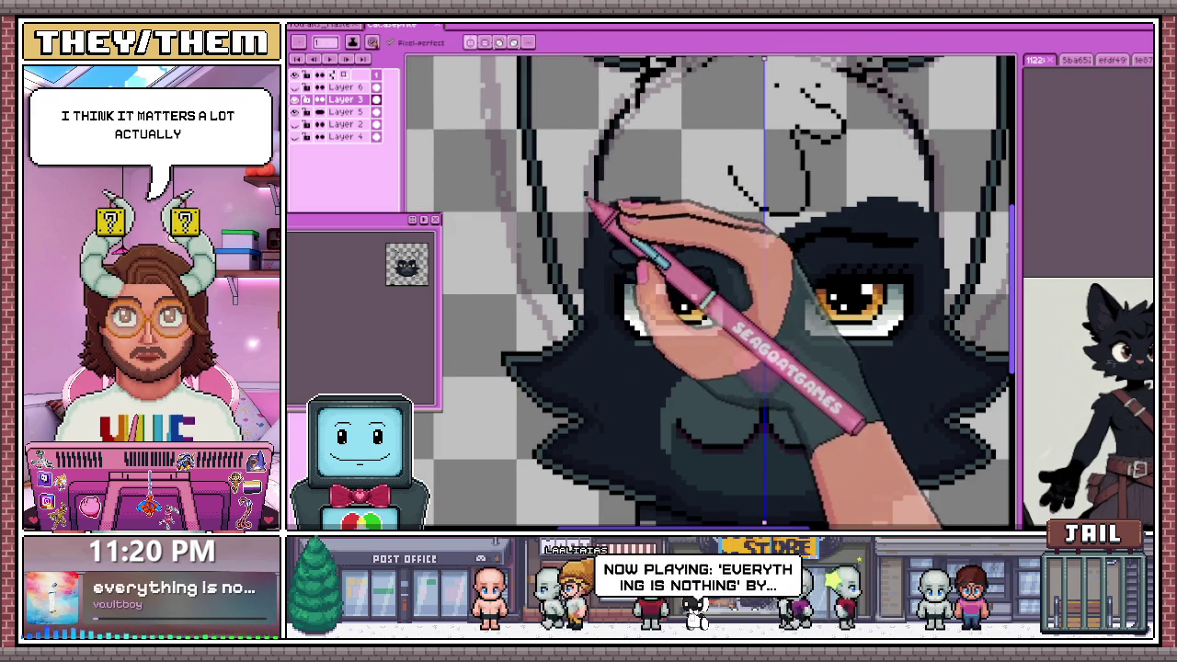
{"action": "left_click", "coordinate": [558, 173]}
{"action": "scroll", "coordinate": [636, 90], "scroll_direction": "down", "scroll_amount": 1}
{"action": "scroll", "coordinate": [552, 232], "scroll_direction": "down", "scroll_amount": 1}
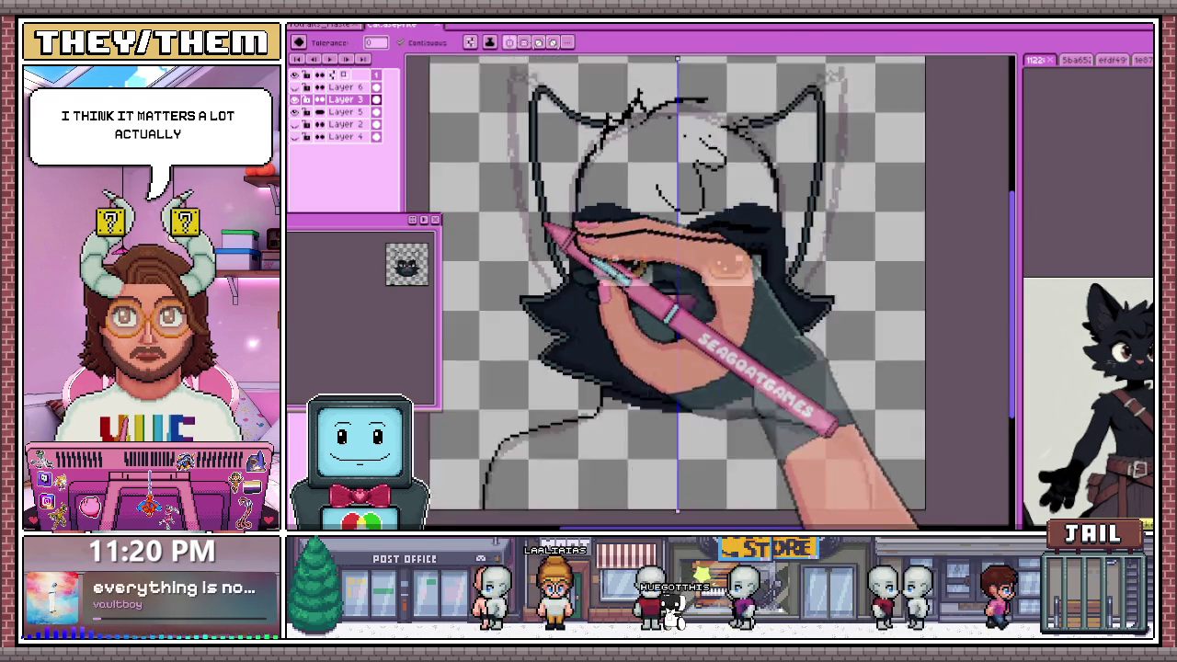
{"action": "scroll", "coordinate": [564, 197], "scroll_direction": "up", "scroll_amount": 2}
{"action": "scroll", "coordinate": [542, 311], "scroll_direction": "up", "scroll_amount": 1}
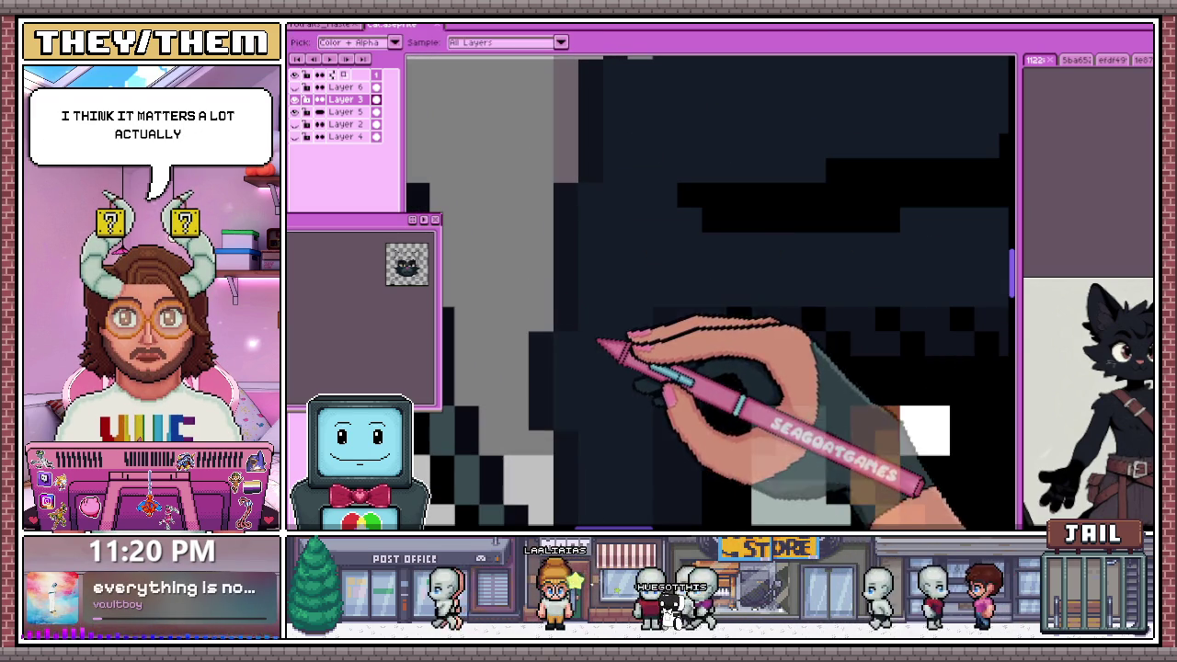
{"action": "left_click", "coordinate": [545, 313]}
{"action": "scroll", "coordinate": [550, 272], "scroll_direction": "down", "scroll_amount": 2}
{"action": "scroll", "coordinate": [539, 341], "scroll_direction": "down", "scroll_amount": 1}
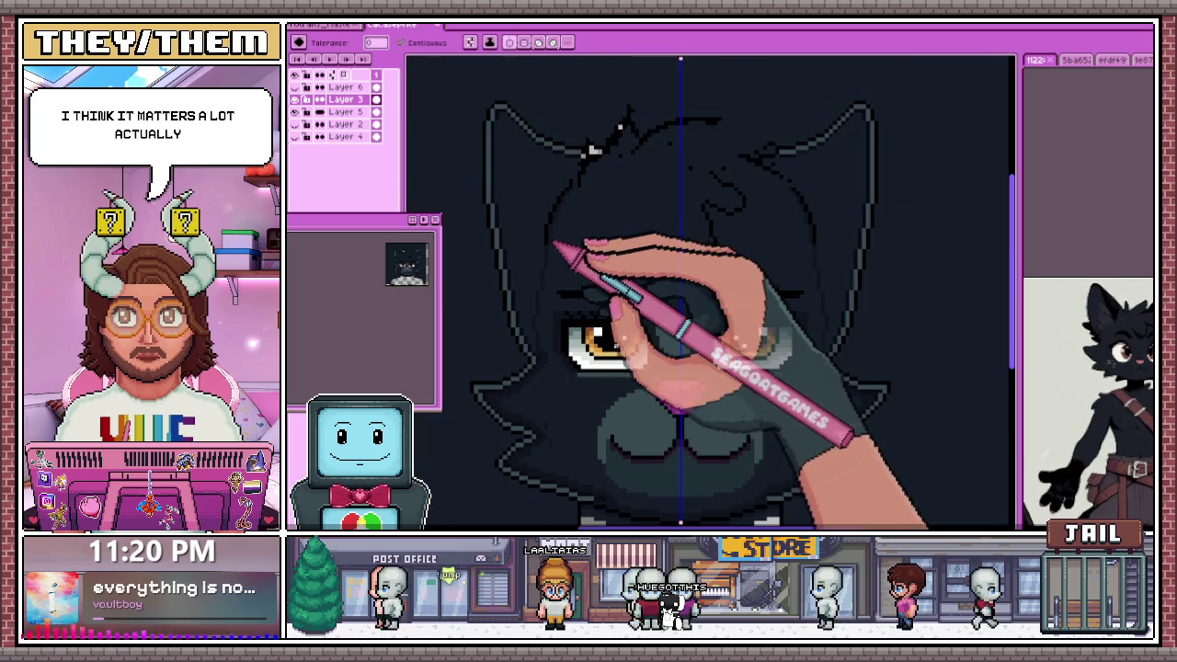
{"action": "key", "text": "ctrl+z"}
{"action": "scroll", "coordinate": [610, 163], "scroll_direction": "up", "scroll_amount": 2}
{"action": "scroll", "coordinate": [565, 186], "scroll_direction": "up", "scroll_amount": 1}
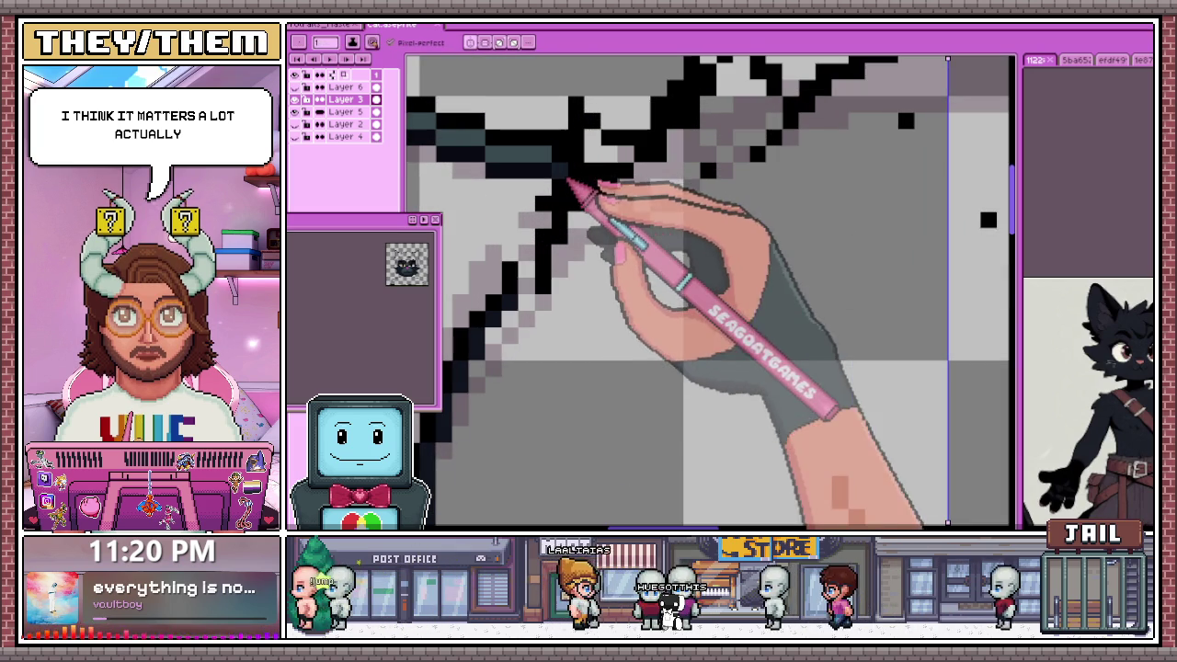
Draw black Pencil lines extending the head-top outline toward the right ear
{"action": "key", "text": "b"}
{"action": "scroll", "coordinate": [551, 236], "scroll_direction": "down", "scroll_amount": 2}
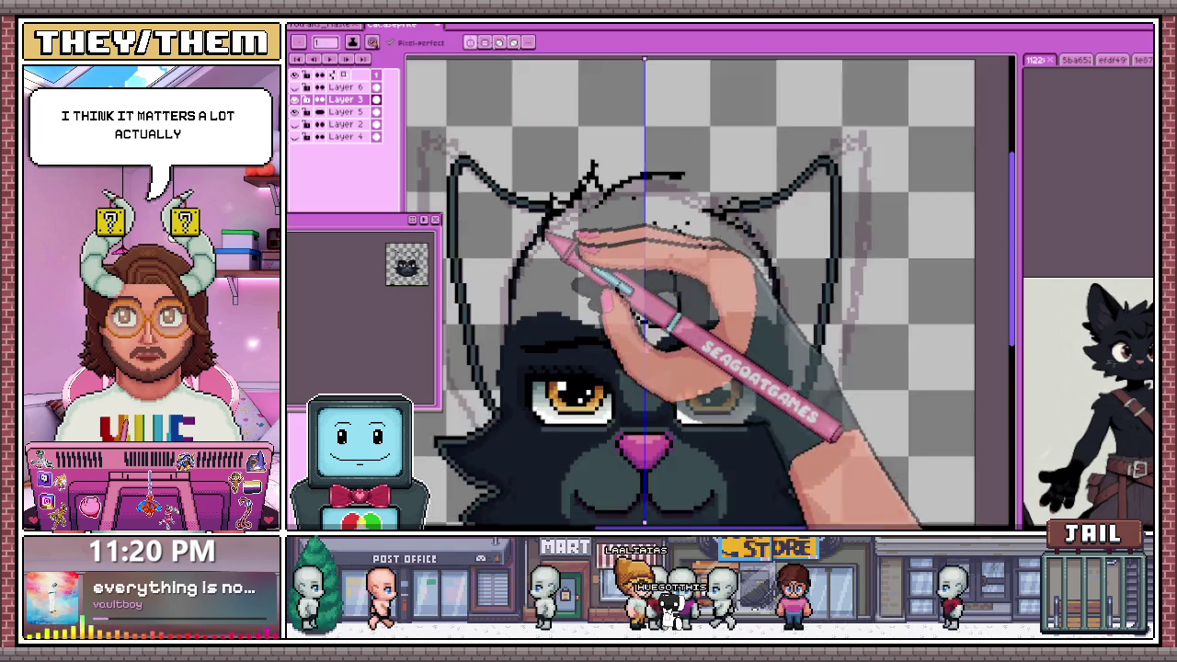
{"action": "scroll", "coordinate": [557, 242], "scroll_direction": "down", "scroll_amount": 1}
{"action": "scroll", "coordinate": [676, 221], "scroll_direction": "up", "scroll_amount": 2}
{"action": "scroll", "coordinate": [674, 235], "scroll_direction": "up", "scroll_amount": 1}
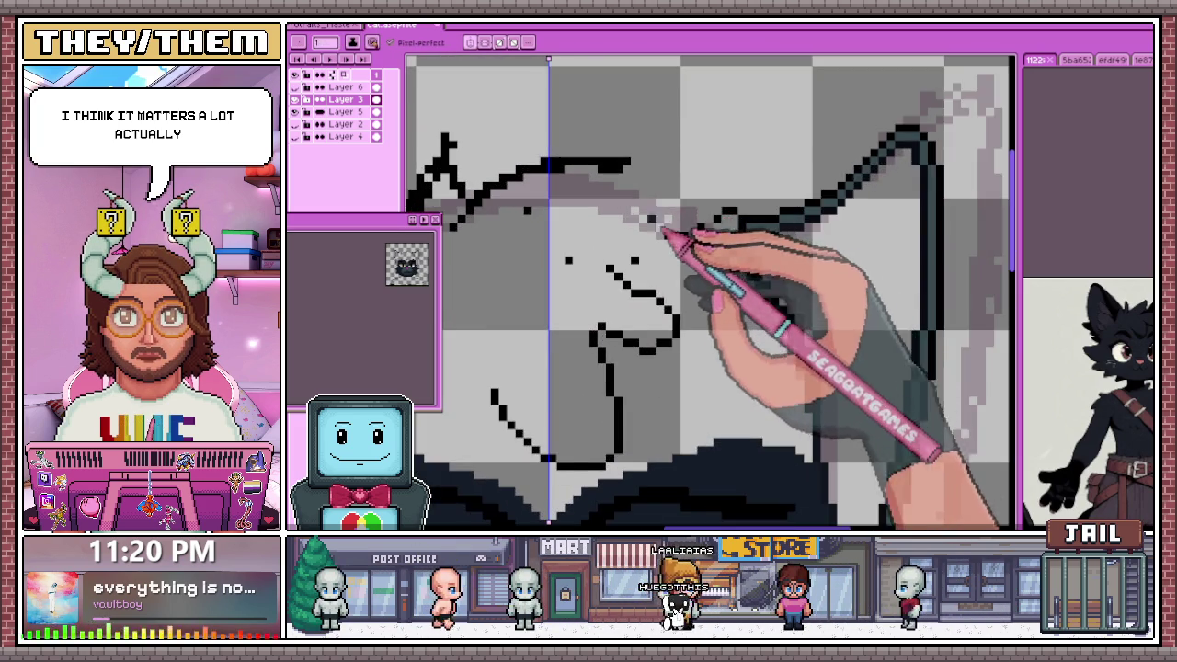
{"action": "scroll", "coordinate": [671, 234], "scroll_direction": "down", "scroll_amount": 3}
{"action": "scroll", "coordinate": [658, 230], "scroll_direction": "down", "scroll_amount": 1}
{"action": "scroll", "coordinate": [653, 230], "scroll_direction": "up", "scroll_amount": 3}
{"action": "scroll", "coordinate": [677, 236], "scroll_direction": "up", "scroll_amount": 1}
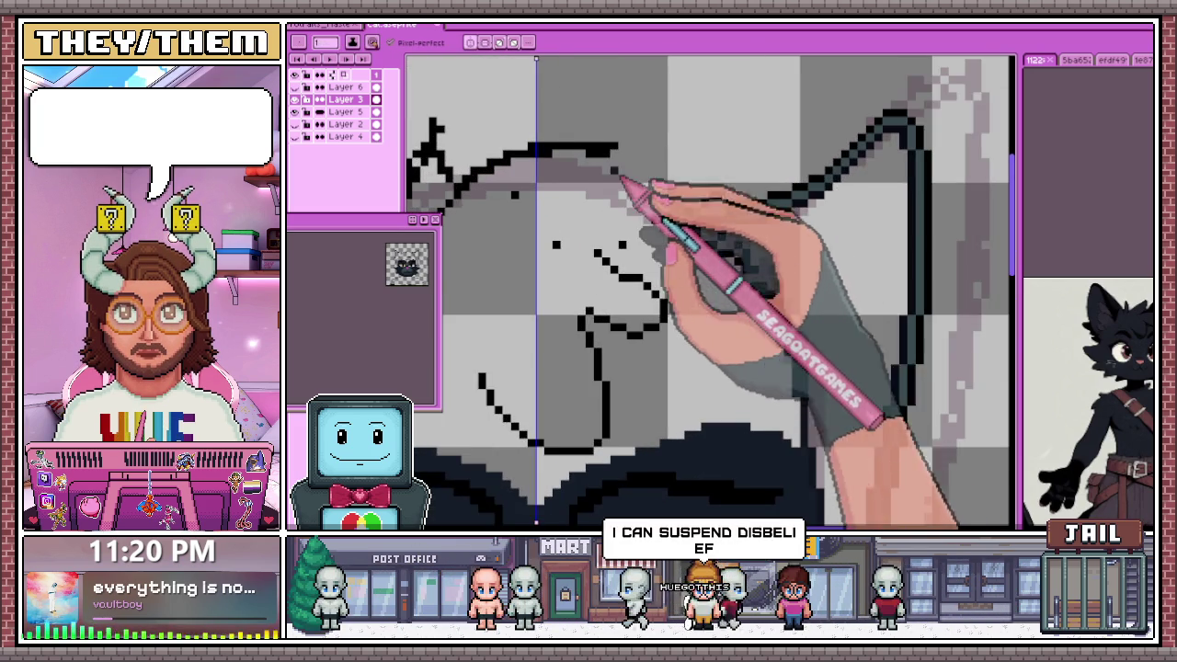
{"action": "scroll", "coordinate": [656, 197], "scroll_direction": "down", "scroll_amount": 1}
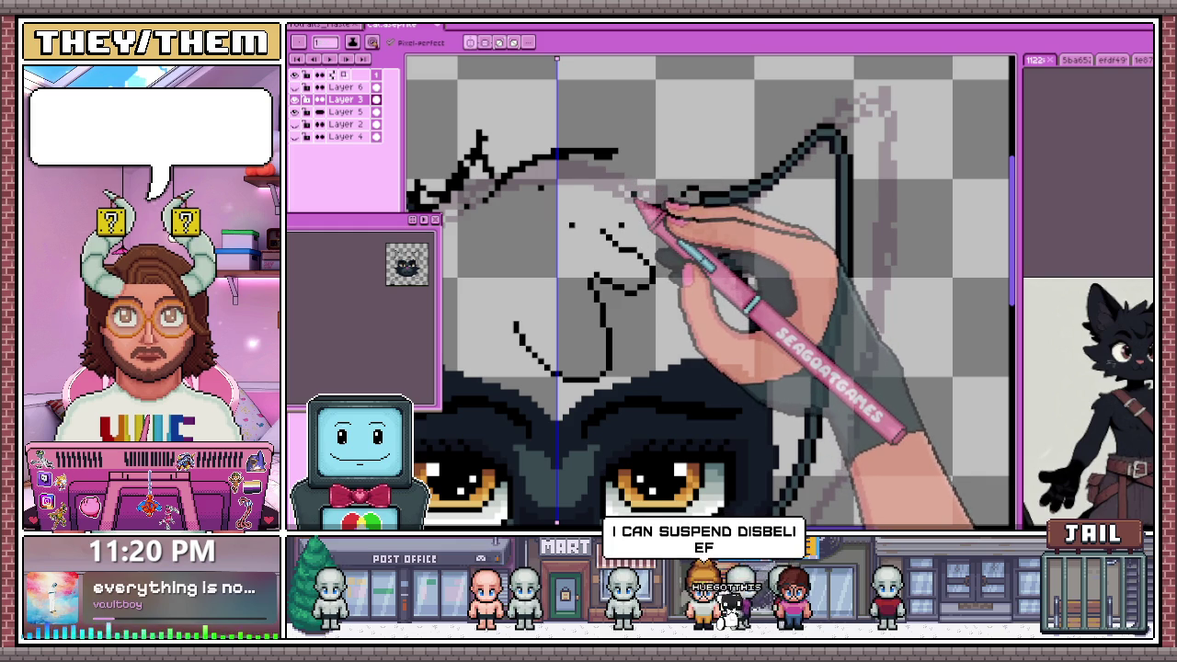
{"action": "mouse_move", "coordinate": [625, 171]}
{"action": "left_mouse_down"}
{"action": "mouse_move", "coordinate": [638, 188]}
{"action": "mouse_move", "coordinate": [612, 195]}
{"action": "left_mouse_up"}
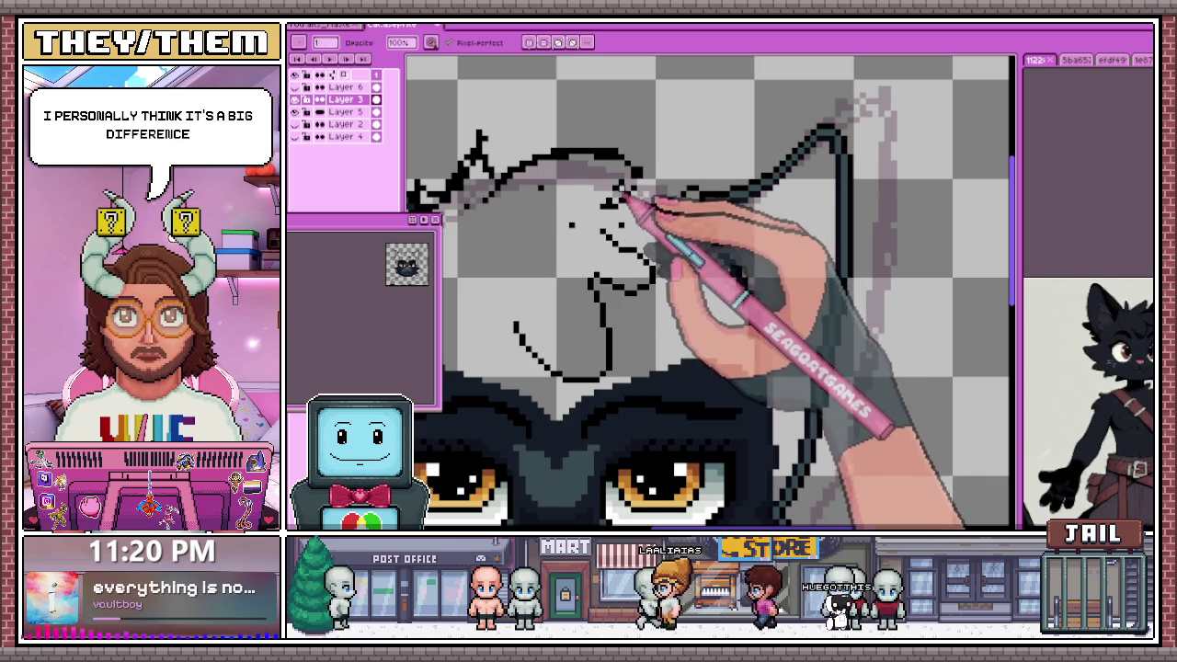
{"action": "scroll", "coordinate": [635, 175], "scroll_direction": "up", "scroll_amount": 2}
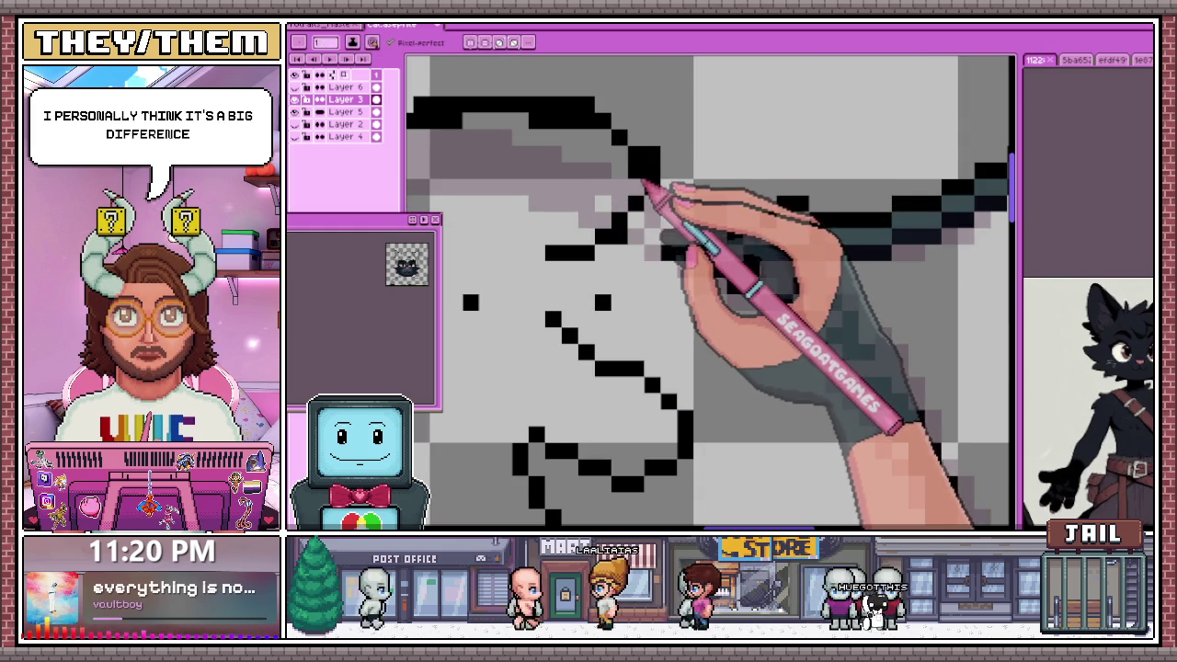
{"action": "mouse_move", "coordinate": [637, 173]}
{"action": "left_mouse_down"}
{"action": "mouse_move", "coordinate": [559, 138]}
{"action": "mouse_move", "coordinate": [584, 138]}
{"action": "left_mouse_up"}
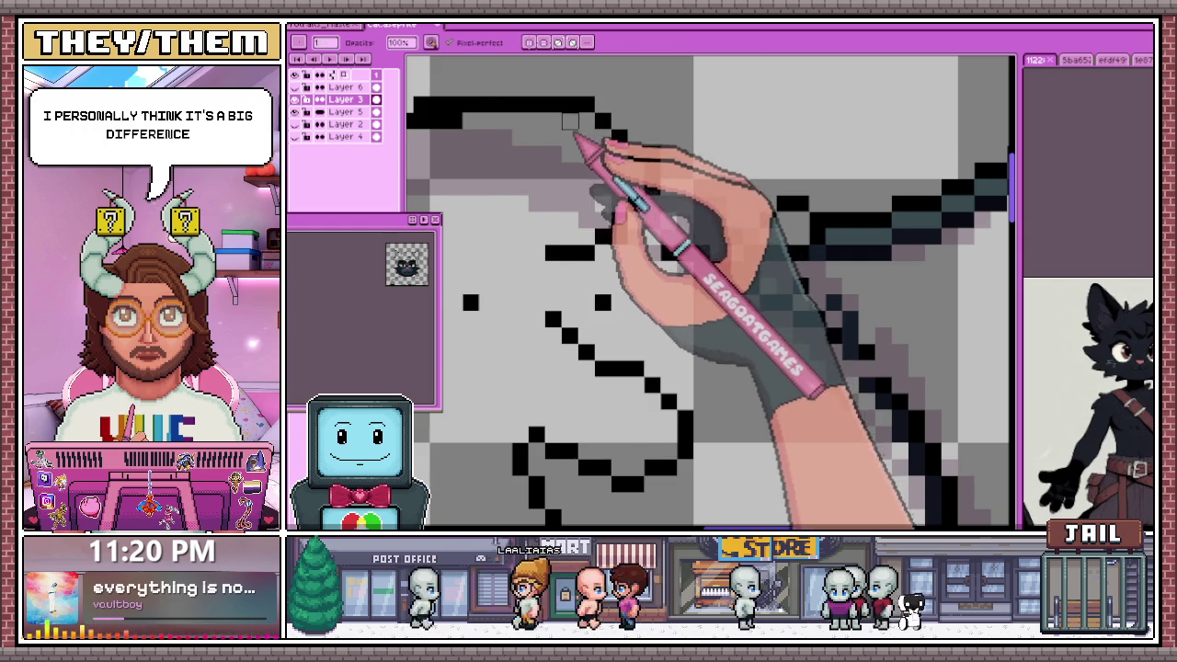
Ink the curled sketch line above the forehead in black pixels
{"action": "scroll", "coordinate": [570, 121], "scroll_direction": "down", "scroll_amount": 3}
{"action": "scroll", "coordinate": [565, 156], "scroll_direction": "up", "scroll_amount": 3}
{"action": "scroll", "coordinate": [563, 168], "scroll_direction": "down", "scroll_amount": 3}
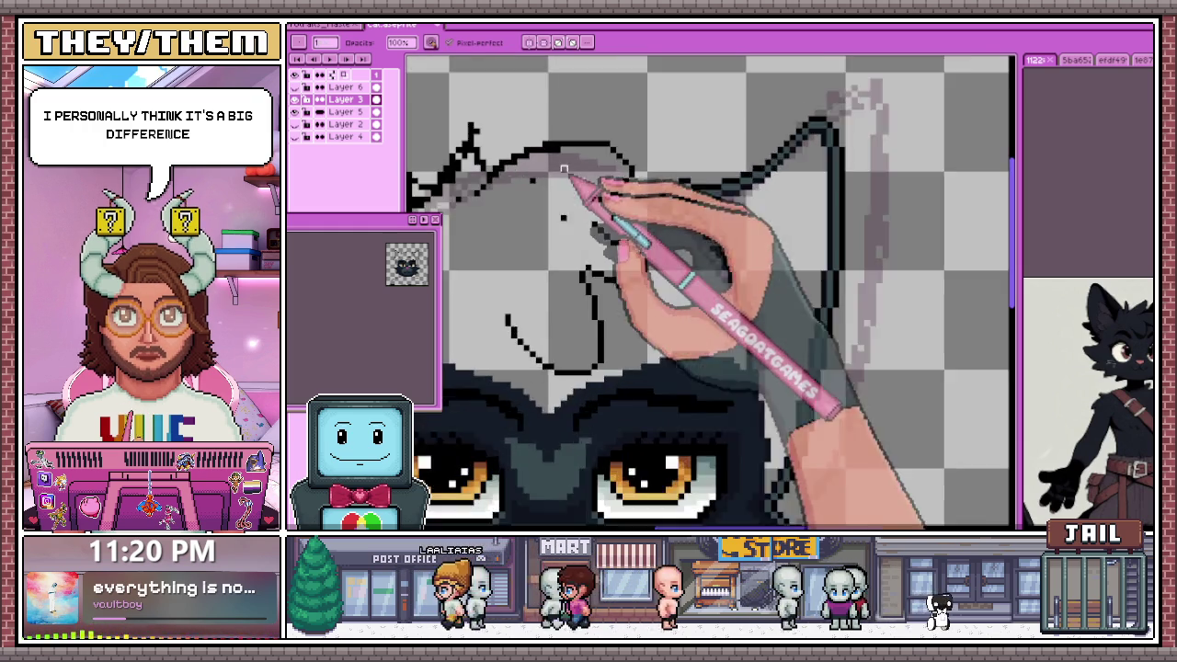
{"action": "scroll", "coordinate": [564, 168], "scroll_direction": "up", "scroll_amount": 3}
{"action": "scroll", "coordinate": [562, 230], "scroll_direction": "down", "scroll_amount": 2}
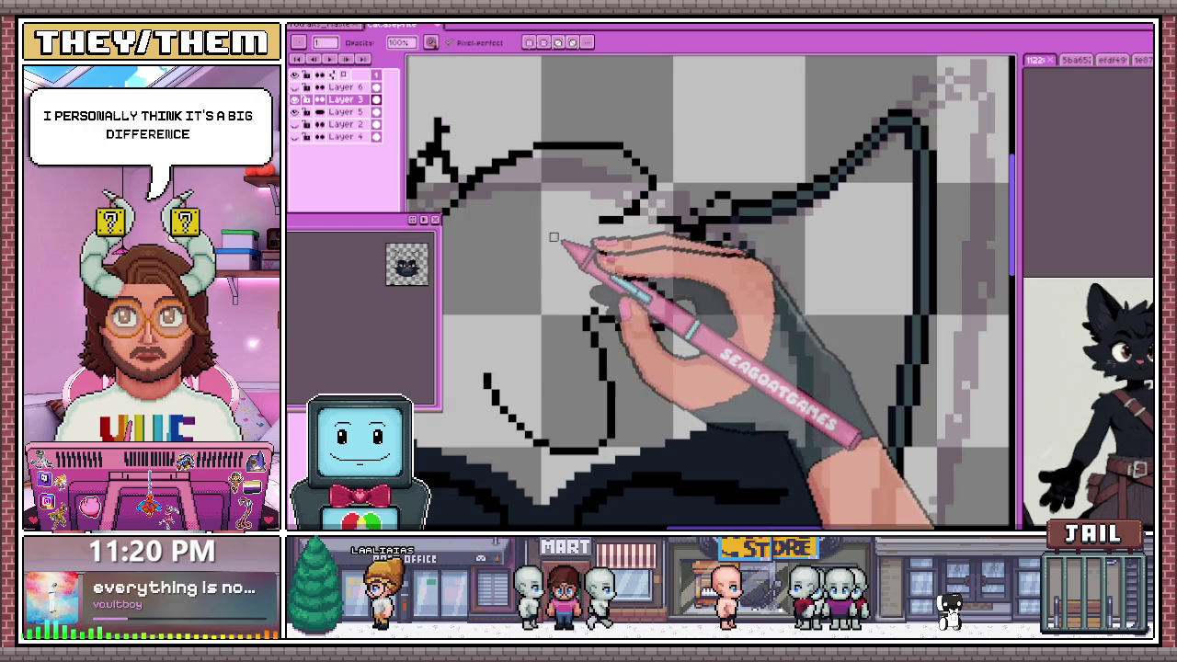
{"action": "left_click_drag", "start_coordinate": [610, 231], "coordinate": [689, 229]}
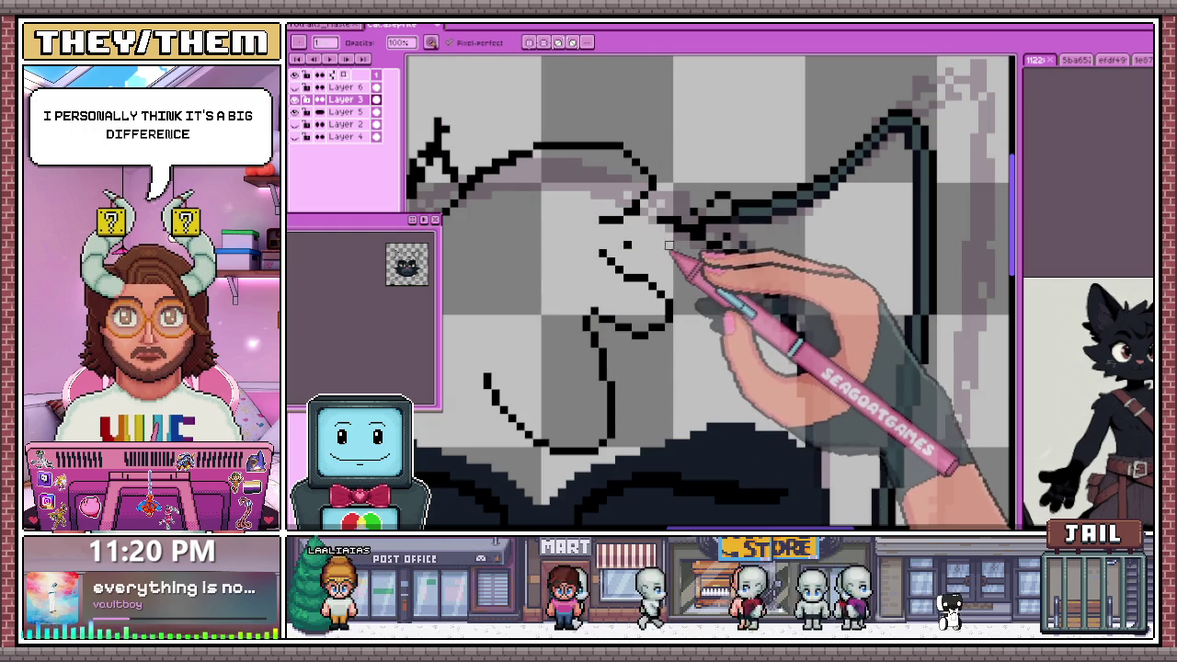
{"action": "scroll", "coordinate": [618, 244], "scroll_direction": "up", "scroll_amount": 2}
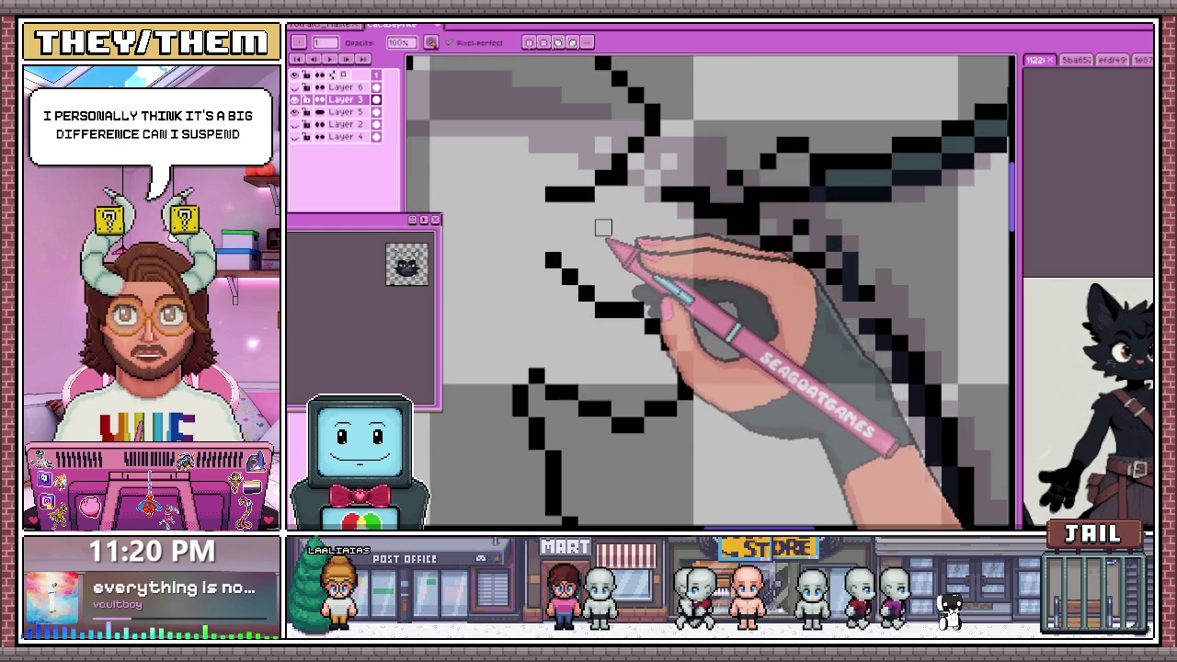
Thicken the top outline of the head with an extra black stroke
{"action": "key", "text": "e"}
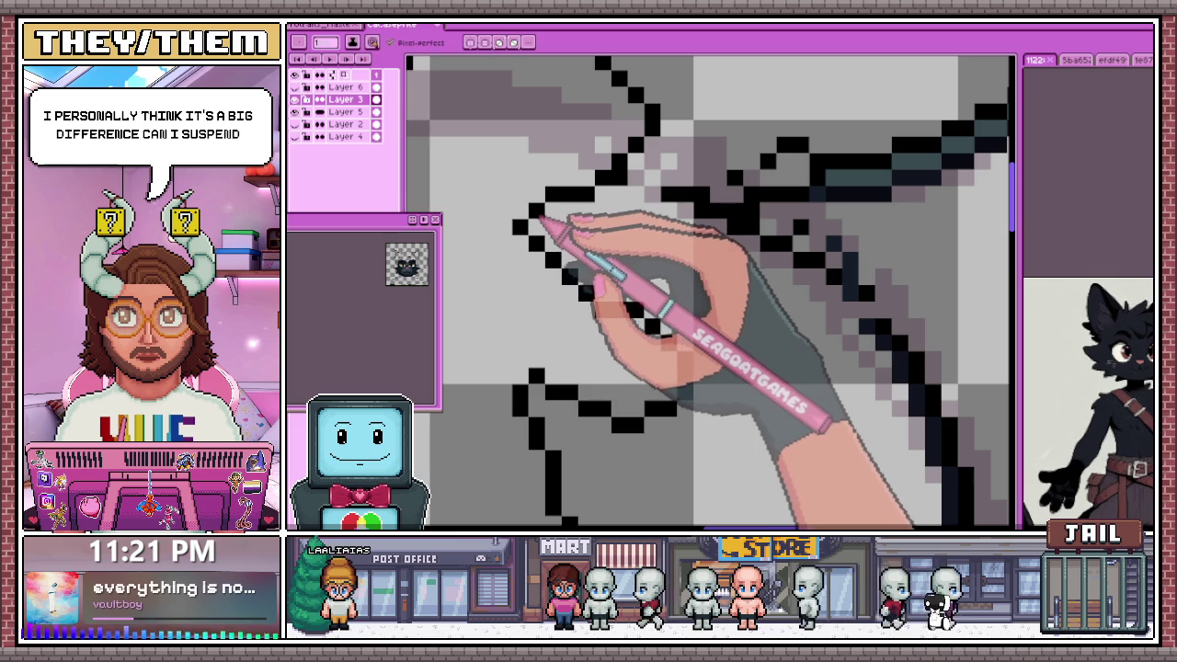
{"action": "key", "text": "b"}
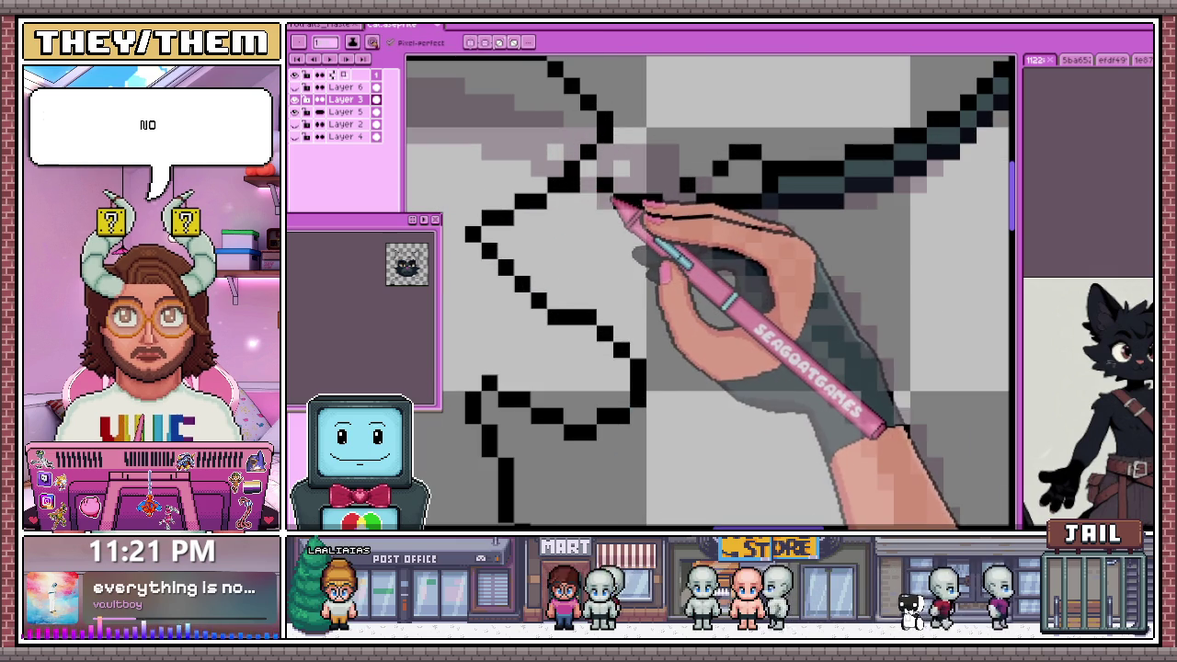
{"action": "scroll", "coordinate": [584, 191], "scroll_direction": "down", "scroll_amount": 2}
{"action": "scroll", "coordinate": [657, 211], "scroll_direction": "down", "scroll_amount": 1}
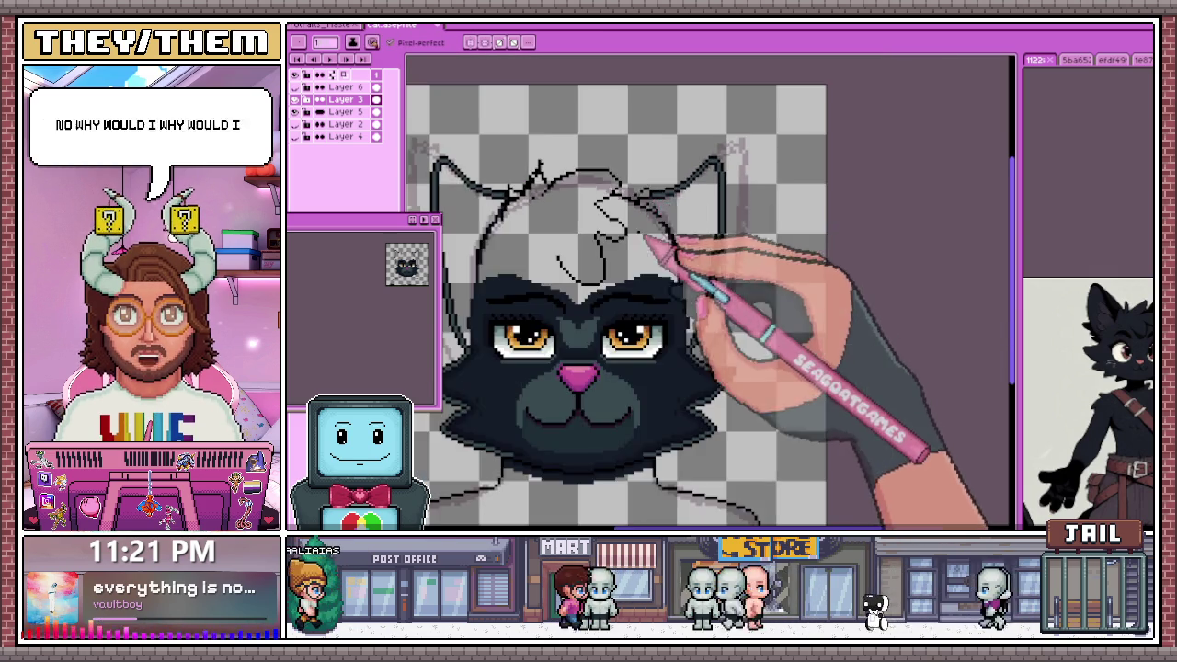
{"action": "scroll", "coordinate": [631, 236], "scroll_direction": "down", "scroll_amount": 2}
{"action": "scroll", "coordinate": [647, 285], "scroll_direction": "up", "scroll_amount": 2}
{"action": "scroll", "coordinate": [597, 202], "scroll_direction": "up", "scroll_amount": 2}
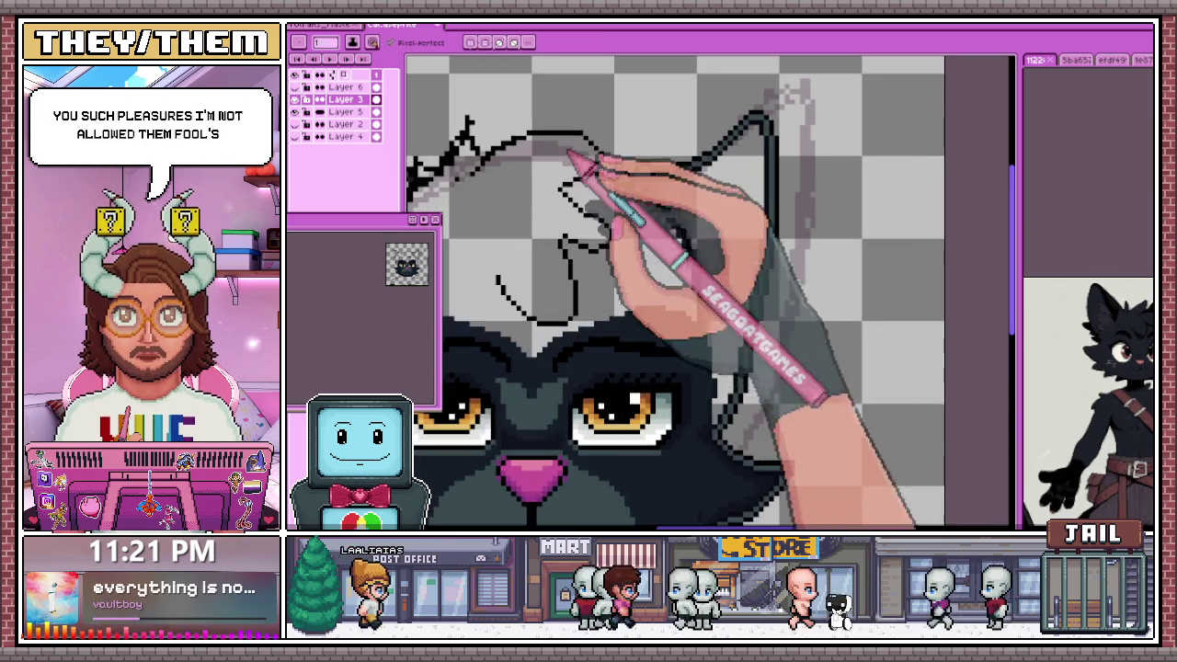
{"action": "scroll", "coordinate": [542, 163], "scroll_direction": "up", "scroll_amount": 2}
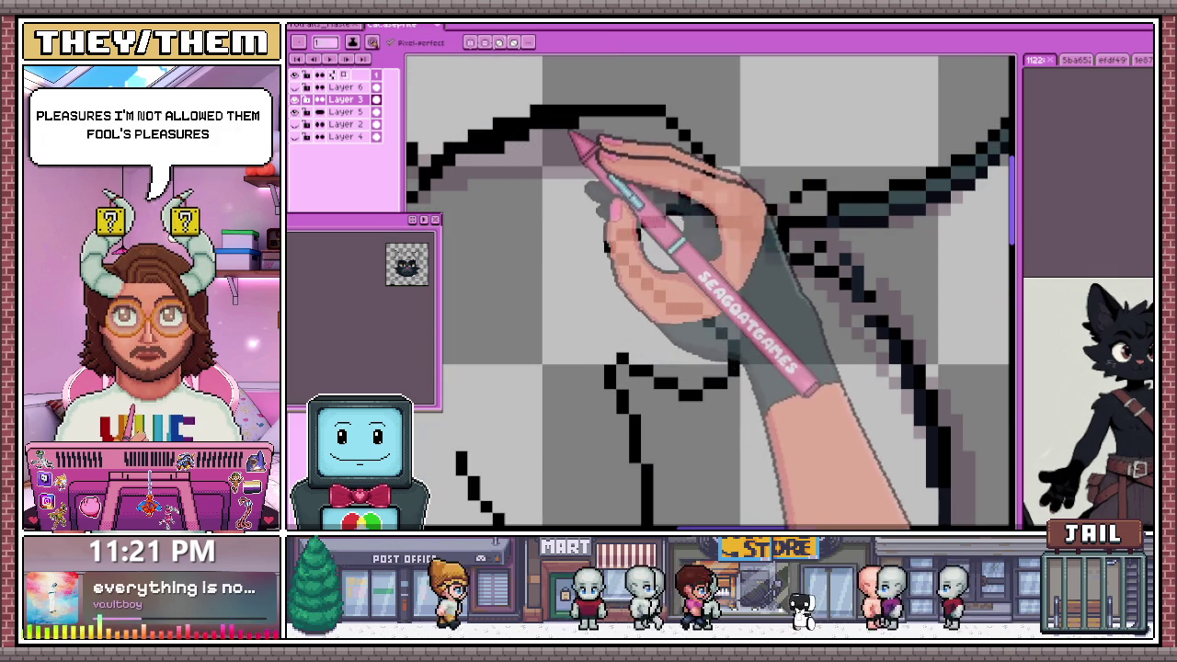
{"action": "left_click_drag", "start_coordinate": [677, 153], "coordinate": [669, 138]}
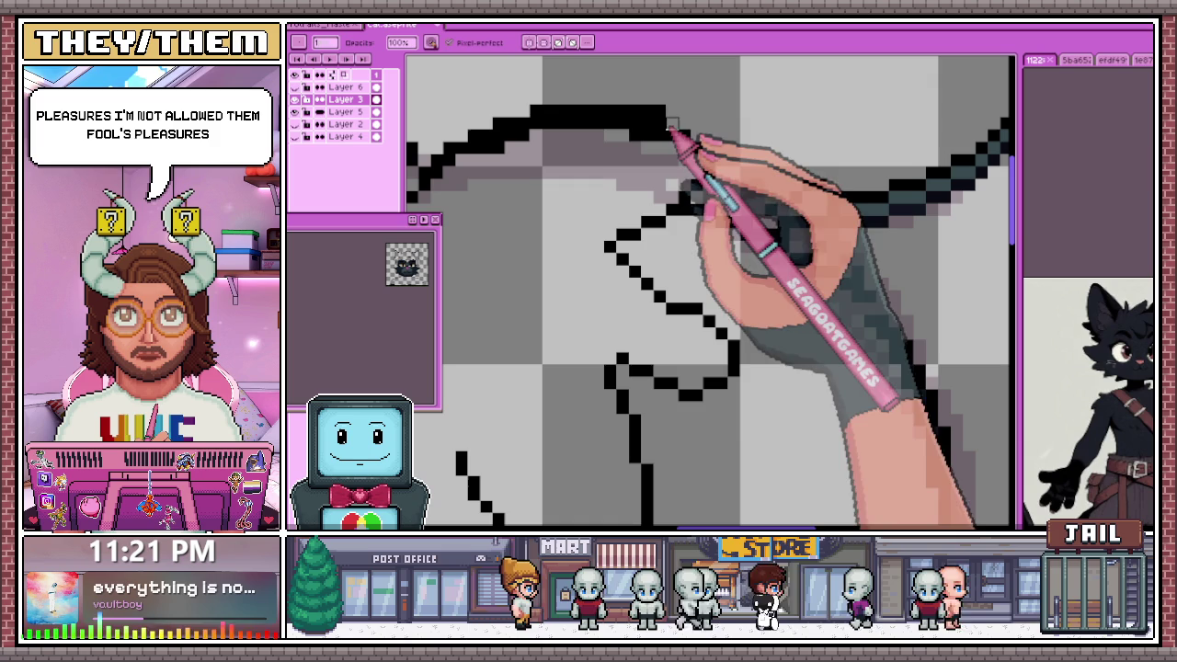
{"action": "key", "text": "b"}
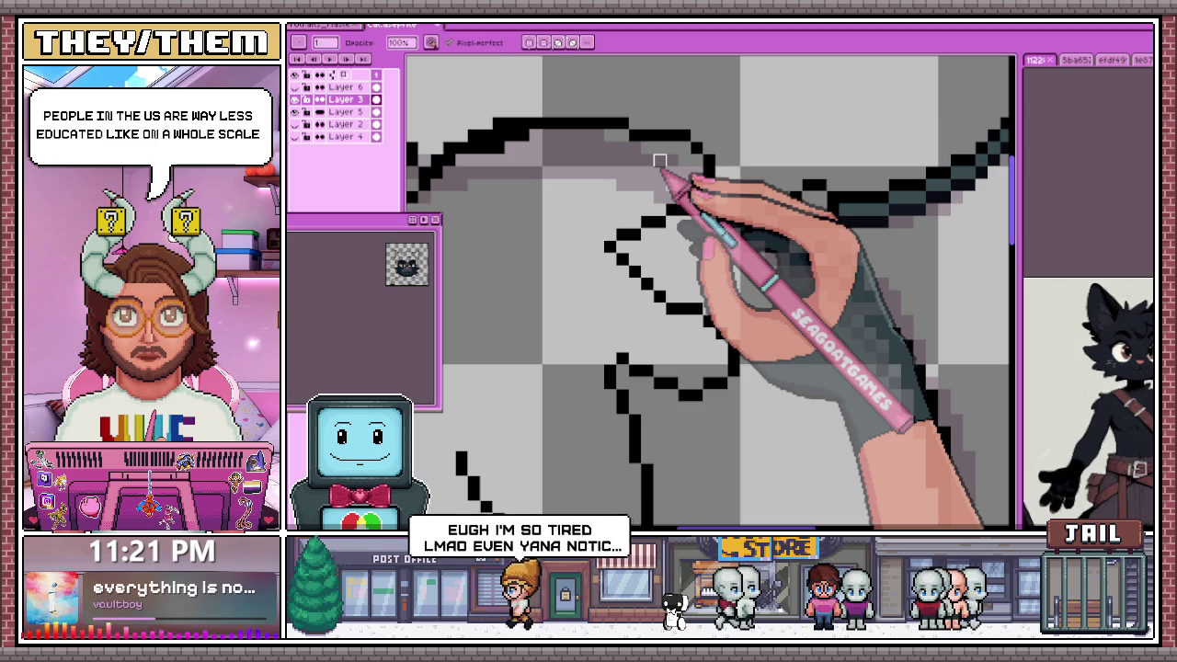
Draw a short black diagonal stroke extending the head-top outline
{"action": "left_click_drag", "start_coordinate": [702, 184], "coordinate": [653, 223]}
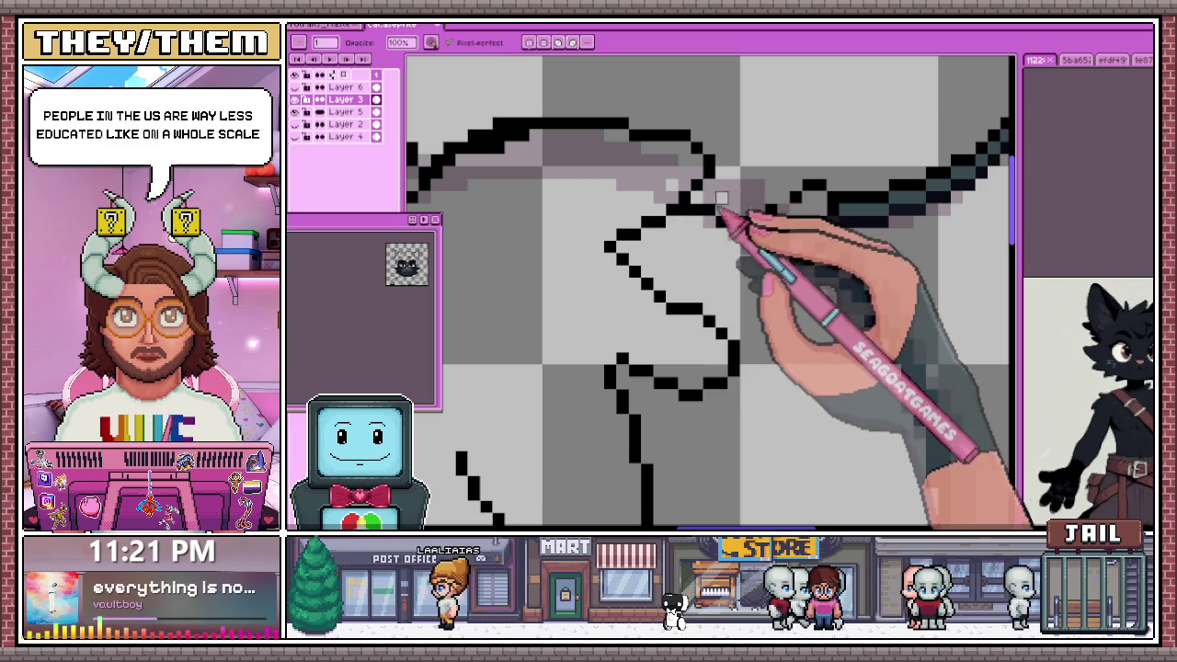
{"action": "scroll", "coordinate": [644, 211], "scroll_direction": "up", "scroll_amount": 3}
{"action": "scroll", "coordinate": [604, 177], "scroll_direction": "up", "scroll_amount": 2}
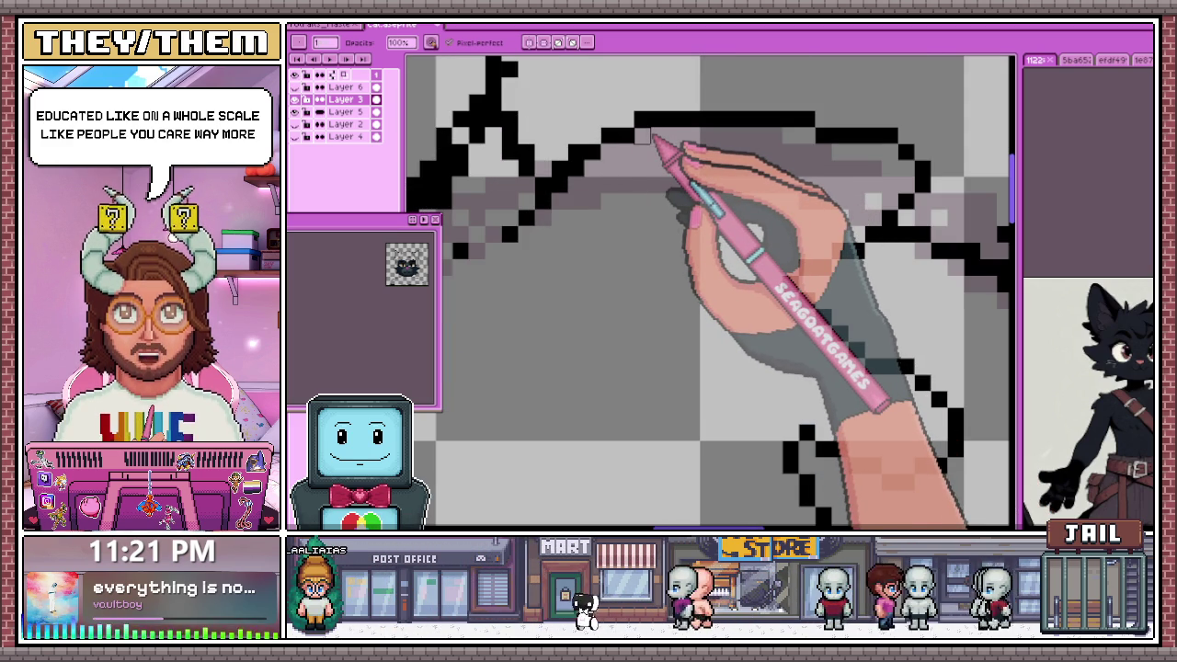
{"action": "scroll", "coordinate": [586, 175], "scroll_direction": "down", "scroll_amount": 1}
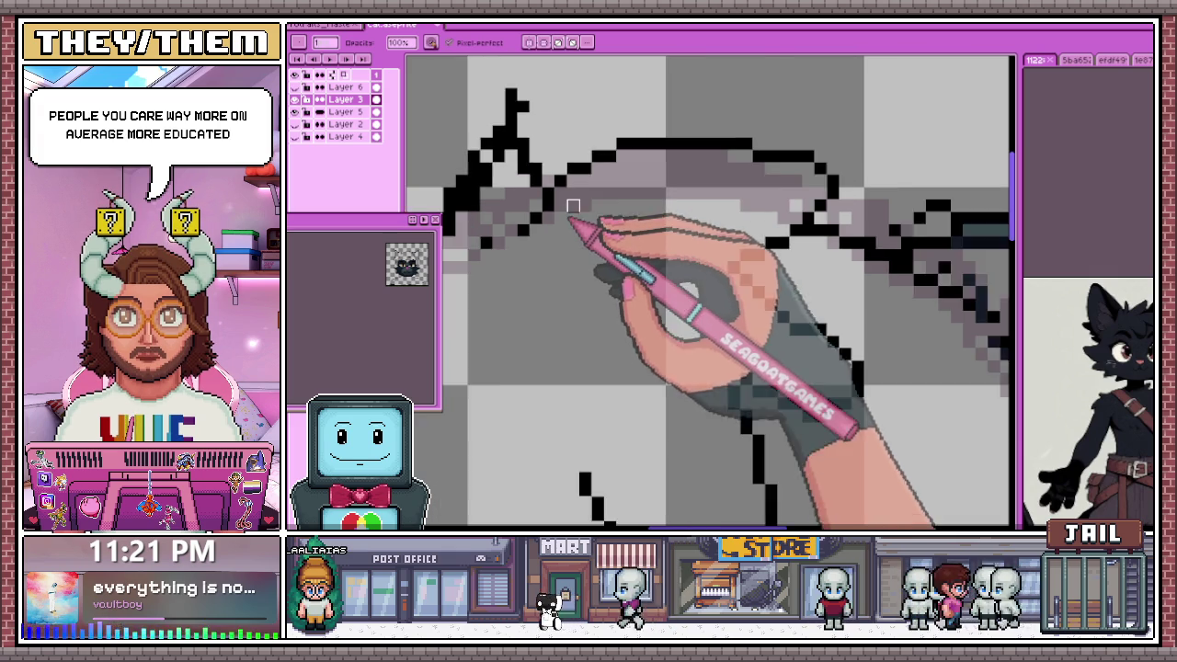
{"action": "scroll", "coordinate": [573, 231], "scroll_direction": "down", "scroll_amount": 1}
{"action": "scroll", "coordinate": [591, 197], "scroll_direction": "down", "scroll_amount": 1}
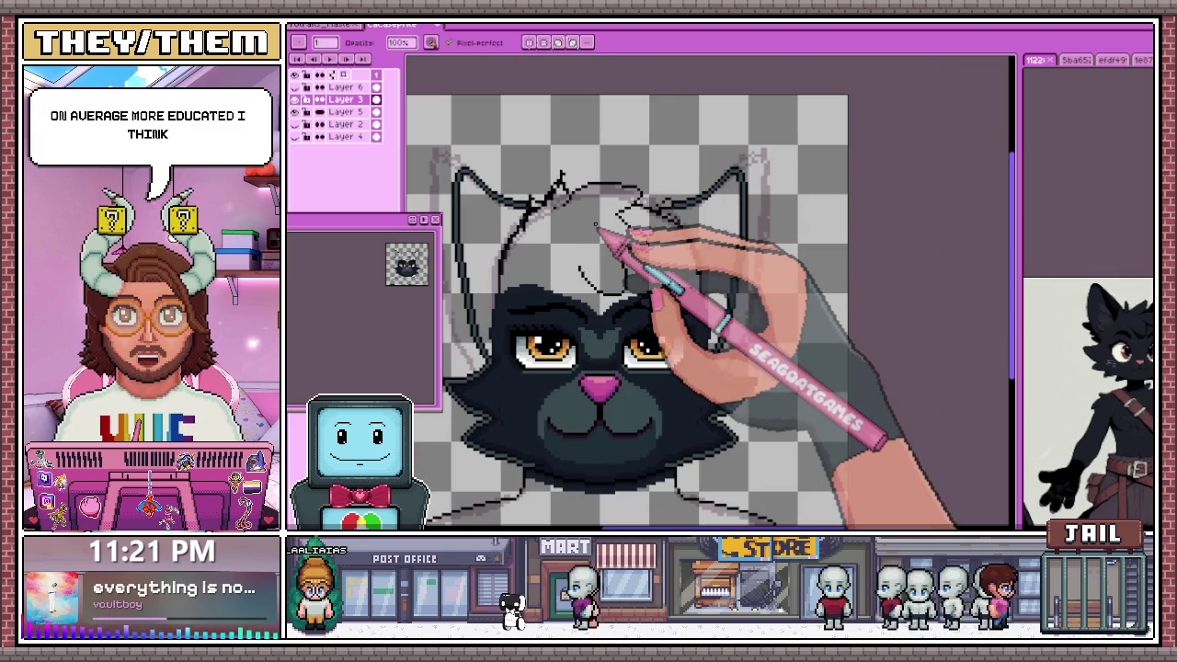
{"action": "scroll", "coordinate": [604, 231], "scroll_direction": "up", "scroll_amount": 2}
{"action": "scroll", "coordinate": [625, 182], "scroll_direction": "up", "scroll_amount": 1}
{"action": "scroll", "coordinate": [625, 193], "scroll_direction": "down", "scroll_amount": 2}
{"action": "scroll", "coordinate": [631, 231], "scroll_direction": "down", "scroll_amount": 1}
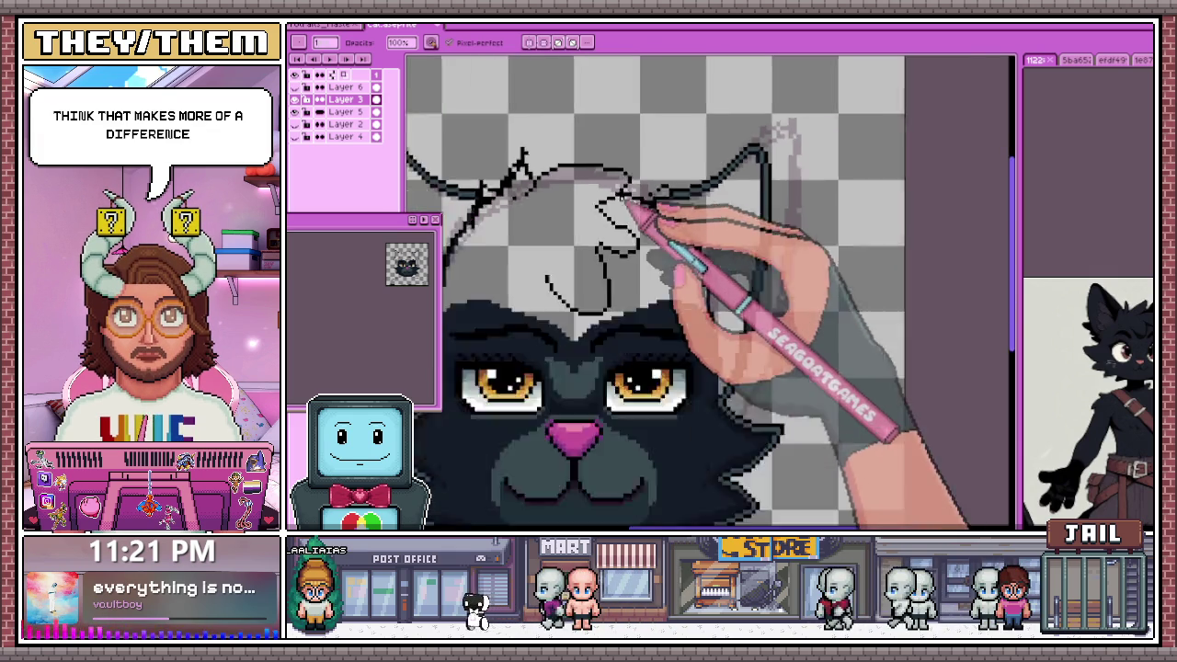
{"action": "scroll", "coordinate": [610, 231], "scroll_direction": "up", "scroll_amount": 2}
{"action": "scroll", "coordinate": [634, 232], "scroll_direction": "up", "scroll_amount": 1}
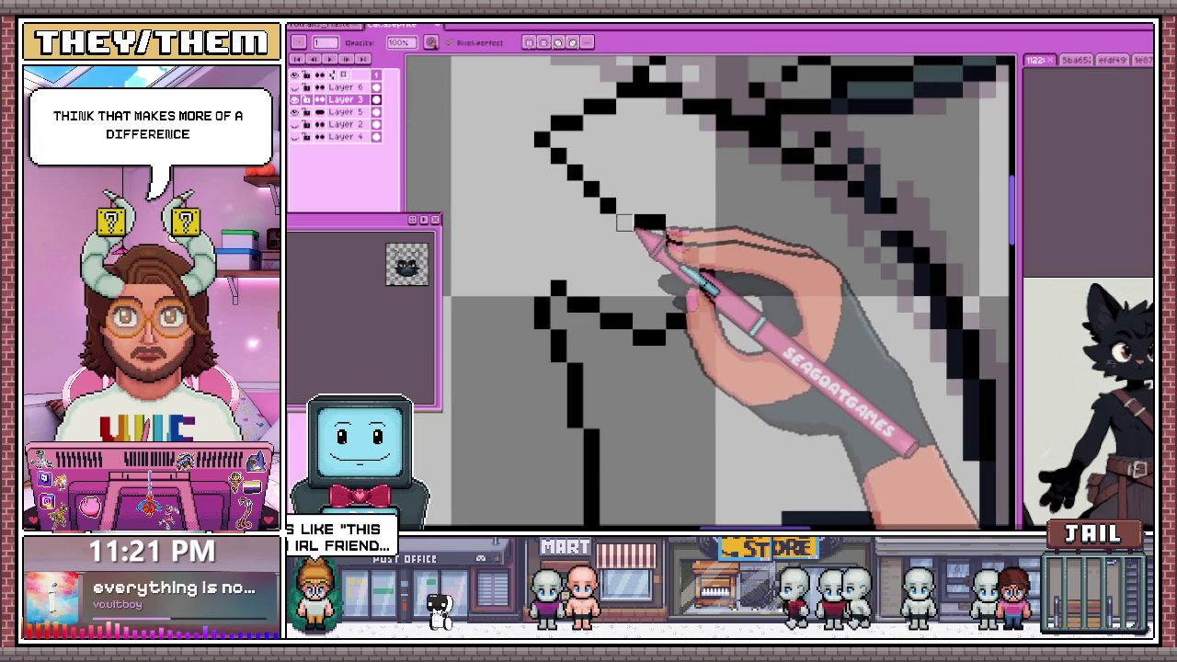
Move a stray outline pixel up one row to smooth the diagonal step
{"action": "left_click_drag", "start_coordinate": [634, 232], "coordinate": [635, 217]}
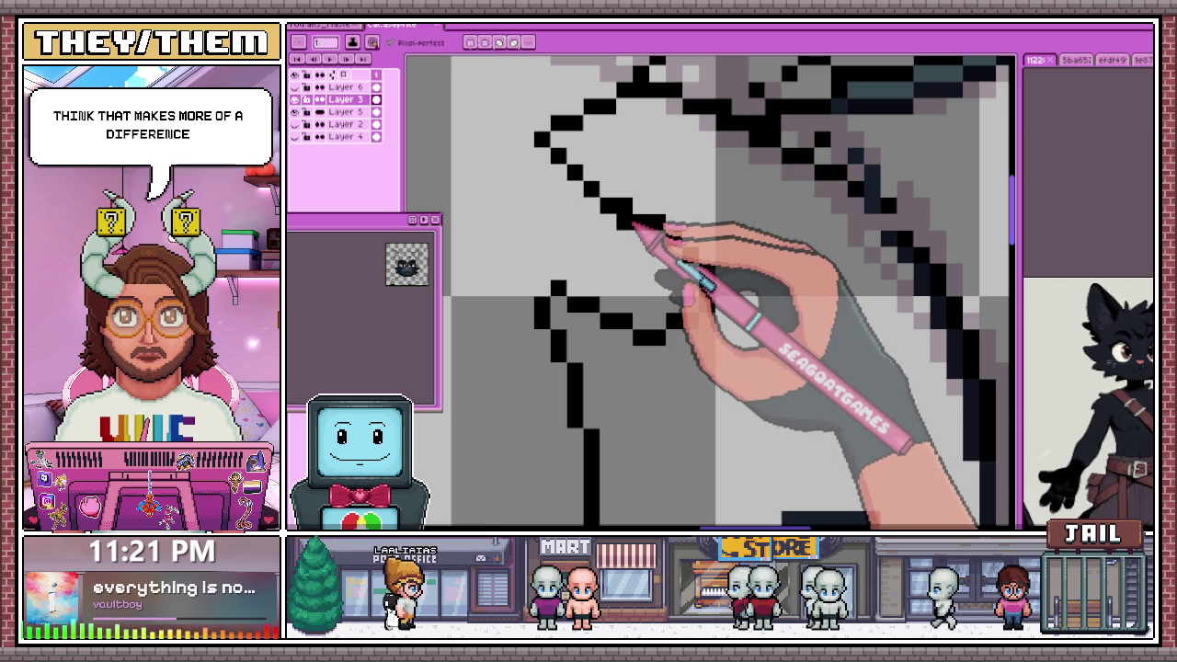
{"action": "scroll", "coordinate": [643, 229], "scroll_direction": "down", "scroll_amount": 2}
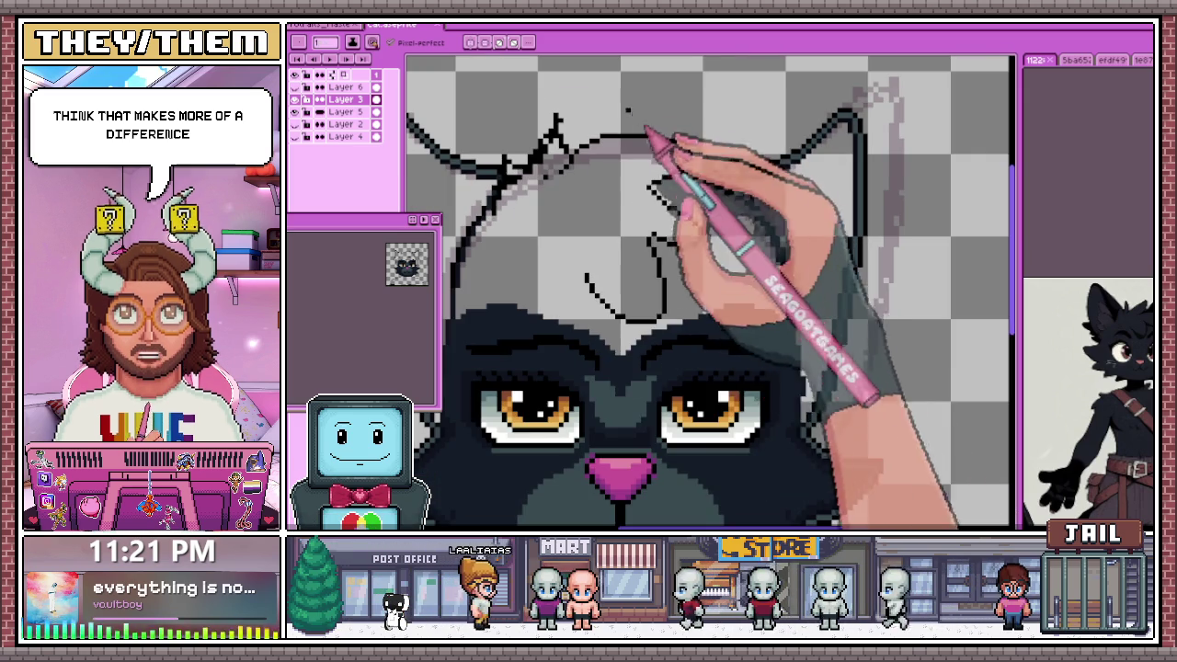
{"action": "scroll", "coordinate": [680, 229], "scroll_direction": "down", "scroll_amount": 2}
{"action": "scroll", "coordinate": [680, 248], "scroll_direction": "down", "scroll_amount": 1}
{"action": "scroll", "coordinate": [635, 239], "scroll_direction": "up", "scroll_amount": 2}
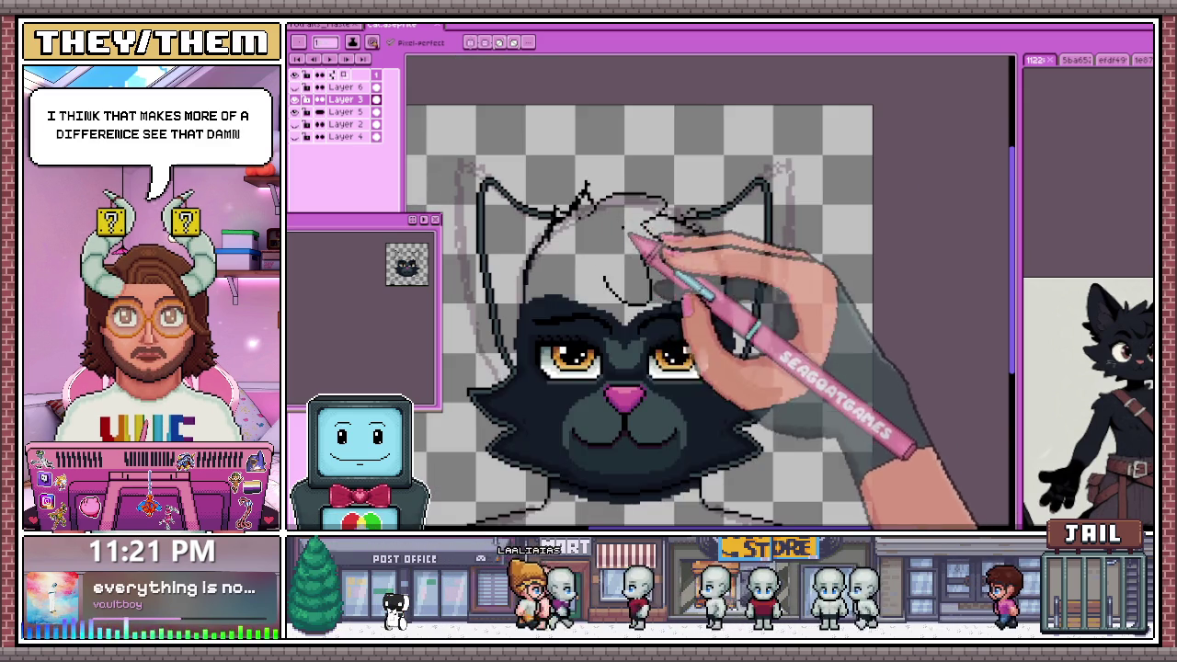
{"action": "scroll", "coordinate": [634, 237], "scroll_direction": "up", "scroll_amount": 1}
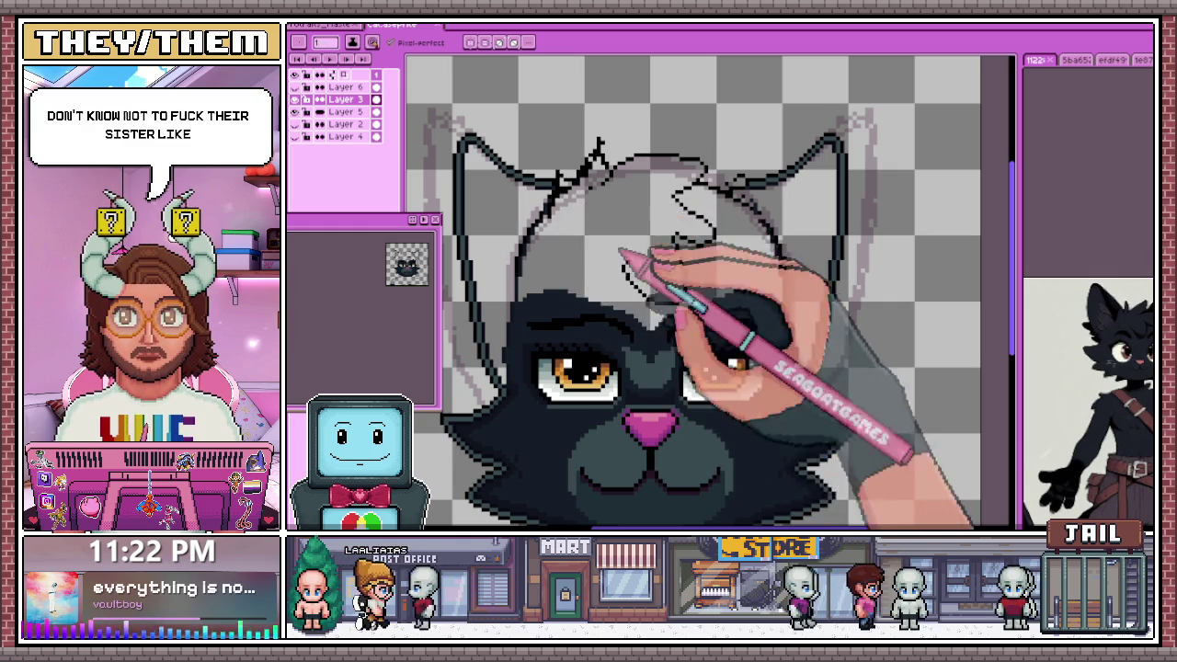
{"action": "scroll", "coordinate": [634, 239], "scroll_direction": "down", "scroll_amount": 4}
{"action": "scroll", "coordinate": [678, 315], "scroll_direction": "up", "scroll_amount": 4}
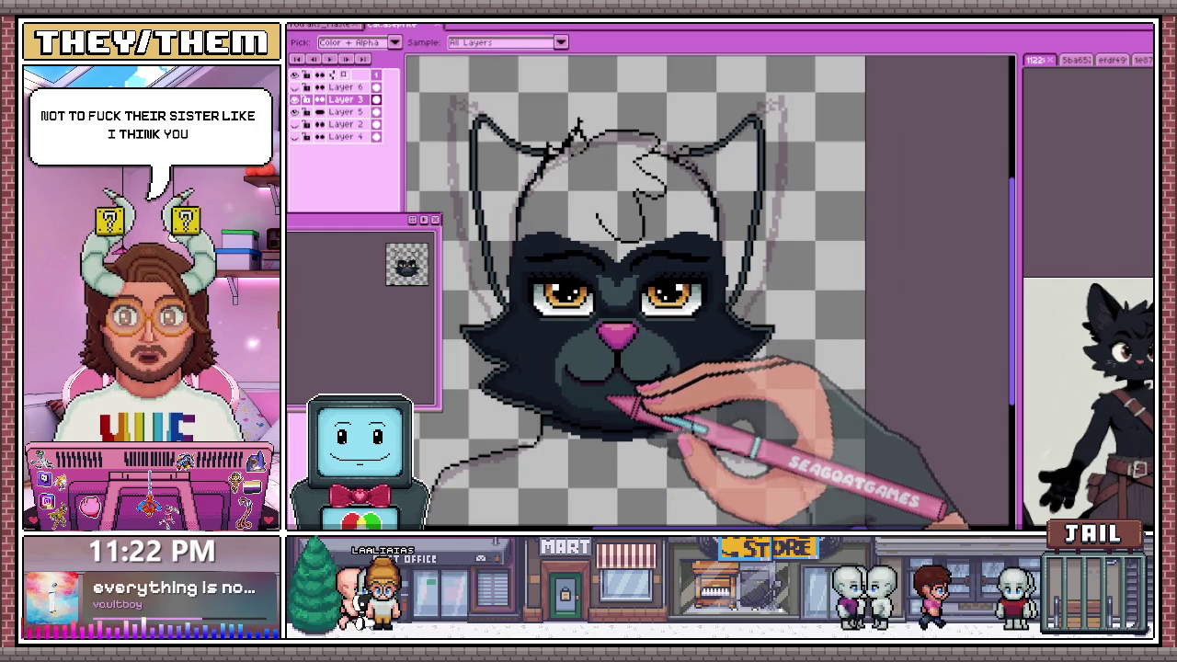
{"action": "scroll", "coordinate": [585, 273], "scroll_direction": "up", "scroll_amount": 2}
{"action": "scroll", "coordinate": [559, 244], "scroll_direction": "up", "scroll_amount": 2}
{"action": "scroll", "coordinate": [521, 263], "scroll_direction": "up", "scroll_amount": 2}
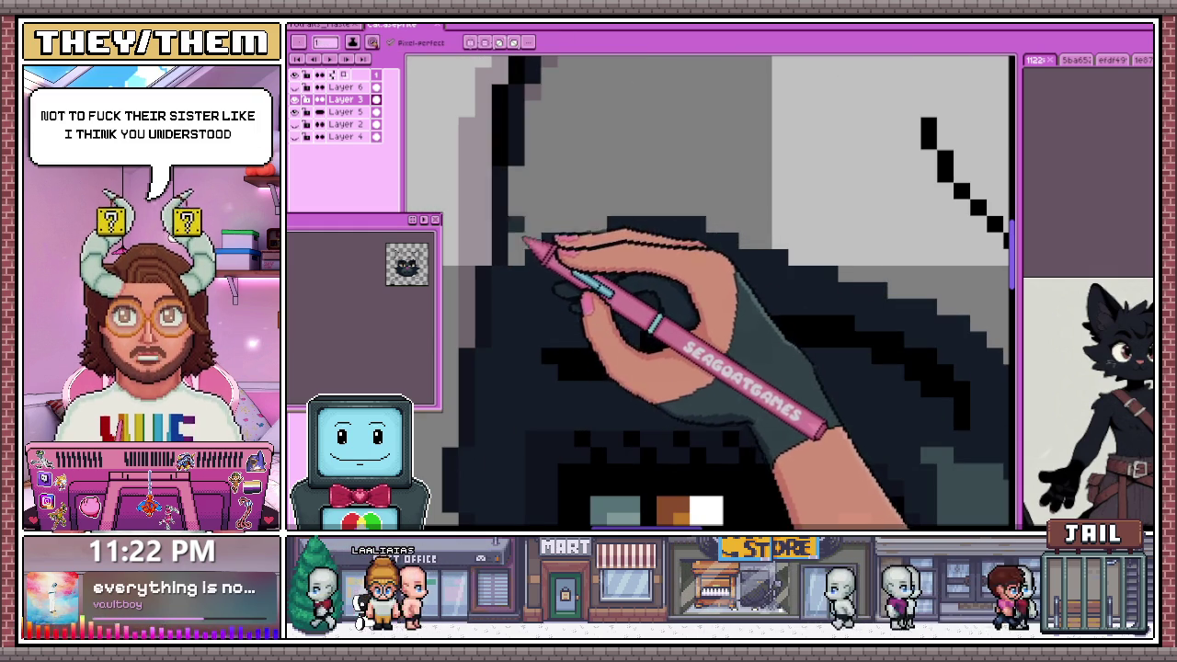
{"action": "scroll", "coordinate": [534, 230], "scroll_direction": "down", "scroll_amount": 3}
{"action": "scroll", "coordinate": [528, 207], "scroll_direction": "up", "scroll_amount": 1}
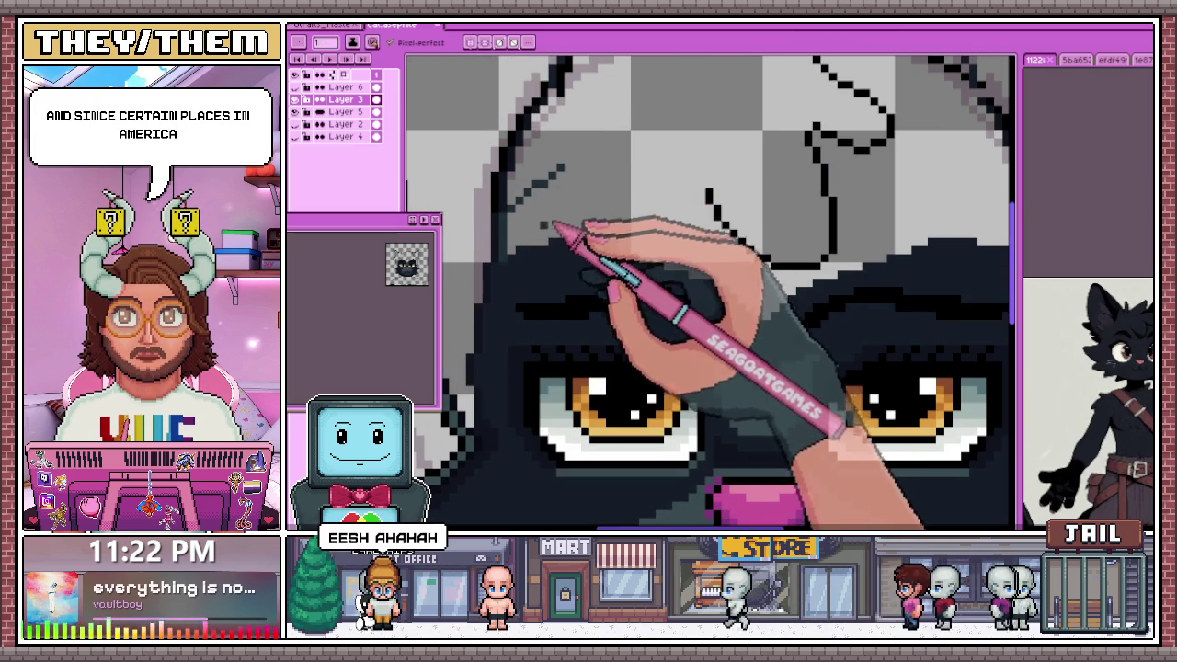
{"action": "scroll", "coordinate": [551, 225], "scroll_direction": "down", "scroll_amount": 1}
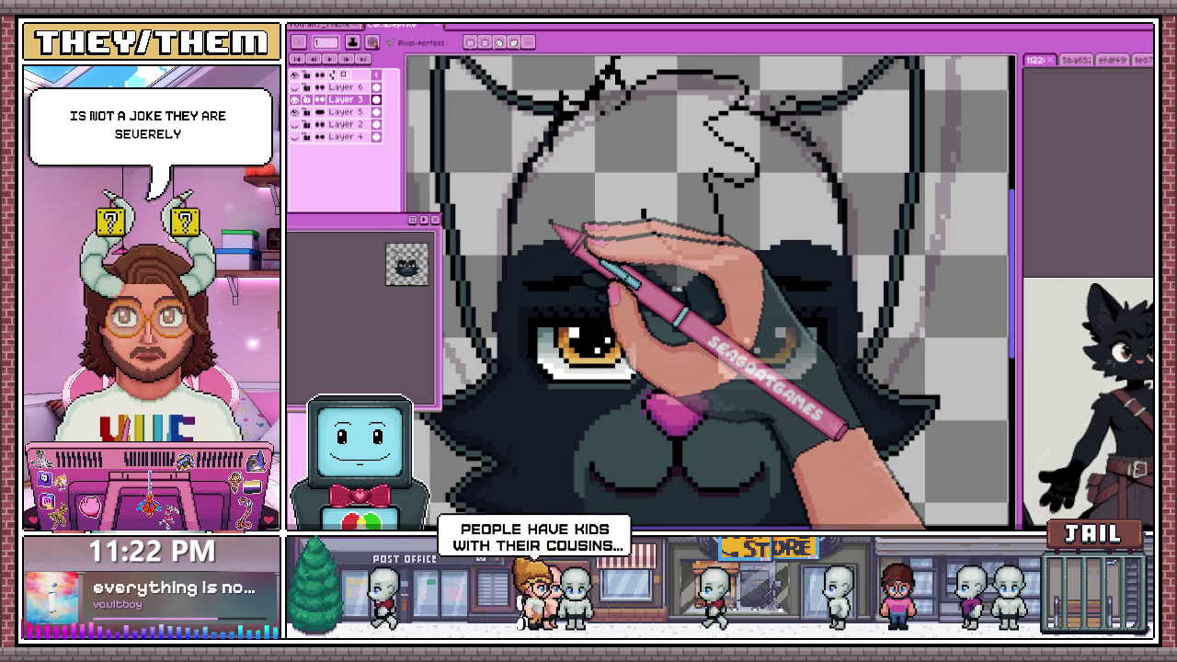
{"action": "scroll", "coordinate": [552, 225], "scroll_direction": "up", "scroll_amount": 2}
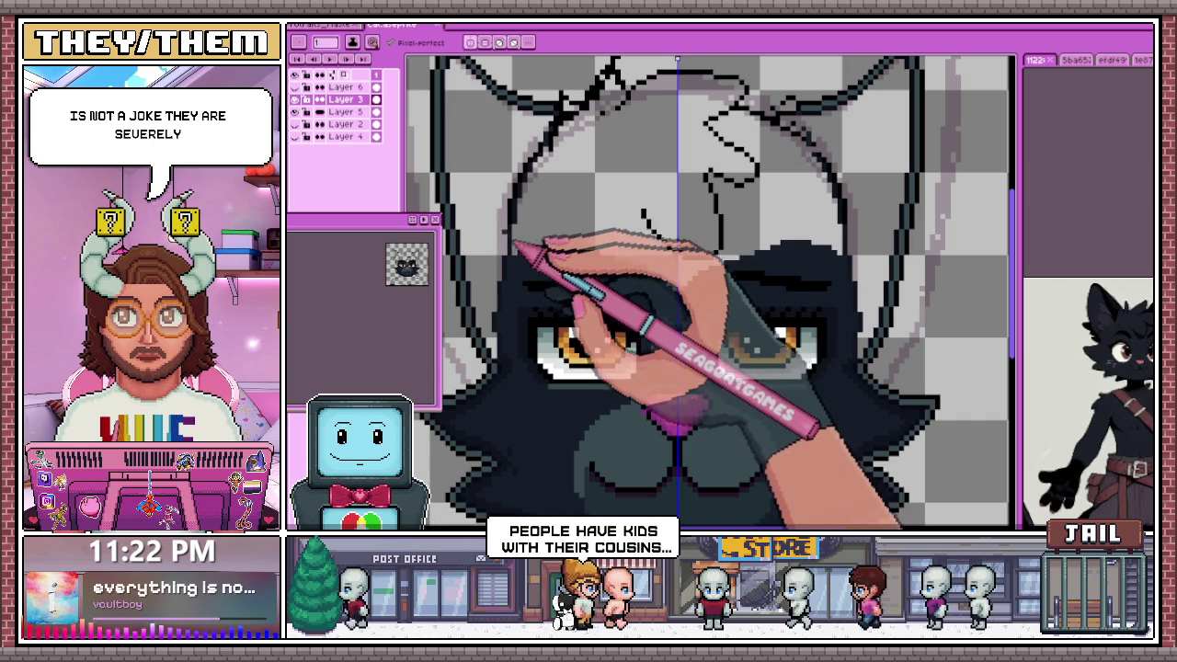
{"action": "scroll", "coordinate": [529, 232], "scroll_direction": "up", "scroll_amount": 1}
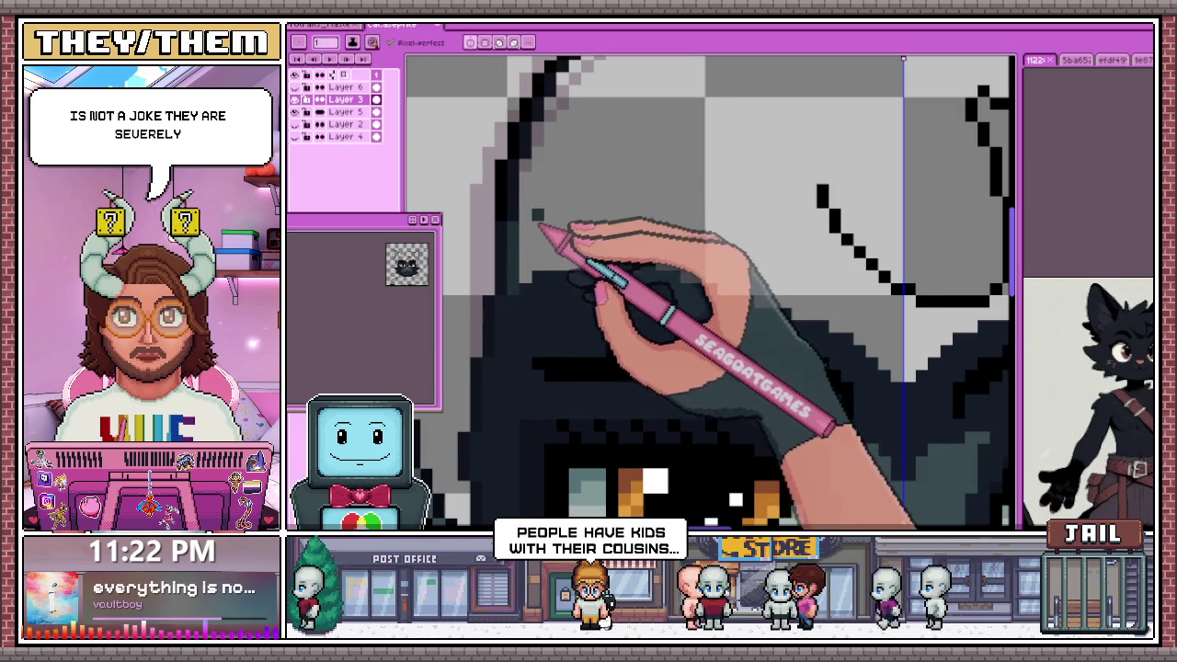
{"action": "scroll", "coordinate": [595, 170], "scroll_direction": "down", "scroll_amount": 2}
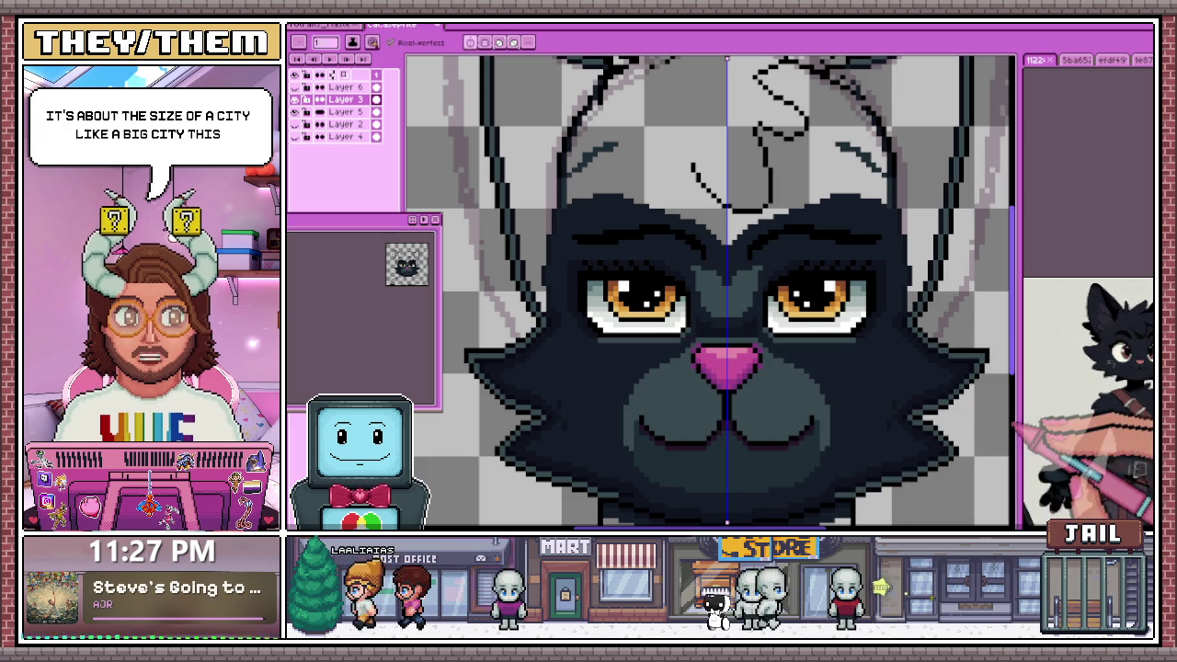
View the Yellowstone page's bison and bear safe-distance graphic, then return to Aseprite
{"action": "key", "text": "alt+Tab"}
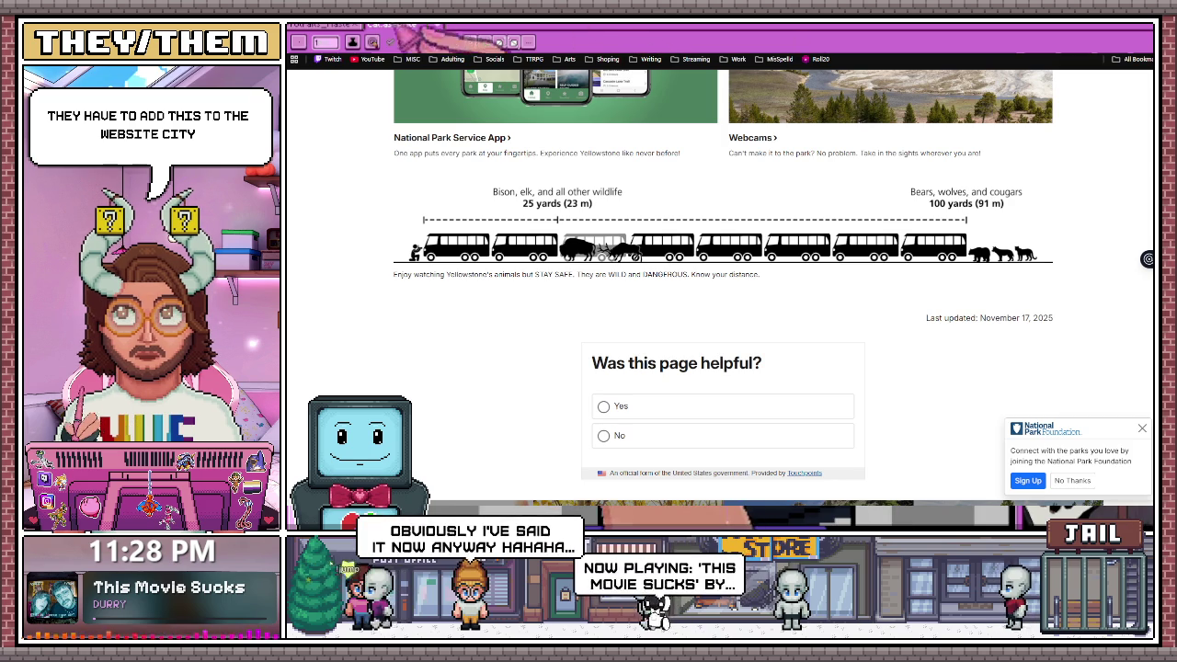
{"action": "key", "text": "alt+Tab"}
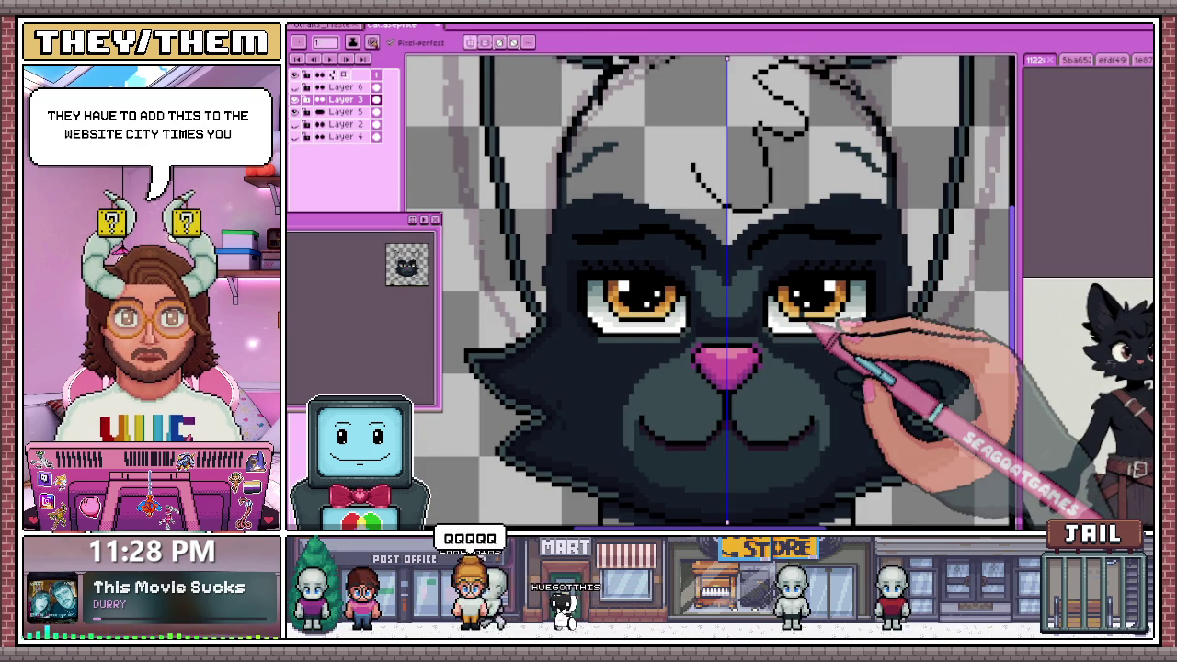
Zoom in and out around the cat's left ear to inspect its outline and inner rim
{"action": "scroll", "coordinate": [708, 289], "scroll_direction": "down", "scroll_amount": 3}
{"action": "scroll", "coordinate": [515, 165], "scroll_direction": "up", "scroll_amount": 5}
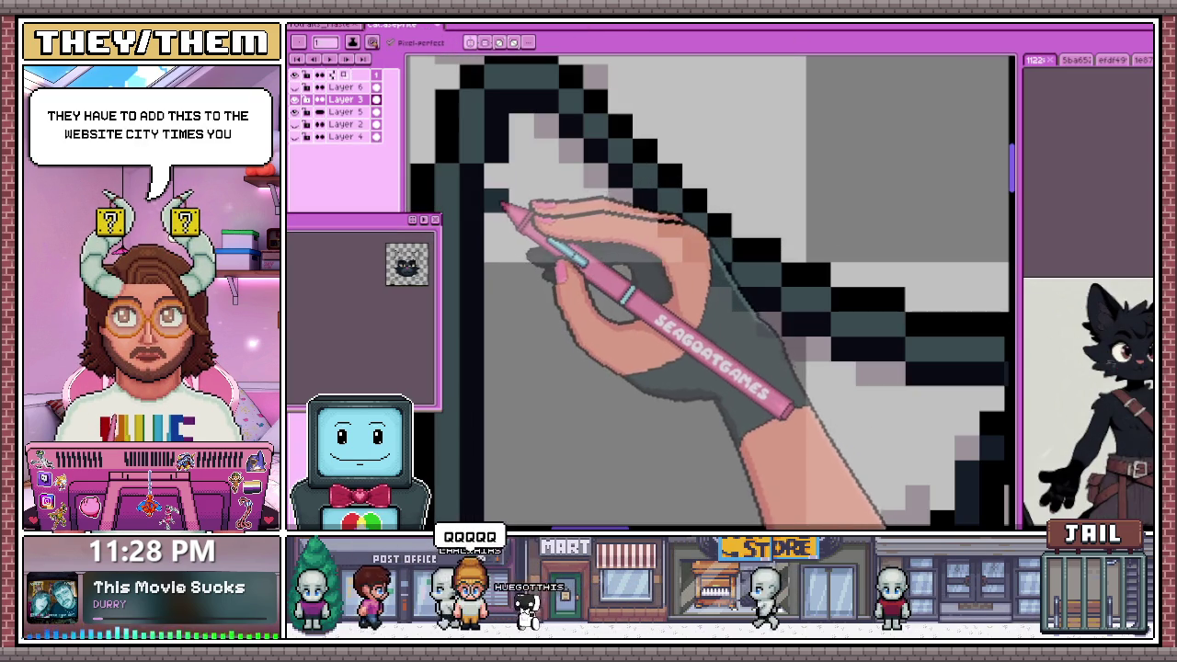
{"action": "scroll", "coordinate": [525, 341], "scroll_direction": "down", "scroll_amount": 2}
{"action": "scroll", "coordinate": [524, 386], "scroll_direction": "up", "scroll_amount": 2}
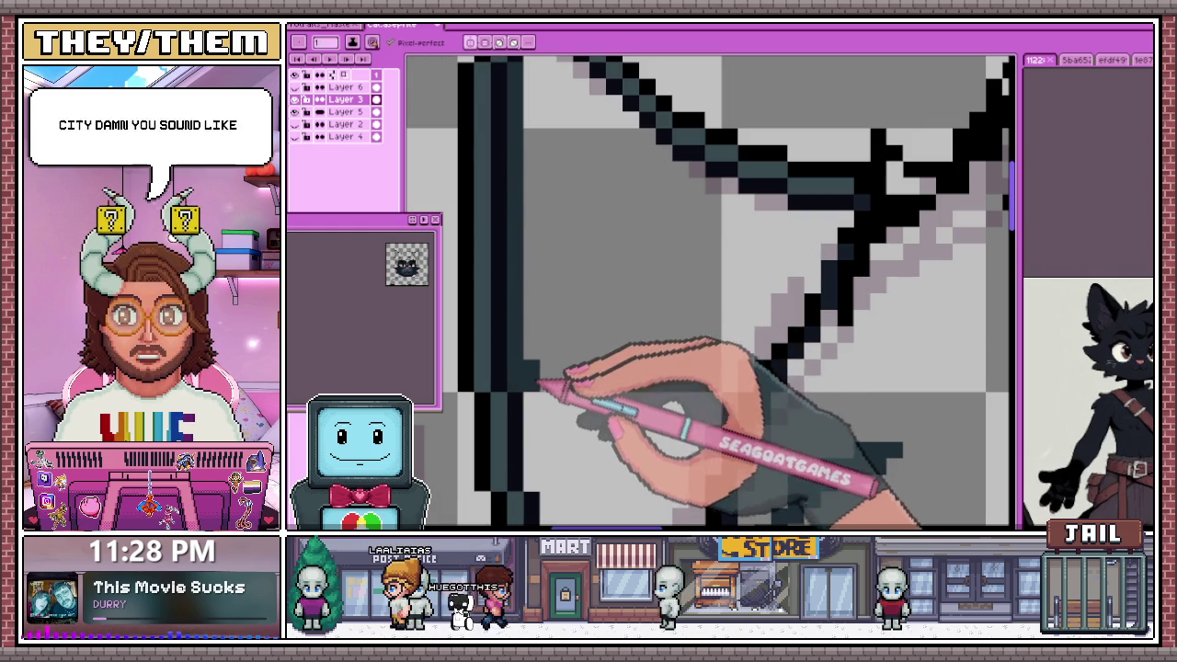
{"action": "scroll", "coordinate": [542, 390], "scroll_direction": "down", "scroll_amount": 2}
{"action": "scroll", "coordinate": [547, 275], "scroll_direction": "up", "scroll_amount": 2}
{"action": "scroll", "coordinate": [544, 278], "scroll_direction": "up", "scroll_amount": 2}
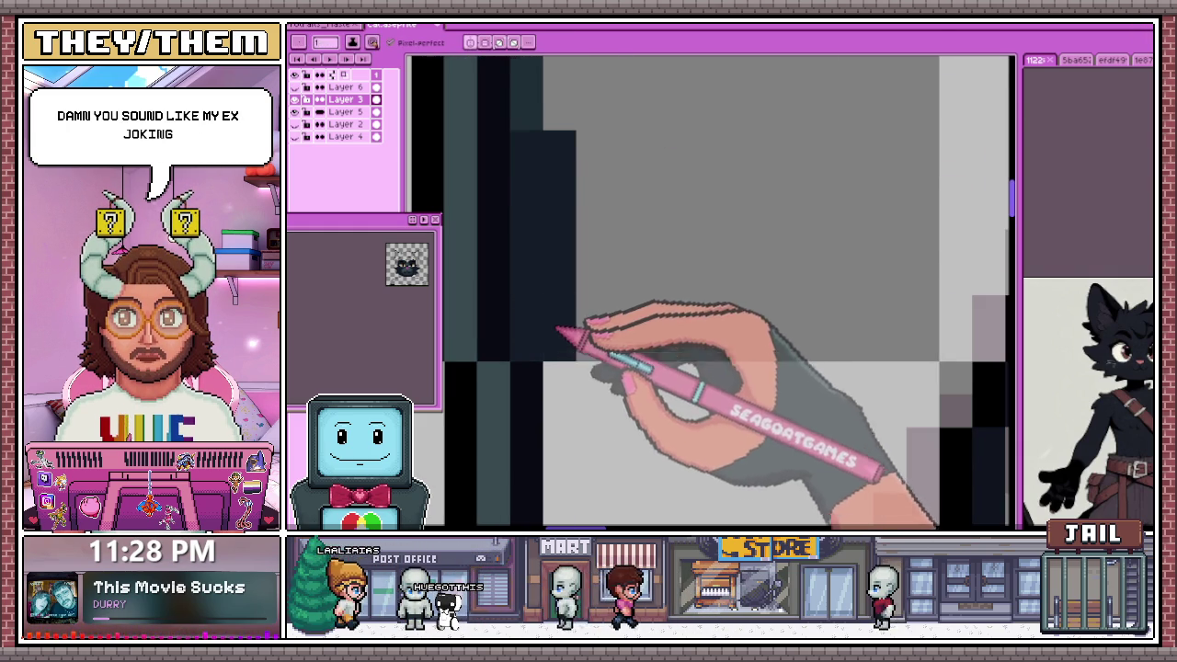
{"action": "scroll", "coordinate": [556, 179], "scroll_direction": "down", "scroll_amount": 2}
{"action": "scroll", "coordinate": [542, 248], "scroll_direction": "down", "scroll_amount": 1}
{"action": "scroll", "coordinate": [537, 198], "scroll_direction": "up", "scroll_amount": 2}
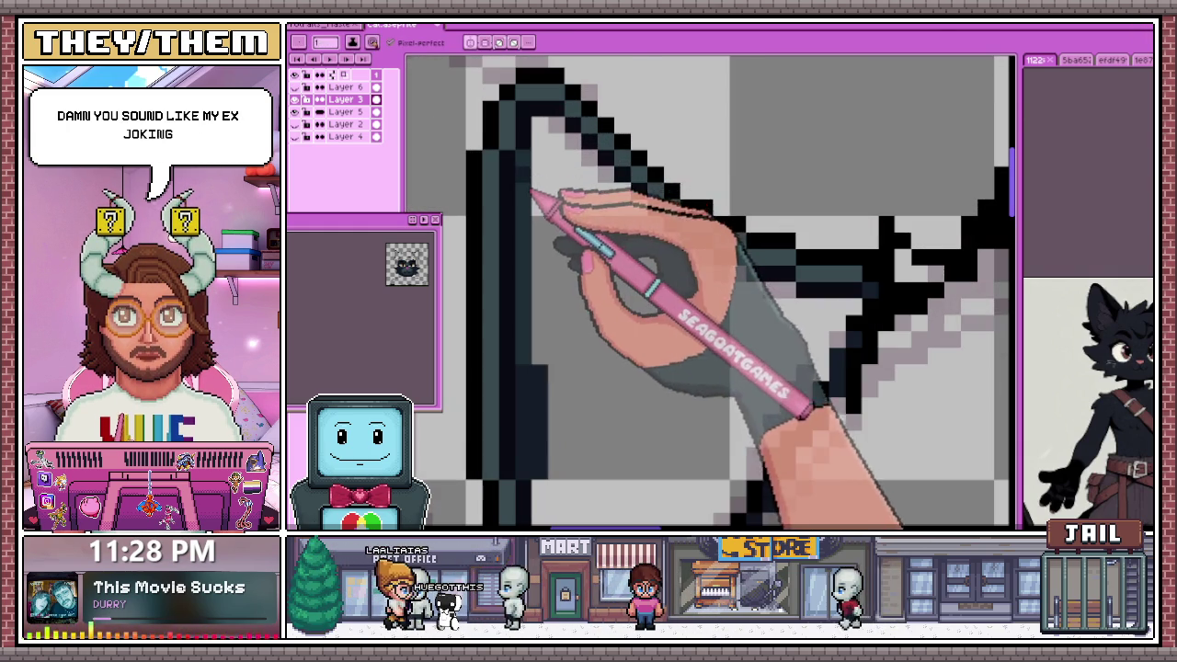
{"action": "scroll", "coordinate": [542, 147], "scroll_direction": "up", "scroll_amount": 1}
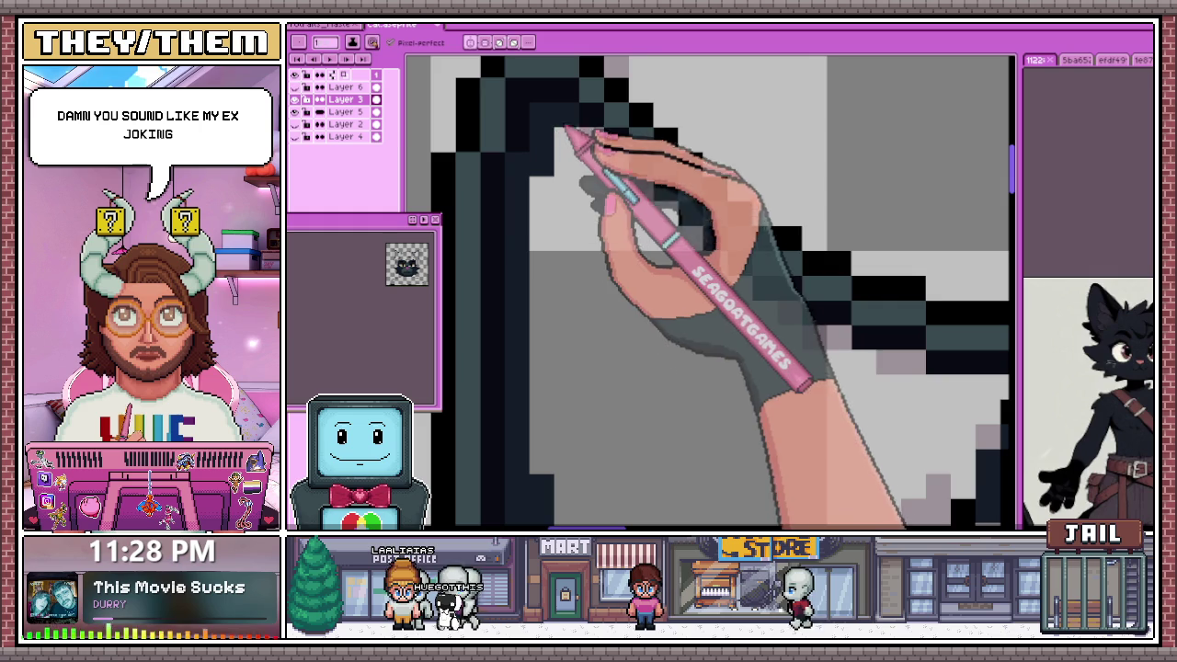
{"action": "scroll", "coordinate": [579, 164], "scroll_direction": "up", "scroll_amount": 1}
{"action": "scroll", "coordinate": [632, 200], "scroll_direction": "down", "scroll_amount": 1}
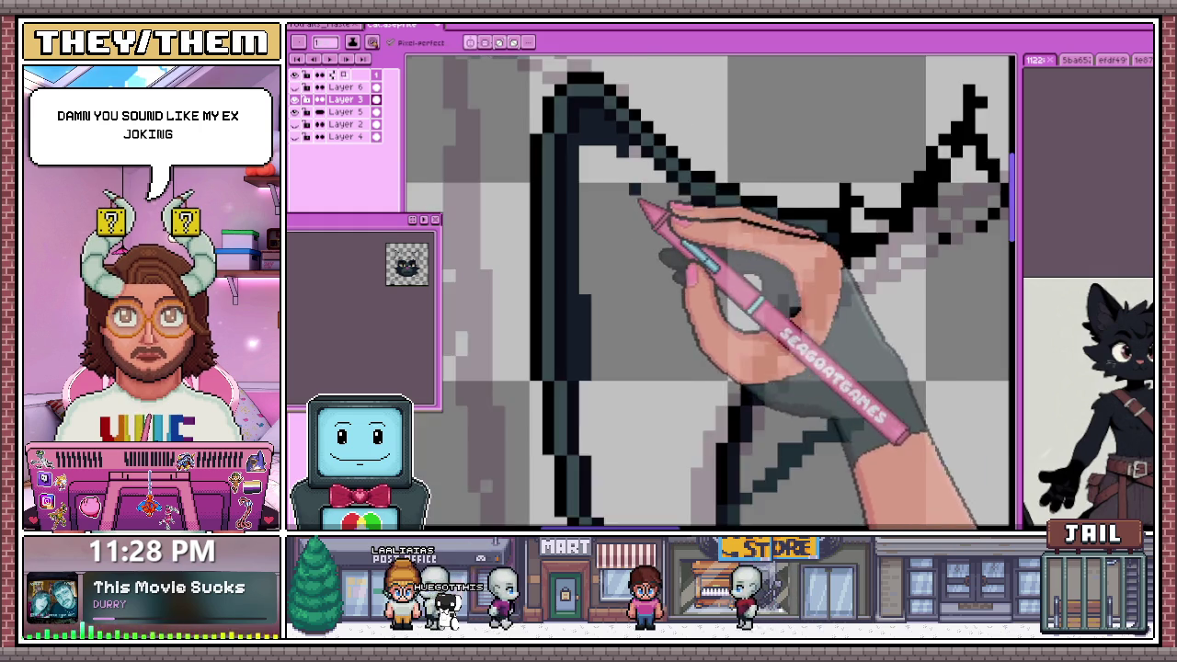
{"action": "scroll", "coordinate": [670, 231], "scroll_direction": "up", "scroll_amount": 1}
{"action": "scroll", "coordinate": [649, 153], "scroll_direction": "down", "scroll_amount": 1}
{"action": "scroll", "coordinate": [656, 197], "scroll_direction": "down", "scroll_amount": 1}
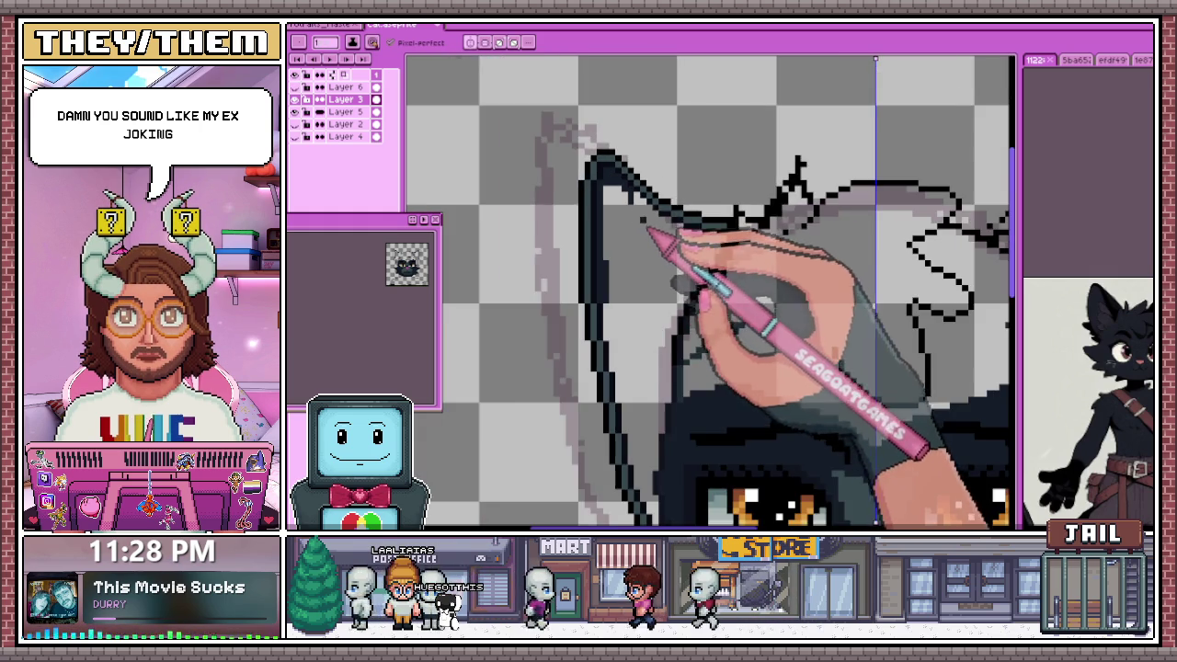
{"action": "scroll", "coordinate": [651, 234], "scroll_direction": "up", "scroll_amount": 1}
{"action": "scroll", "coordinate": [670, 231], "scroll_direction": "up", "scroll_amount": 1}
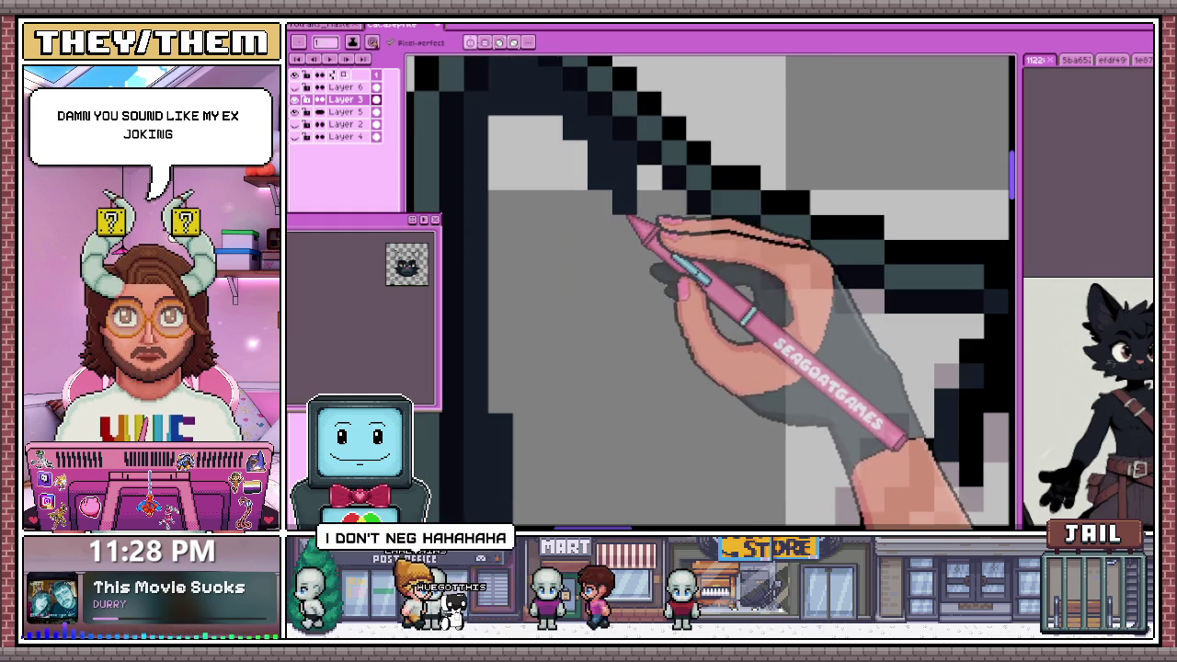
{"action": "scroll", "coordinate": [486, 163], "scroll_direction": "down", "scroll_amount": 1}
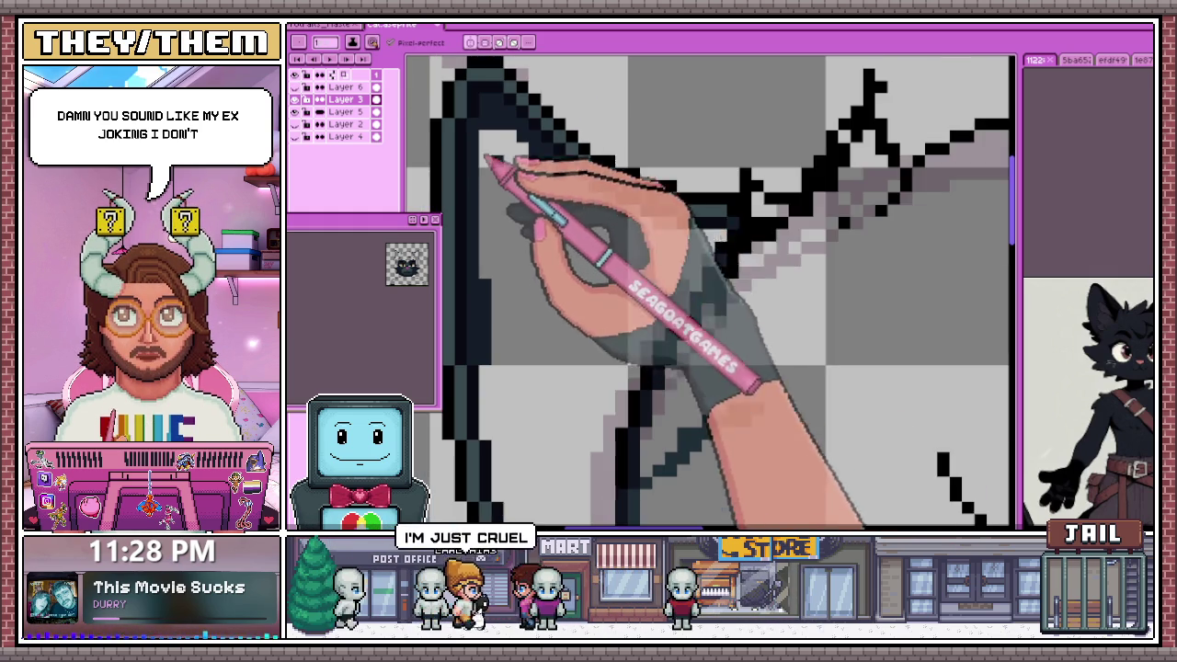
{"action": "scroll", "coordinate": [591, 197], "scroll_direction": "up", "scroll_amount": 1}
{"action": "scroll", "coordinate": [562, 187], "scroll_direction": "up", "scroll_amount": 1}
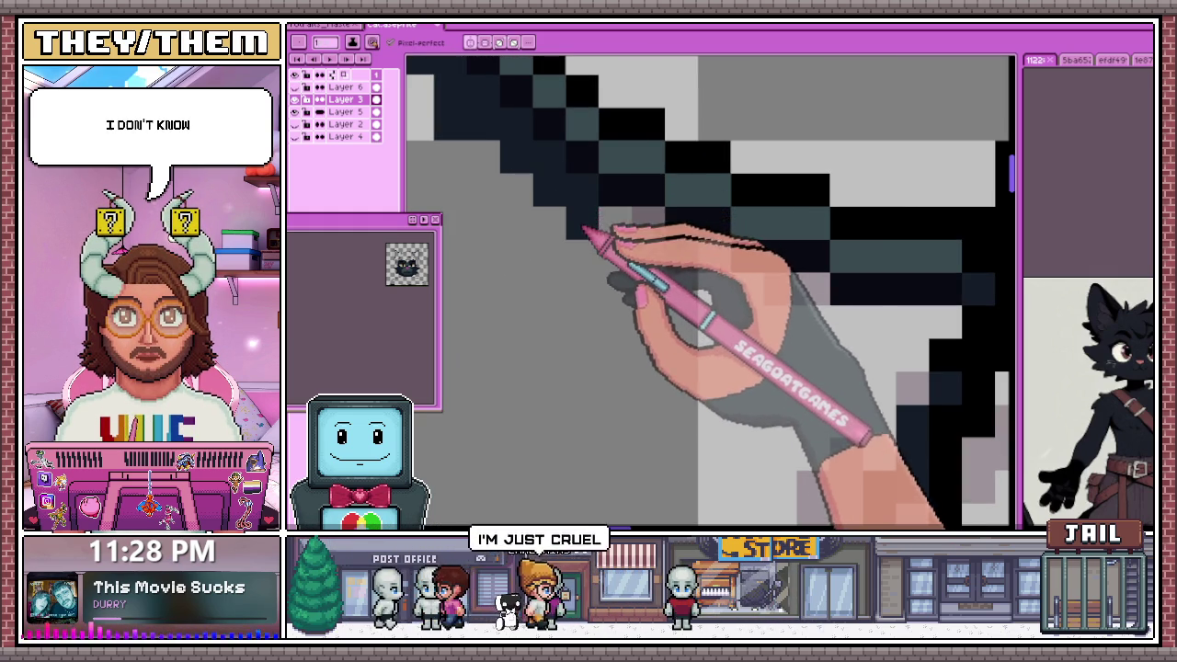
{"action": "scroll", "coordinate": [625, 262], "scroll_direction": "down", "scroll_amount": 1}
{"action": "scroll", "coordinate": [656, 257], "scroll_direction": "up", "scroll_amount": 1}
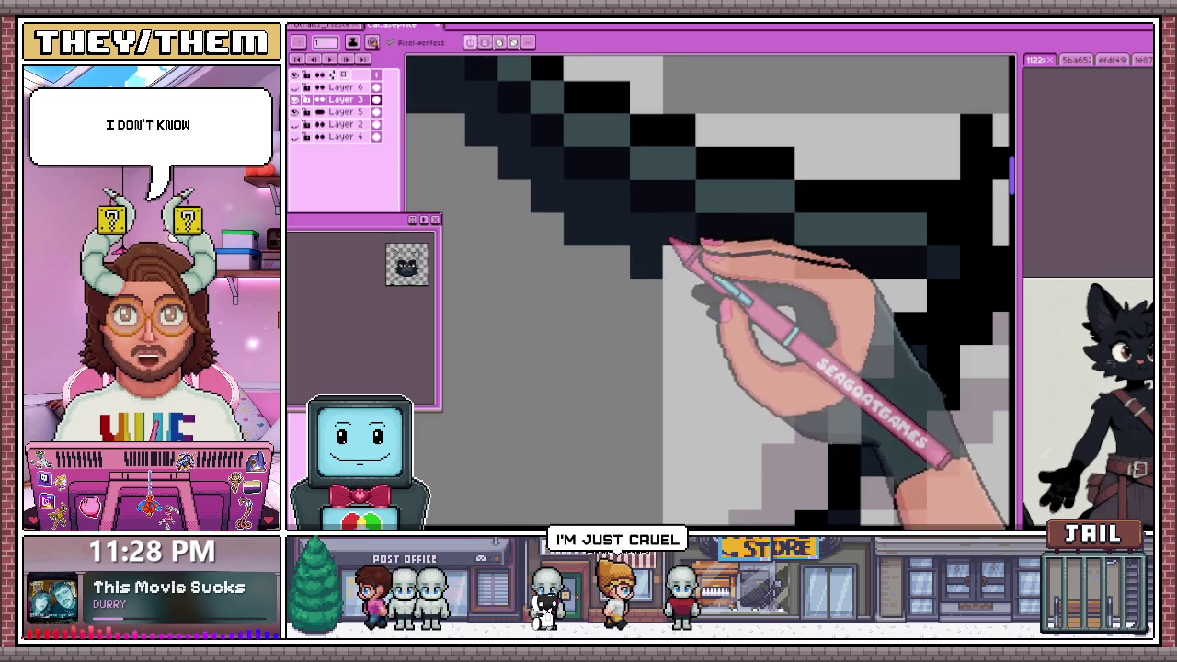
{"action": "scroll", "coordinate": [569, 166], "scroll_direction": "down", "scroll_amount": 1}
{"action": "scroll", "coordinate": [589, 188], "scroll_direction": "up", "scroll_amount": 2}
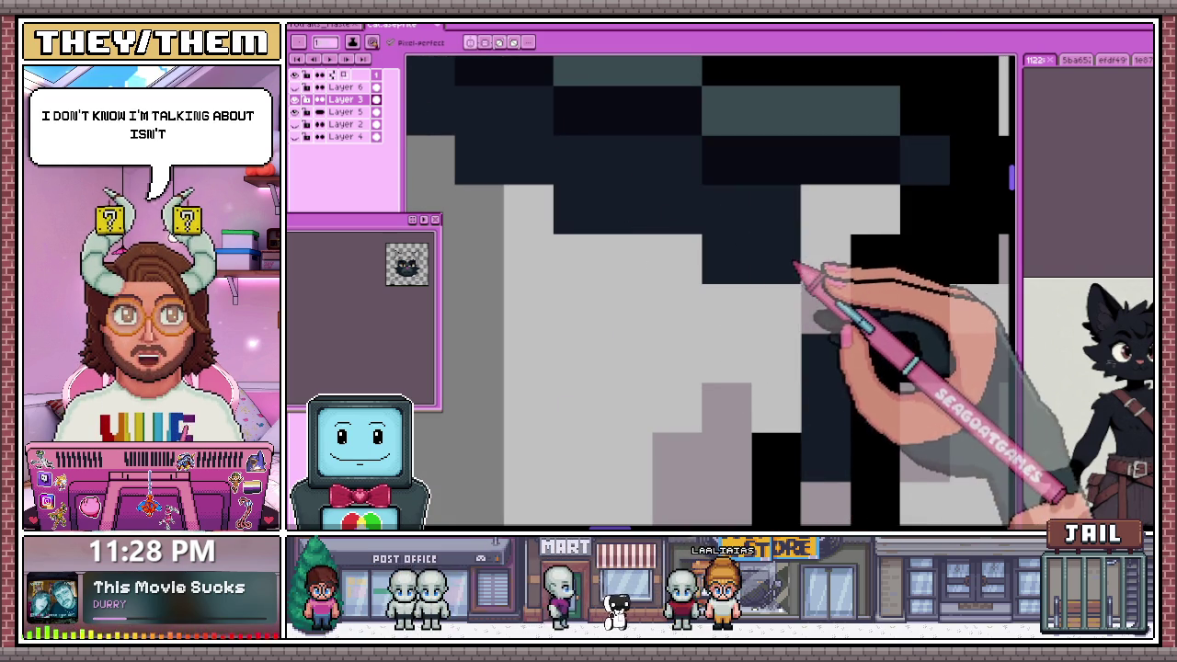
{"action": "scroll", "coordinate": [761, 210], "scroll_direction": "down", "scroll_amount": 1}
{"action": "scroll", "coordinate": [684, 220], "scroll_direction": "down", "scroll_amount": 3}
{"action": "scroll", "coordinate": [579, 212], "scroll_direction": "down", "scroll_amount": 2}
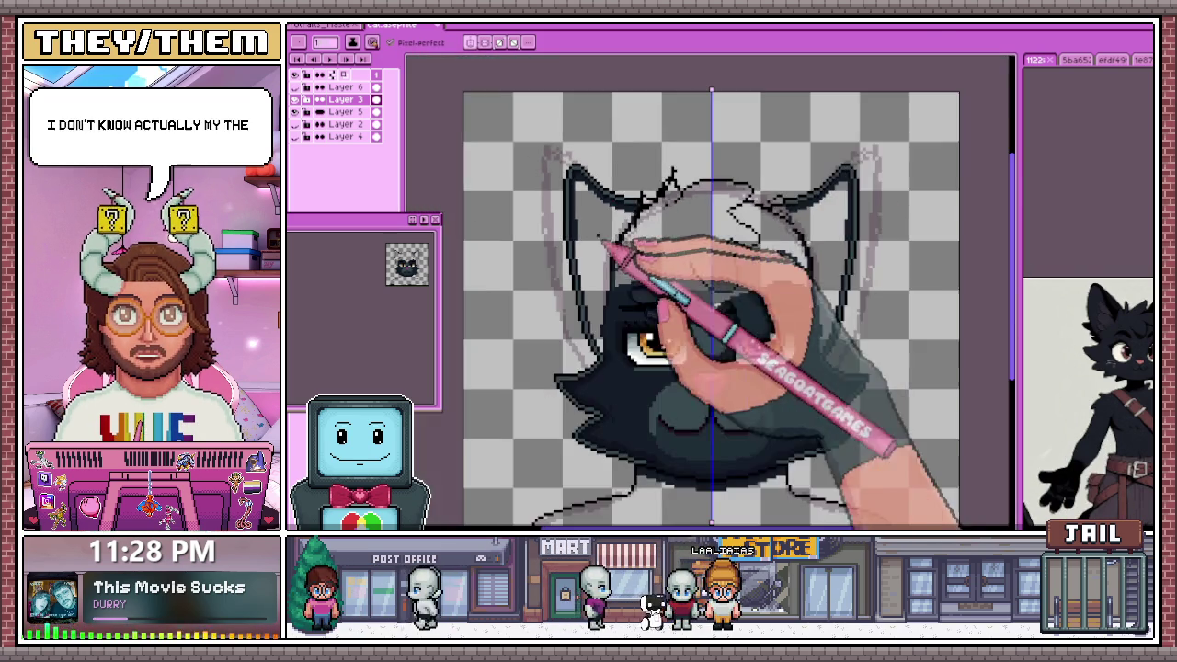
{"action": "scroll", "coordinate": [570, 216], "scroll_direction": "up", "scroll_amount": 2}
{"action": "scroll", "coordinate": [579, 230], "scroll_direction": "up", "scroll_amount": 2}
{"action": "scroll", "coordinate": [570, 226], "scroll_direction": "up", "scroll_amount": 1}
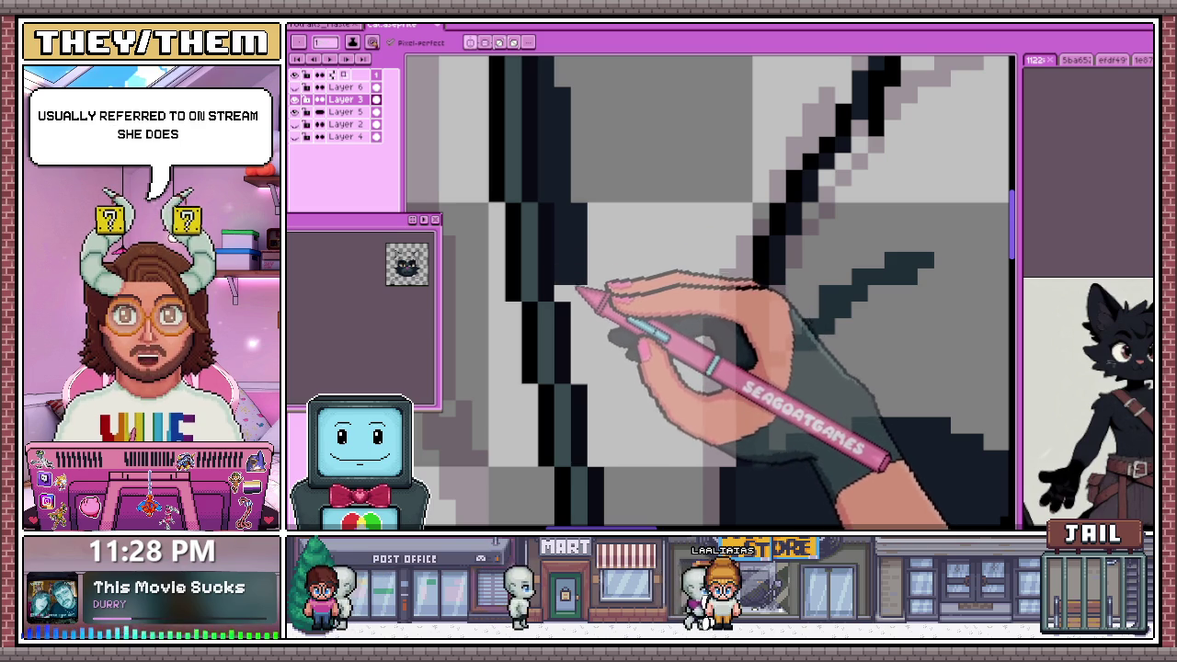
{"action": "scroll", "coordinate": [593, 317], "scroll_direction": "up", "scroll_amount": 1}
{"action": "scroll", "coordinate": [597, 336], "scroll_direction": "up", "scroll_amount": 1}
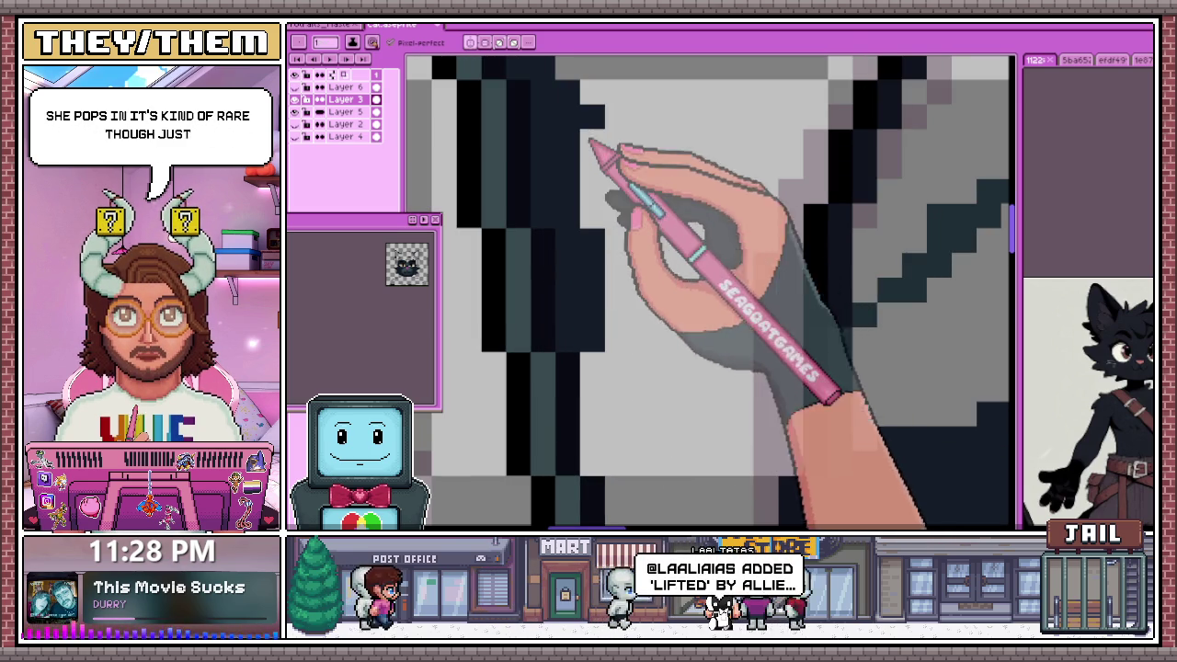
{"action": "scroll", "coordinate": [593, 184], "scroll_direction": "down", "scroll_amount": 1}
{"action": "scroll", "coordinate": [590, 239], "scroll_direction": "down", "scroll_amount": 1}
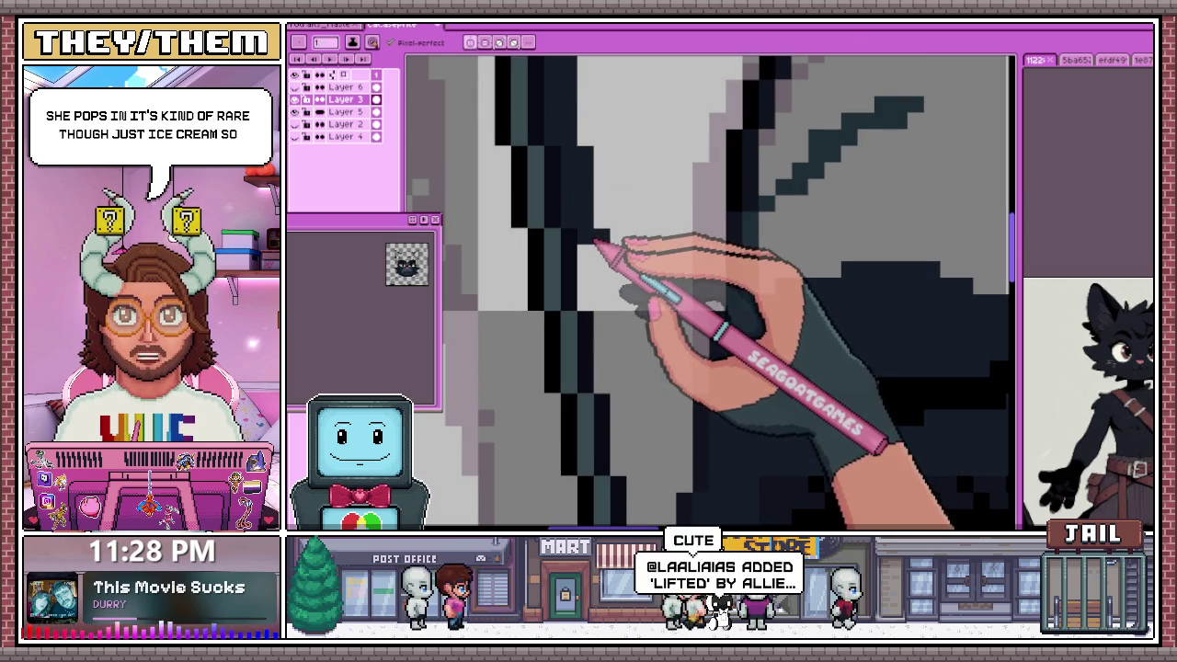
{"action": "scroll", "coordinate": [608, 276], "scroll_direction": "up", "scroll_amount": 1}
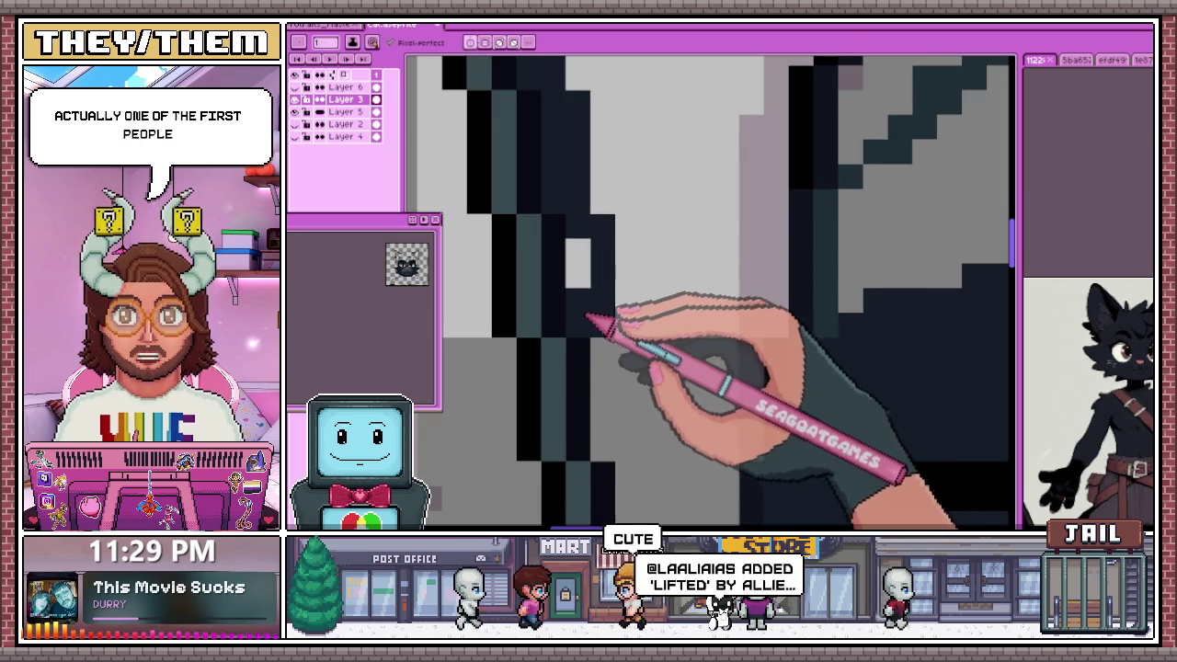
{"action": "scroll", "coordinate": [602, 267], "scroll_direction": "down", "scroll_amount": 1}
{"action": "scroll", "coordinate": [591, 229], "scroll_direction": "up", "scroll_amount": 1}
{"action": "scroll", "coordinate": [591, 226], "scroll_direction": "up", "scroll_amount": 1}
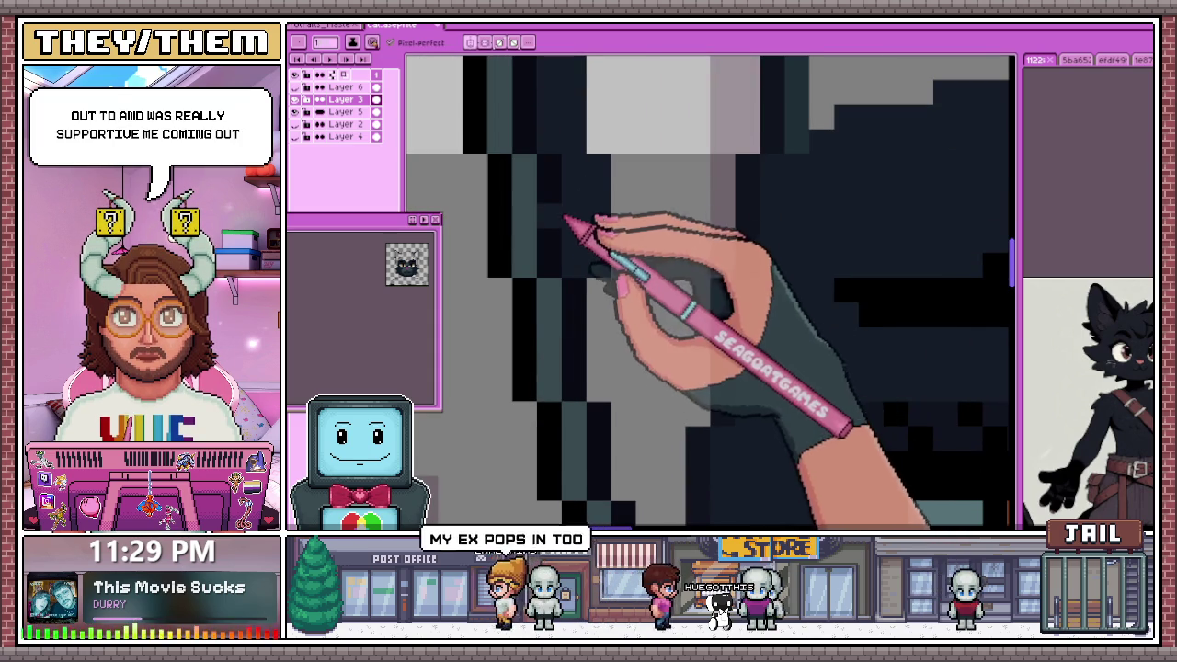
{"action": "scroll", "coordinate": [570, 210], "scroll_direction": "down", "scroll_amount": 2}
{"action": "scroll", "coordinate": [574, 276], "scroll_direction": "down", "scroll_amount": 1}
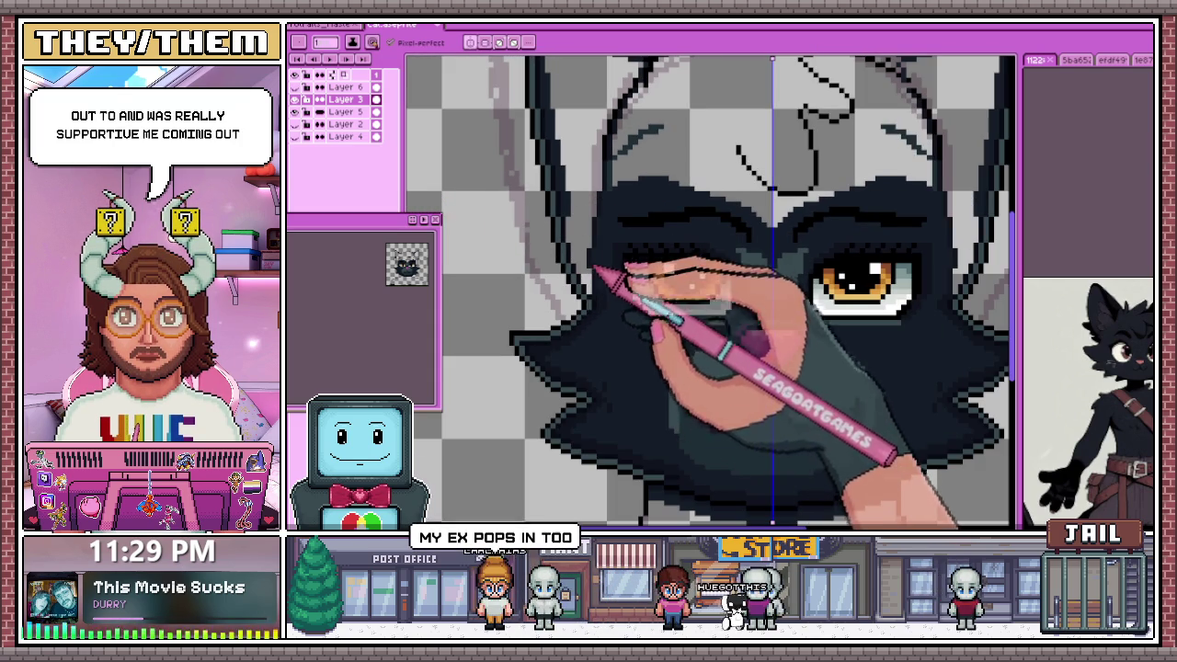
{"action": "scroll", "coordinate": [595, 277], "scroll_direction": "up", "scroll_amount": 2}
{"action": "scroll", "coordinate": [565, 223], "scroll_direction": "up", "scroll_amount": 1}
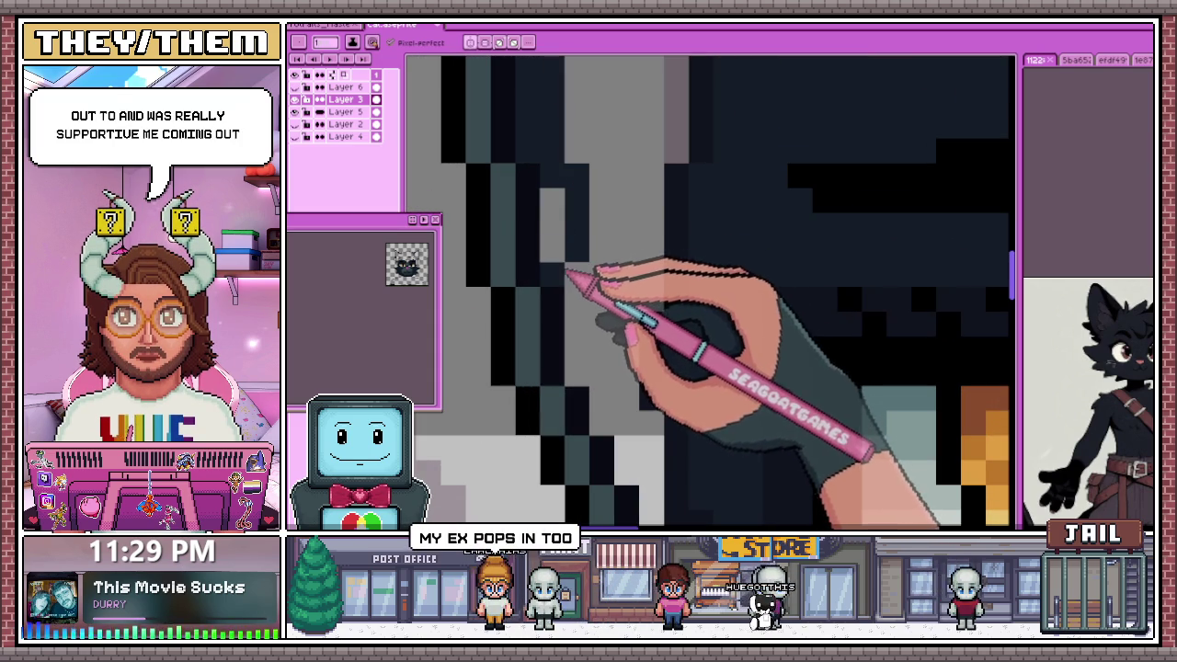
{"action": "scroll", "coordinate": [570, 213], "scroll_direction": "down", "scroll_amount": 2}
{"action": "scroll", "coordinate": [593, 276], "scroll_direction": "up", "scroll_amount": 2}
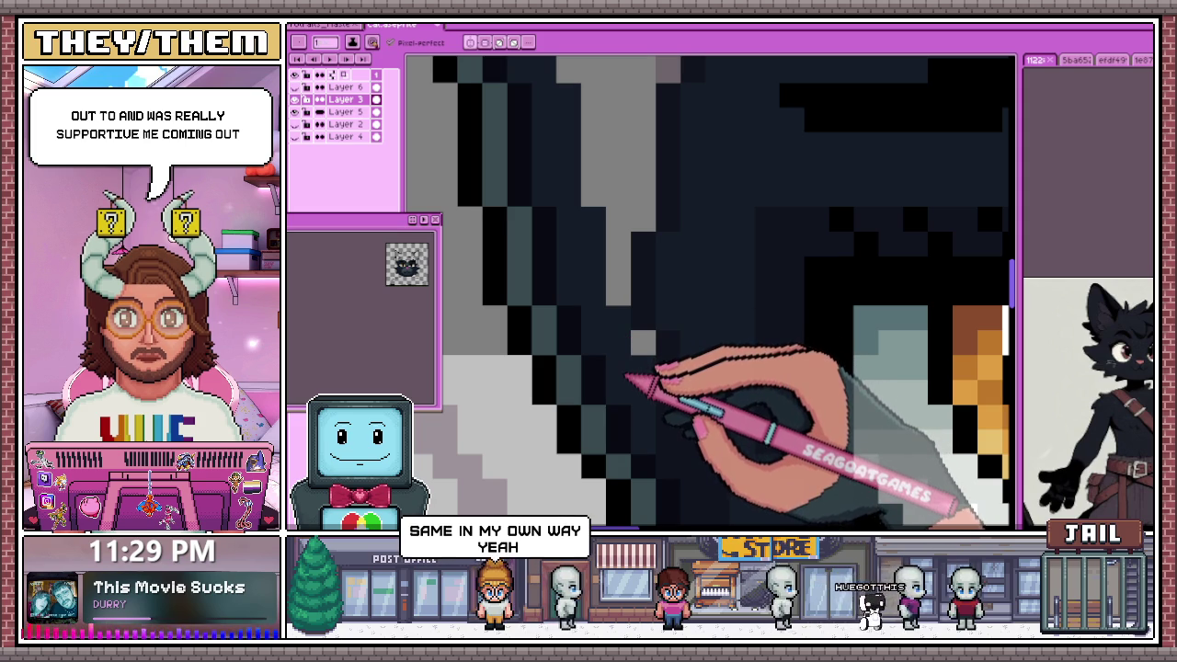
{"action": "scroll", "coordinate": [634, 363], "scroll_direction": "down", "scroll_amount": 2}
{"action": "scroll", "coordinate": [639, 335], "scroll_direction": "down", "scroll_amount": 2}
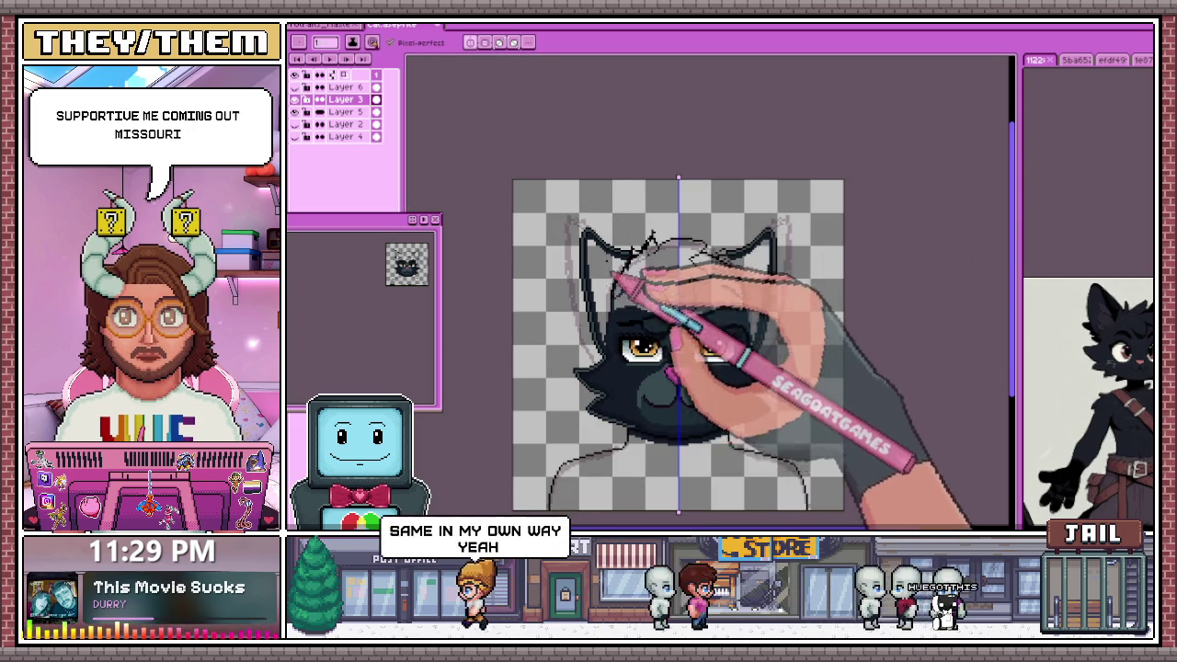
{"action": "scroll", "coordinate": [620, 289], "scroll_direction": "up", "scroll_amount": 4}
{"action": "scroll", "coordinate": [592, 240], "scroll_direction": "down", "scroll_amount": 1}
{"action": "scroll", "coordinate": [610, 242], "scroll_direction": "down", "scroll_amount": 1}
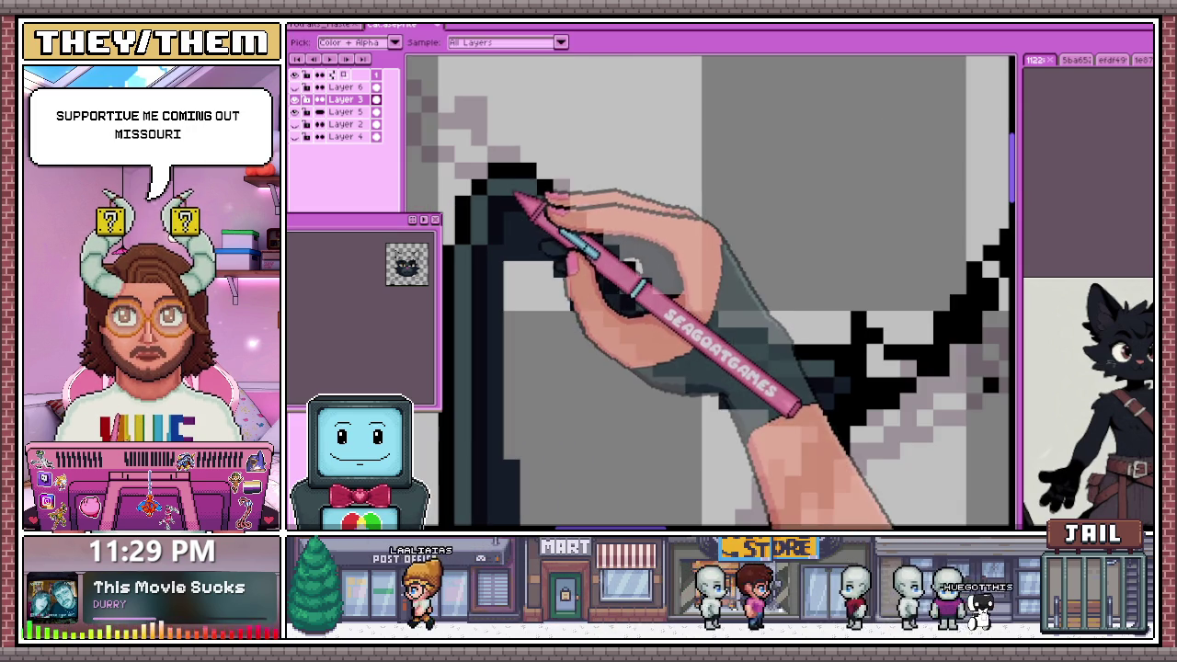
{"action": "scroll", "coordinate": [512, 215], "scroll_direction": "down", "scroll_amount": 1}
{"action": "scroll", "coordinate": [529, 198], "scroll_direction": "down", "scroll_amount": 2}
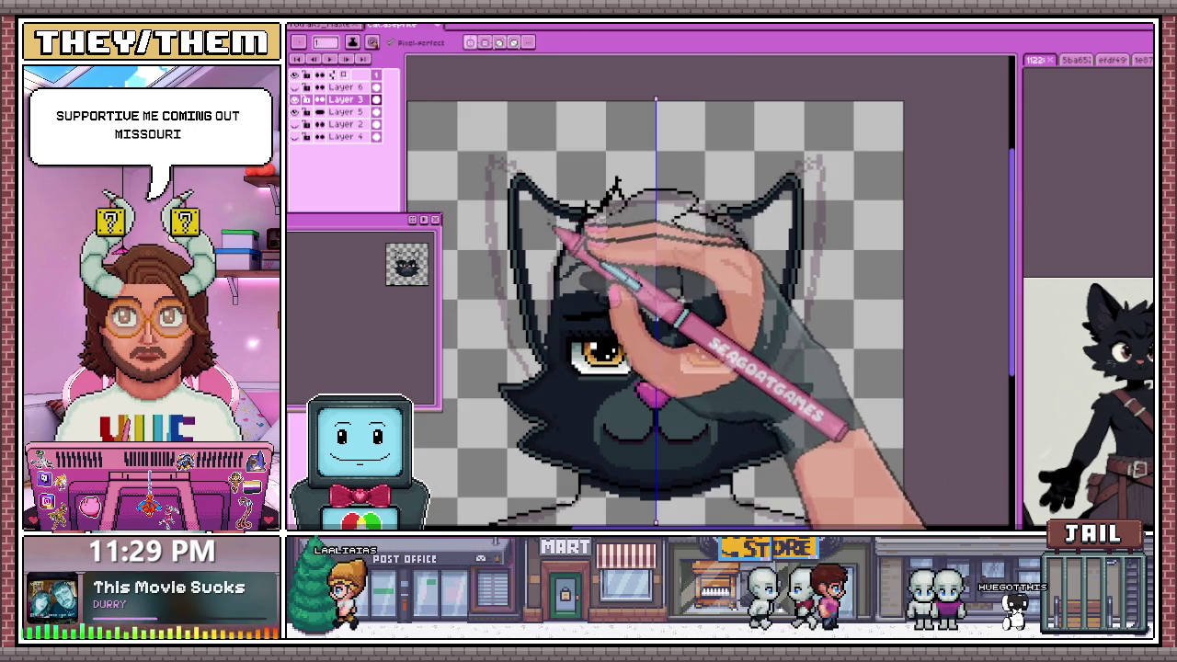
{"action": "scroll", "coordinate": [542, 221], "scroll_direction": "up", "scroll_amount": 3}
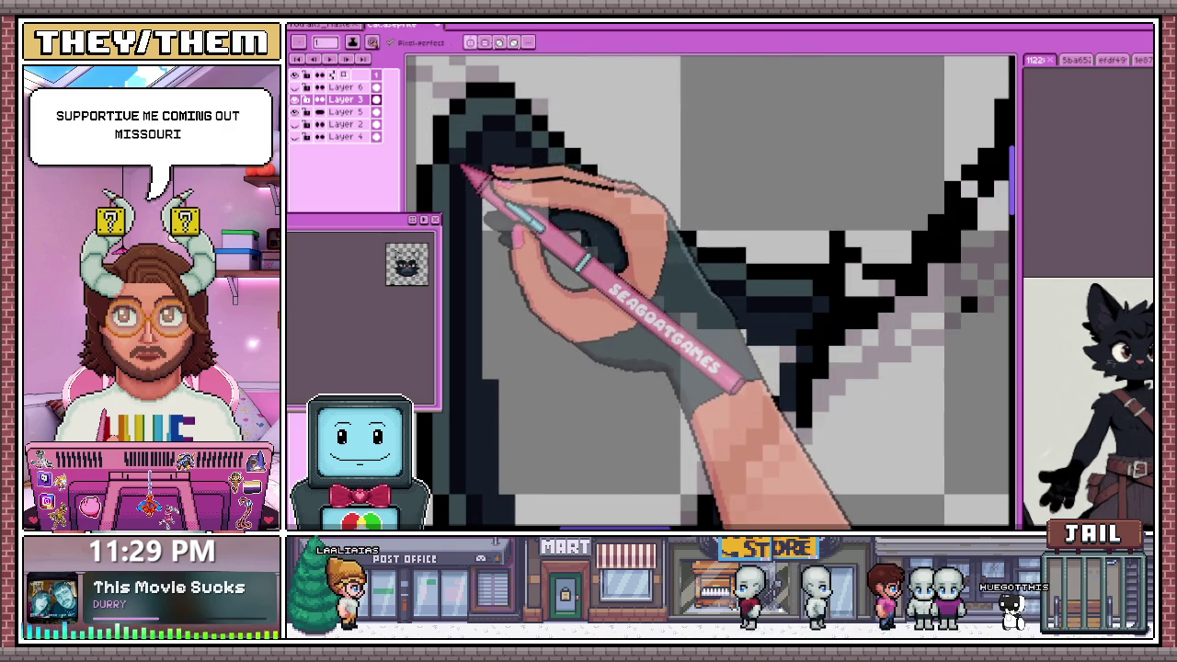
{"action": "scroll", "coordinate": [496, 207], "scroll_direction": "down", "scroll_amount": 2}
{"action": "scroll", "coordinate": [525, 271], "scroll_direction": "down", "scroll_amount": 1}
{"action": "scroll", "coordinate": [539, 263], "scroll_direction": "down", "scroll_amount": 1}
{"action": "scroll", "coordinate": [525, 336], "scroll_direction": "up", "scroll_amount": 3}
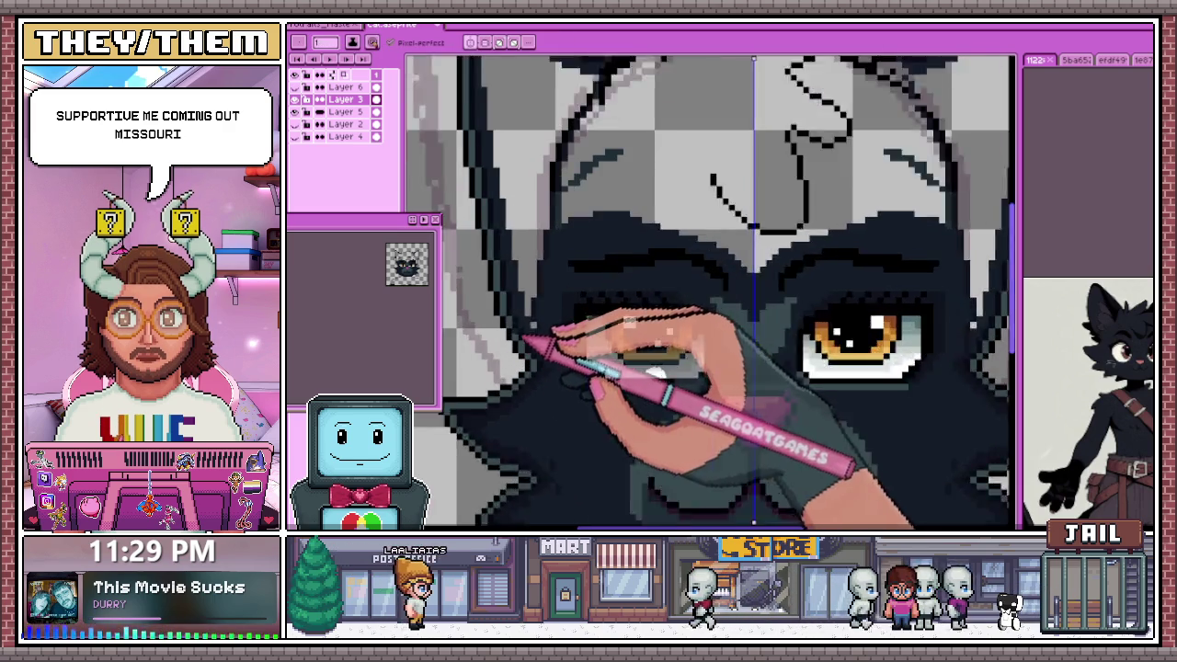
{"action": "scroll", "coordinate": [368, 221], "scroll_direction": "down", "scroll_amount": 1}
{"action": "scroll", "coordinate": [414, 225], "scroll_direction": "up", "scroll_amount": 1}
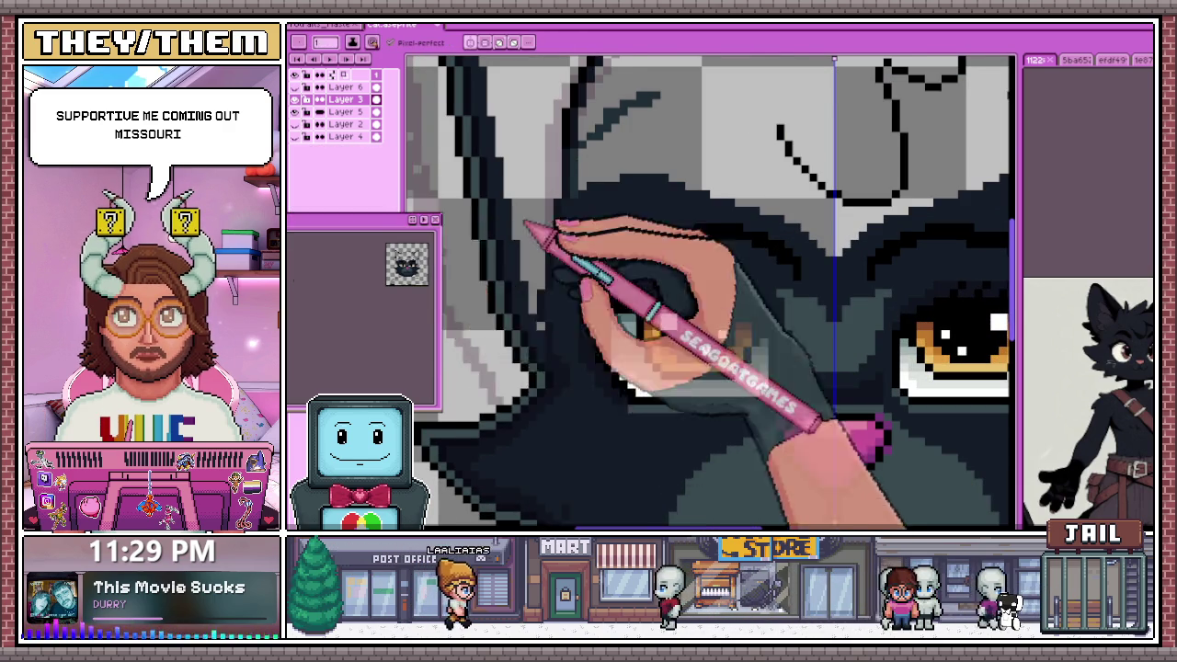
{"action": "scroll", "coordinate": [533, 239], "scroll_direction": "down", "scroll_amount": 1}
{"action": "scroll", "coordinate": [529, 207], "scroll_direction": "down", "scroll_amount": 2}
{"action": "scroll", "coordinate": [512, 161], "scroll_direction": "up", "scroll_amount": 2}
{"action": "scroll", "coordinate": [510, 147], "scroll_direction": "up", "scroll_amount": 1}
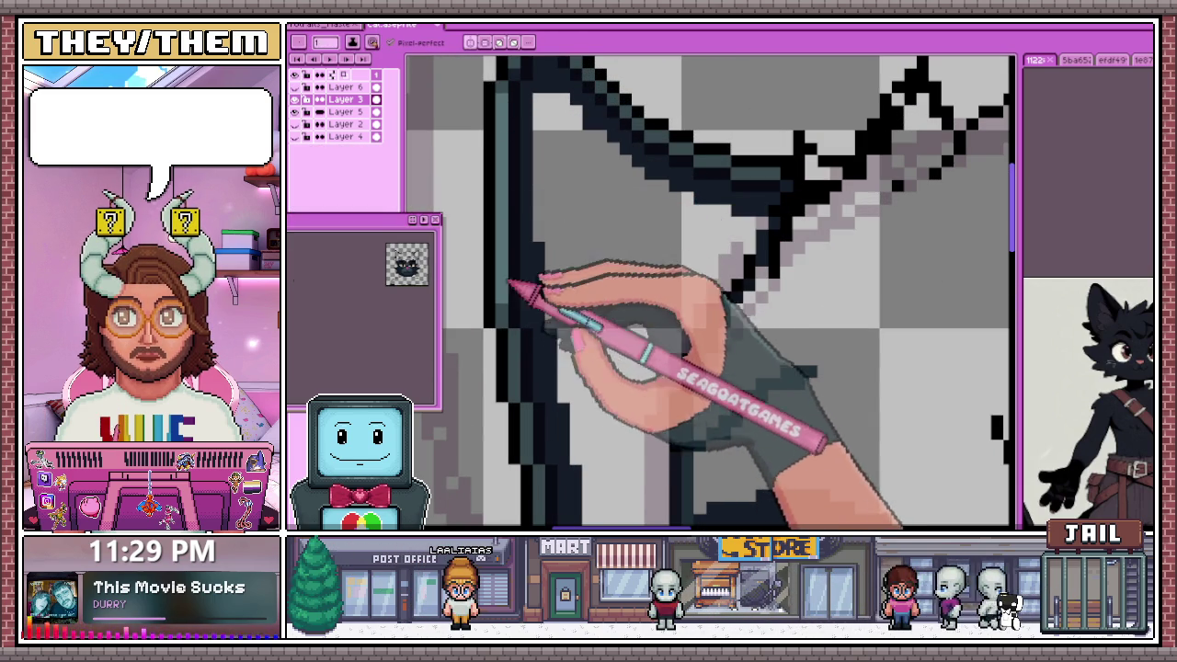
{"action": "scroll", "coordinate": [528, 184], "scroll_direction": "down", "scroll_amount": 2}
{"action": "scroll", "coordinate": [532, 211], "scroll_direction": "up", "scroll_amount": 2}
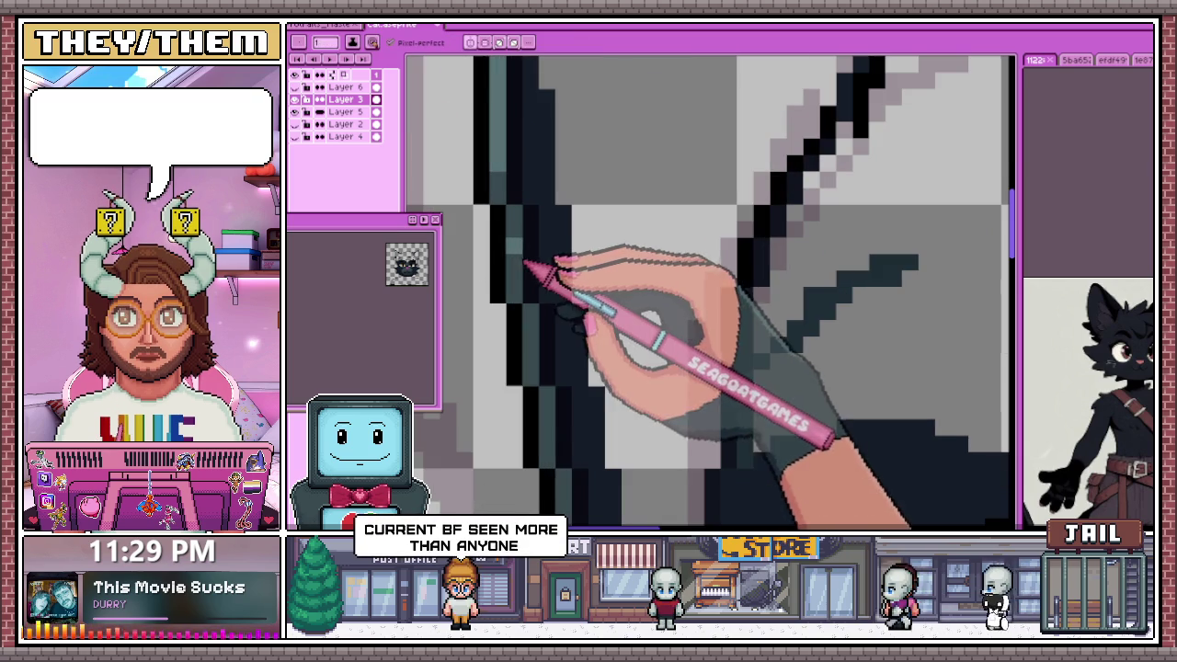
{"action": "scroll", "coordinate": [528, 283], "scroll_direction": "down", "scroll_amount": 2}
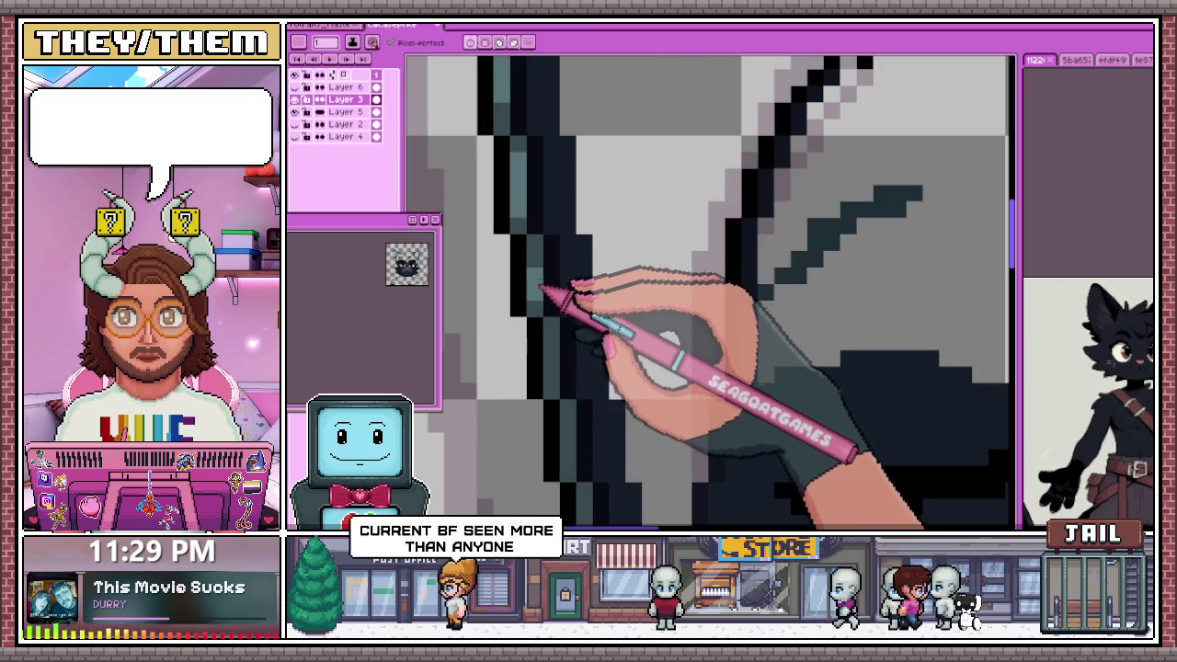
{"action": "scroll", "coordinate": [544, 281], "scroll_direction": "down", "scroll_amount": 2}
{"action": "scroll", "coordinate": [550, 313], "scroll_direction": "up", "scroll_amount": 2}
{"action": "scroll", "coordinate": [548, 301], "scroll_direction": "down", "scroll_amount": 2}
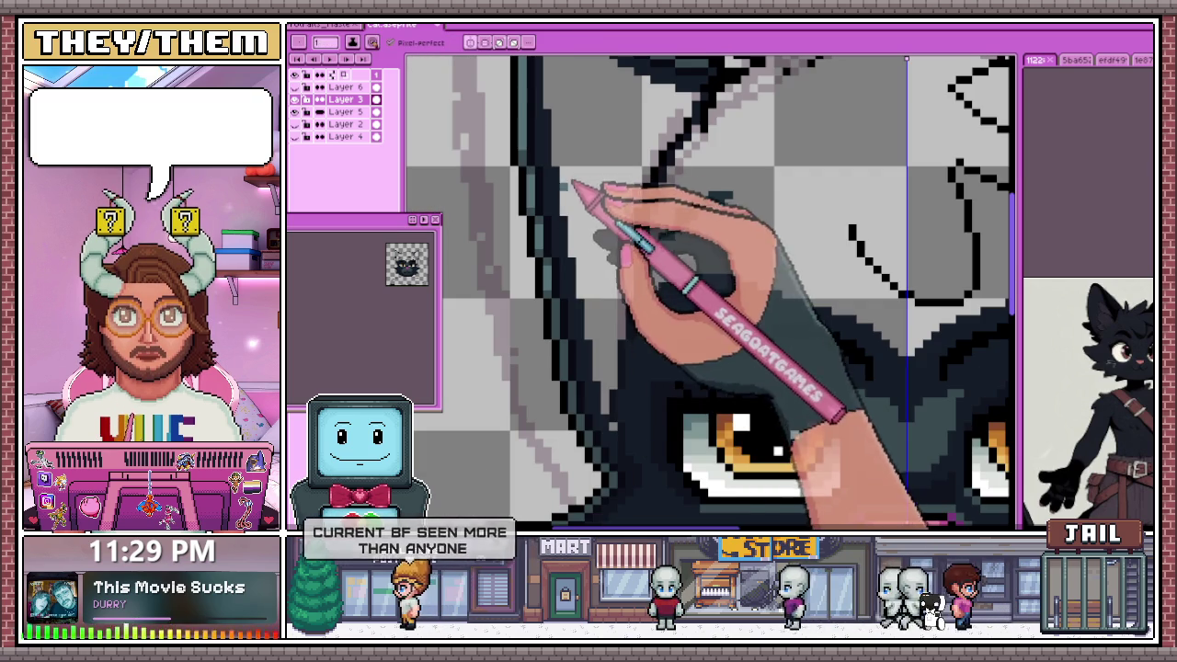
{"action": "scroll", "coordinate": [557, 279], "scroll_direction": "up", "scroll_amount": 1}
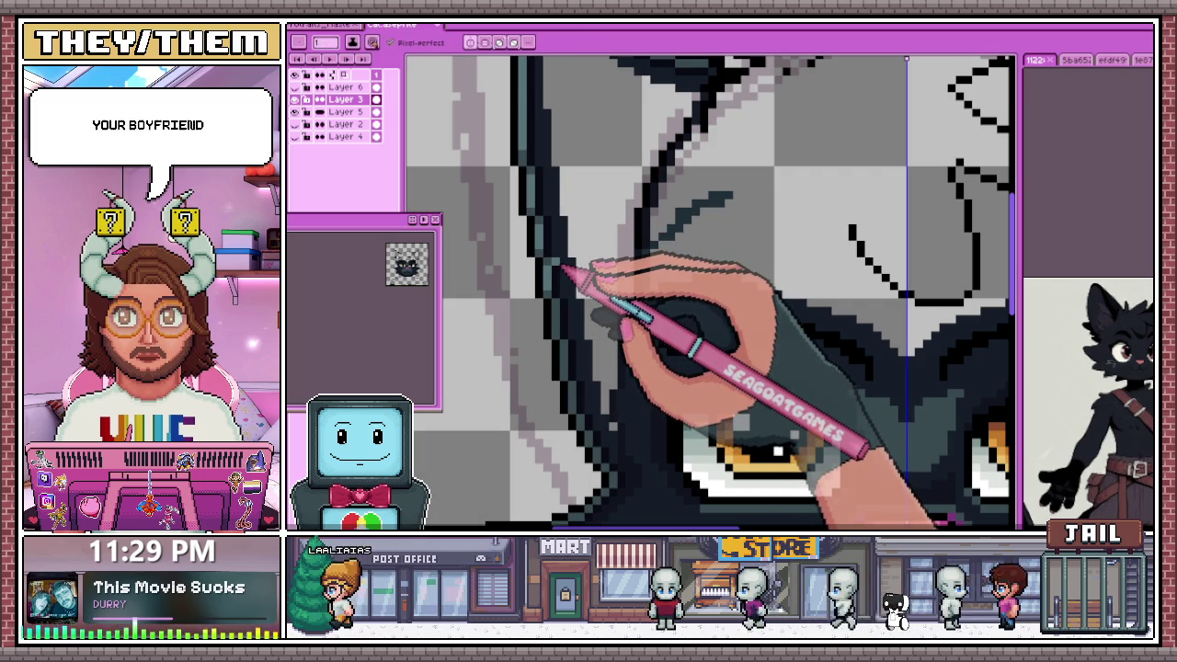
{"action": "scroll", "coordinate": [588, 294], "scroll_direction": "down", "scroll_amount": 2}
{"action": "scroll", "coordinate": [565, 267], "scroll_direction": "up", "scroll_amount": 2}
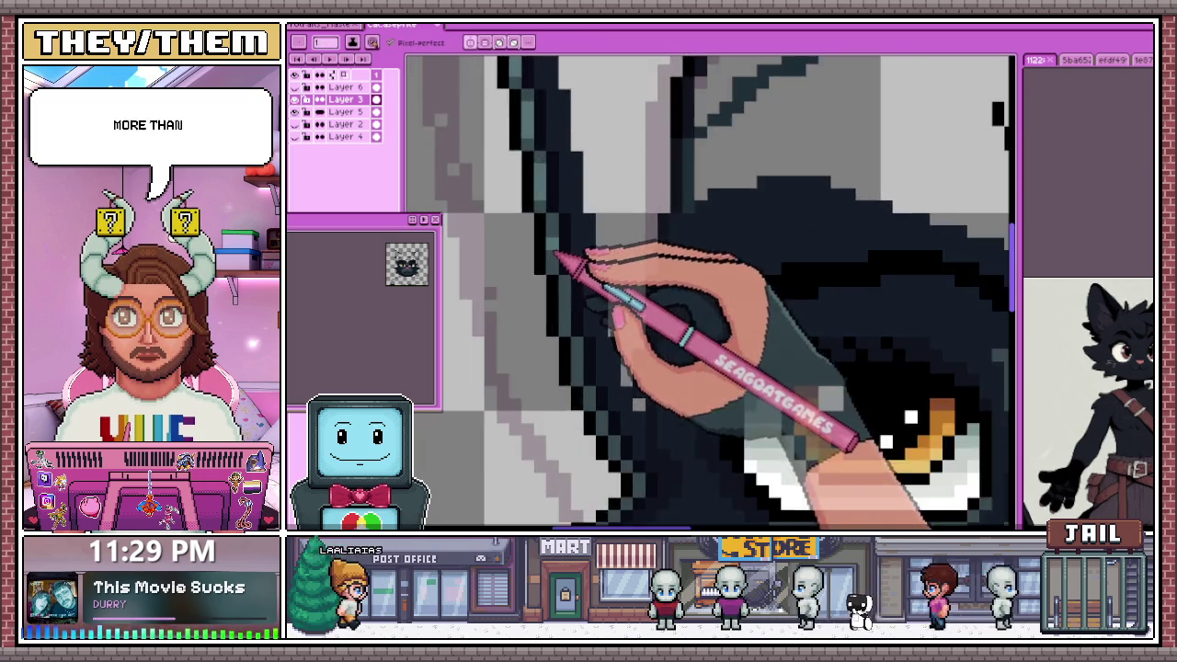
{"action": "scroll", "coordinate": [556, 243], "scroll_direction": "up", "scroll_amount": 2}
{"action": "scroll", "coordinate": [560, 281], "scroll_direction": "down", "scroll_amount": 2}
{"action": "scroll", "coordinate": [588, 304], "scroll_direction": "up", "scroll_amount": 2}
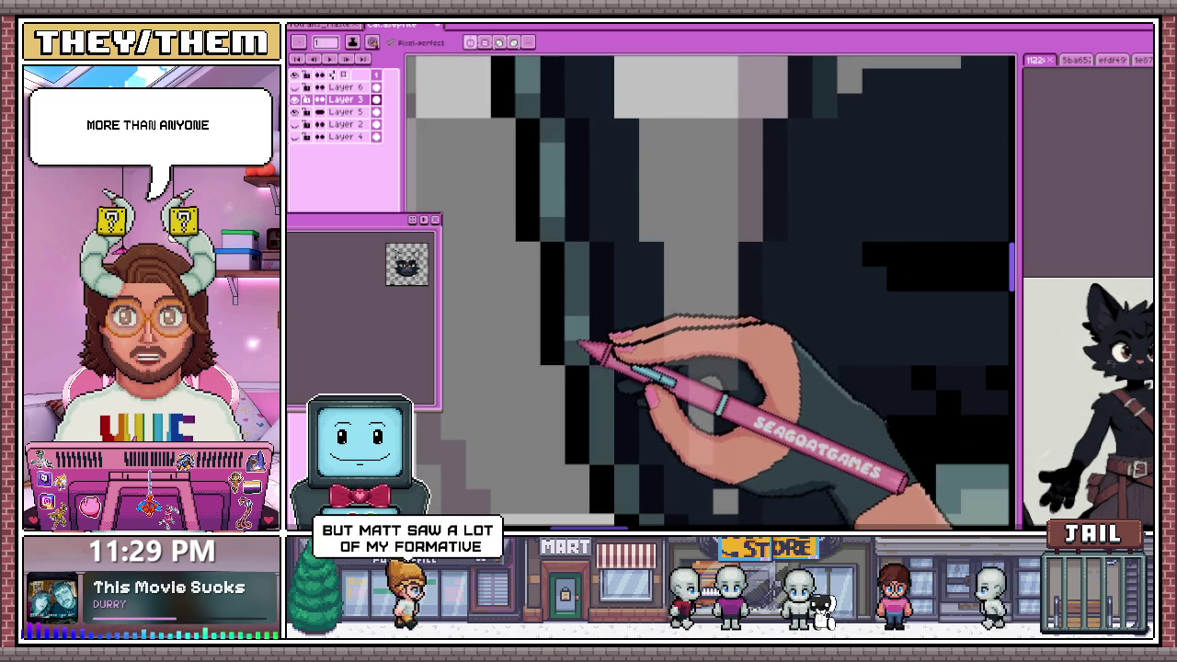
{"action": "scroll", "coordinate": [517, 147], "scroll_direction": "down", "scroll_amount": 1}
{"action": "scroll", "coordinate": [533, 202], "scroll_direction": "down", "scroll_amount": 2}
{"action": "scroll", "coordinate": [552, 262], "scroll_direction": "up", "scroll_amount": 2}
{"action": "scroll", "coordinate": [559, 263], "scroll_direction": "up", "scroll_amount": 1}
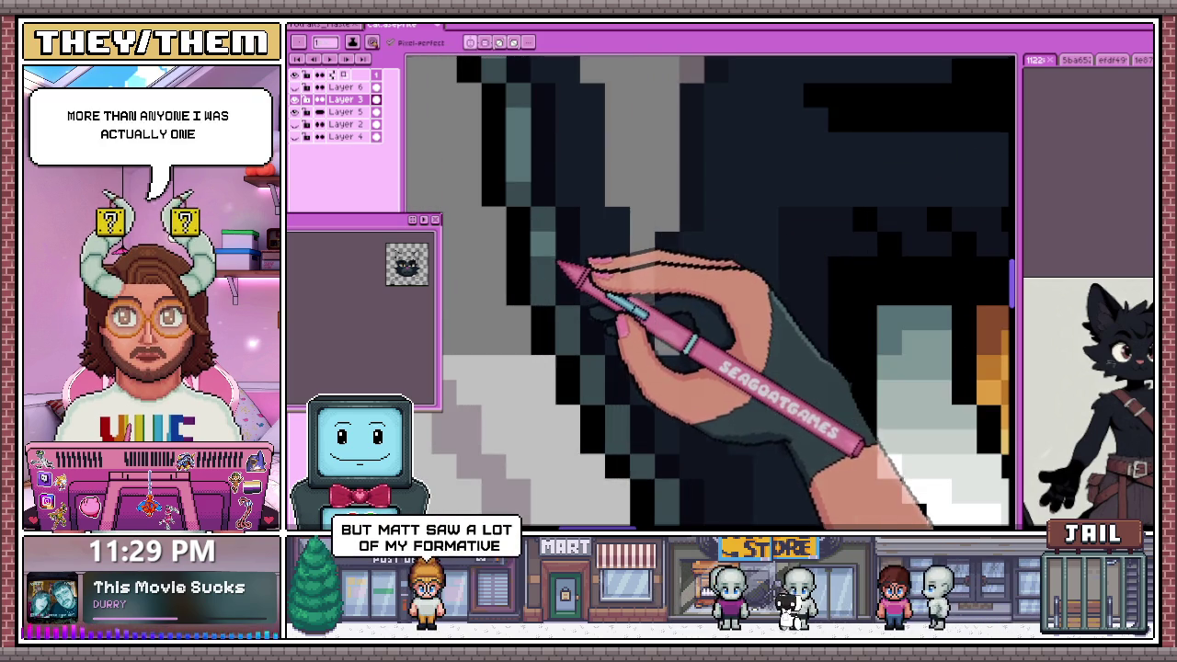
{"action": "scroll", "coordinate": [563, 239], "scroll_direction": "down", "scroll_amount": 1}
{"action": "scroll", "coordinate": [564, 217], "scroll_direction": "down", "scroll_amount": 2}
{"action": "scroll", "coordinate": [571, 245], "scroll_direction": "up", "scroll_amount": 1}
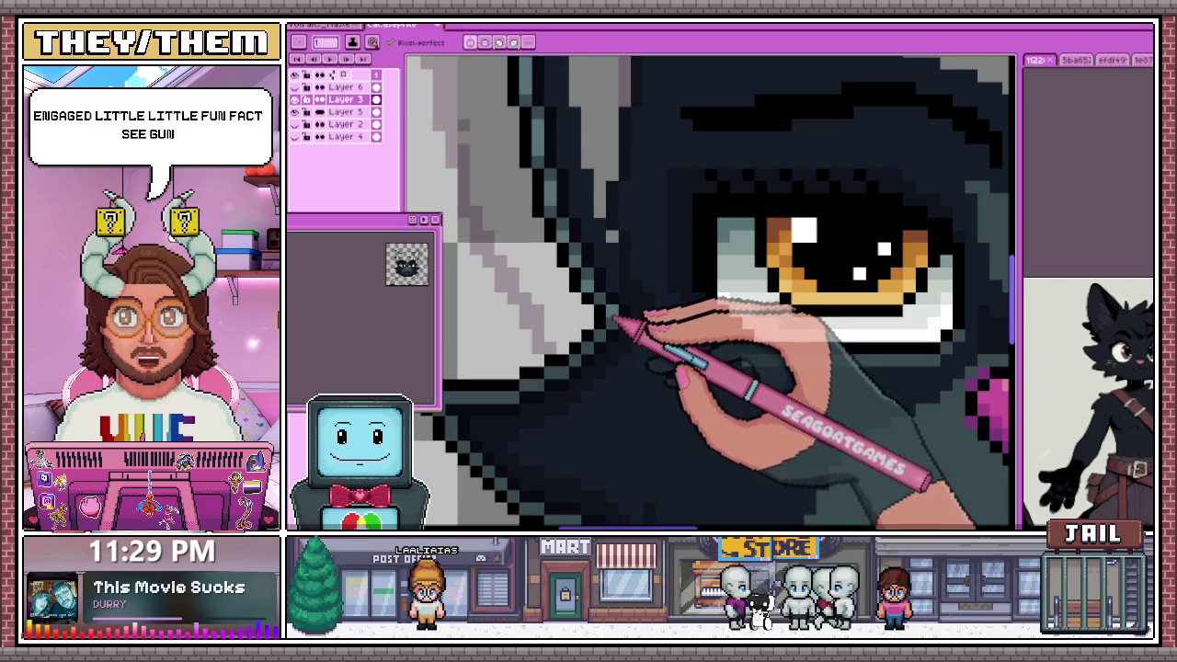
{"action": "scroll", "coordinate": [611, 322], "scroll_direction": "down", "scroll_amount": 2}
{"action": "scroll", "coordinate": [614, 327], "scroll_direction": "up", "scroll_amount": 2}
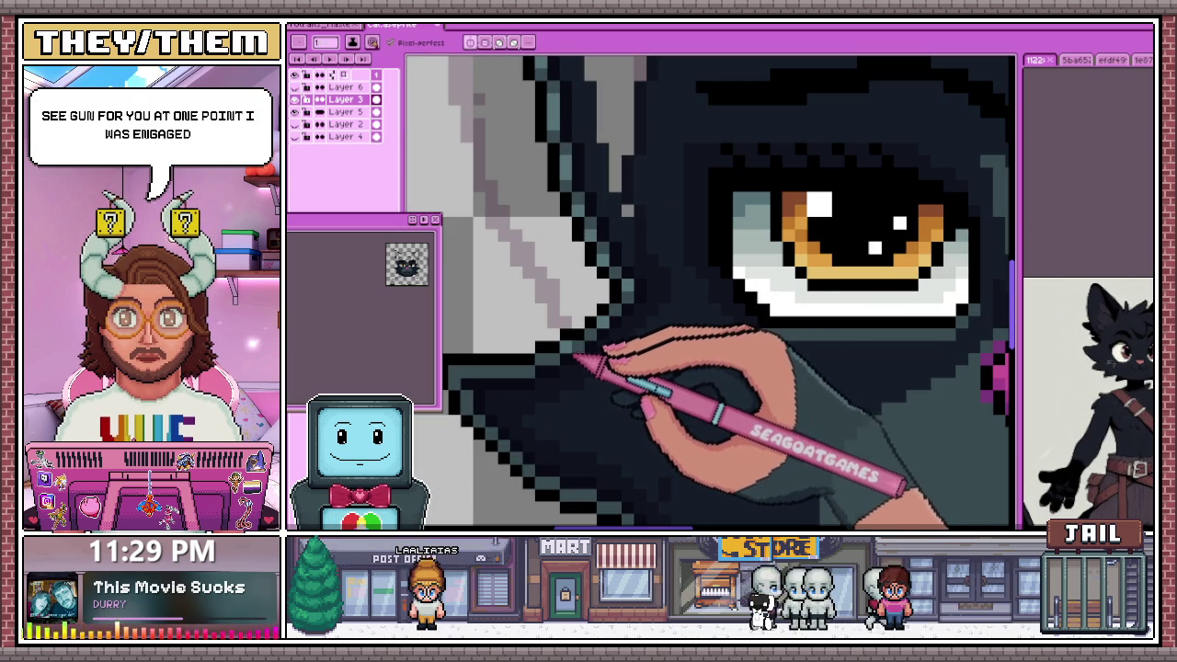
{"action": "scroll", "coordinate": [557, 360], "scroll_direction": "down", "scroll_amount": 2}
{"action": "scroll", "coordinate": [617, 229], "scroll_direction": "down", "scroll_amount": 1}
{"action": "scroll", "coordinate": [616, 228], "scroll_direction": "up", "scroll_amount": 1}
{"action": "scroll", "coordinate": [598, 310], "scroll_direction": "up", "scroll_amount": 1}
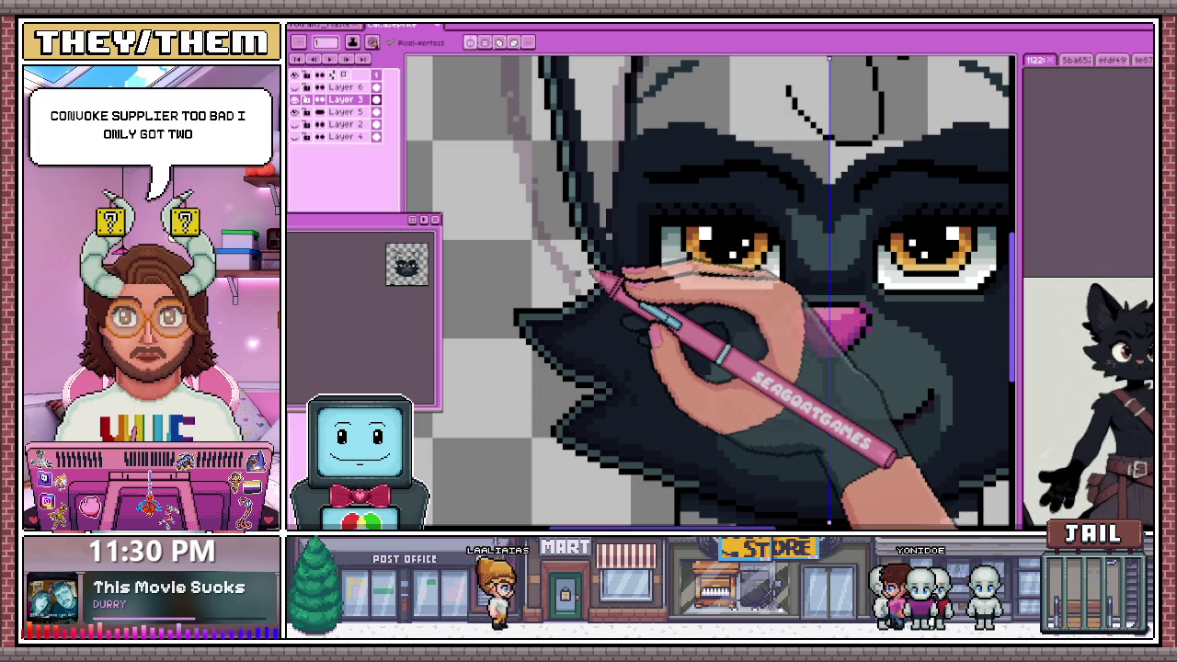
Add a teal-grey pixel just inside the stepped black outline under the cat's jaw
{"action": "scroll", "coordinate": [543, 317], "scroll_direction": "up", "scroll_amount": 2}
{"action": "scroll", "coordinate": [587, 341], "scroll_direction": "down", "scroll_amount": 1}
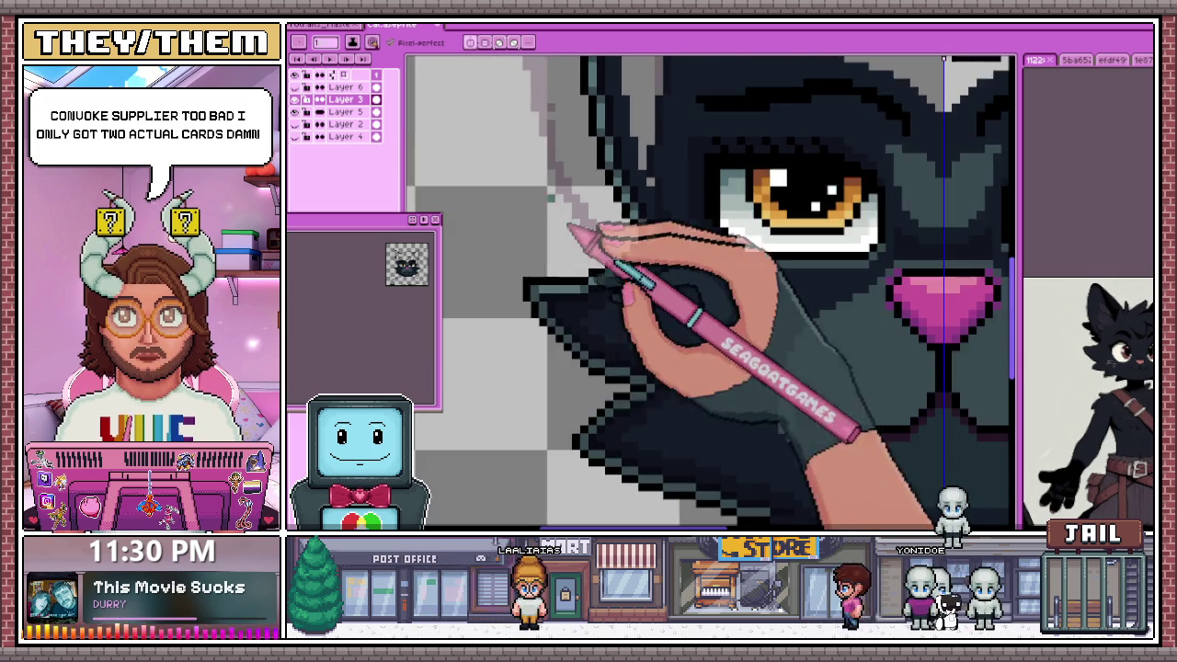
{"action": "scroll", "coordinate": [552, 328], "scroll_direction": "up", "scroll_amount": 1}
{"action": "scroll", "coordinate": [591, 328], "scroll_direction": "up", "scroll_amount": 1}
{"action": "scroll", "coordinate": [588, 304], "scroll_direction": "down", "scroll_amount": 1}
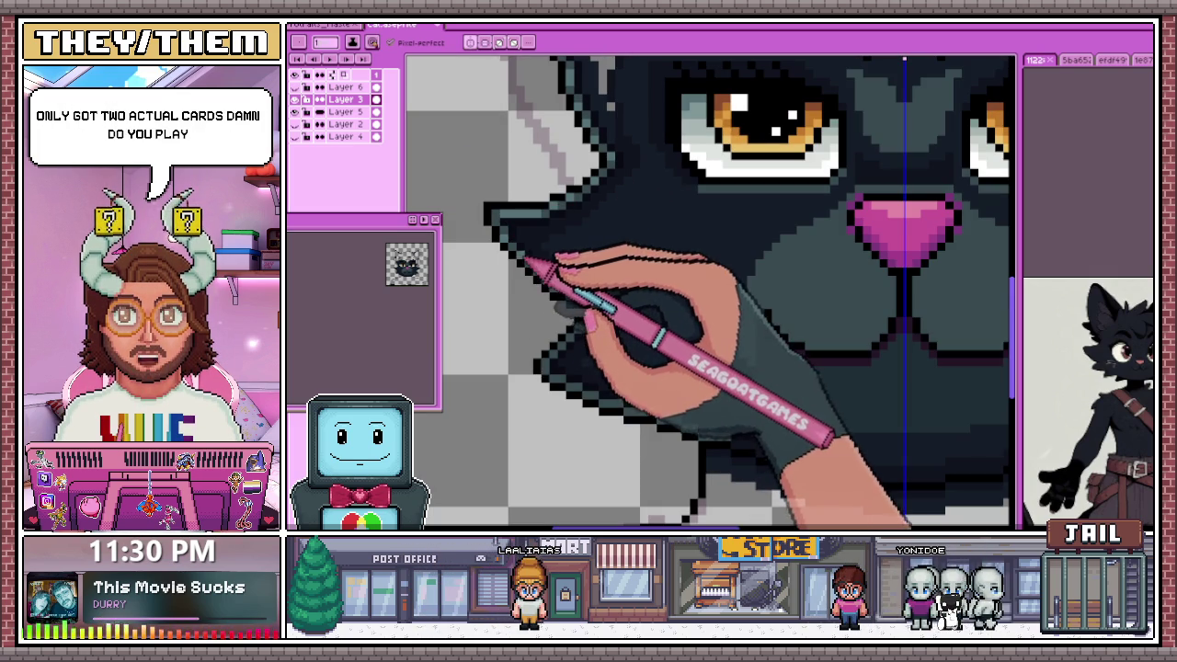
{"action": "scroll", "coordinate": [552, 276], "scroll_direction": "up", "scroll_amount": 2}
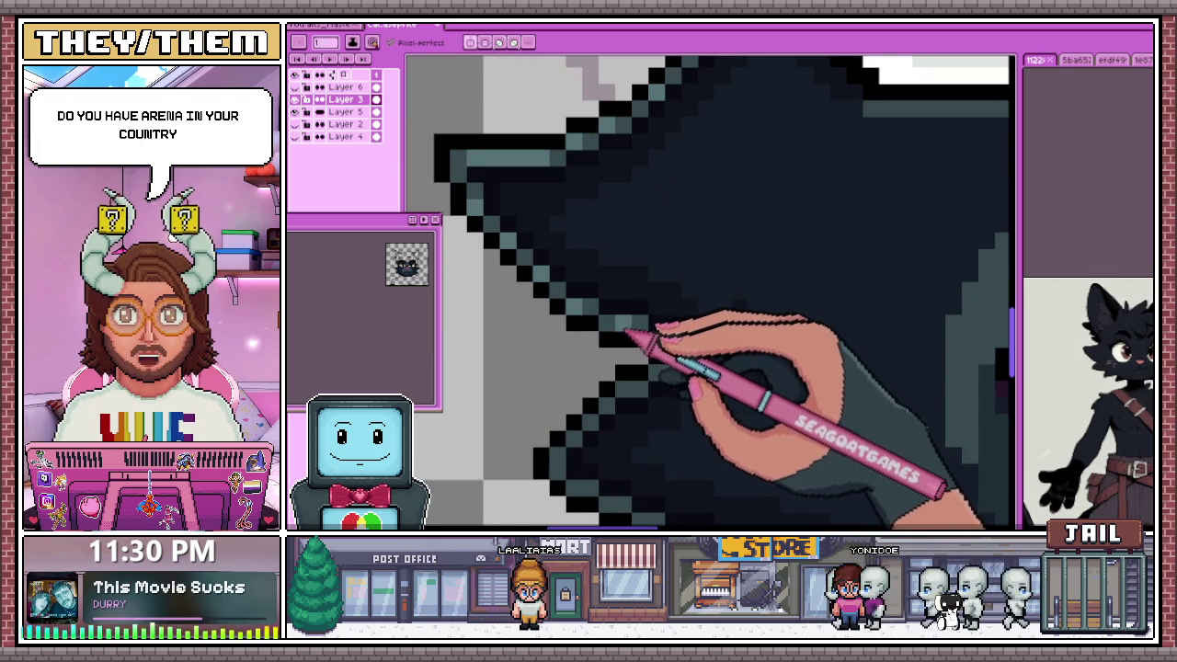
{"action": "scroll", "coordinate": [628, 333], "scroll_direction": "down", "scroll_amount": 1}
{"action": "scroll", "coordinate": [621, 318], "scroll_direction": "up", "scroll_amount": 1}
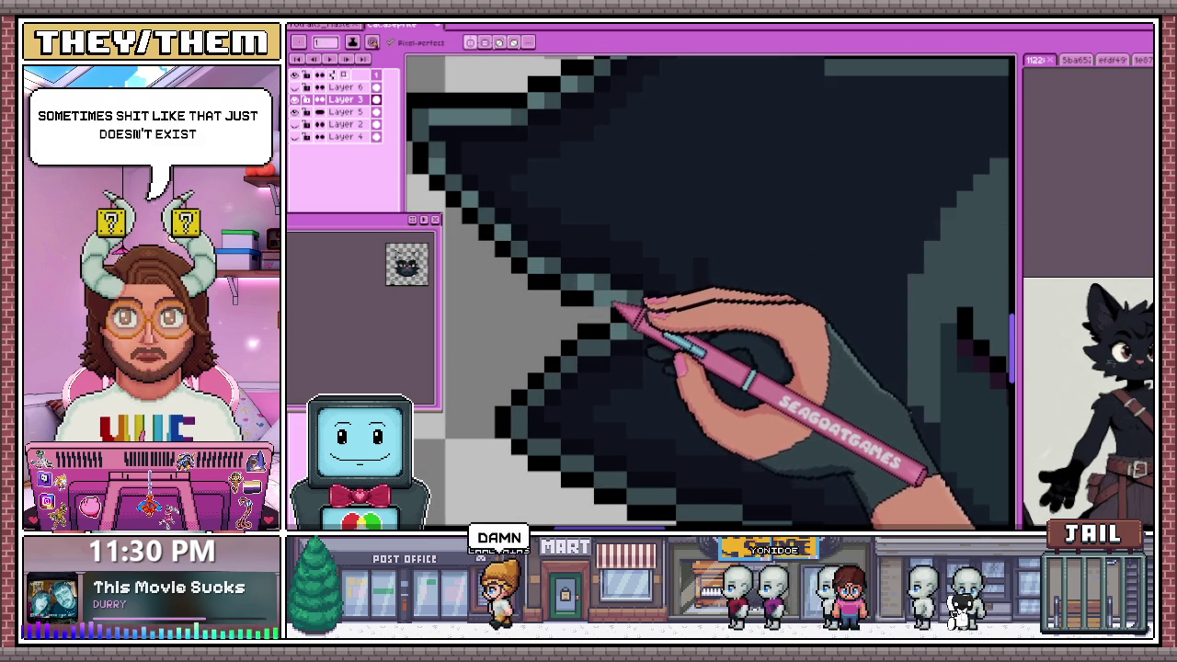
{"action": "left_click", "coordinate": [618, 232]}
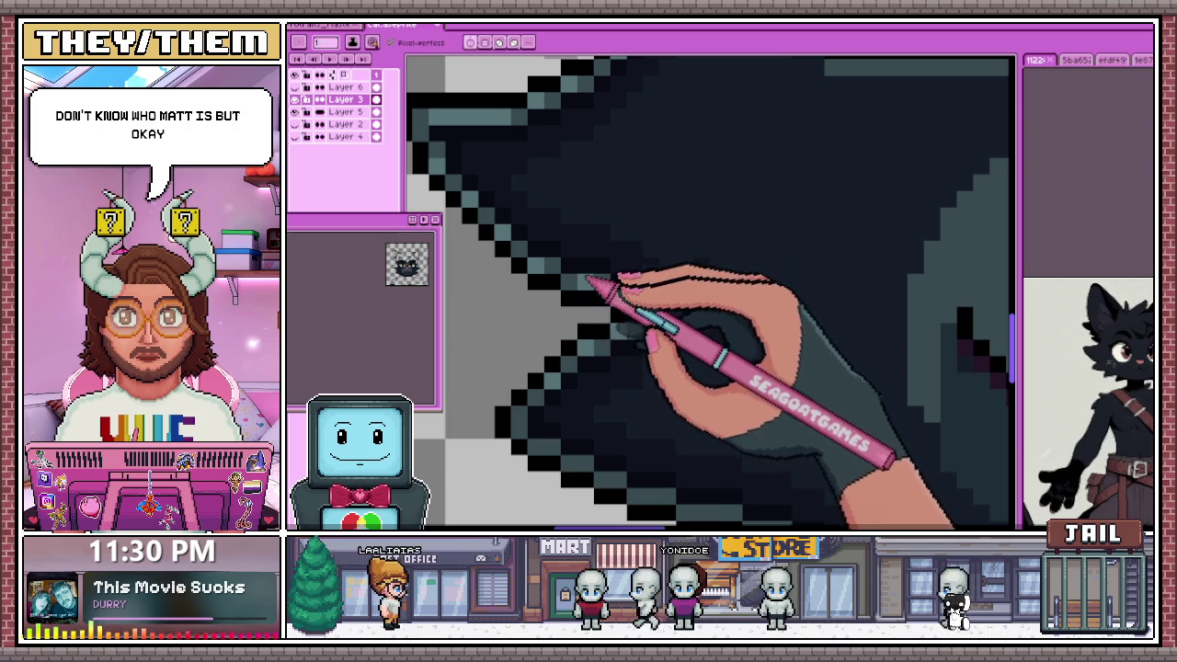
{"action": "scroll", "coordinate": [711, 292], "scroll_direction": "up", "scroll_amount": 2}
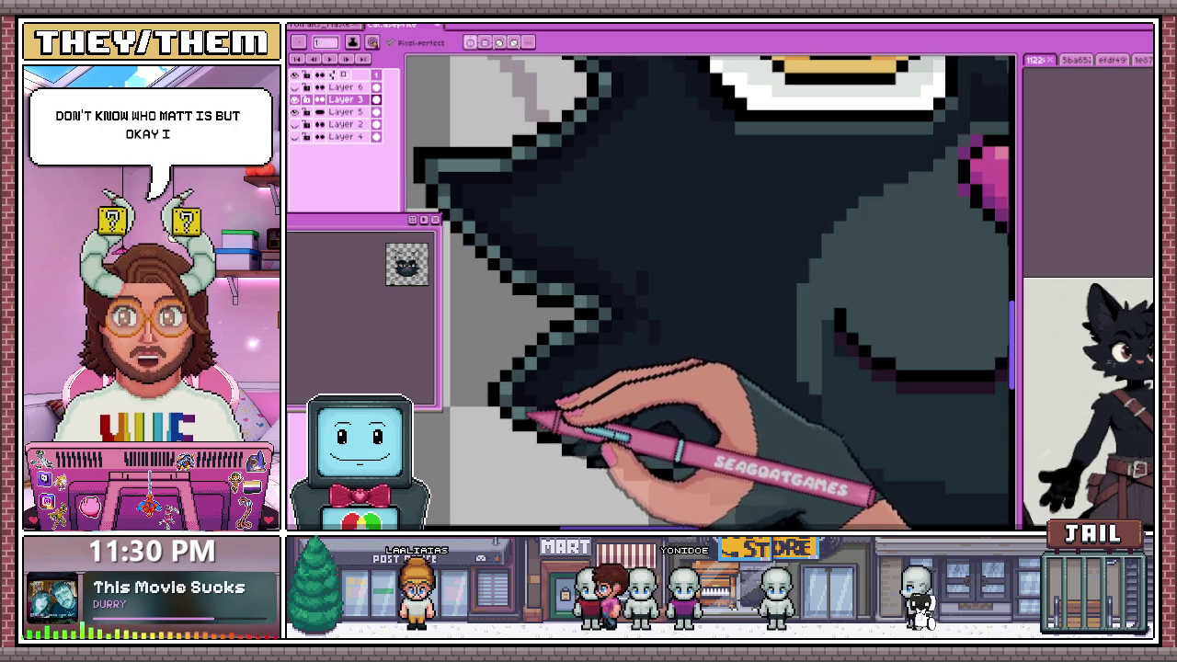
{"action": "scroll", "coordinate": [533, 418], "scroll_direction": "down", "scroll_amount": 3}
{"action": "scroll", "coordinate": [542, 382], "scroll_direction": "up", "scroll_amount": 3}
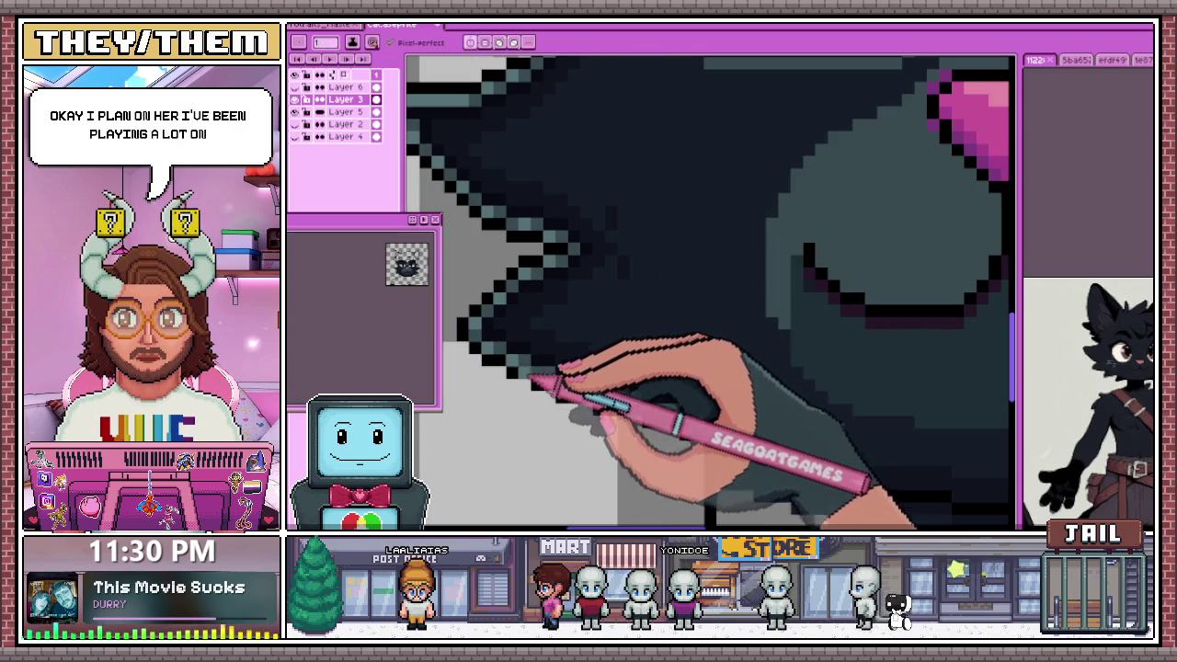
{"action": "scroll", "coordinate": [526, 370], "scroll_direction": "down", "scroll_amount": 3}
{"action": "scroll", "coordinate": [554, 368], "scroll_direction": "up", "scroll_amount": 3}
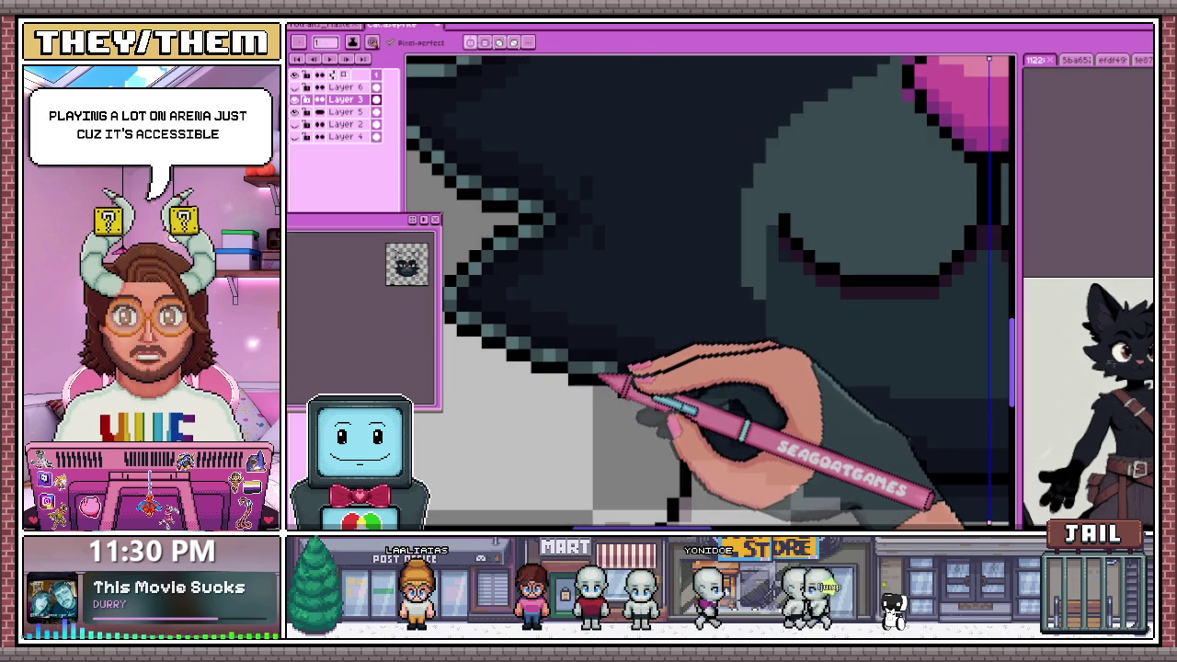
{"action": "scroll", "coordinate": [593, 374], "scroll_direction": "down", "scroll_amount": 3}
{"action": "scroll", "coordinate": [604, 363], "scroll_direction": "up", "scroll_amount": 3}
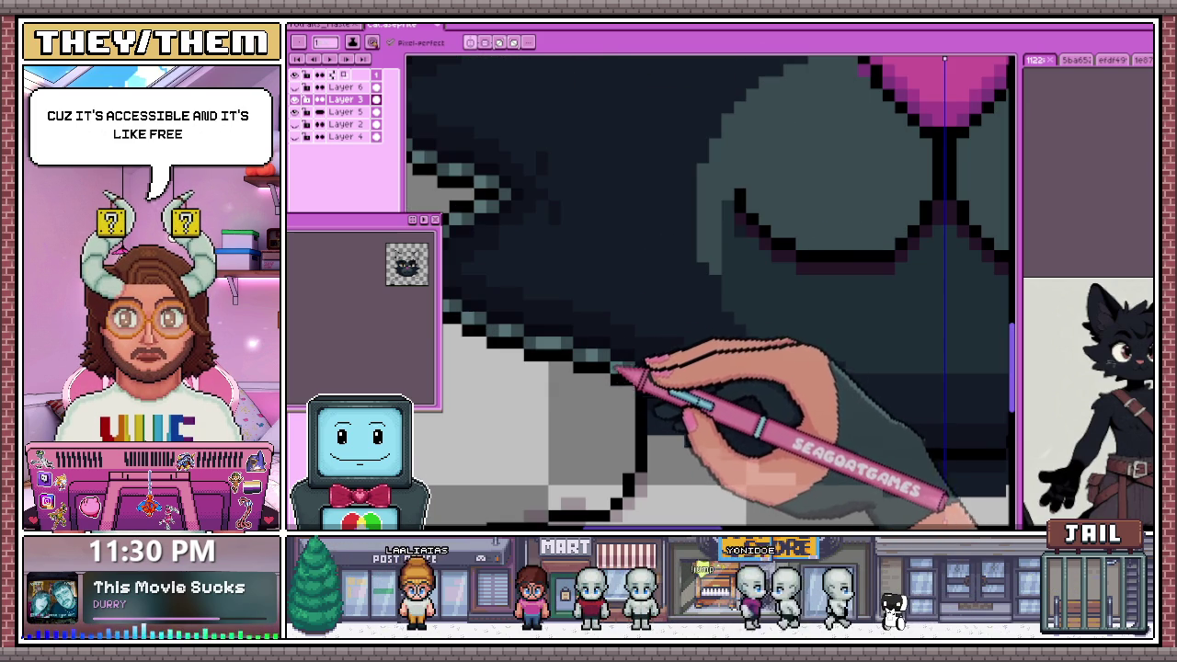
{"action": "scroll", "coordinate": [662, 386], "scroll_direction": "down", "scroll_amount": 2}
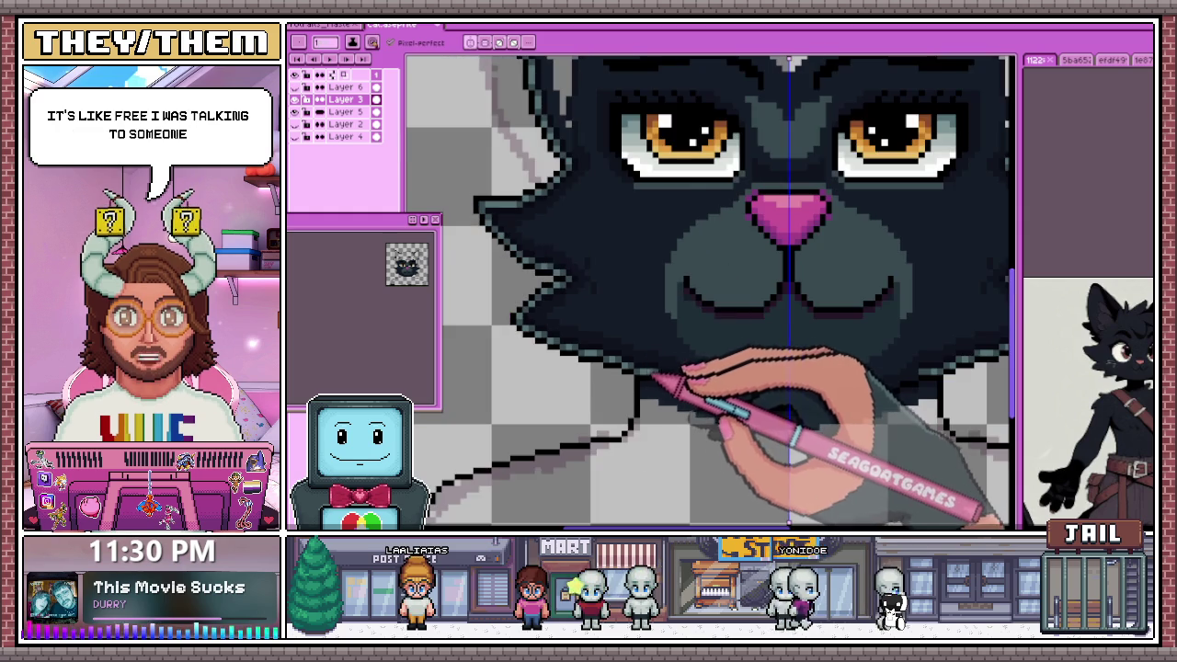
{"action": "scroll", "coordinate": [656, 377], "scroll_direction": "down", "scroll_amount": 2}
{"action": "scroll", "coordinate": [639, 368], "scroll_direction": "down", "scroll_amount": 2}
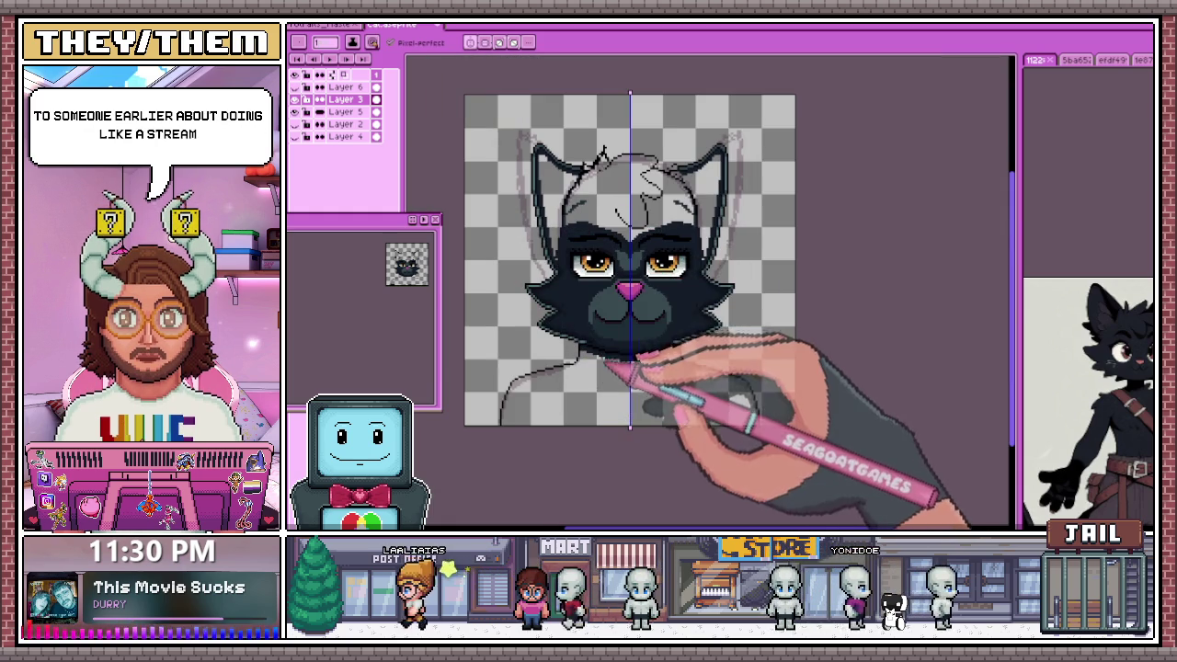
{"action": "scroll", "coordinate": [618, 377], "scroll_direction": "up", "scroll_amount": 3}
{"action": "scroll", "coordinate": [610, 341], "scroll_direction": "up", "scroll_amount": 2}
{"action": "scroll", "coordinate": [524, 310], "scroll_direction": "down", "scroll_amount": 2}
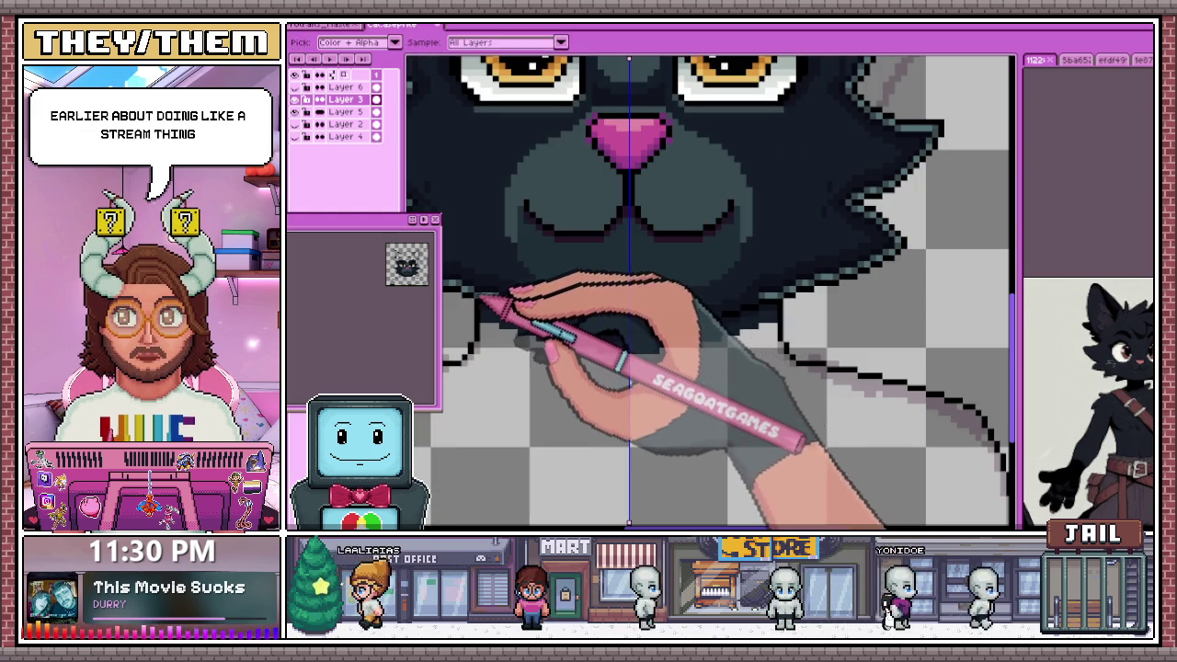
{"action": "scroll", "coordinate": [501, 307], "scroll_direction": "up", "scroll_amount": 3}
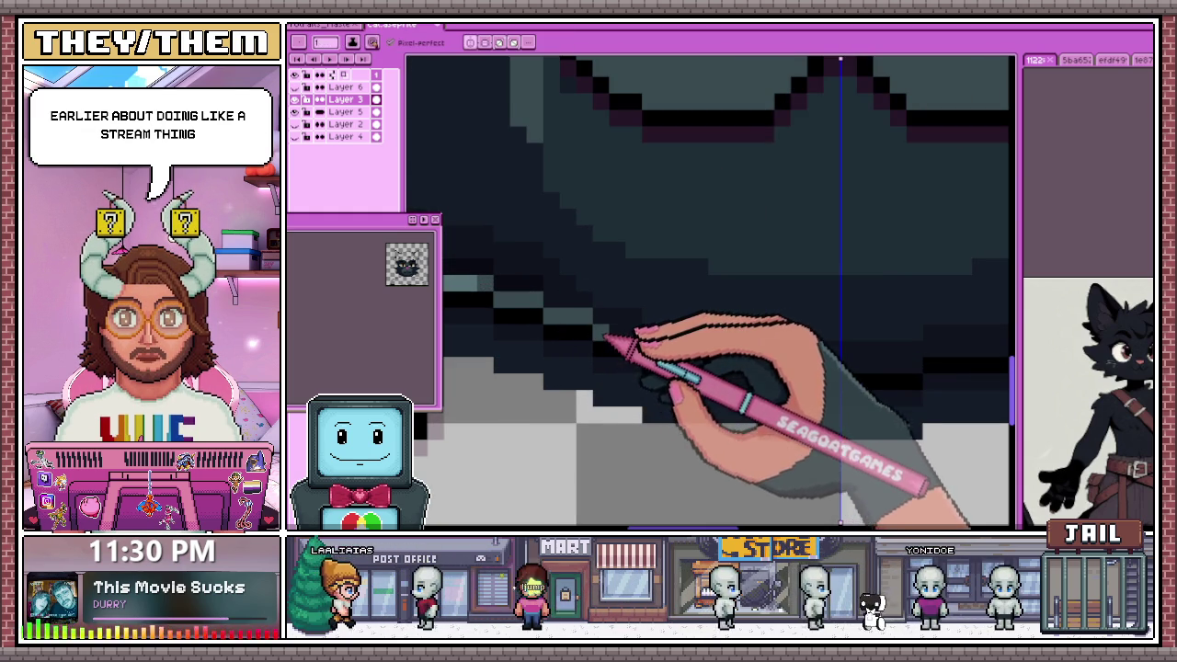
Zoom in and out around the lower muzzle and chin to inspect the mid-tone shading
{"action": "scroll", "coordinate": [604, 338], "scroll_direction": "down", "scroll_amount": 2}
{"action": "scroll", "coordinate": [607, 333], "scroll_direction": "up", "scroll_amount": 3}
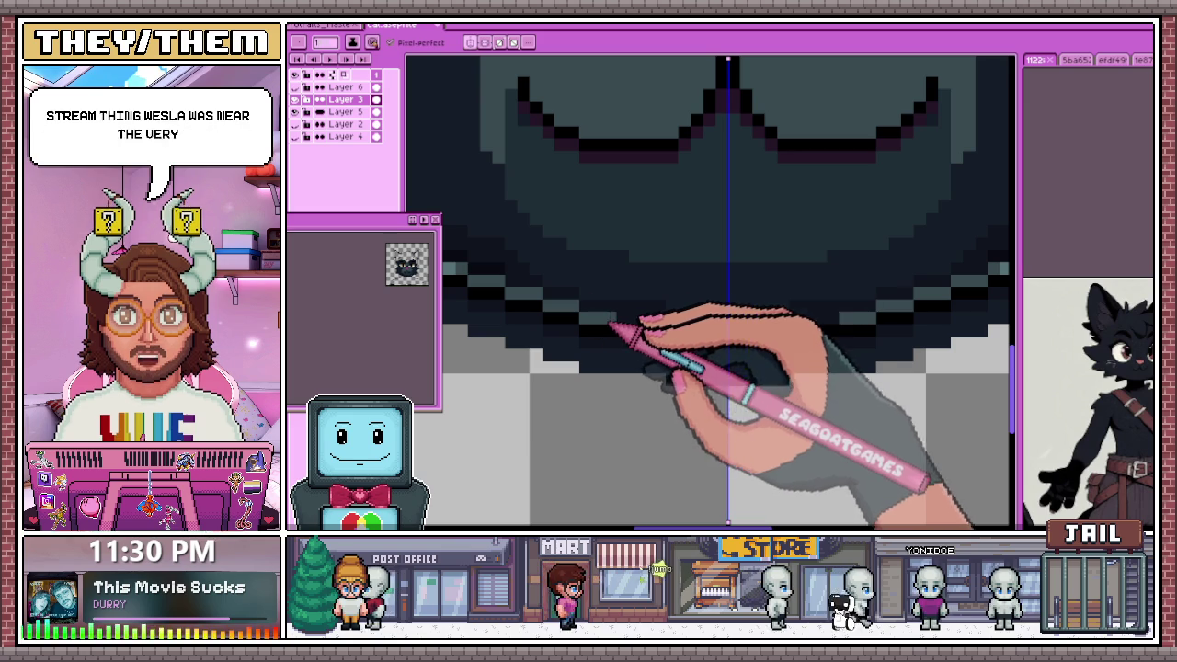
{"action": "scroll", "coordinate": [533, 349], "scroll_direction": "down", "scroll_amount": 3}
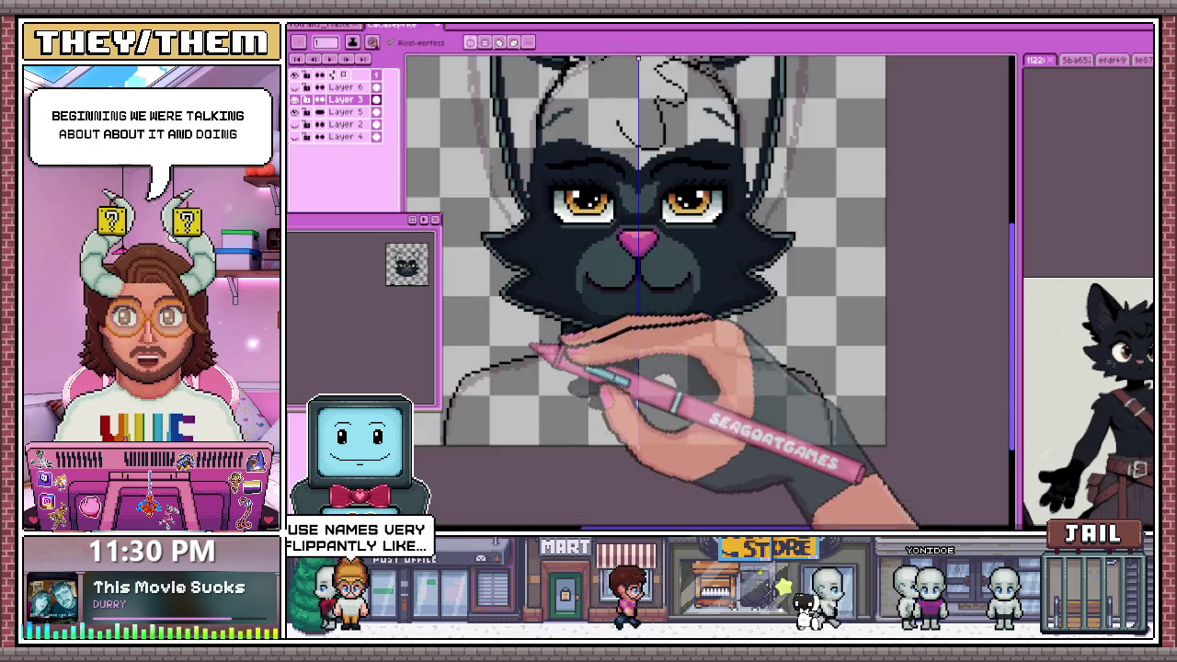
{"action": "scroll", "coordinate": [534, 349], "scroll_direction": "down", "scroll_amount": 3}
{"action": "scroll", "coordinate": [576, 317], "scroll_direction": "up", "scroll_amount": 2}
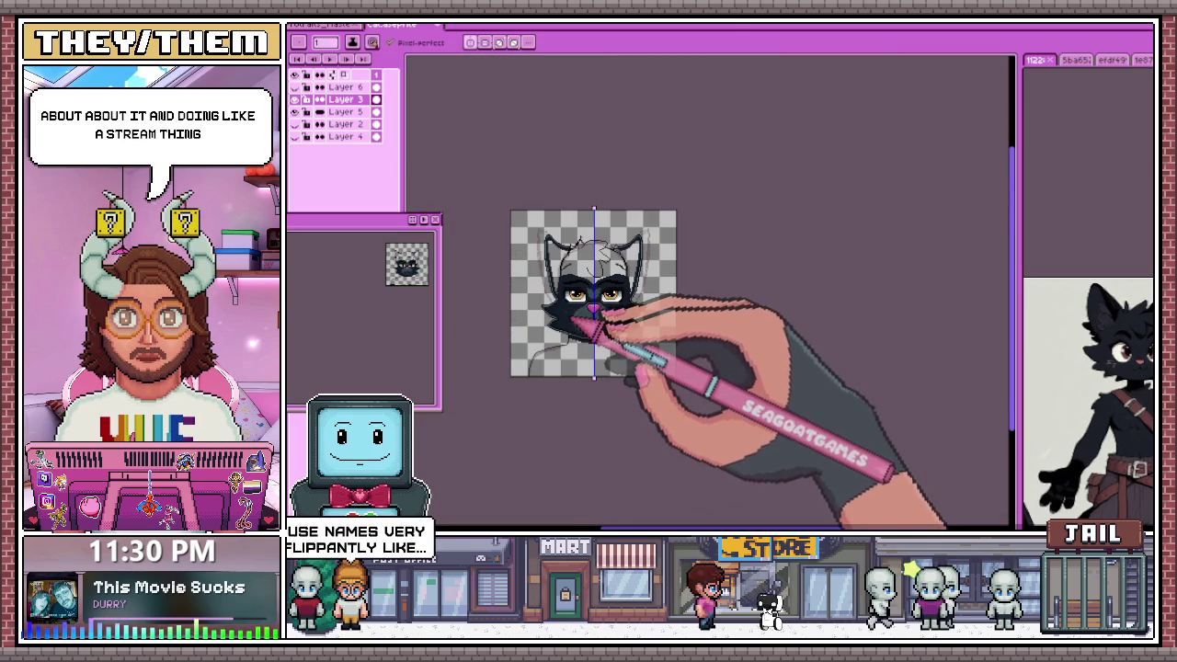
{"action": "scroll", "coordinate": [587, 358], "scroll_direction": "up", "scroll_amount": 2}
{"action": "scroll", "coordinate": [583, 341], "scroll_direction": "up", "scroll_amount": 2}
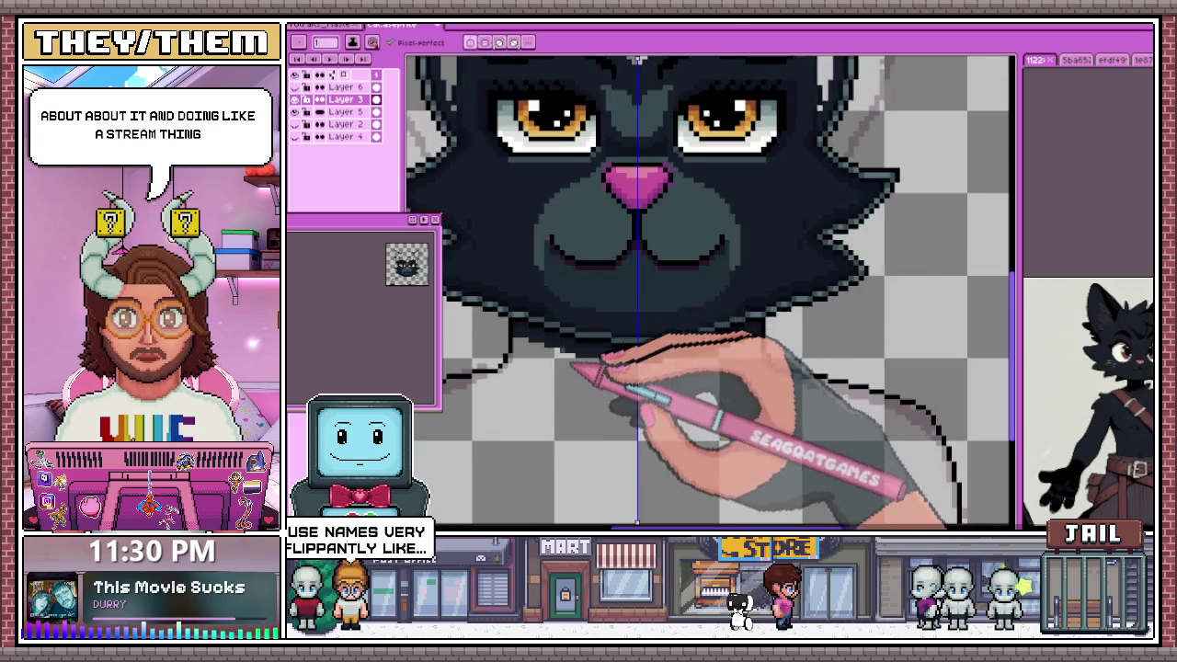
{"action": "scroll", "coordinate": [583, 381], "scroll_direction": "up", "scroll_amount": 2}
{"action": "scroll", "coordinate": [518, 315], "scroll_direction": "up", "scroll_amount": 2}
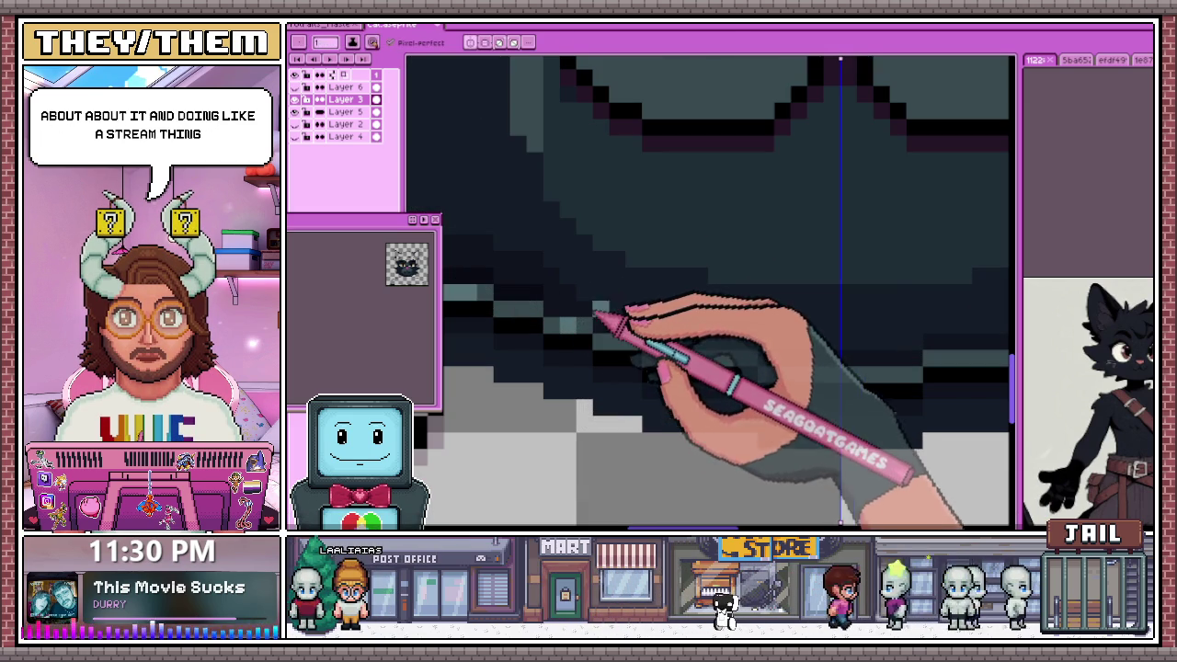
{"action": "scroll", "coordinate": [742, 376], "scroll_direction": "down", "scroll_amount": 2}
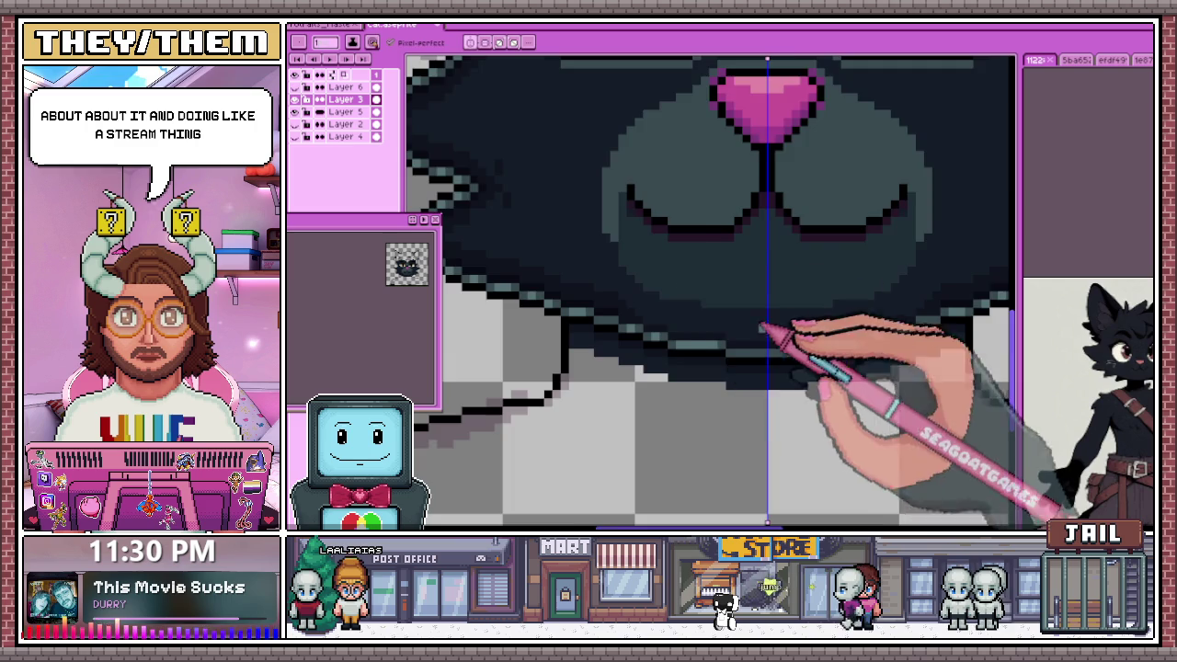
{"action": "scroll", "coordinate": [762, 328], "scroll_direction": "up", "scroll_amount": 2}
{"action": "scroll", "coordinate": [791, 370], "scroll_direction": "down", "scroll_amount": 2}
{"action": "scroll", "coordinate": [754, 393], "scroll_direction": "down", "scroll_amount": 2}
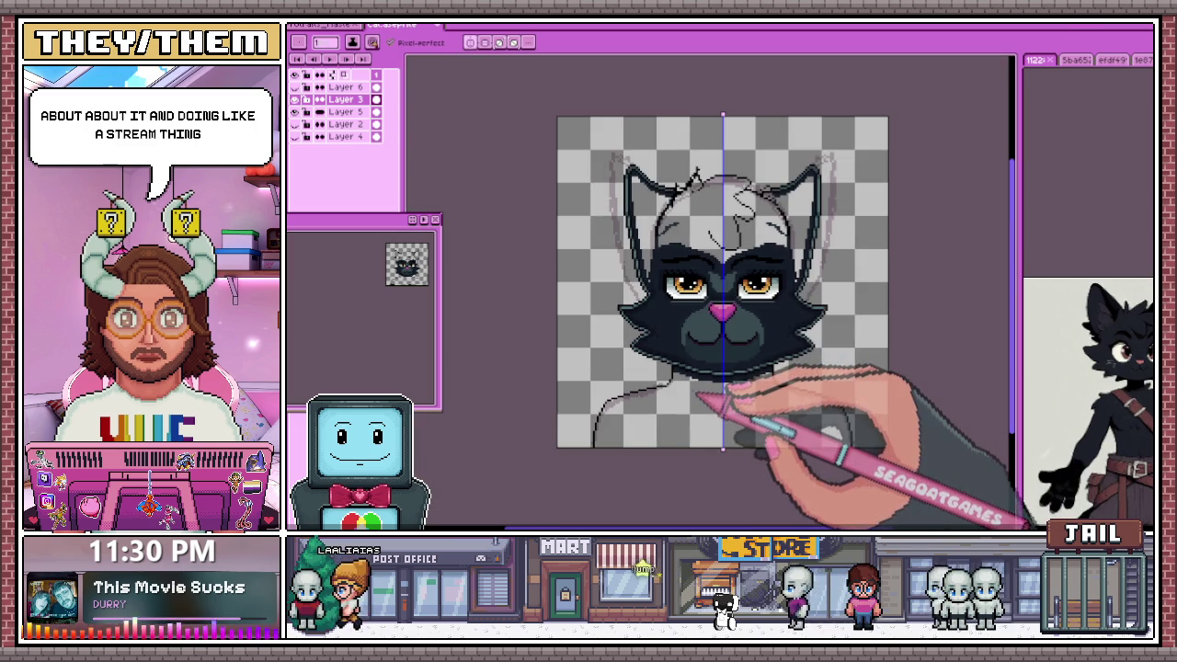
{"action": "scroll", "coordinate": [696, 400], "scroll_direction": "down", "scroll_amount": 2}
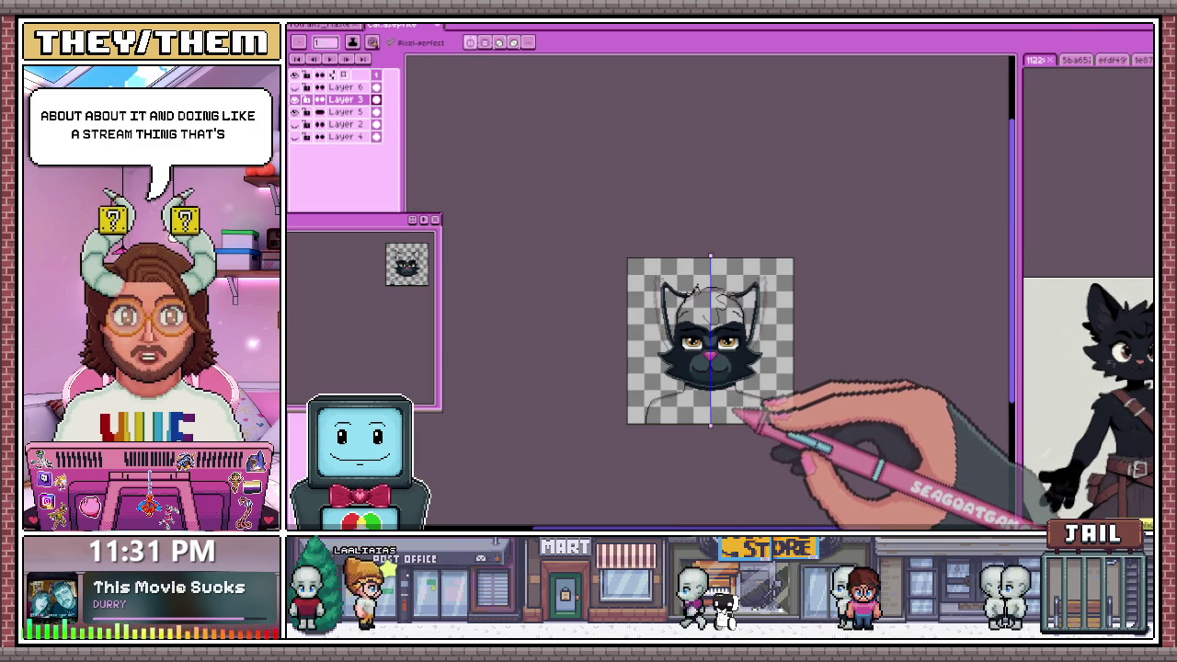
{"action": "scroll", "coordinate": [746, 419], "scroll_direction": "up", "scroll_amount": 3}
{"action": "scroll", "coordinate": [598, 332], "scroll_direction": "up", "scroll_amount": 2}
{"action": "scroll", "coordinate": [596, 333], "scroll_direction": "up", "scroll_amount": 1}
{"action": "scroll", "coordinate": [593, 294], "scroll_direction": "up", "scroll_amount": 1}
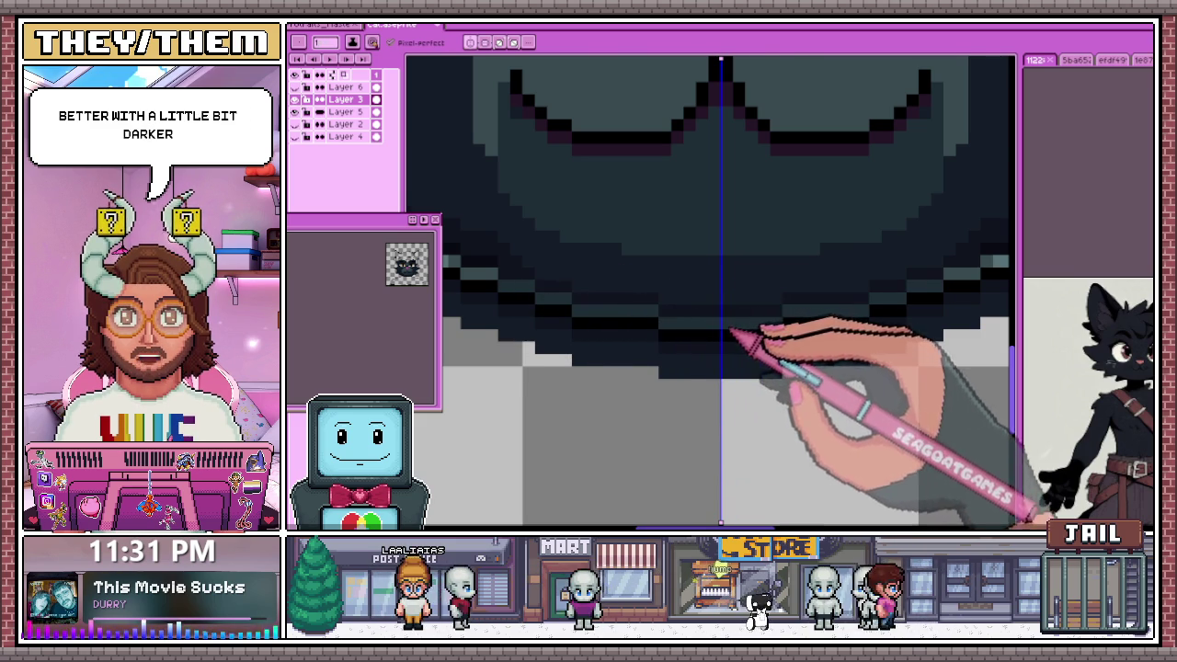
{"action": "scroll", "coordinate": [634, 359], "scroll_direction": "down", "scroll_amount": 2}
{"action": "scroll", "coordinate": [618, 391], "scroll_direction": "down", "scroll_amount": 2}
{"action": "scroll", "coordinate": [617, 406], "scroll_direction": "up", "scroll_amount": 4}
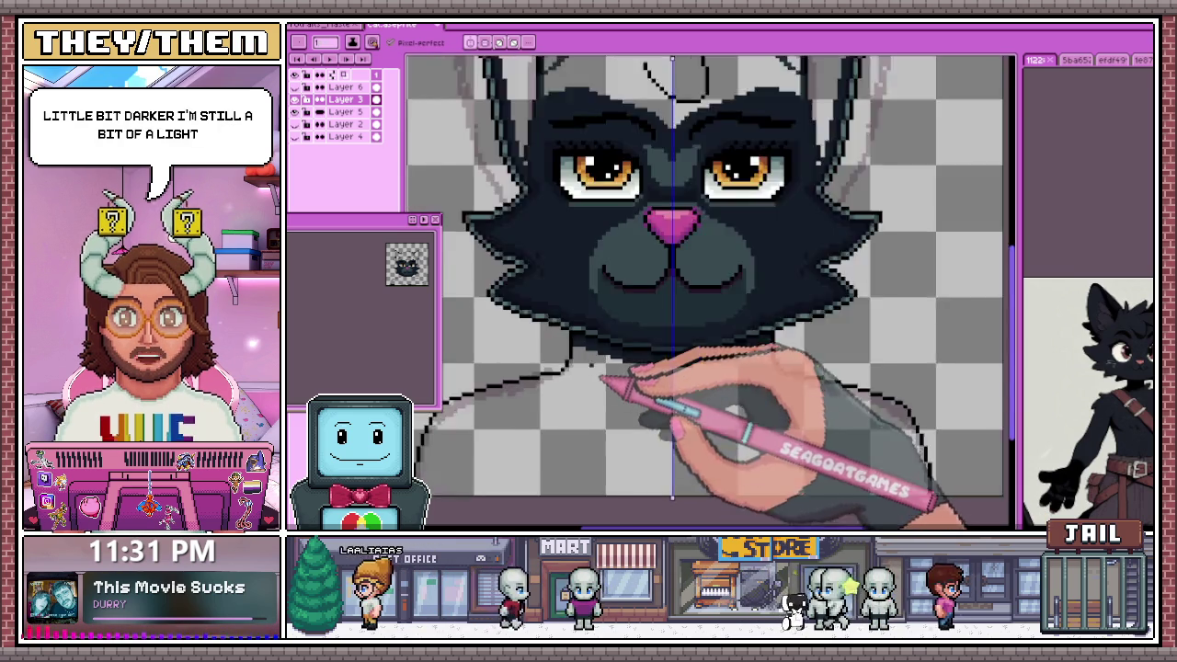
{"action": "scroll", "coordinate": [611, 368], "scroll_direction": "up", "scroll_amount": 2}
{"action": "scroll", "coordinate": [606, 331], "scroll_direction": "up", "scroll_amount": 2}
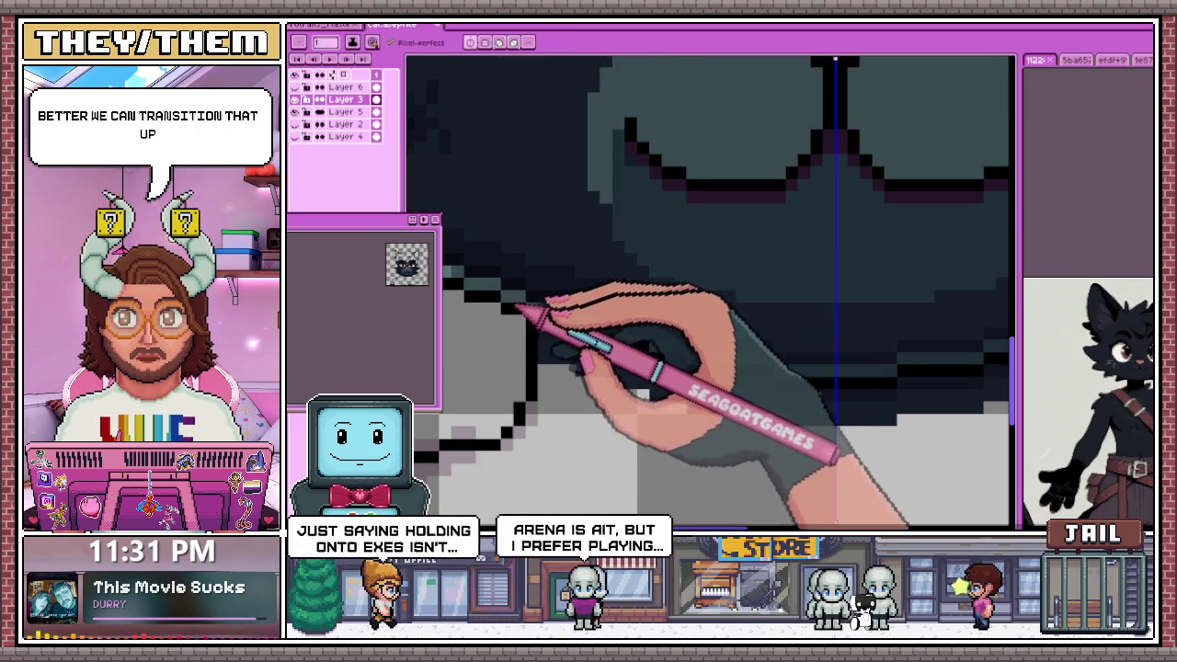
{"action": "scroll", "coordinate": [533, 317], "scroll_direction": "down", "scroll_amount": 3}
{"action": "scroll", "coordinate": [533, 317], "scroll_direction": "up", "scroll_amount": 1}
{"action": "scroll", "coordinate": [533, 317], "scroll_direction": "up", "scroll_amount": 2}
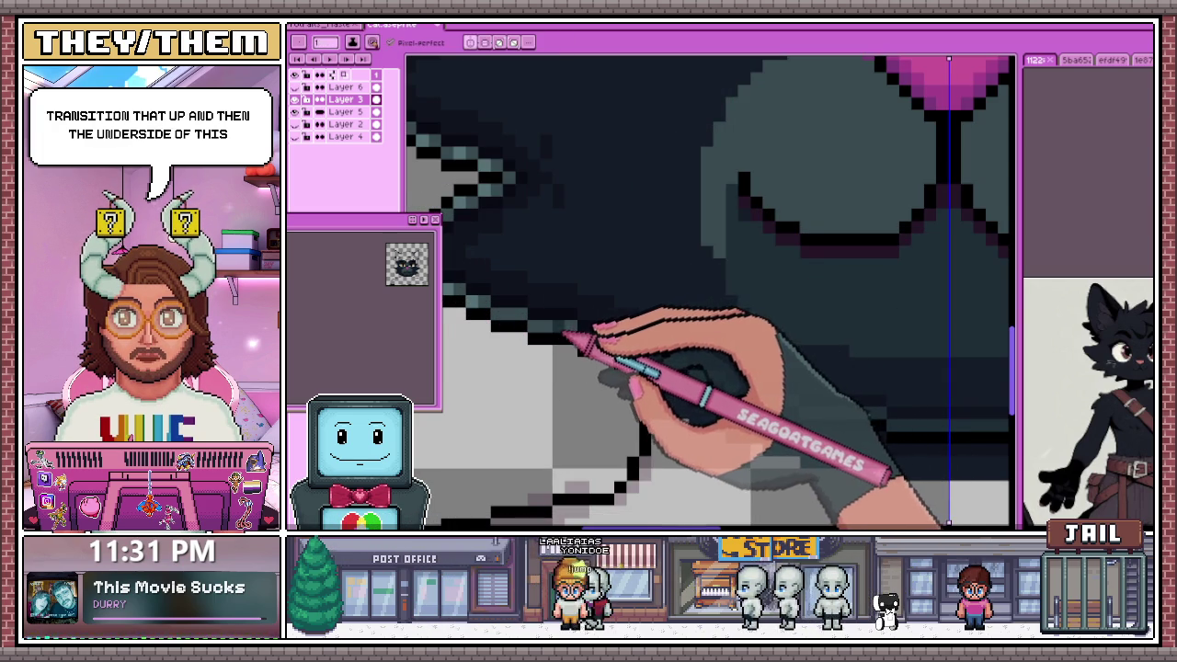
{"action": "scroll", "coordinate": [533, 322], "scroll_direction": "down", "scroll_amount": 2}
{"action": "scroll", "coordinate": [533, 322], "scroll_direction": "down", "scroll_amount": 1}
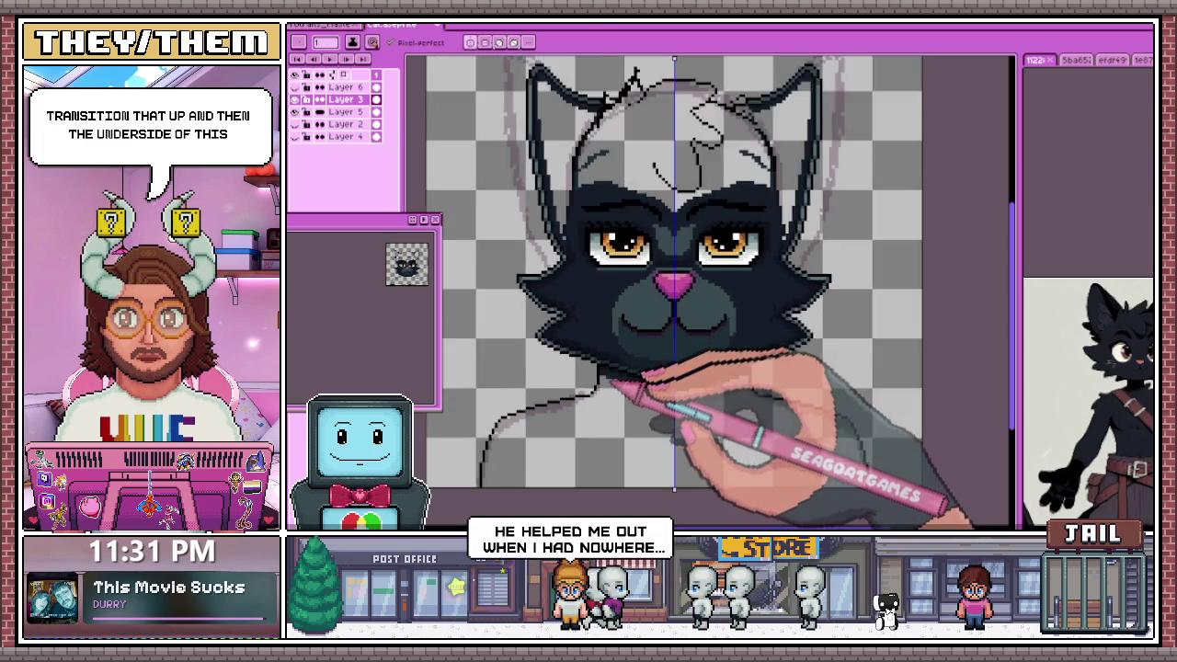
{"action": "scroll", "coordinate": [534, 321], "scroll_direction": "down", "scroll_amount": 1}
{"action": "scroll", "coordinate": [682, 393], "scroll_direction": "down", "scroll_amount": 1}
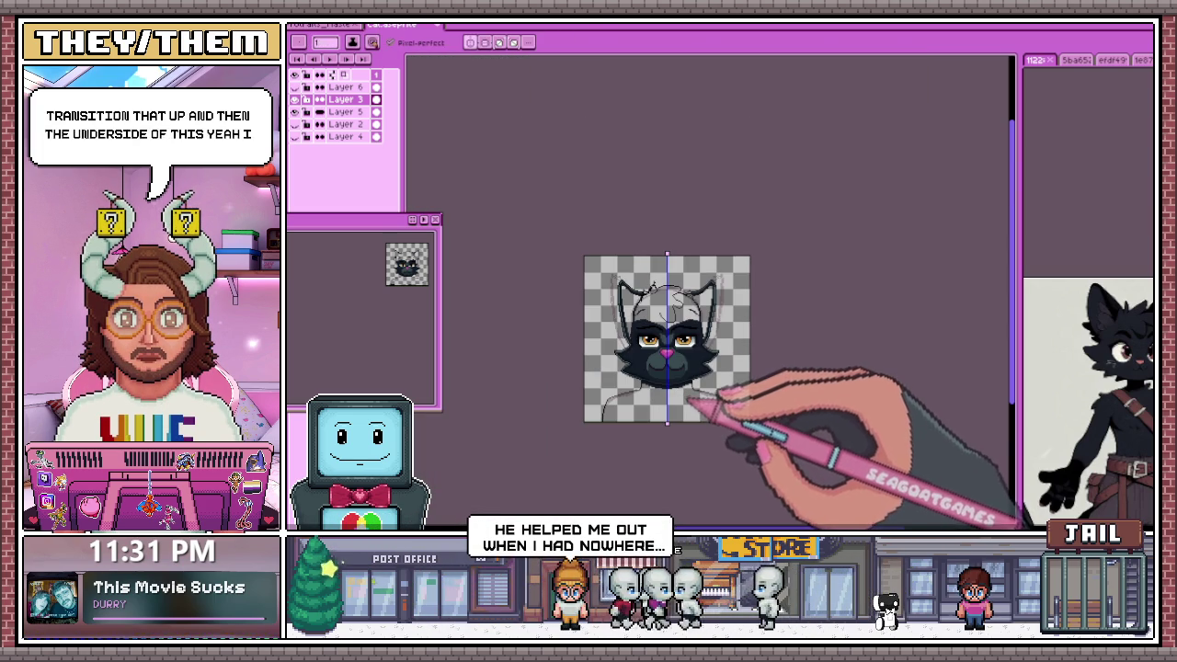
{"action": "scroll", "coordinate": [663, 373], "scroll_direction": "up", "scroll_amount": 2}
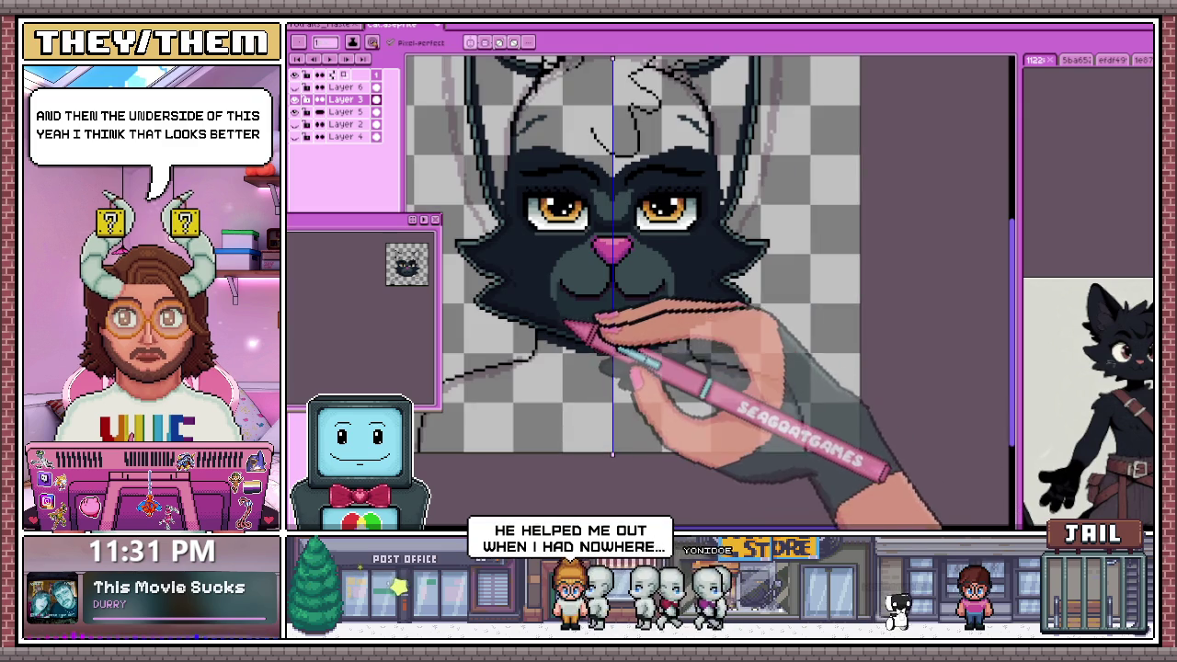
{"action": "scroll", "coordinate": [663, 374], "scroll_direction": "up", "scroll_amount": 1}
{"action": "scroll", "coordinate": [663, 373], "scroll_direction": "up", "scroll_amount": 1}
{"action": "scroll", "coordinate": [575, 345], "scroll_direction": "up", "scroll_amount": 1}
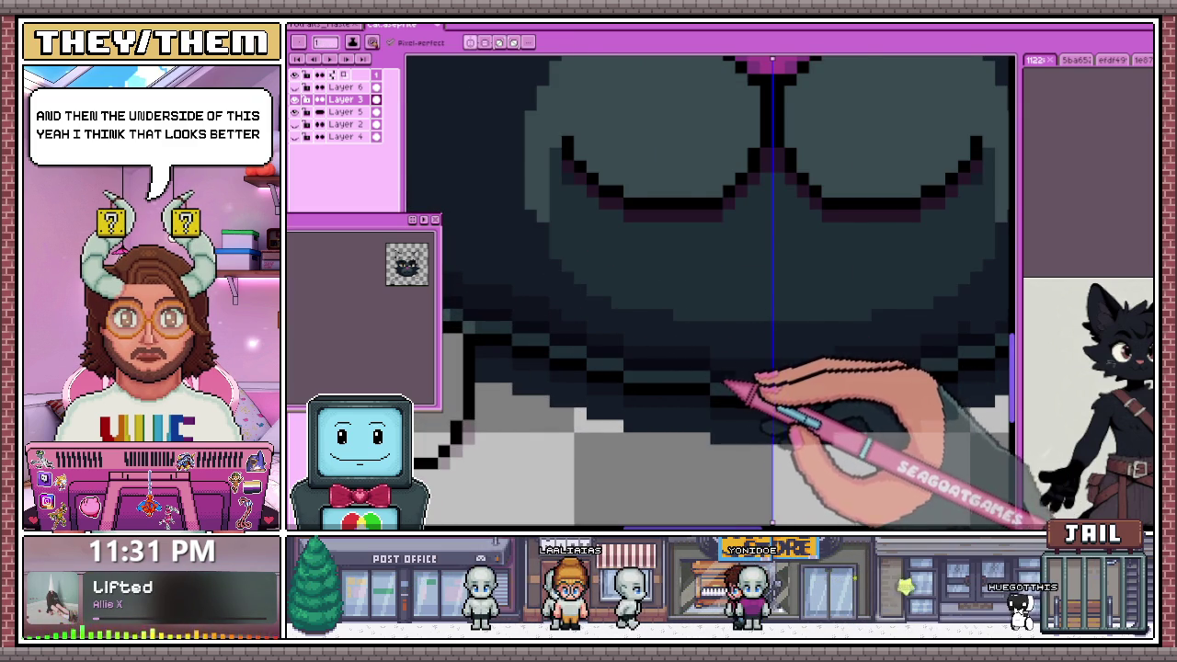
{"action": "scroll", "coordinate": [726, 384], "scroll_direction": "down", "scroll_amount": 3}
{"action": "scroll", "coordinate": [678, 407], "scroll_direction": "down", "scroll_amount": 2}
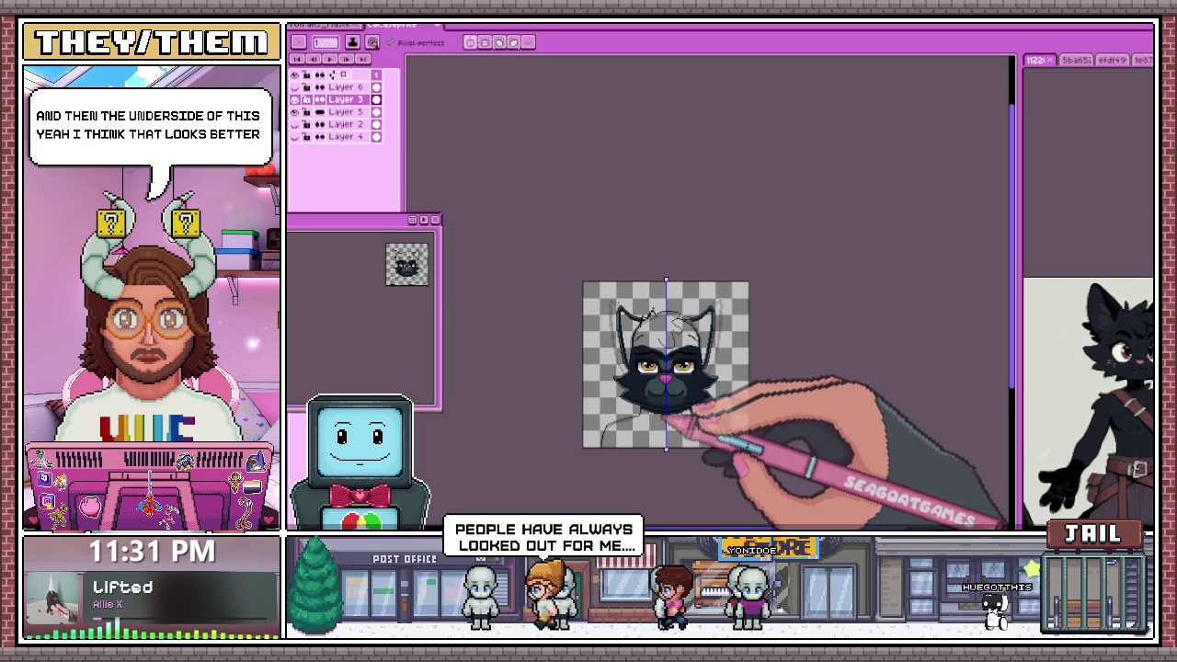
{"action": "scroll", "coordinate": [664, 420], "scroll_direction": "up", "scroll_amount": 3}
{"action": "scroll", "coordinate": [677, 407], "scroll_direction": "up", "scroll_amount": 2}
{"action": "scroll", "coordinate": [625, 407], "scroll_direction": "down", "scroll_amount": 2}
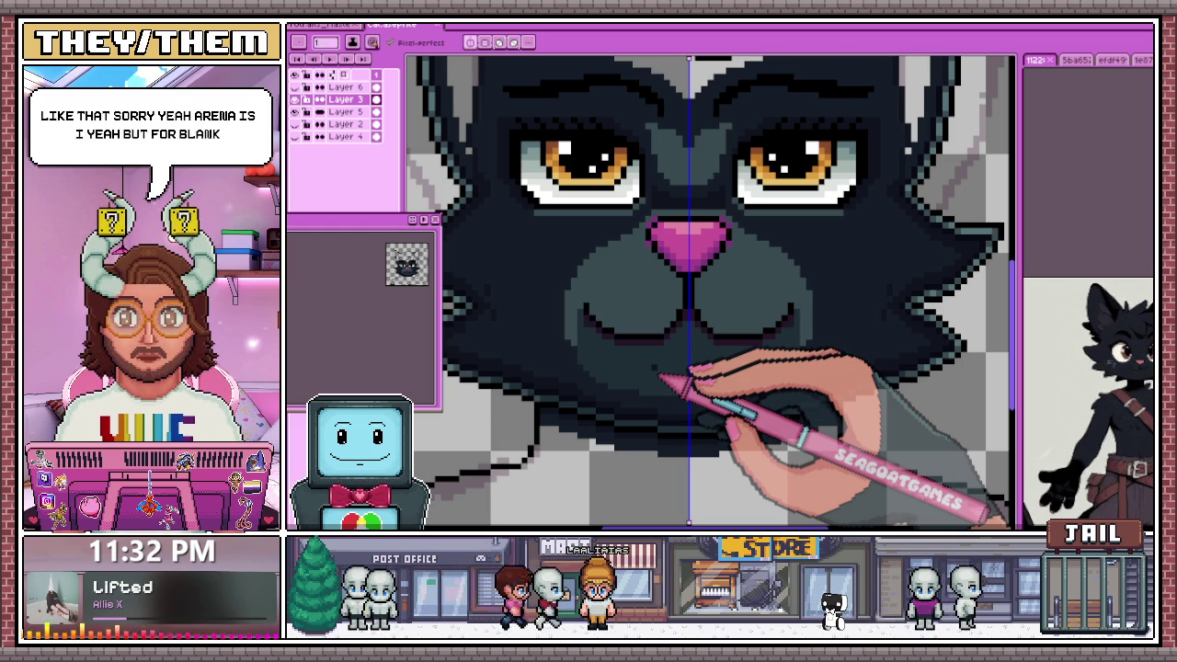
Zoom in on the left cheek's black fur spikes and their teal-grey inner rim
{"action": "scroll", "coordinate": [711, 293], "scroll_direction": "down", "scroll_amount": 2}
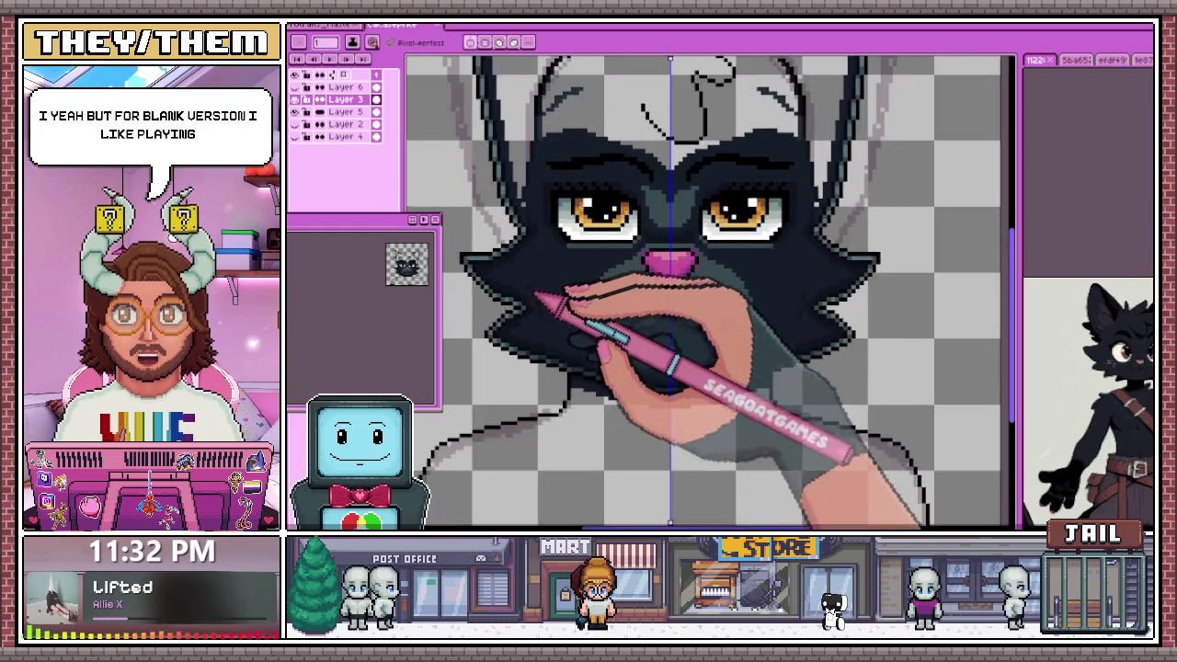
{"action": "scroll", "coordinate": [711, 292], "scroll_direction": "up", "scroll_amount": 2}
{"action": "scroll", "coordinate": [484, 272], "scroll_direction": "up", "scroll_amount": 2}
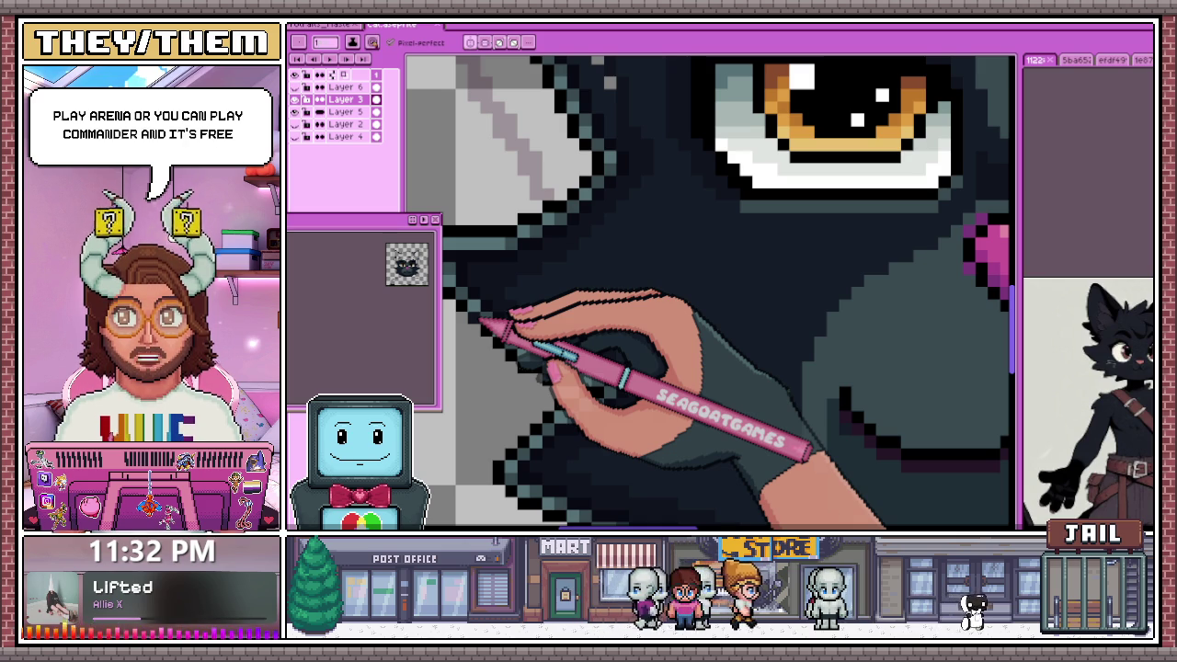
Zoom around the muzzle between the left cheek and pink nose to check the dark shading
{"action": "scroll", "coordinate": [480, 317], "scroll_direction": "down", "scroll_amount": 2}
{"action": "scroll", "coordinate": [485, 328], "scroll_direction": "down", "scroll_amount": 1}
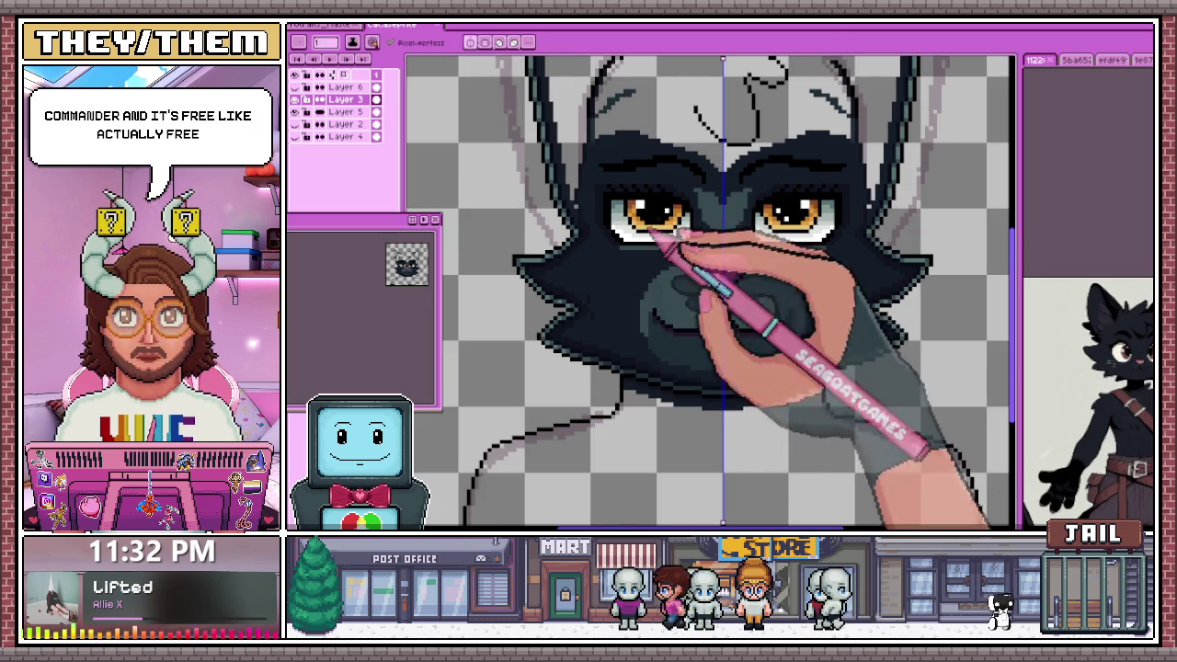
{"action": "scroll", "coordinate": [678, 258], "scroll_direction": "up", "scroll_amount": 1}
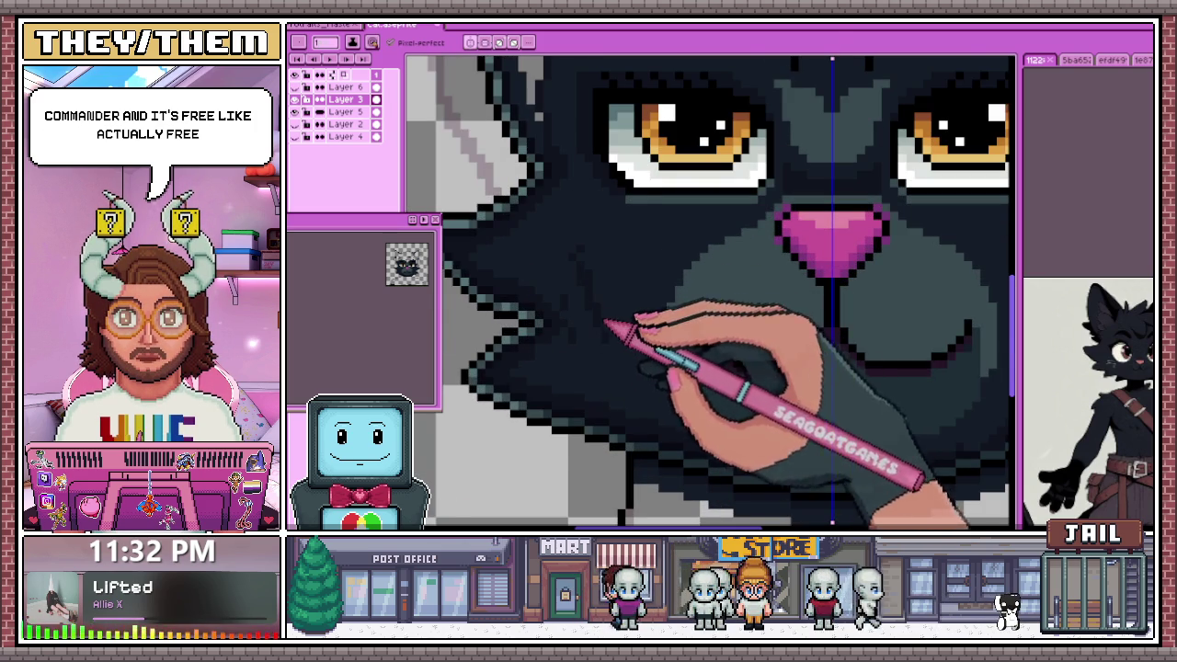
{"action": "scroll", "coordinate": [632, 390], "scroll_direction": "down", "scroll_amount": 2}
{"action": "scroll", "coordinate": [624, 368], "scroll_direction": "up", "scroll_amount": 2}
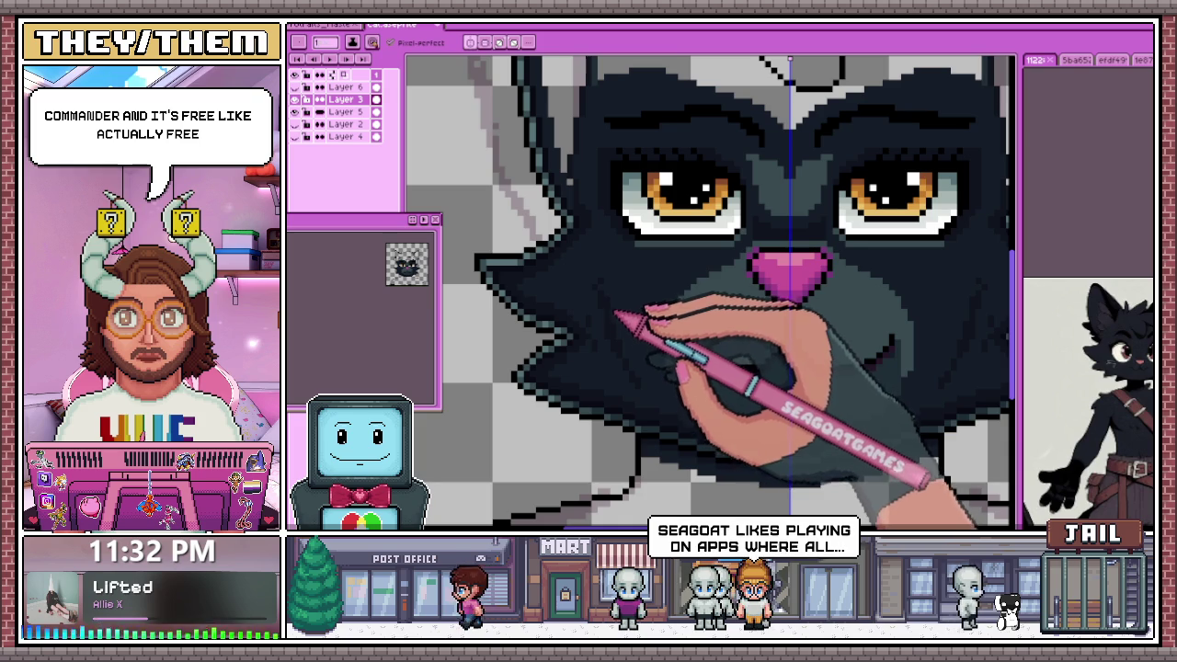
{"action": "scroll", "coordinate": [614, 290], "scroll_direction": "up", "scroll_amount": 1}
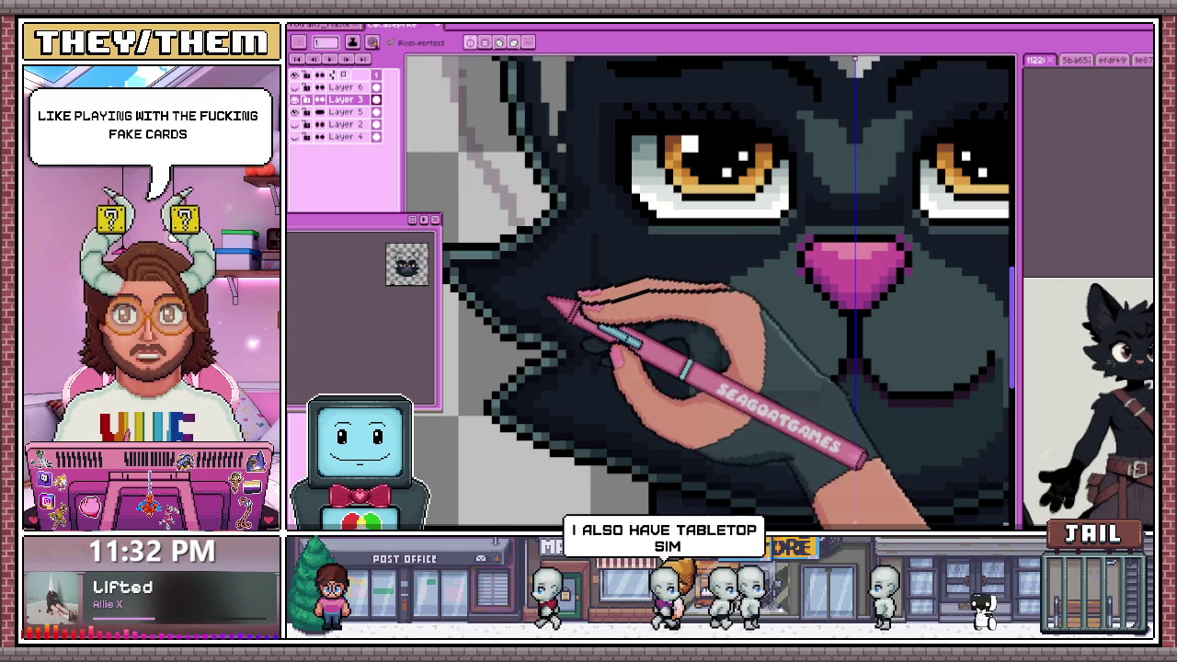
{"action": "scroll", "coordinate": [620, 287], "scroll_direction": "down", "scroll_amount": 1}
{"action": "scroll", "coordinate": [558, 73], "scroll_direction": "down", "scroll_amount": 2}
{"action": "scroll", "coordinate": [598, 294], "scroll_direction": "up", "scroll_amount": 1}
{"action": "scroll", "coordinate": [588, 218], "scroll_direction": "up", "scroll_amount": 1}
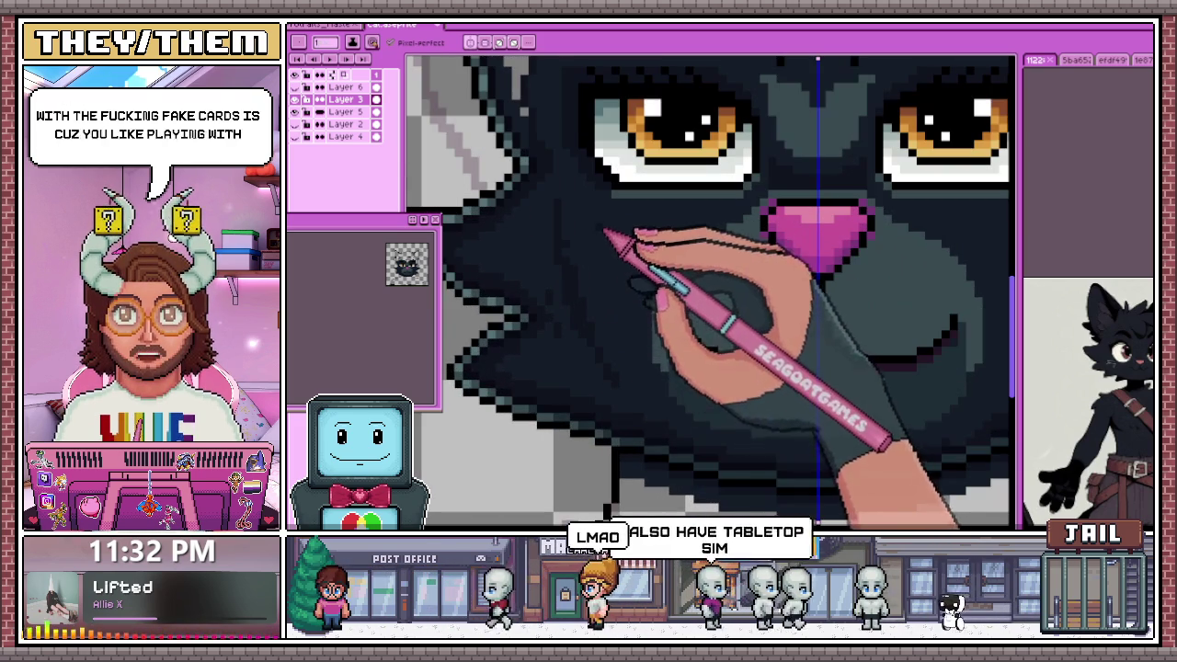
{"action": "scroll", "coordinate": [610, 257], "scroll_direction": "up", "scroll_amount": 1}
{"action": "scroll", "coordinate": [560, 266], "scroll_direction": "up", "scroll_amount": 1}
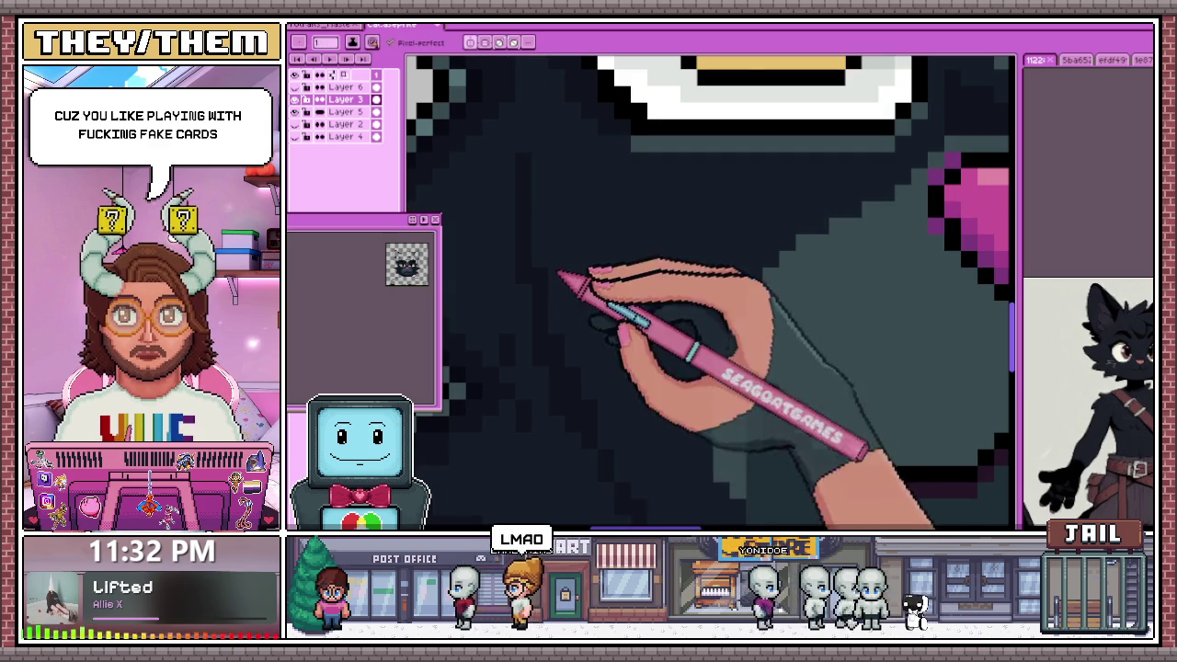
Zoom in on the left end of the cat's smiling mouth line
{"action": "scroll", "coordinate": [570, 294], "scroll_direction": "down", "scroll_amount": 2}
{"action": "scroll", "coordinate": [584, 321], "scroll_direction": "up", "scroll_amount": 2}
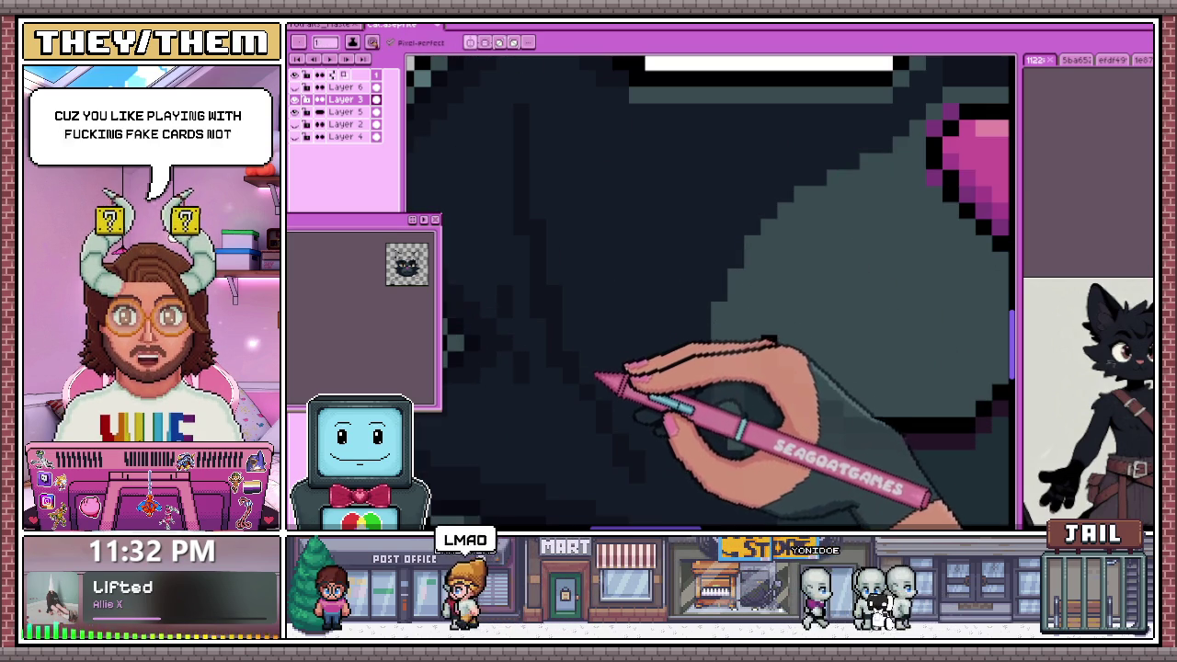
{"action": "scroll", "coordinate": [606, 367], "scroll_direction": "down", "scroll_amount": 2}
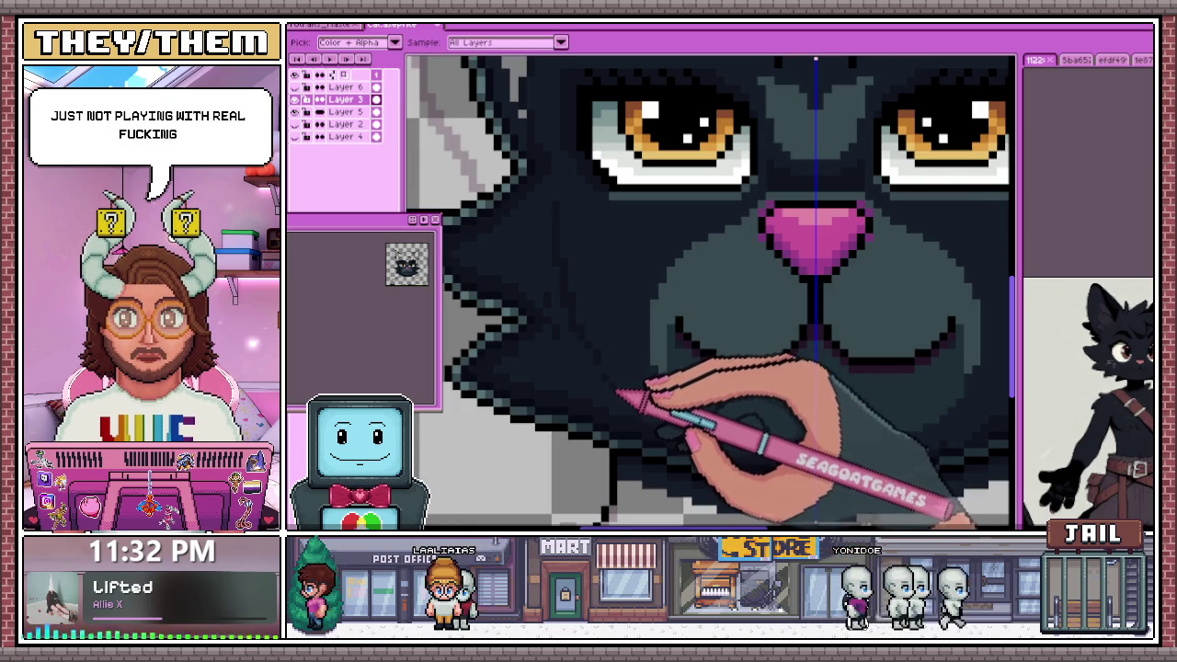
{"action": "scroll", "coordinate": [611, 381], "scroll_direction": "up", "scroll_amount": 2}
{"action": "scroll", "coordinate": [563, 314], "scroll_direction": "down", "scroll_amount": 1}
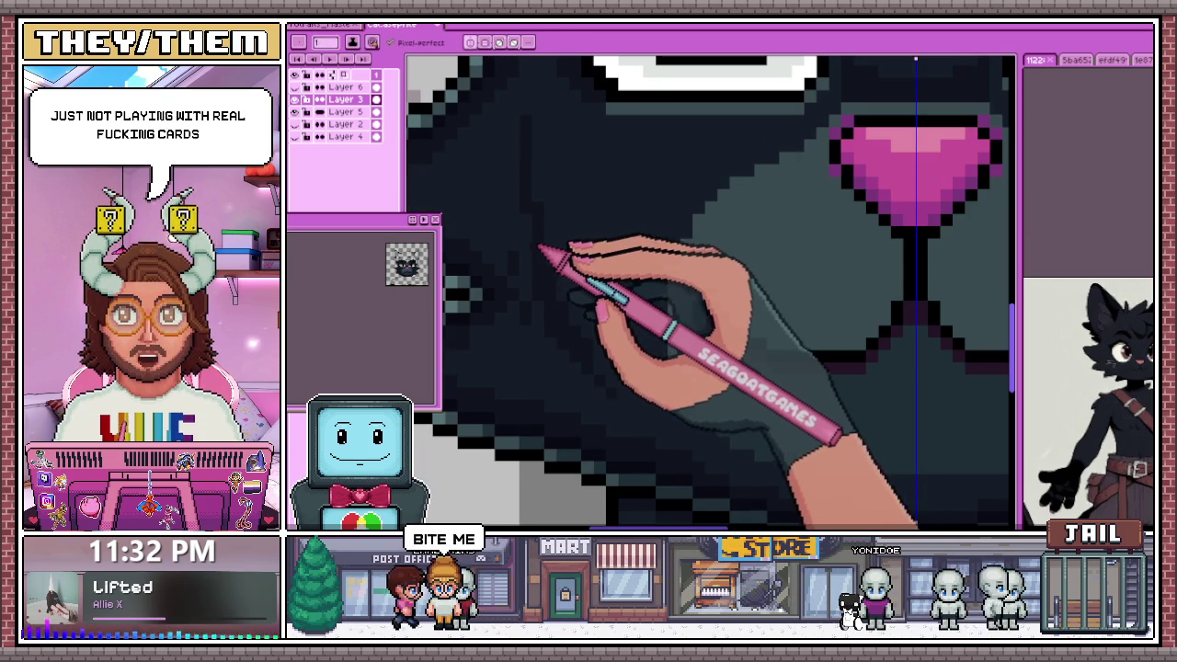
{"action": "scroll", "coordinate": [540, 246], "scroll_direction": "down", "scroll_amount": 2}
{"action": "scroll", "coordinate": [538, 237], "scroll_direction": "up", "scroll_amount": 2}
{"action": "scroll", "coordinate": [538, 221], "scroll_direction": "left", "scroll_amount": 1}
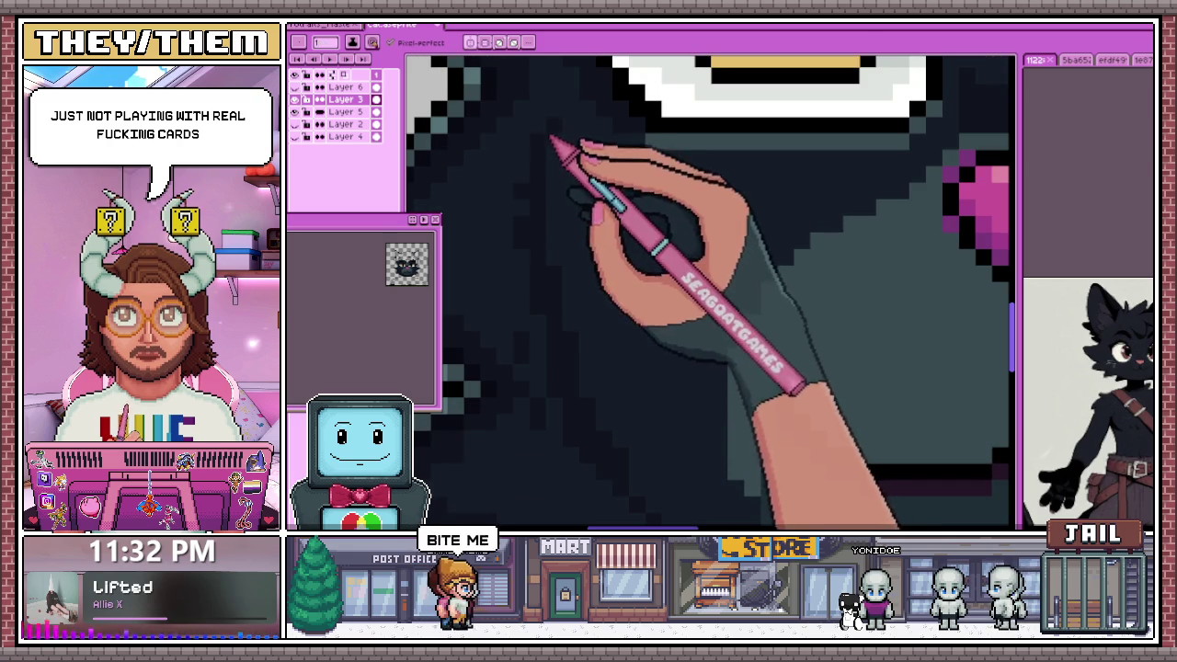
{"action": "scroll", "coordinate": [539, 229], "scroll_direction": "down", "scroll_amount": 3}
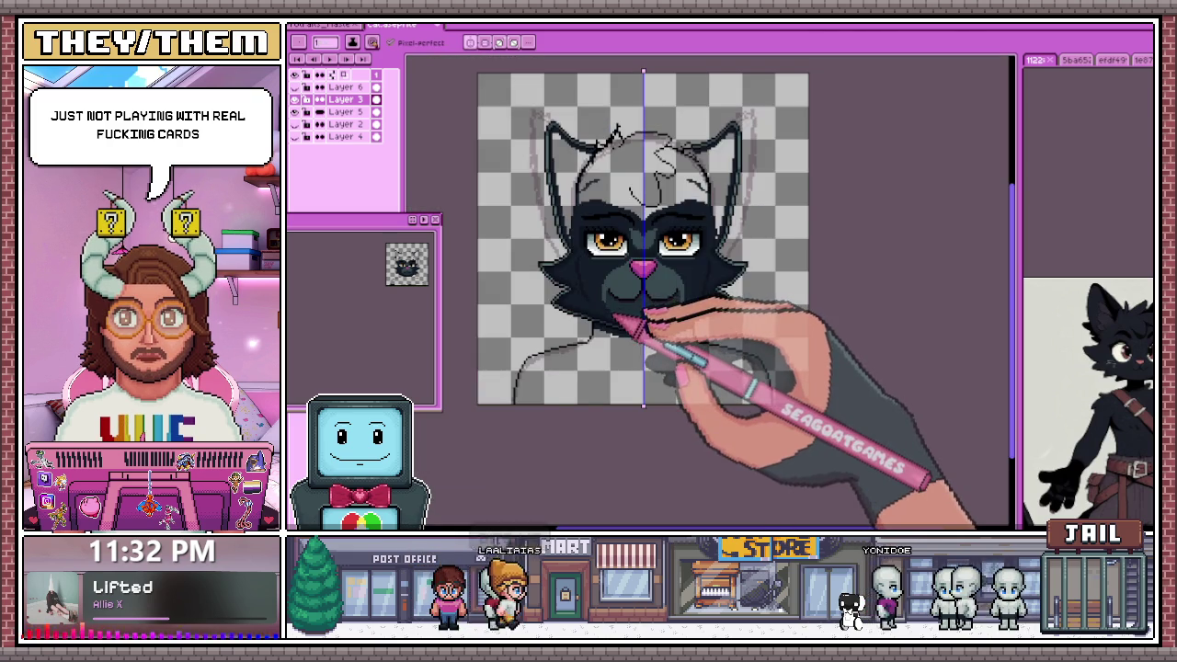
{"action": "scroll", "coordinate": [611, 310], "scroll_direction": "down", "scroll_amount": 1}
{"action": "scroll", "coordinate": [638, 334], "scroll_direction": "up", "scroll_amount": 1}
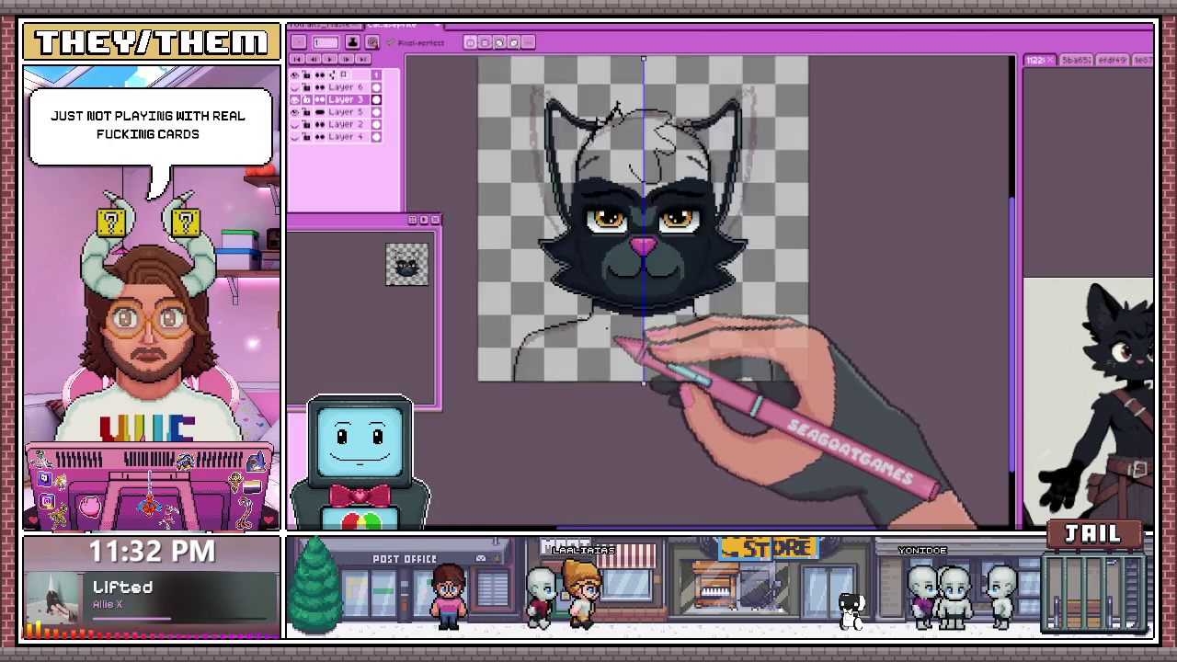
{"action": "scroll", "coordinate": [561, 231], "scroll_direction": "up", "scroll_amount": 1}
{"action": "scroll", "coordinate": [573, 227], "scroll_direction": "up", "scroll_amount": 2}
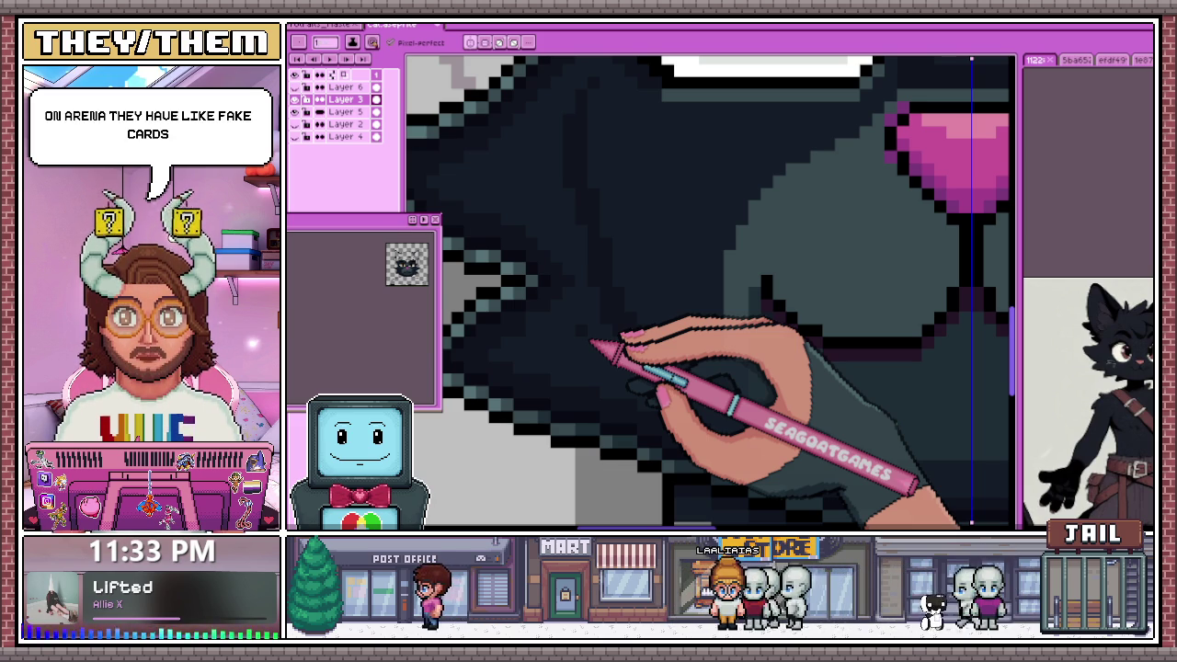
{"action": "scroll", "coordinate": [552, 158], "scroll_direction": "down", "scroll_amount": 2}
{"action": "scroll", "coordinate": [552, 175], "scroll_direction": "up", "scroll_amount": 3}
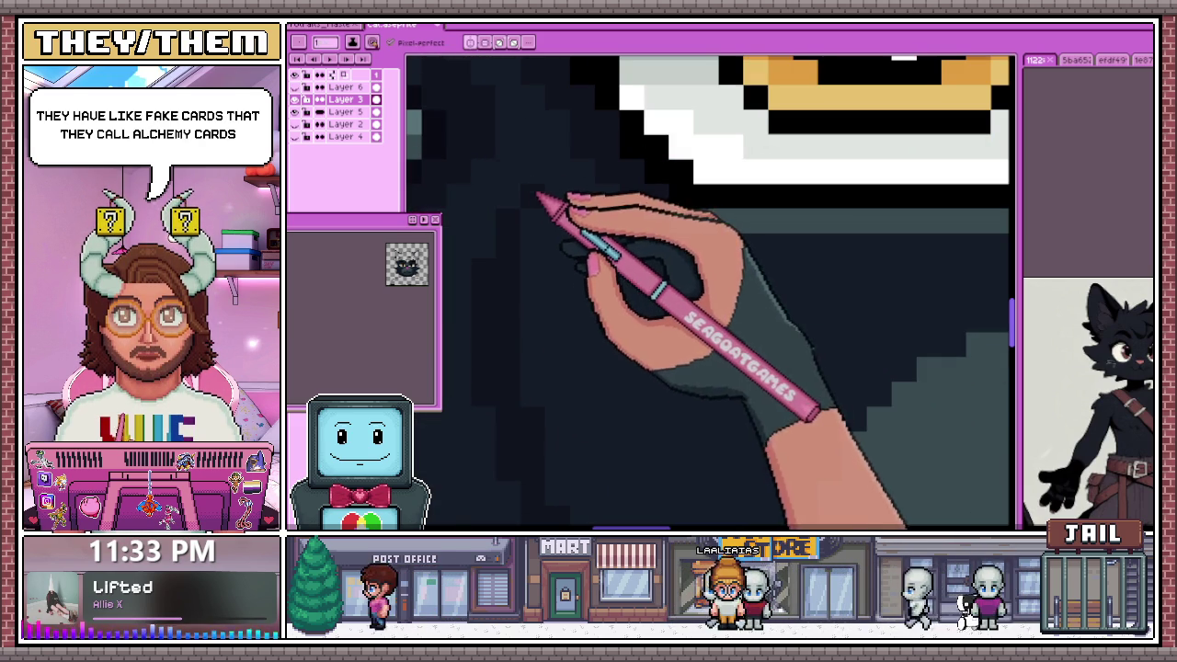
{"action": "scroll", "coordinate": [529, 204], "scroll_direction": "down", "scroll_amount": 3}
{"action": "scroll", "coordinate": [559, 189], "scroll_direction": "up", "scroll_amount": 1}
{"action": "scroll", "coordinate": [677, 237], "scroll_direction": "up", "scroll_amount": 2}
{"action": "scroll", "coordinate": [565, 284], "scroll_direction": "down", "scroll_amount": 3}
{"action": "scroll", "coordinate": [593, 262], "scroll_direction": "up", "scroll_amount": 2}
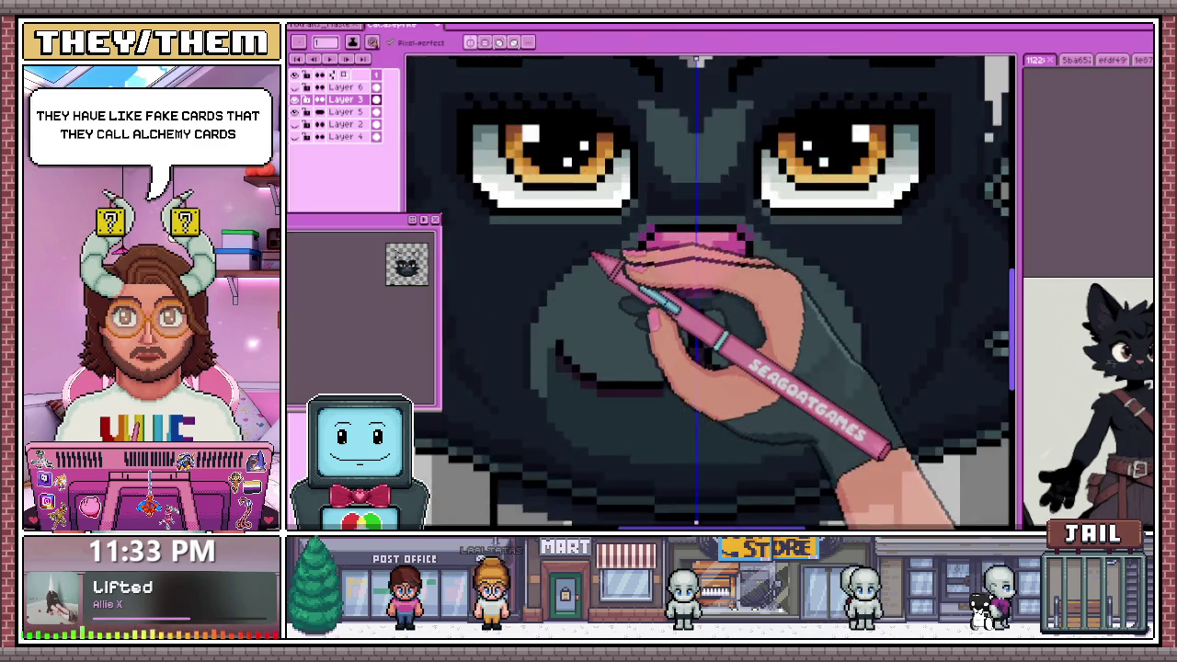
{"action": "scroll", "coordinate": [593, 262], "scroll_direction": "up", "scroll_amount": 2}
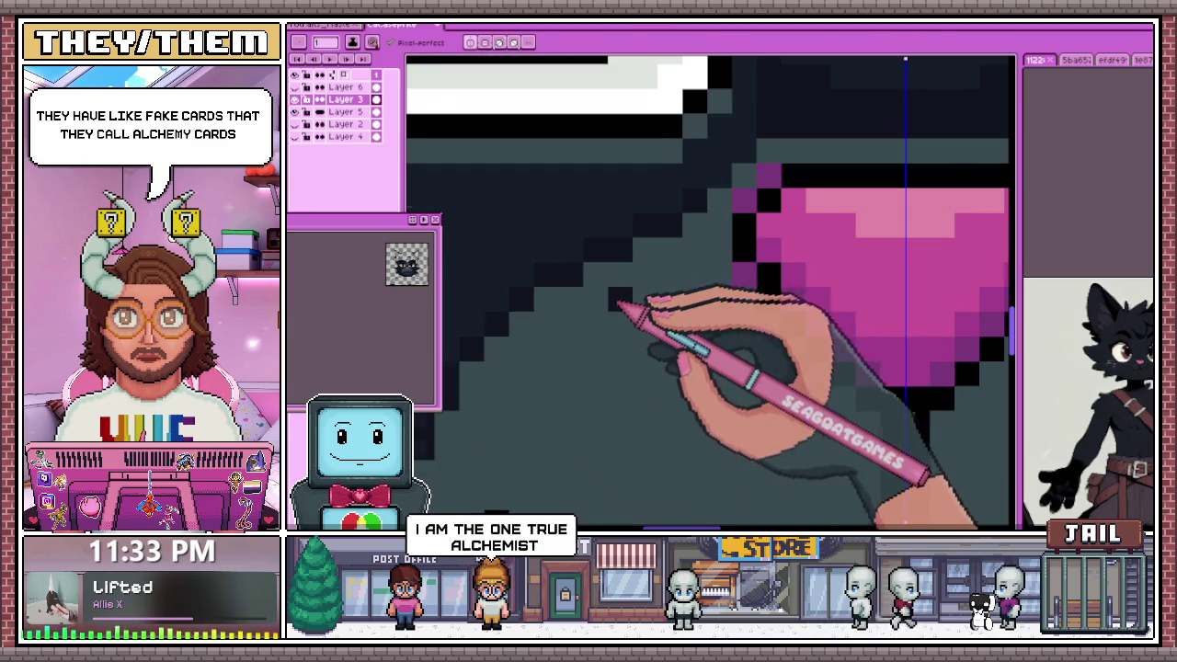
{"action": "scroll", "coordinate": [617, 301], "scroll_direction": "down", "scroll_amount": 2}
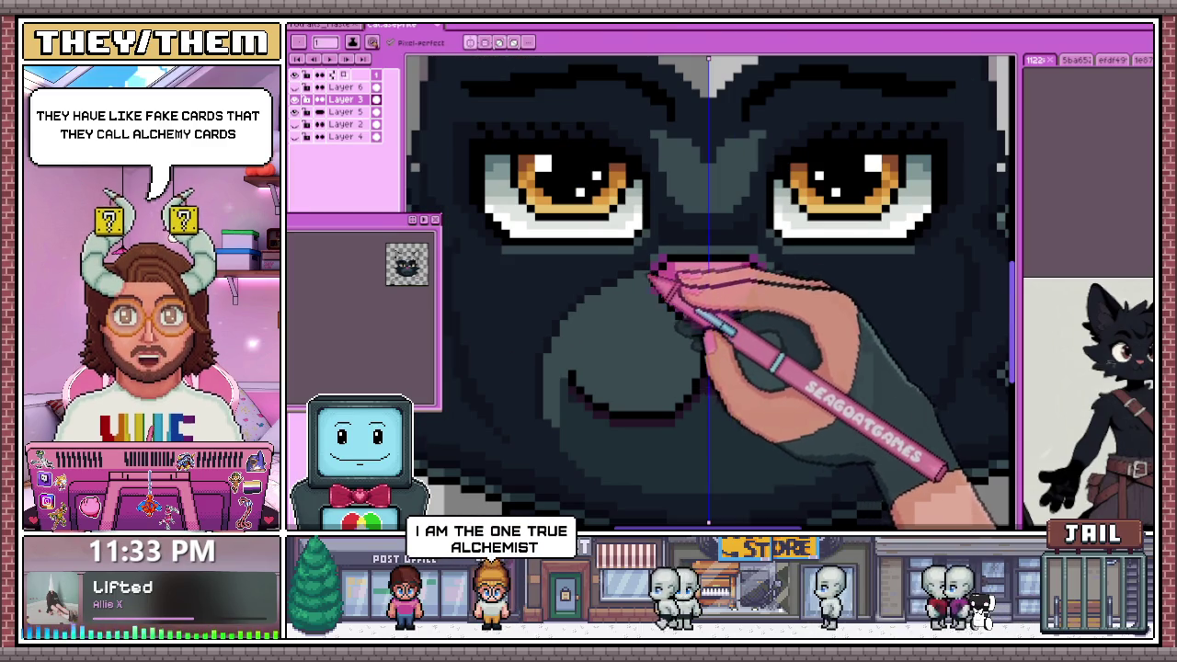
{"action": "scroll", "coordinate": [648, 289], "scroll_direction": "up", "scroll_amount": 1}
{"action": "scroll", "coordinate": [656, 263], "scroll_direction": "up", "scroll_amount": 1}
{"action": "scroll", "coordinate": [670, 270], "scroll_direction": "down", "scroll_amount": 1}
{"action": "scroll", "coordinate": [696, 223], "scroll_direction": "down", "scroll_amount": 2}
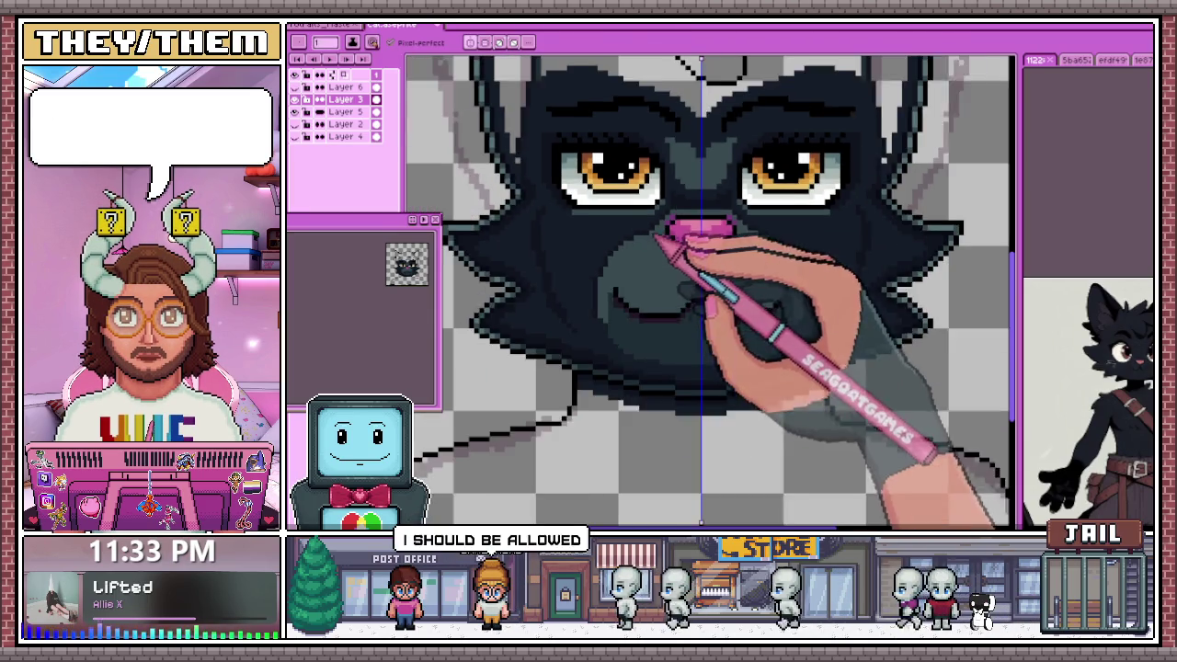
{"action": "scroll", "coordinate": [659, 236], "scroll_direction": "down", "scroll_amount": 1}
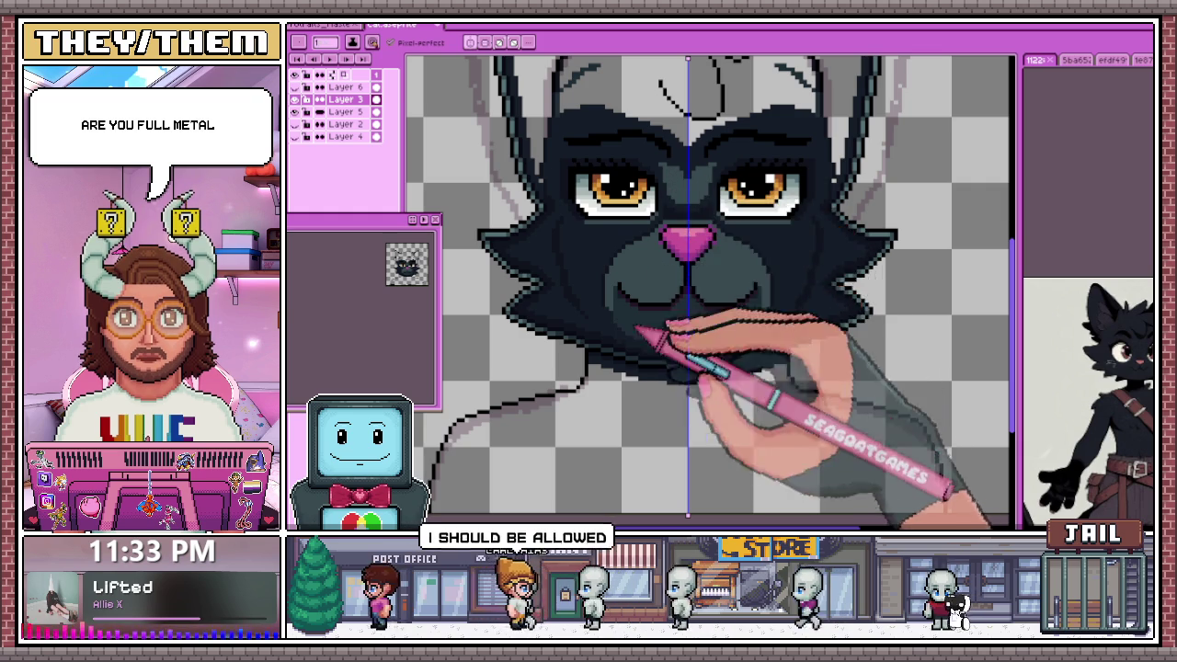
{"action": "scroll", "coordinate": [609, 328], "scroll_direction": "up", "scroll_amount": 1}
{"action": "scroll", "coordinate": [614, 308], "scroll_direction": "up", "scroll_amount": 1}
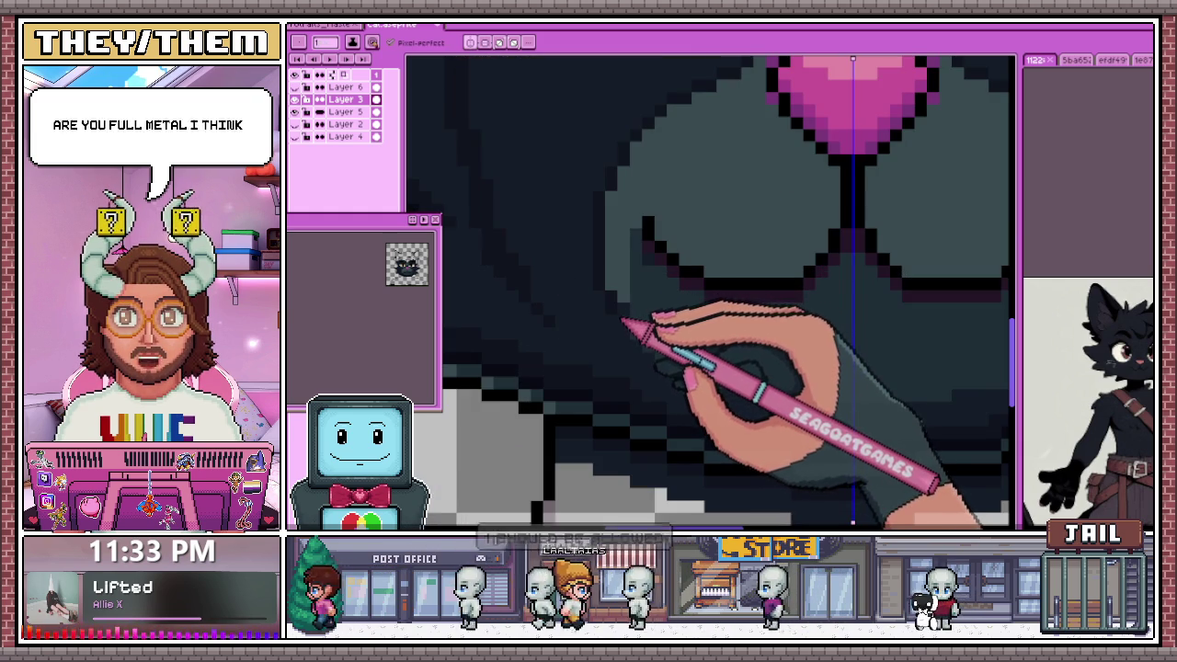
Sample the dark outline colour from the artwork with Alt
{"action": "key", "text": "alt"}
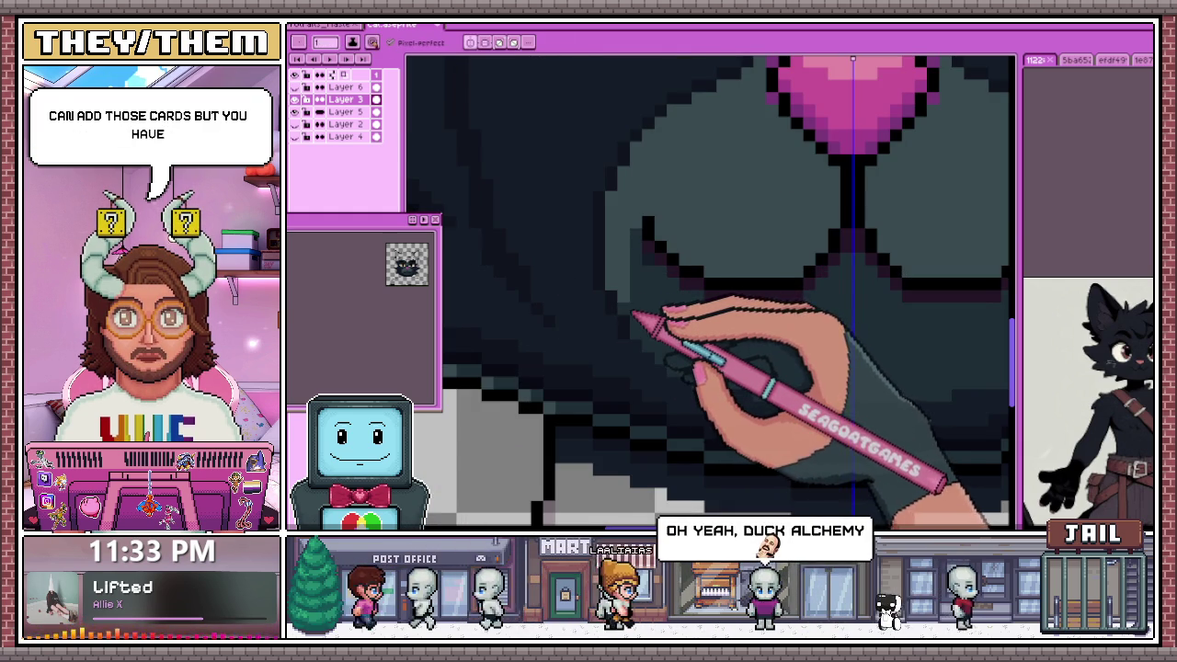
{"action": "scroll", "coordinate": [637, 303], "scroll_direction": "down", "scroll_amount": 1}
{"action": "key", "text": "alt"}
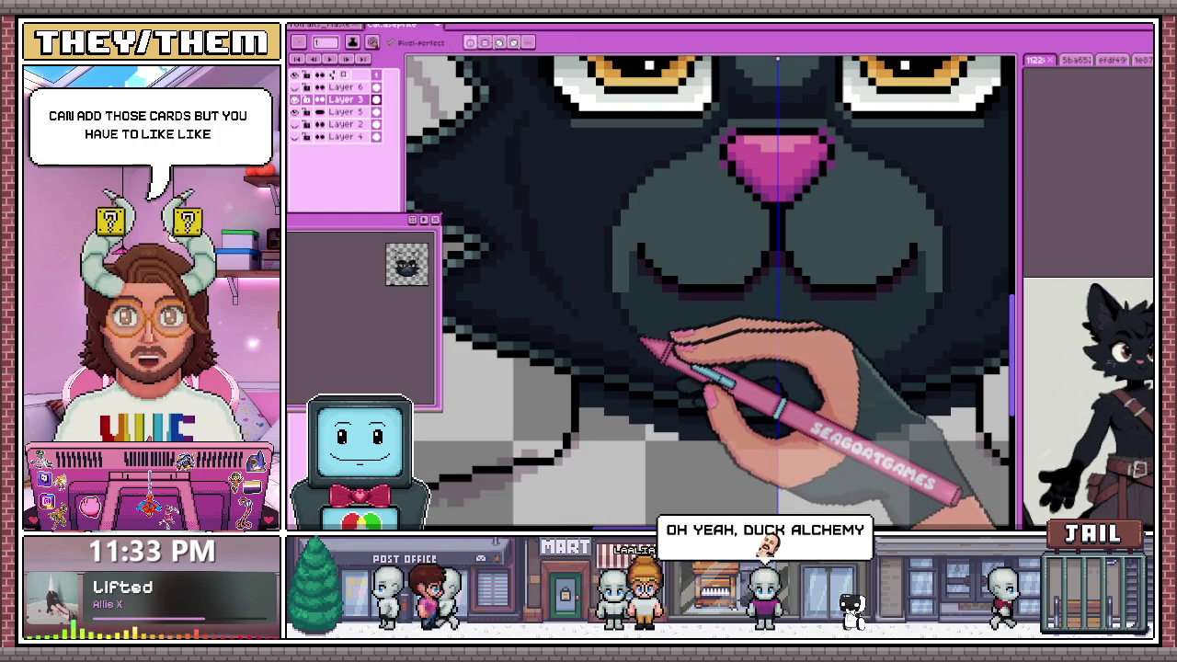
{"action": "scroll", "coordinate": [644, 354], "scroll_direction": "down", "scroll_amount": 1}
{"action": "scroll", "coordinate": [643, 358], "scroll_direction": "down", "scroll_amount": 3}
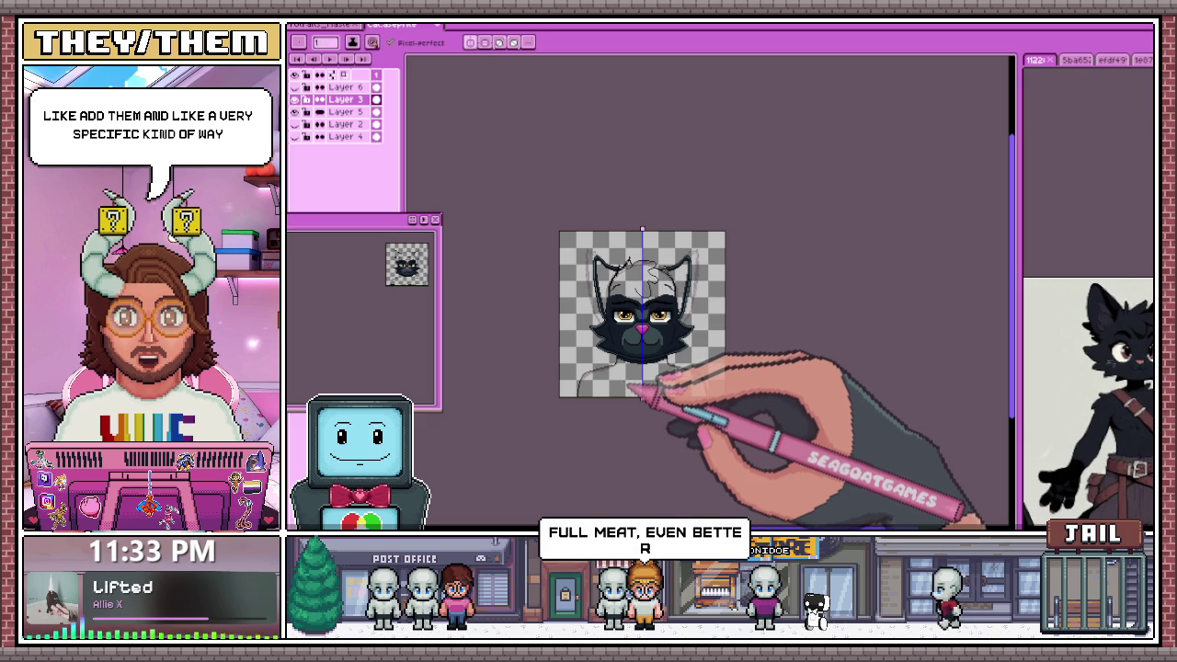
{"action": "scroll", "coordinate": [635, 391], "scroll_direction": "up", "scroll_amount": 2}
{"action": "scroll", "coordinate": [670, 381], "scroll_direction": "up", "scroll_amount": 1}
{"action": "scroll", "coordinate": [670, 328], "scroll_direction": "up", "scroll_amount": 1}
{"action": "key", "text": "alt"}
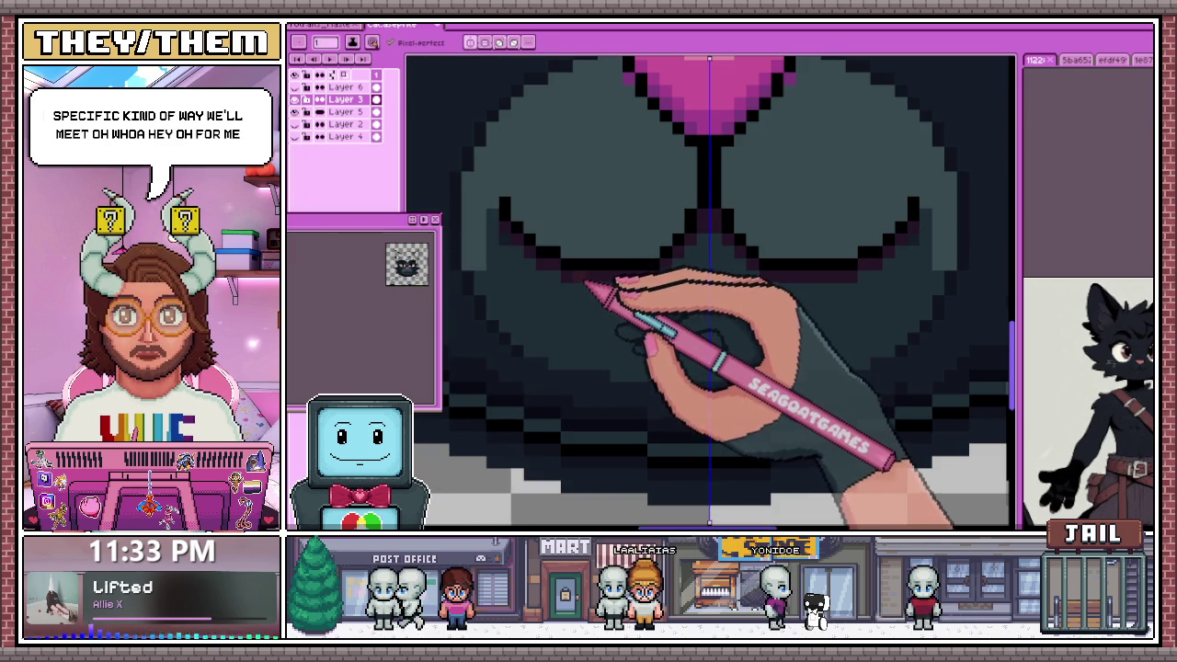
{"action": "scroll", "coordinate": [588, 283], "scroll_direction": "up", "scroll_amount": 1}
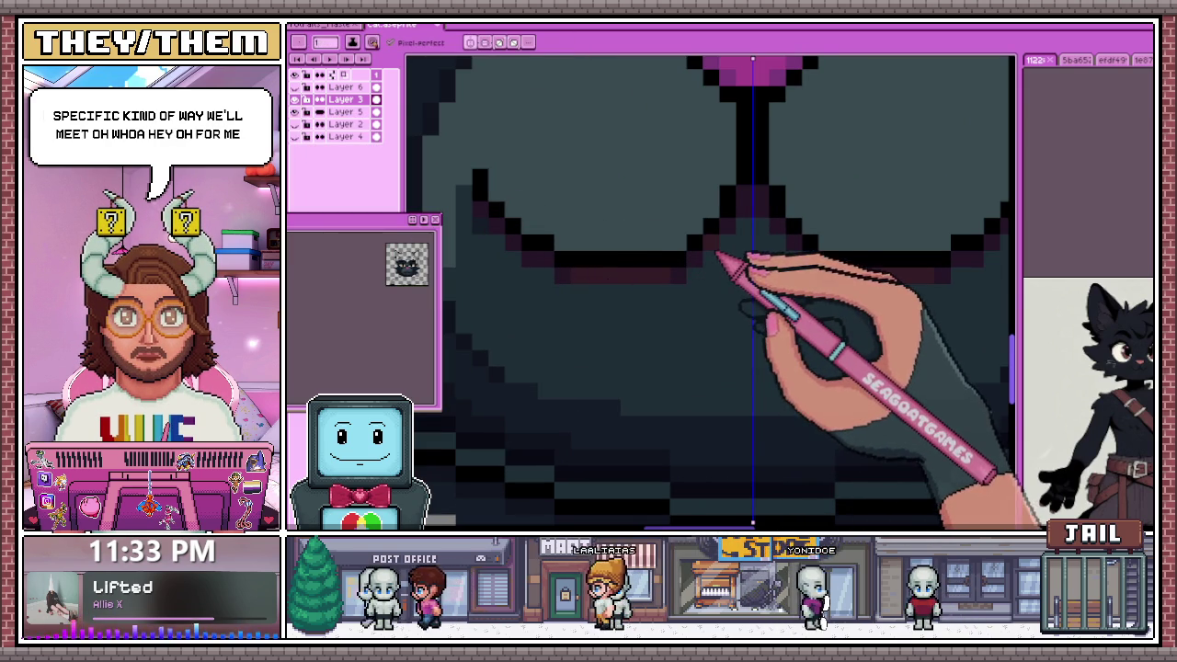
{"action": "scroll", "coordinate": [712, 260], "scroll_direction": "down", "scroll_amount": 2}
{"action": "scroll", "coordinate": [685, 304], "scroll_direction": "down", "scroll_amount": 2}
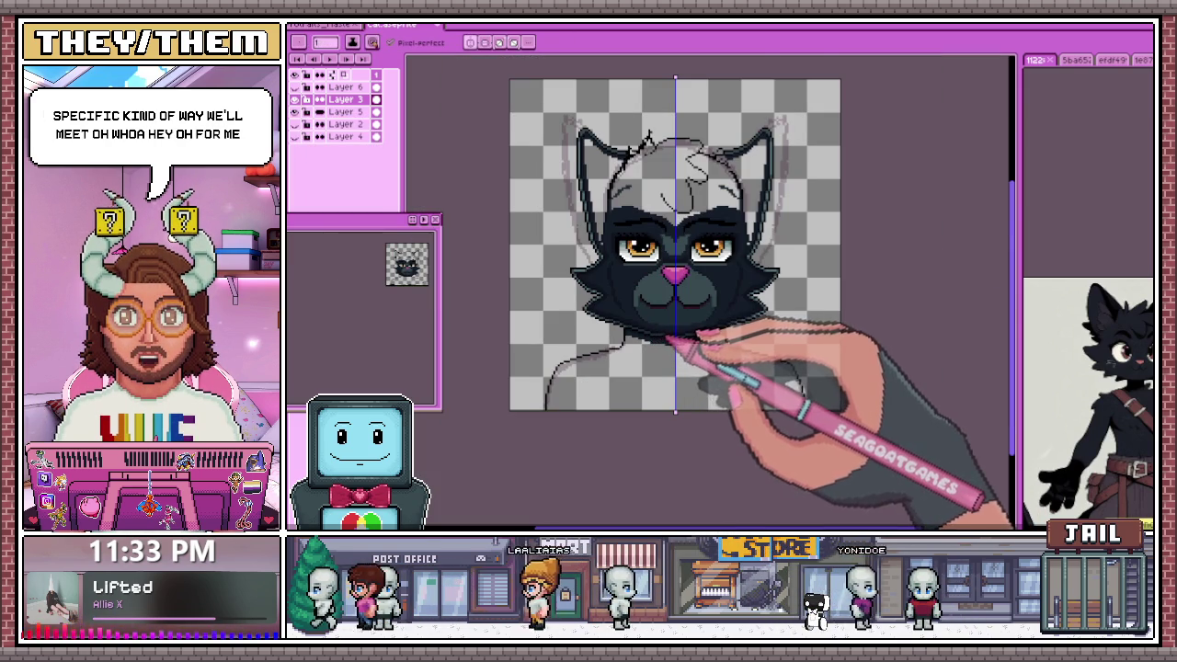
{"action": "scroll", "coordinate": [689, 336], "scroll_direction": "up", "scroll_amount": 1}
{"action": "scroll", "coordinate": [670, 336], "scroll_direction": "up", "scroll_amount": 1}
{"action": "scroll", "coordinate": [656, 303], "scroll_direction": "up", "scroll_amount": 2}
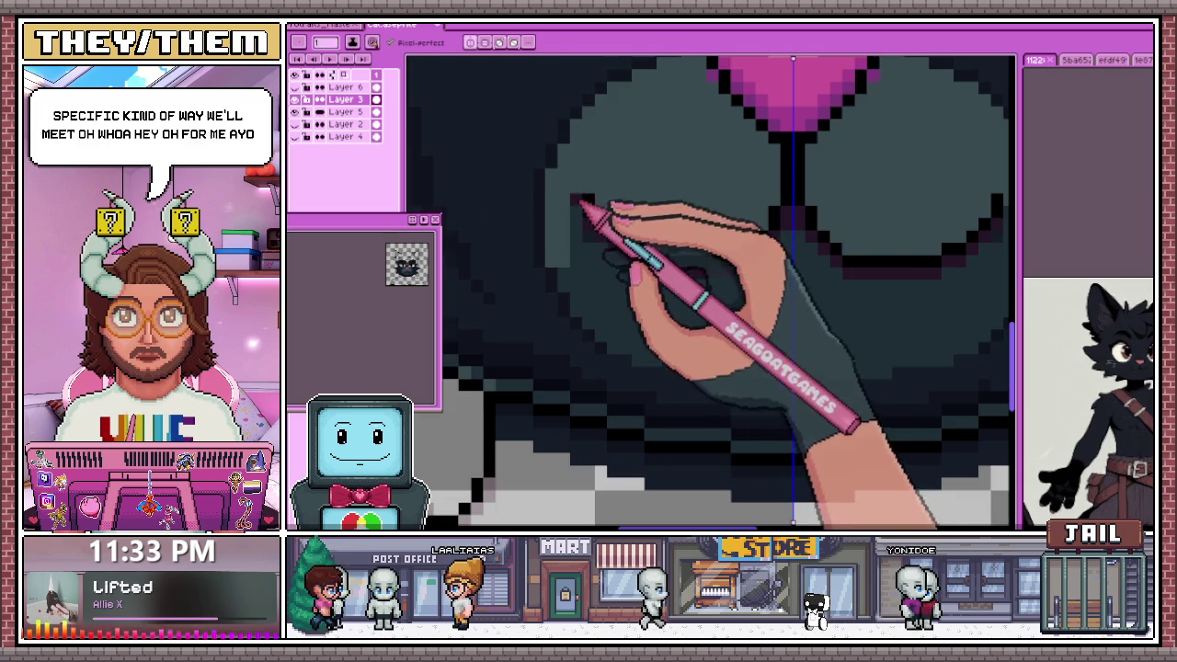
{"action": "scroll", "coordinate": [583, 205], "scroll_direction": "up", "scroll_amount": 2}
Add a dark pixel at the mouth's left corner
{"action": "left_click", "coordinate": [596, 314]}
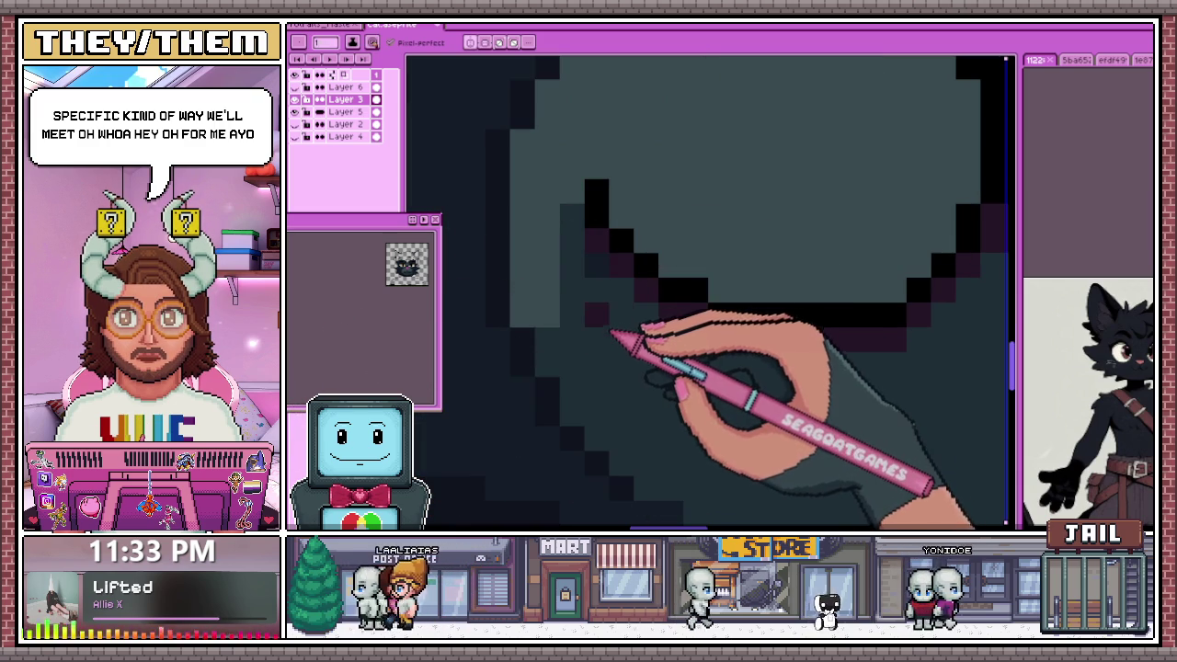
{"action": "left_click", "coordinate": [596, 313]}
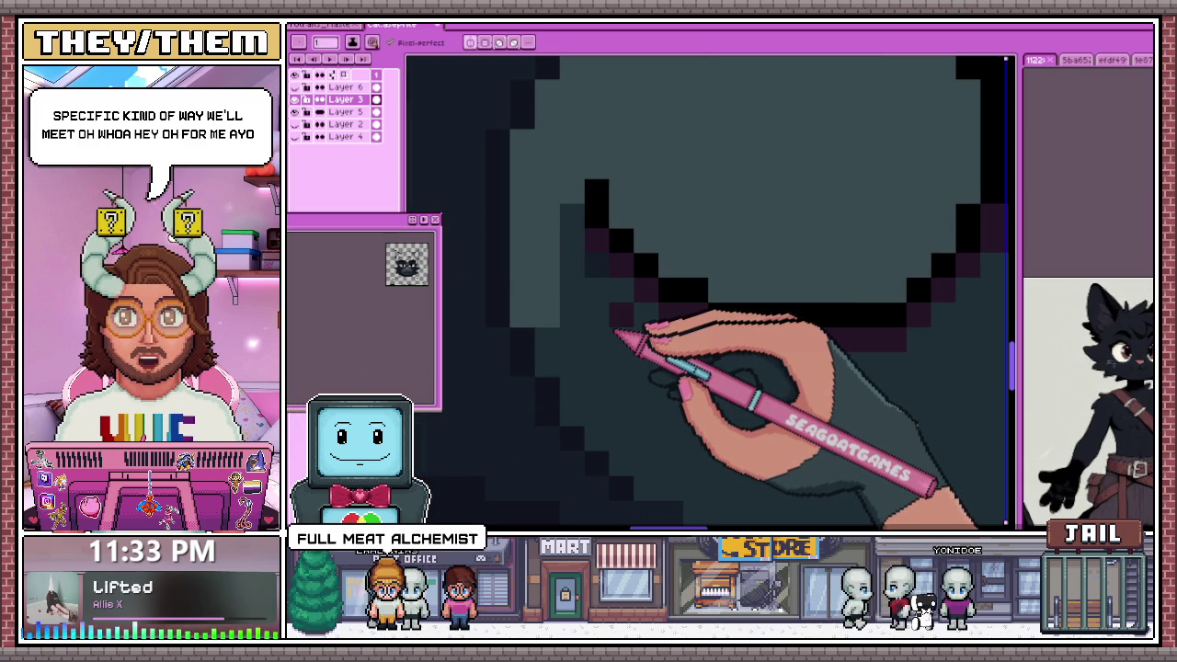
{"action": "scroll", "coordinate": [604, 333], "scroll_direction": "down", "scroll_amount": 2}
{"action": "scroll", "coordinate": [604, 333], "scroll_direction": "up", "scroll_amount": 2}
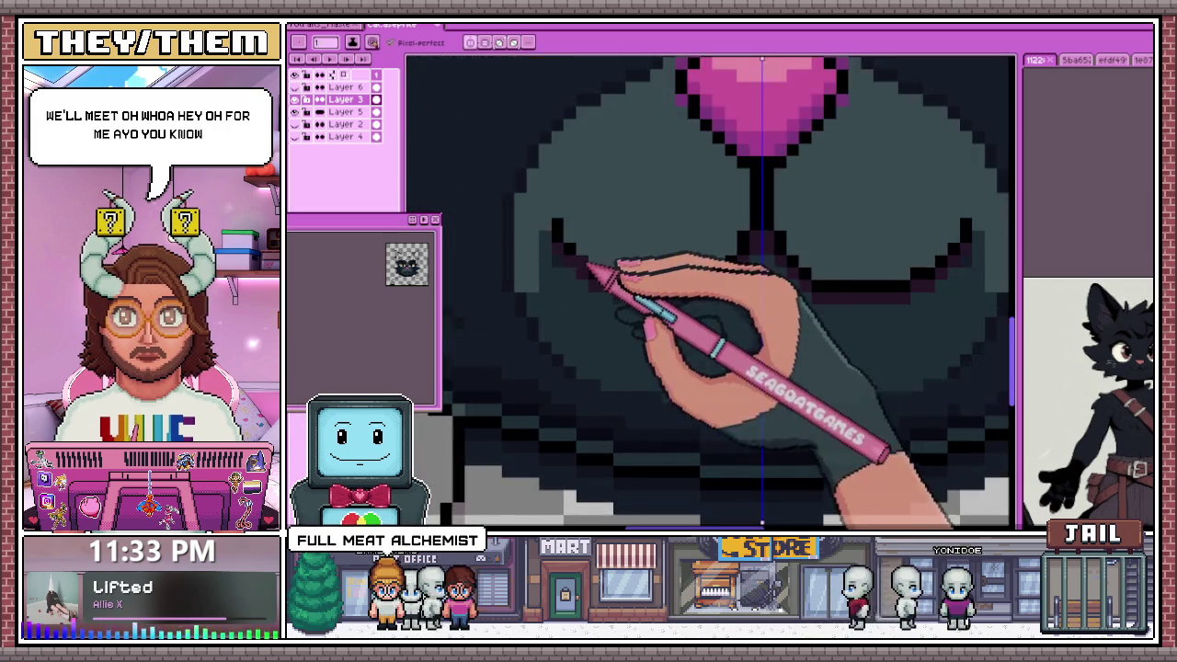
{"action": "scroll", "coordinate": [552, 286], "scroll_direction": "down", "scroll_amount": 2}
{"action": "scroll", "coordinate": [549, 287], "scroll_direction": "up", "scroll_amount": 3}
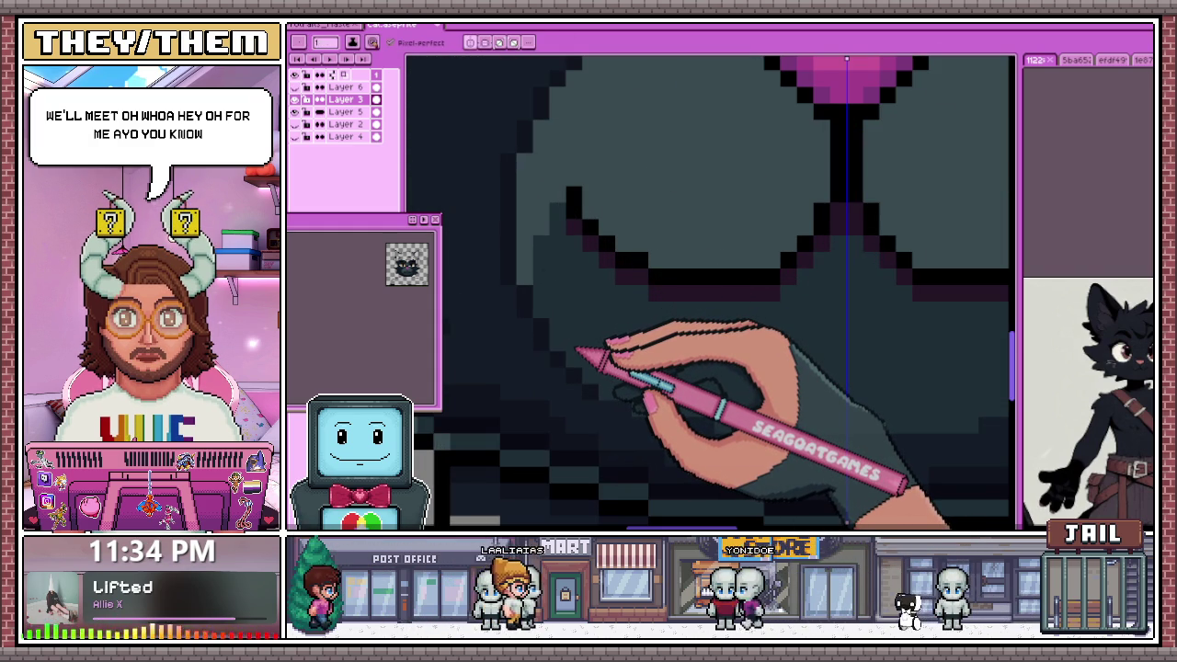
Place five mirrored whisker dots across both muzzle pads with the Pencil
{"action": "scroll", "coordinate": [589, 340], "scroll_direction": "down", "scroll_amount": 2}
{"action": "scroll", "coordinate": [570, 285], "scroll_direction": "down", "scroll_amount": 2}
{"action": "scroll", "coordinate": [557, 266], "scroll_direction": "down", "scroll_amount": 1}
{"action": "scroll", "coordinate": [569, 276], "scroll_direction": "up", "scroll_amount": 2}
{"action": "scroll", "coordinate": [565, 252], "scroll_direction": "up", "scroll_amount": 2}
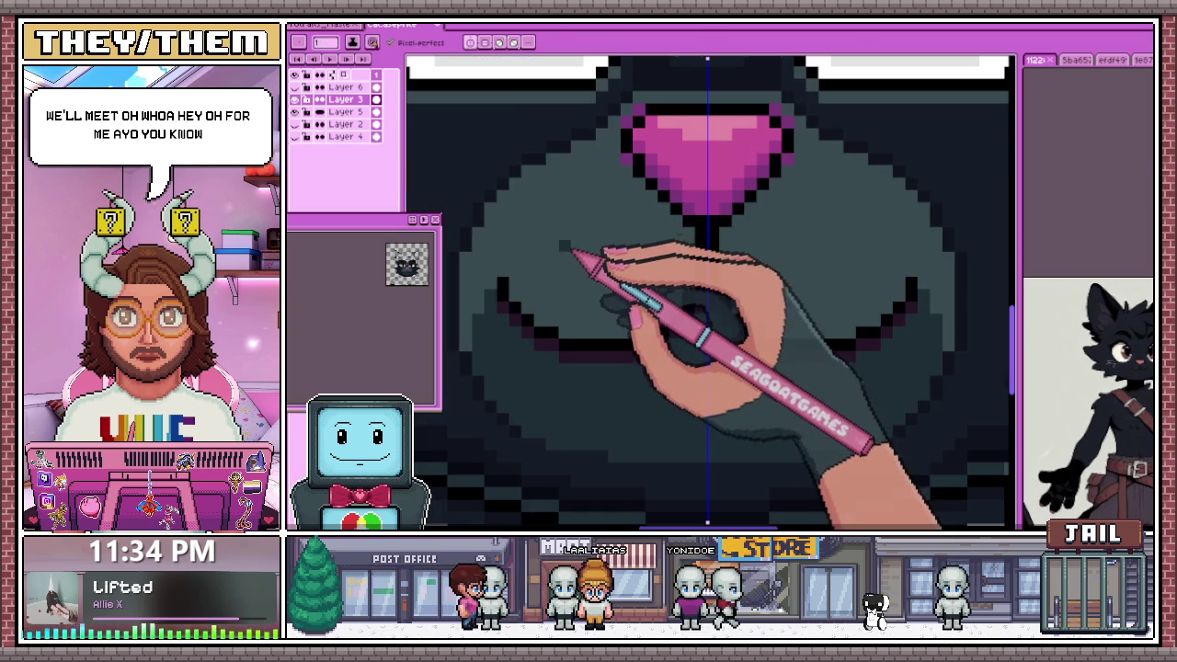
{"action": "left_click", "coordinate": [601, 218]}
{"action": "left_click", "coordinate": [625, 251]}
{"action": "left_click", "coordinate": [601, 270]}
{"action": "left_click", "coordinate": [648, 270]}
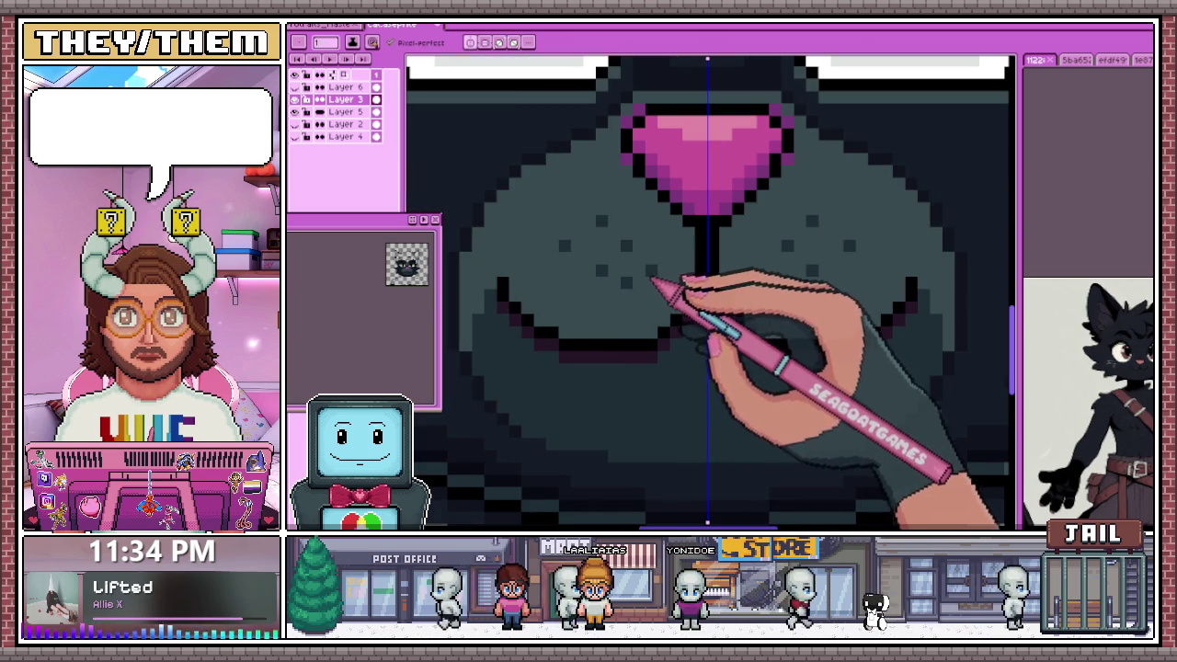
{"action": "left_click", "coordinate": [589, 294]}
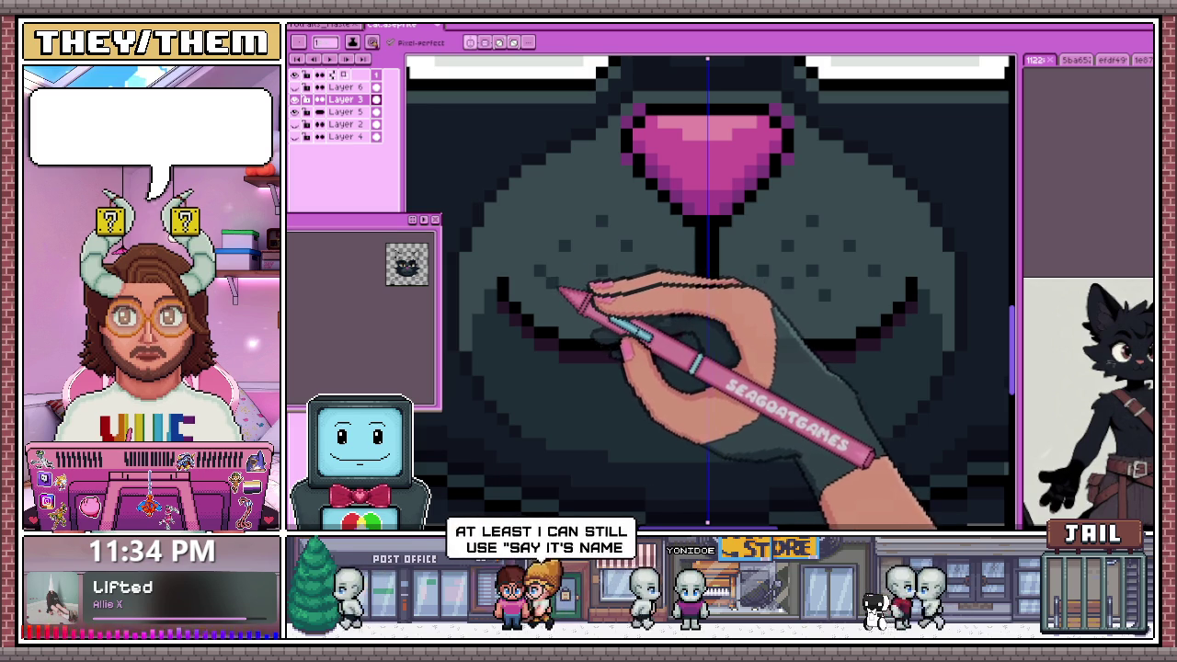
Redraw the dark smiling mouth line in one stroke below the whisker dots
{"action": "scroll", "coordinate": [546, 242], "scroll_direction": "down", "scroll_amount": 2}
{"action": "scroll", "coordinate": [578, 276], "scroll_direction": "down", "scroll_amount": 3}
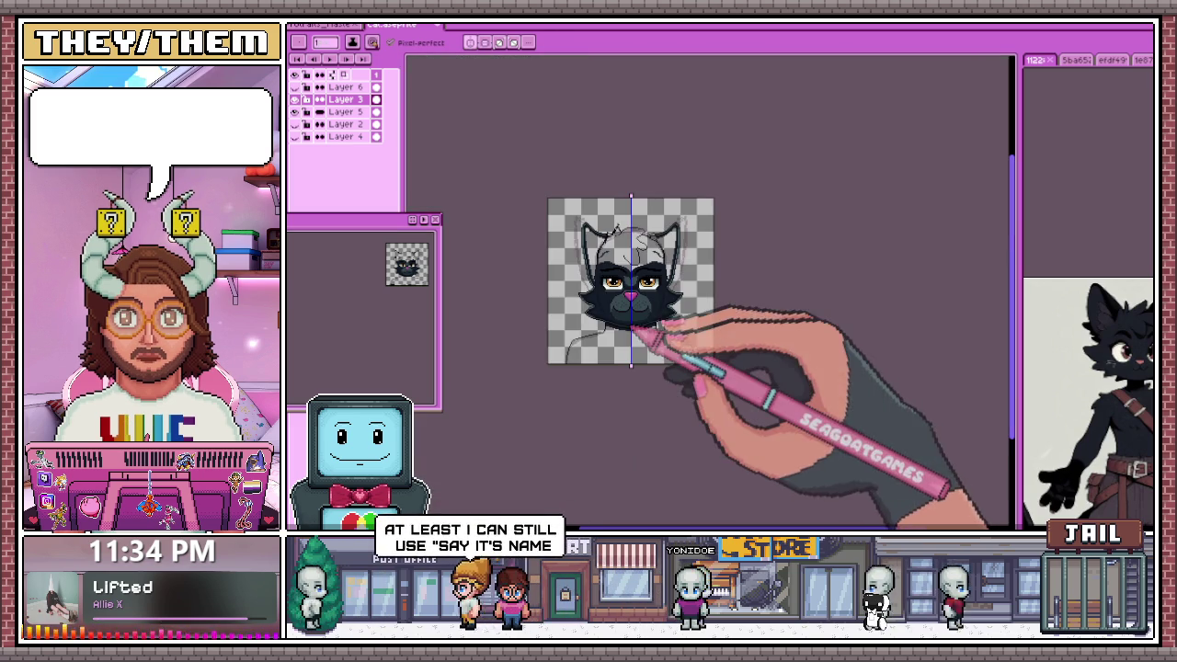
{"action": "scroll", "coordinate": [630, 320], "scroll_direction": "up", "scroll_amount": 2}
{"action": "scroll", "coordinate": [598, 308], "scroll_direction": "up", "scroll_amount": 1}
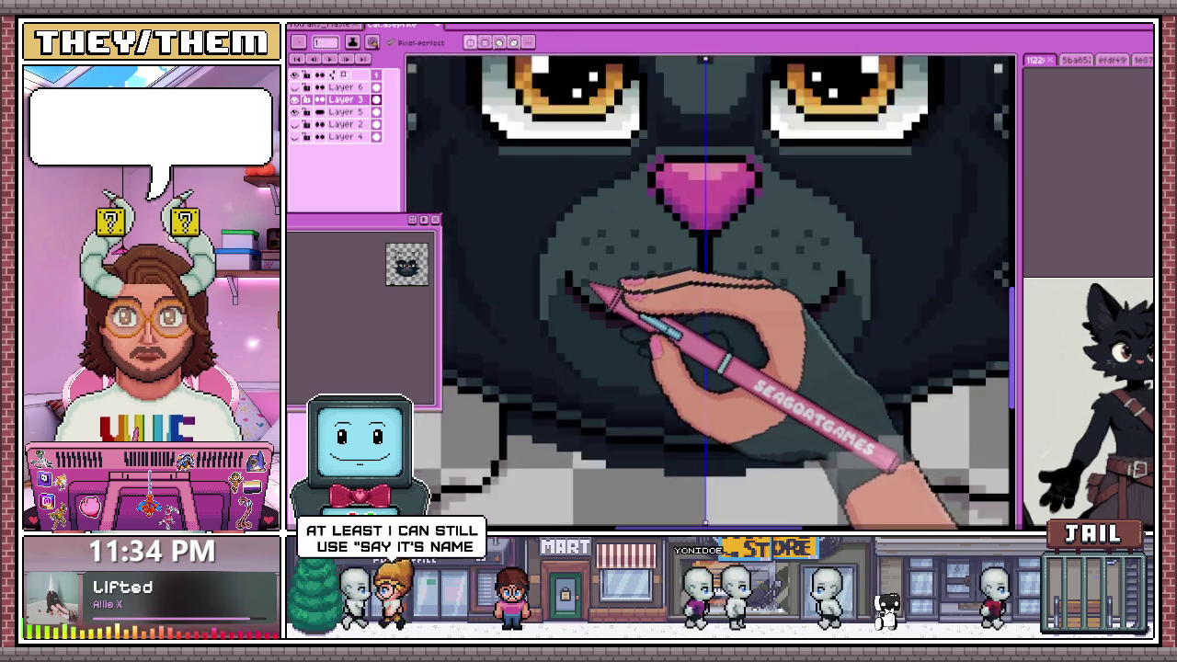
{"action": "scroll", "coordinate": [581, 292], "scroll_direction": "up", "scroll_amount": 1}
{"action": "left_click_drag", "start_coordinate": [579, 292], "coordinate": [782, 323]}
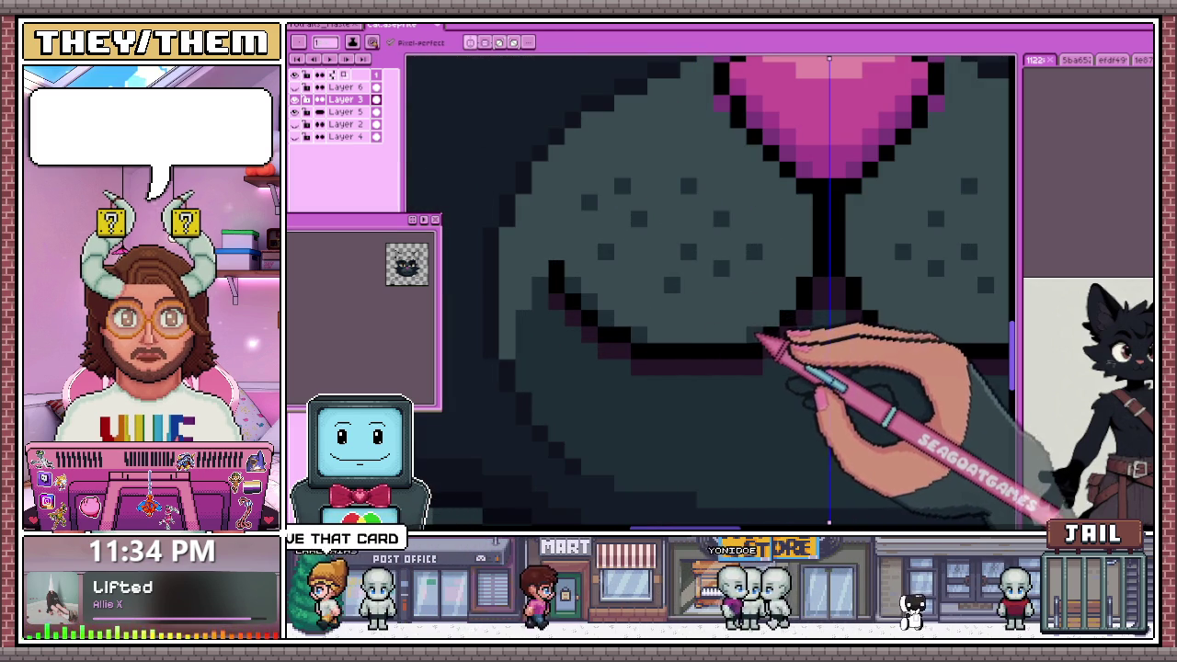
{"action": "scroll", "coordinate": [791, 350], "scroll_direction": "down", "scroll_amount": 2}
{"action": "scroll", "coordinate": [736, 384], "scroll_direction": "down", "scroll_amount": 2}
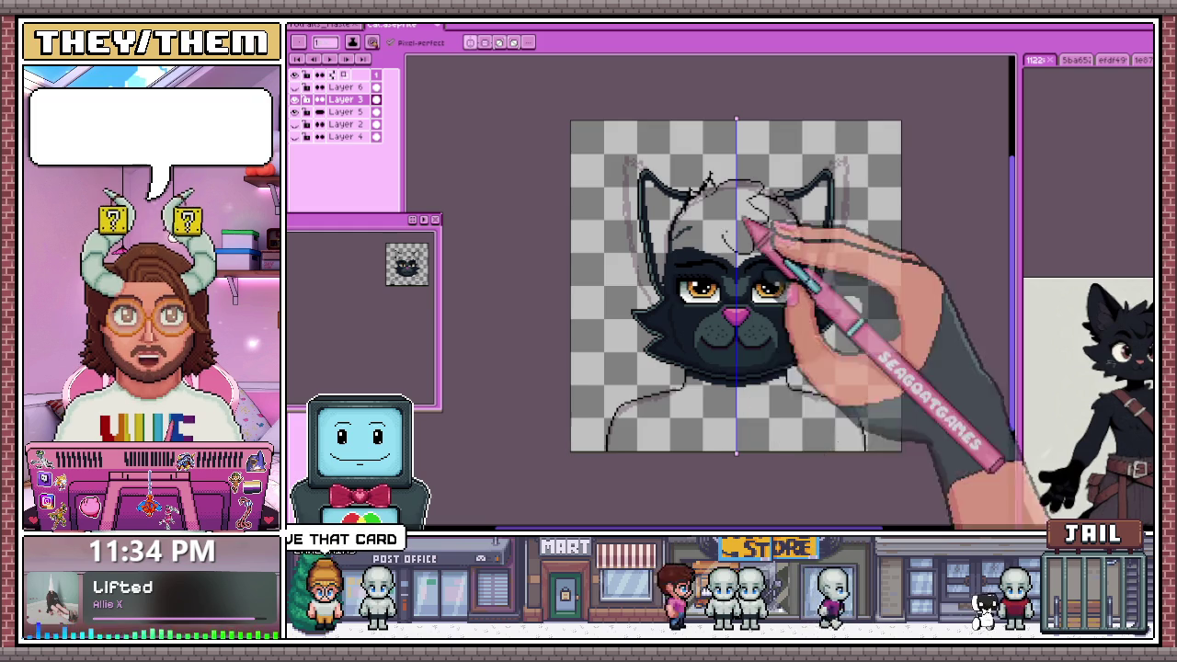
{"action": "scroll", "coordinate": [769, 372], "scroll_direction": "up", "scroll_amount": 1}
{"action": "scroll", "coordinate": [768, 368], "scroll_direction": "up", "scroll_amount": 2}
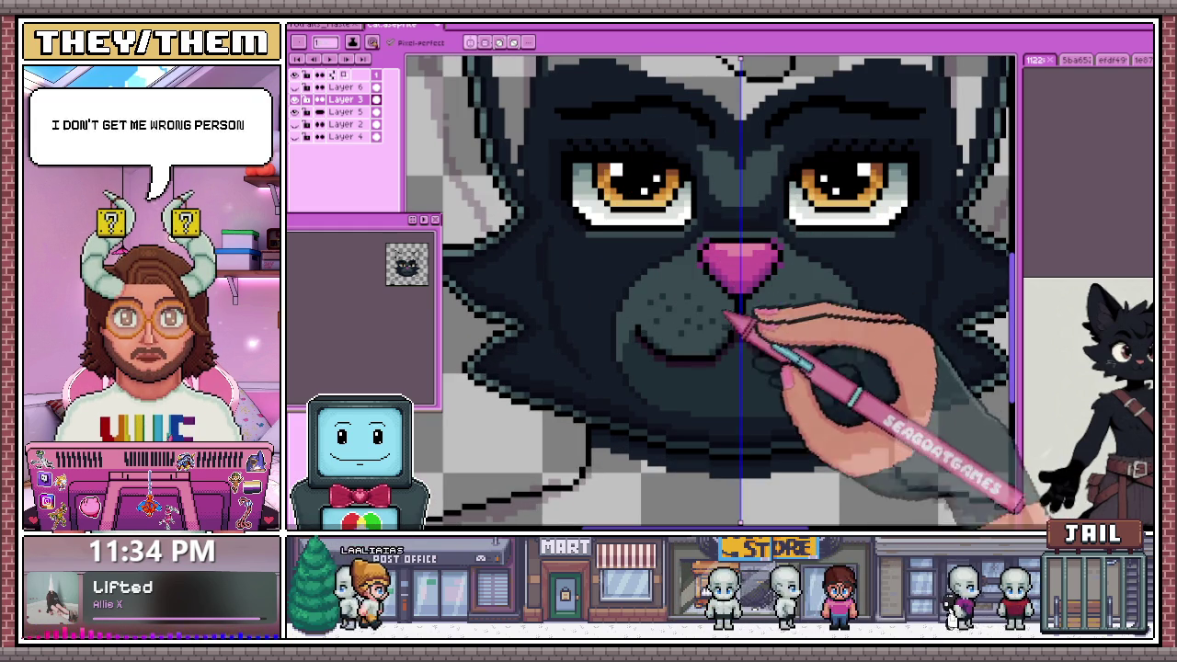
{"action": "scroll", "coordinate": [644, 358], "scroll_direction": "up", "scroll_amount": 3}
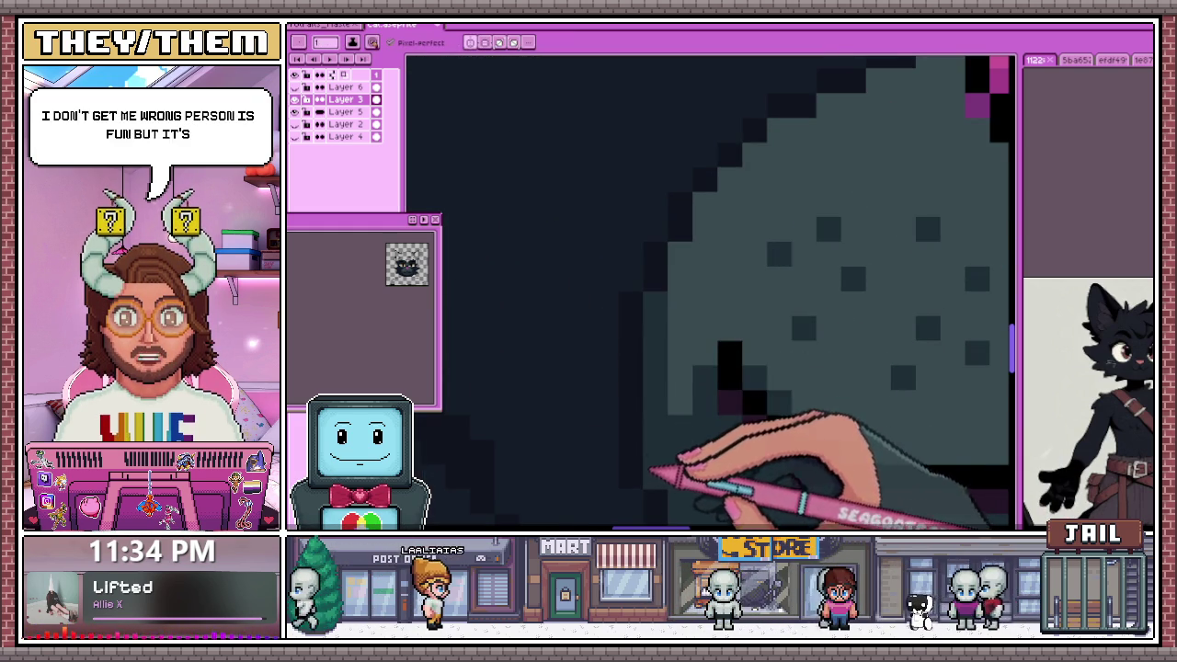
{"action": "scroll", "coordinate": [634, 292], "scroll_direction": "down", "scroll_amount": 3}
{"action": "scroll", "coordinate": [634, 292], "scroll_direction": "up", "scroll_amount": 3}
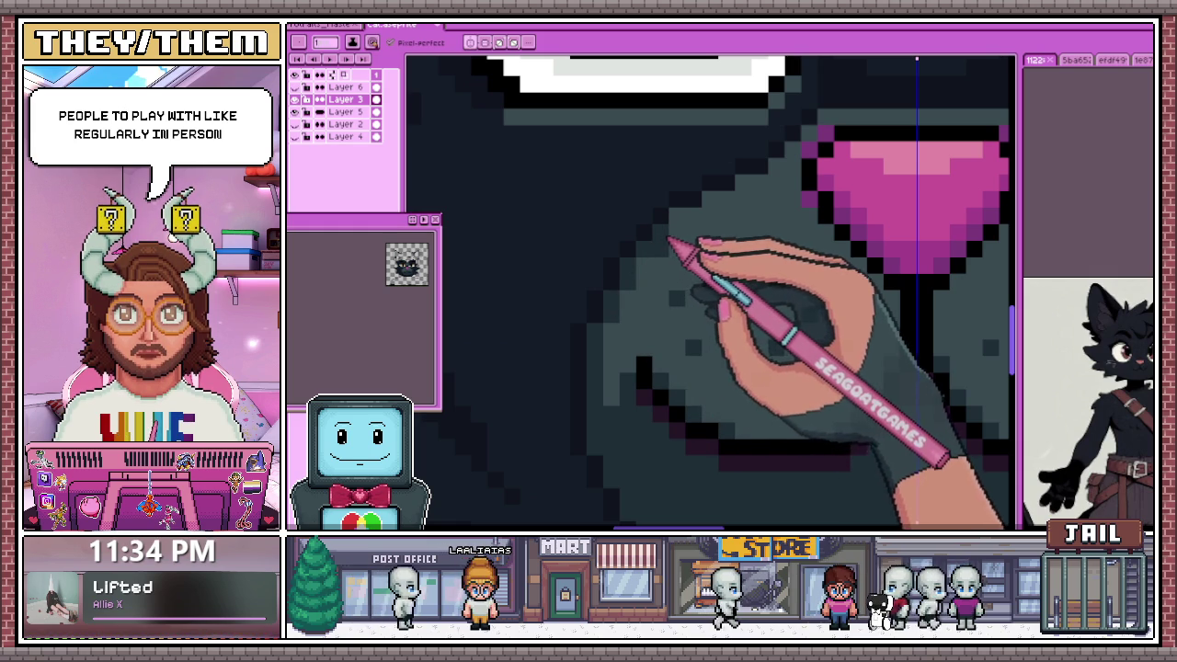
{"action": "scroll", "coordinate": [668, 250], "scroll_direction": "down", "scroll_amount": 3}
{"action": "scroll", "coordinate": [643, 202], "scroll_direction": "up", "scroll_amount": 2}
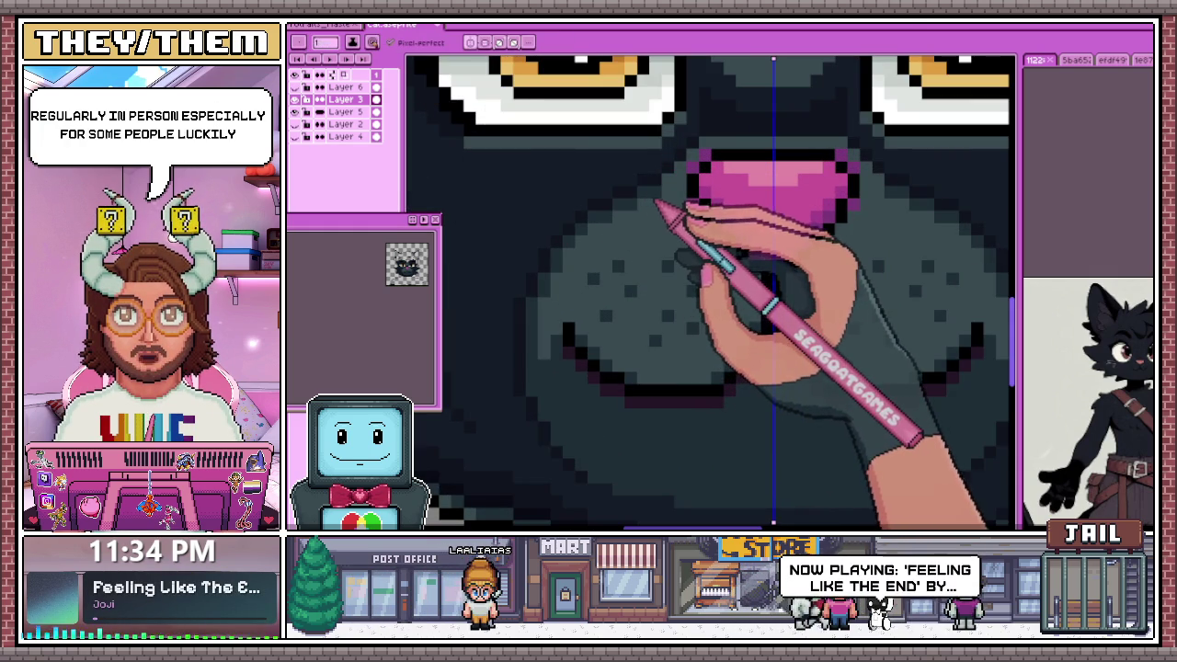
{"action": "scroll", "coordinate": [709, 175], "scroll_direction": "down", "scroll_amount": 3}
{"action": "scroll", "coordinate": [643, 231], "scroll_direction": "up", "scroll_amount": 3}
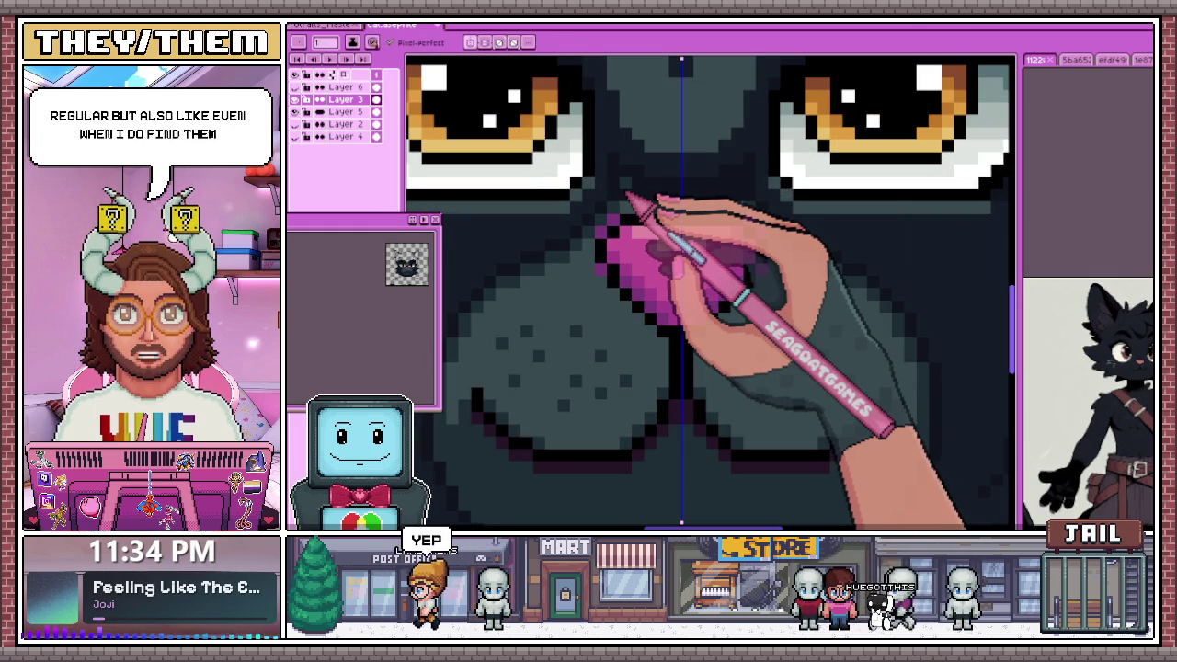
{"action": "scroll", "coordinate": [627, 196], "scroll_direction": "down", "scroll_amount": 3}
{"action": "scroll", "coordinate": [481, 376], "scroll_direction": "up", "scroll_amount": 4}
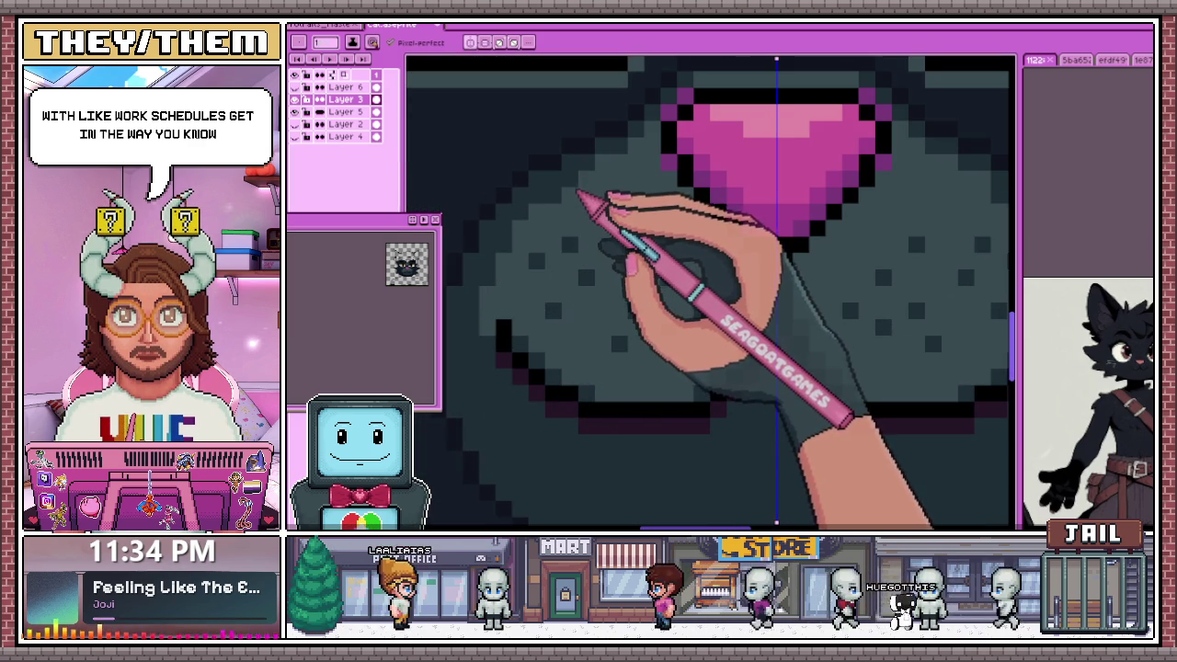
{"action": "scroll", "coordinate": [643, 211], "scroll_direction": "down", "scroll_amount": 3}
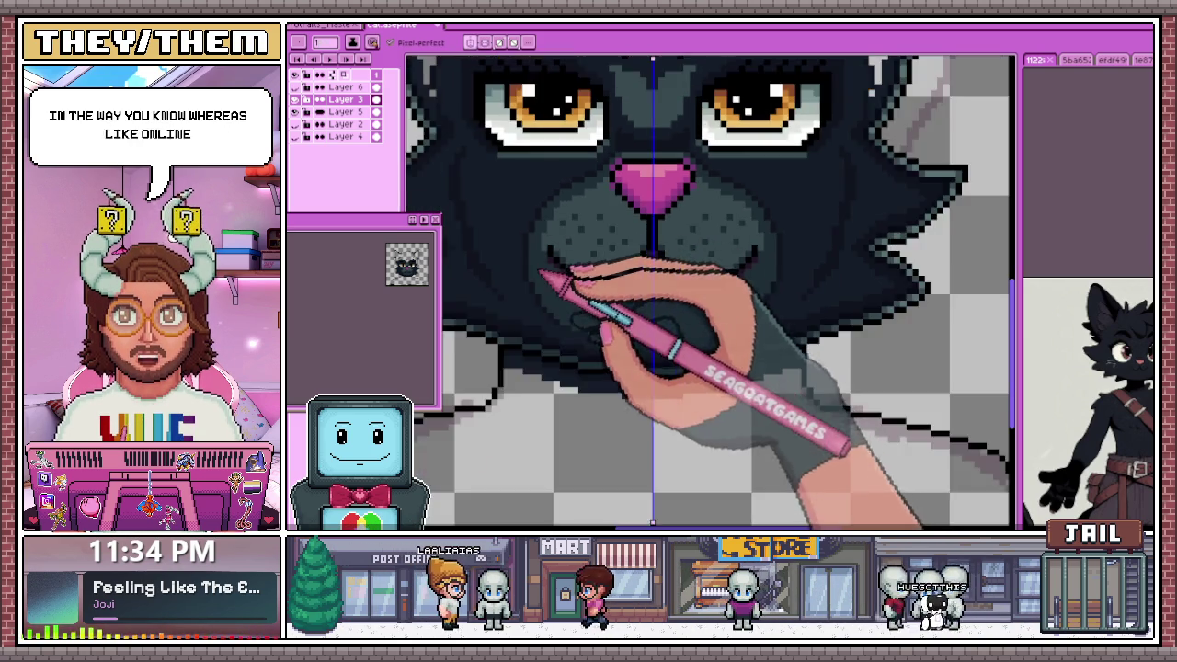
{"action": "scroll", "coordinate": [552, 266], "scroll_direction": "down", "scroll_amount": 2}
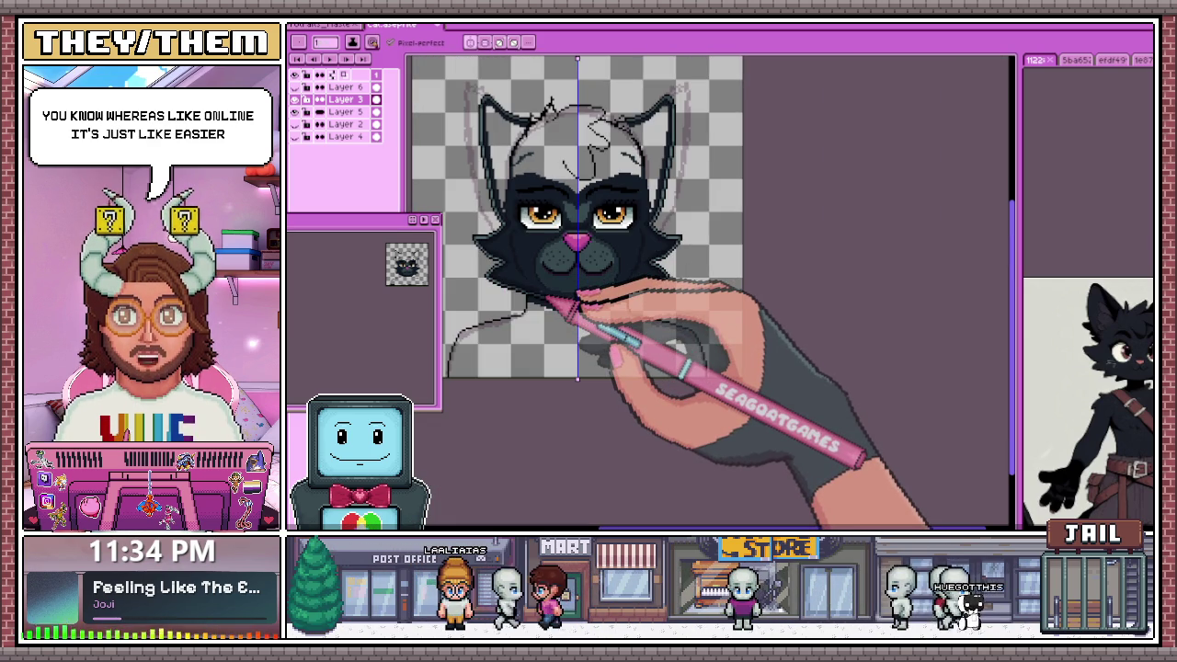
{"action": "scroll", "coordinate": [545, 297], "scroll_direction": "up", "scroll_amount": 3}
{"action": "scroll", "coordinate": [565, 262], "scroll_direction": "up", "scroll_amount": 2}
{"action": "scroll", "coordinate": [539, 254], "scroll_direction": "down", "scroll_amount": 2}
{"action": "scroll", "coordinate": [539, 255], "scroll_direction": "up", "scroll_amount": 1}
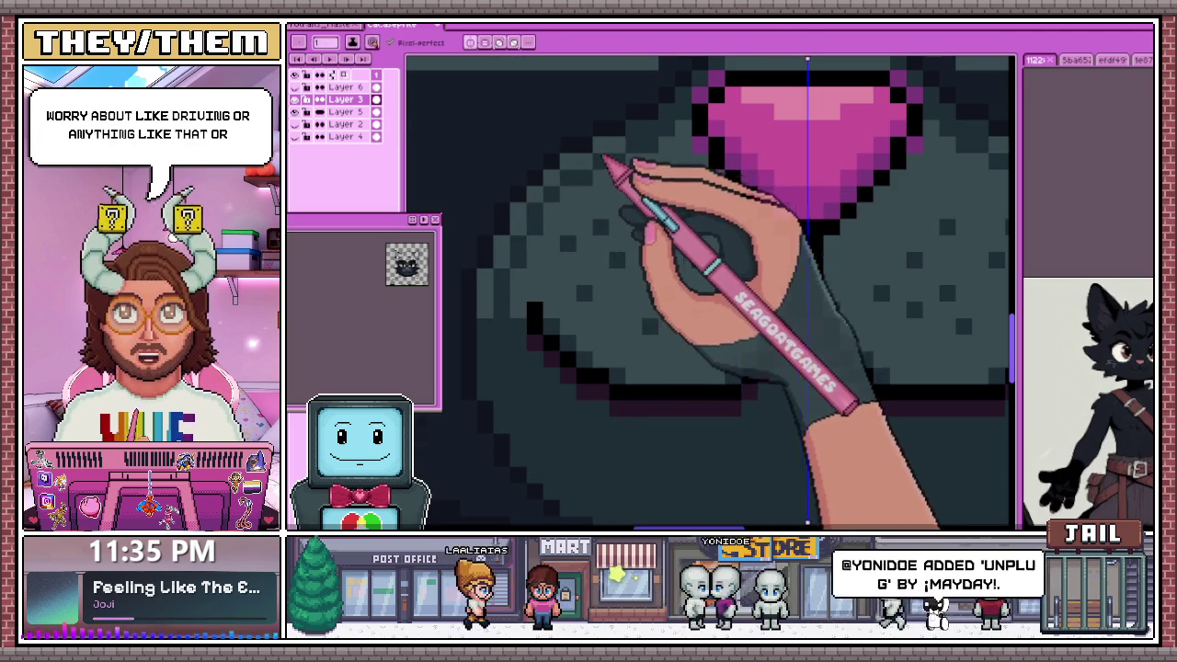
{"action": "scroll", "coordinate": [614, 142], "scroll_direction": "down", "scroll_amount": 2}
{"action": "scroll", "coordinate": [614, 136], "scroll_direction": "up", "scroll_amount": 2}
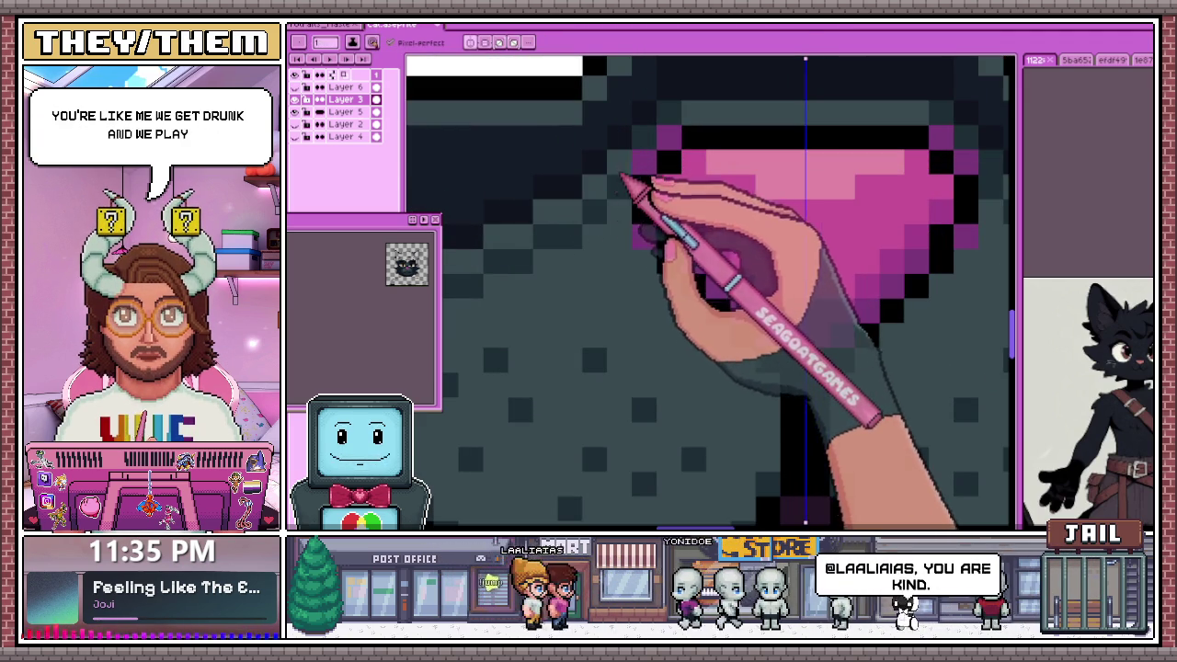
{"action": "scroll", "coordinate": [588, 207], "scroll_direction": "down", "scroll_amount": 1}
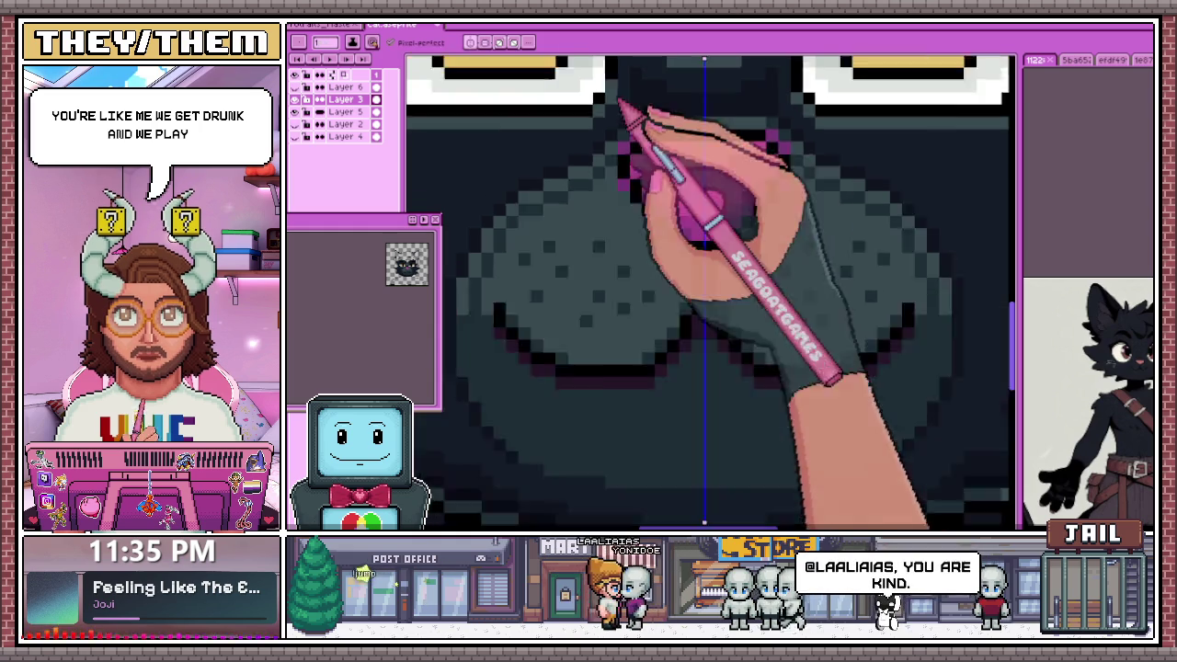
{"action": "scroll", "coordinate": [630, 119], "scroll_direction": "down", "scroll_amount": 2}
{"action": "scroll", "coordinate": [565, 223], "scroll_direction": "up", "scroll_amount": 2}
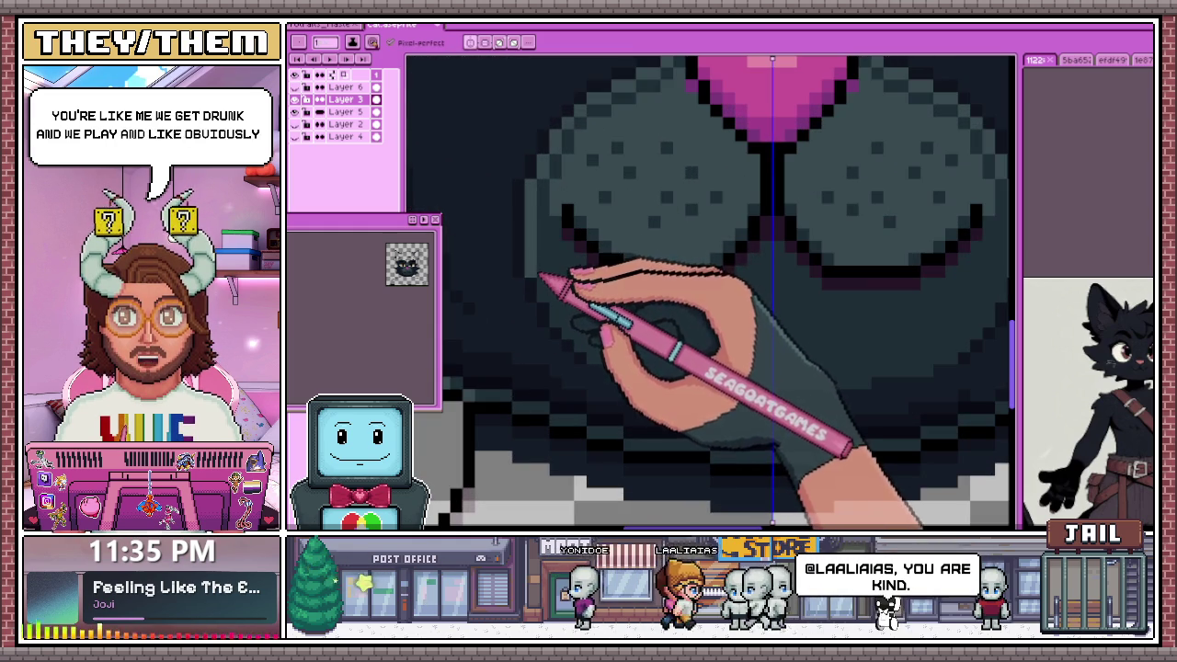
{"action": "scroll", "coordinate": [546, 276], "scroll_direction": "down", "scroll_amount": 2}
{"action": "scroll", "coordinate": [559, 315], "scroll_direction": "down", "scroll_amount": 1}
{"action": "scroll", "coordinate": [562, 304], "scroll_direction": "up", "scroll_amount": 2}
{"action": "scroll", "coordinate": [561, 303], "scroll_direction": "up", "scroll_amount": 1}
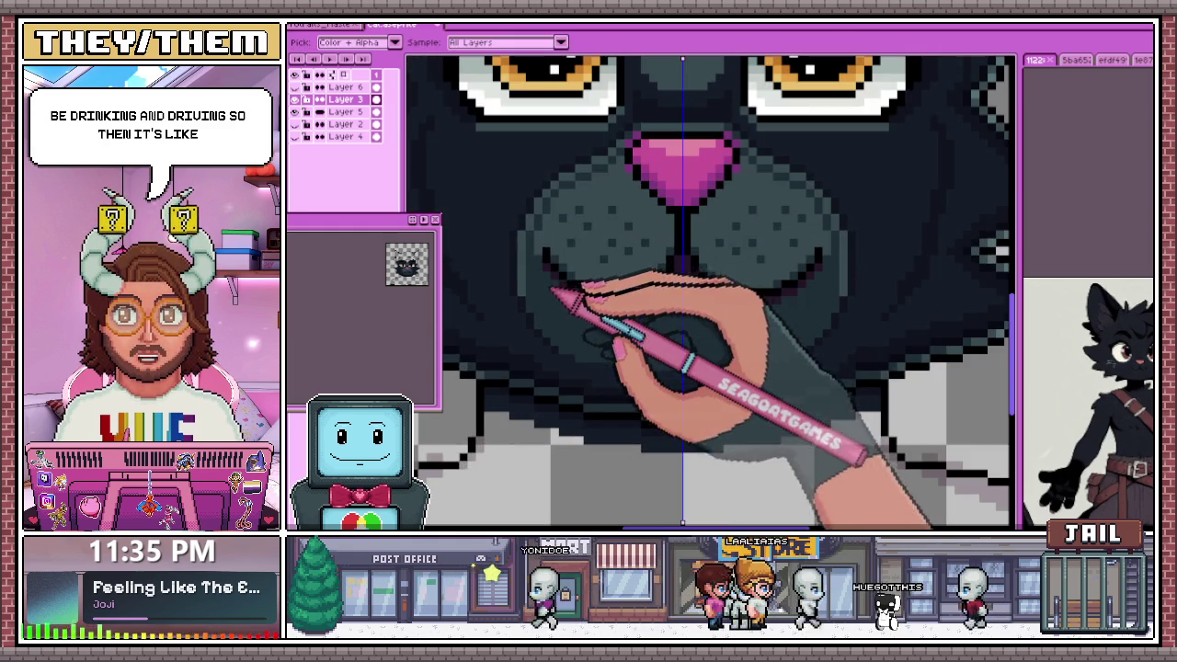
{"action": "scroll", "coordinate": [539, 254], "scroll_direction": "up", "scroll_amount": 1}
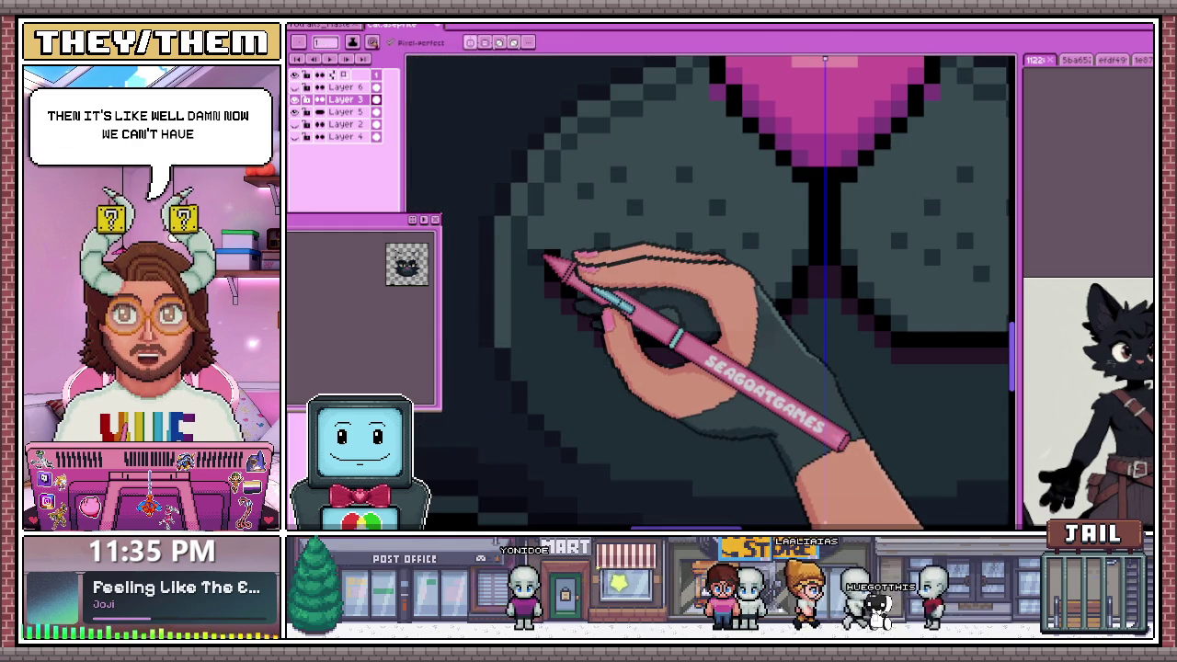
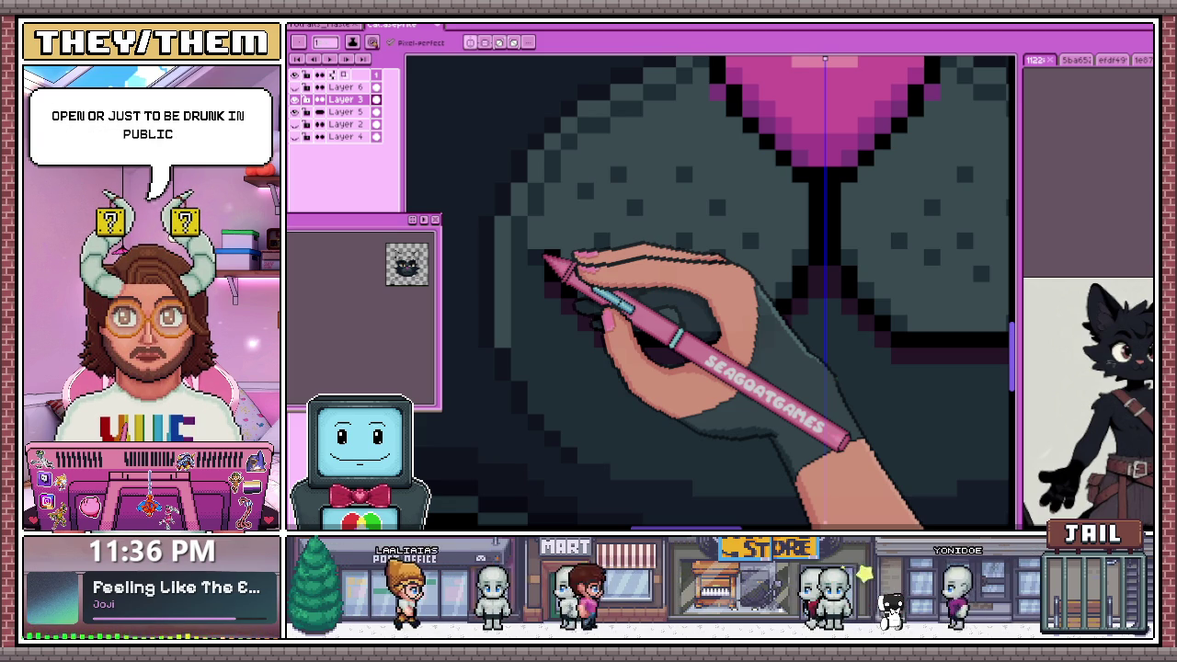
Paint dark outline pixels along the lower edge of the cat's muzzle
{"action": "scroll", "coordinate": [500, 276], "scroll_direction": "up", "scroll_amount": 1}
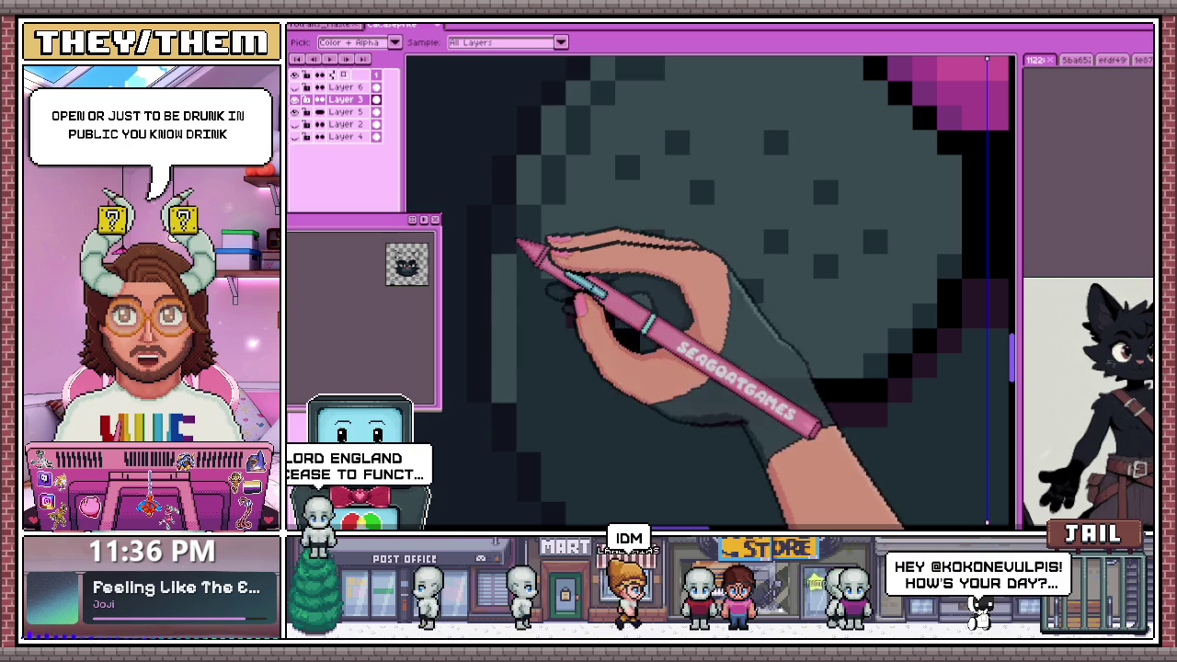
{"action": "left_click_drag", "start_coordinate": [577, 267], "coordinate": [602, 314]}
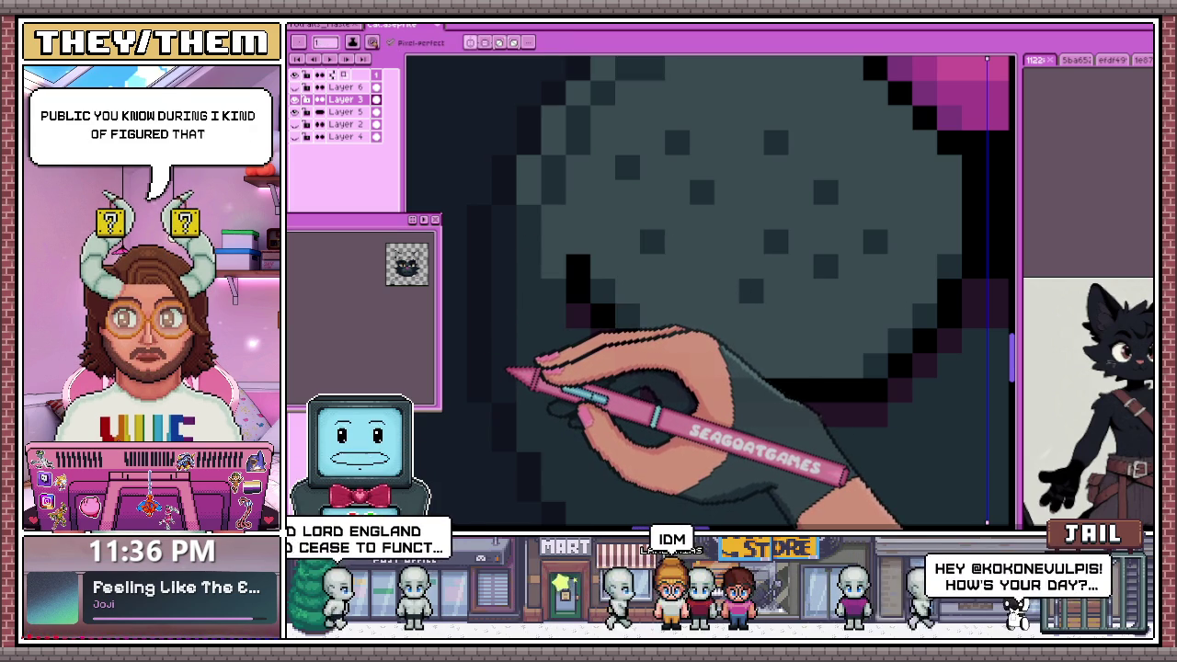
{"action": "scroll", "coordinate": [505, 188], "scroll_direction": "down", "scroll_amount": 3}
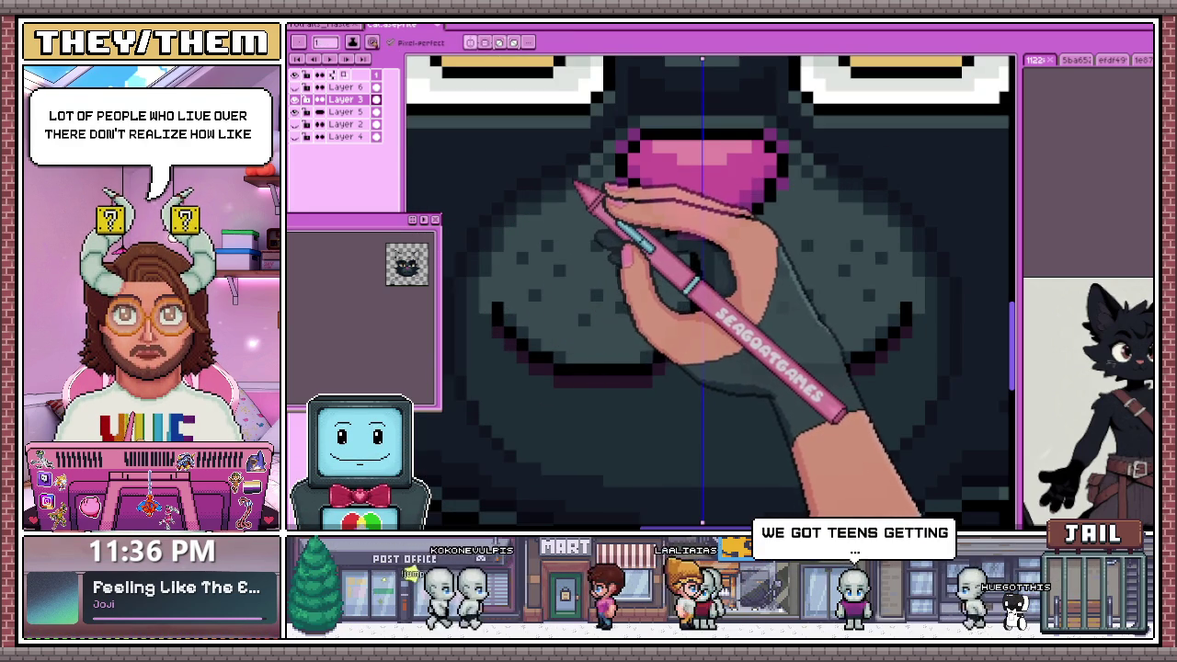
{"action": "scroll", "coordinate": [560, 230], "scroll_direction": "down", "scroll_amount": 3}
{"action": "scroll", "coordinate": [549, 298], "scroll_direction": "down", "scroll_amount": 2}
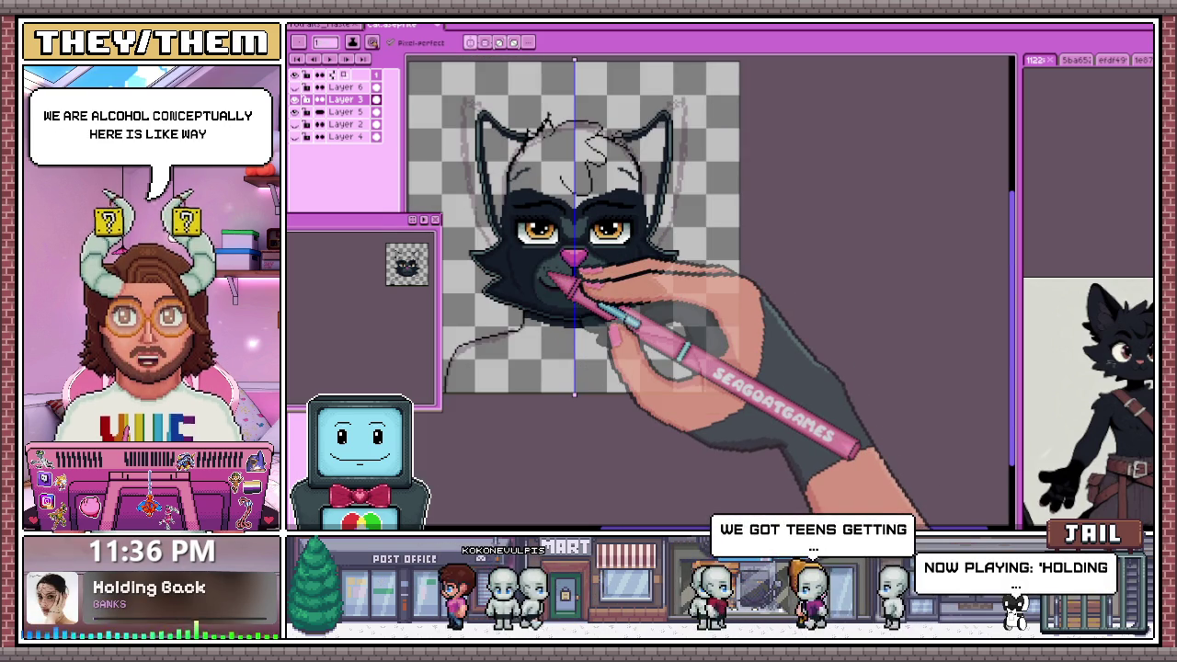
{"action": "scroll", "coordinate": [551, 276], "scroll_direction": "up", "scroll_amount": 2}
{"action": "scroll", "coordinate": [570, 275], "scroll_direction": "up", "scroll_amount": 3}
{"action": "scroll", "coordinate": [552, 267], "scroll_direction": "up", "scroll_amount": 1}
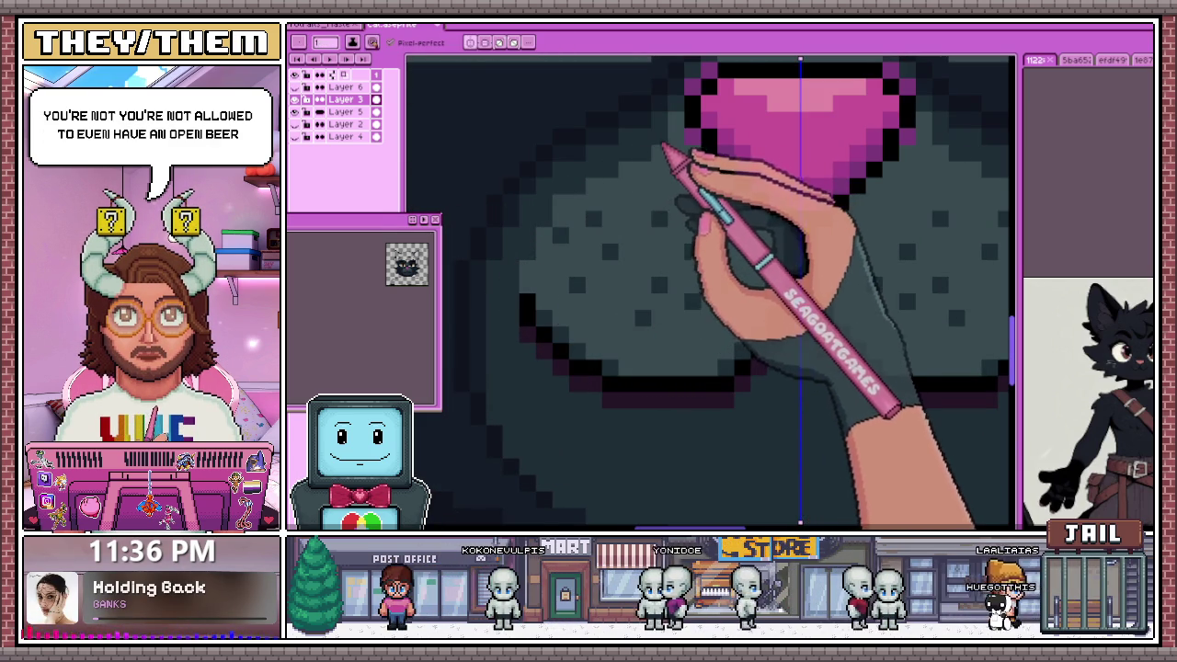
{"action": "scroll", "coordinate": [643, 212], "scroll_direction": "down", "scroll_amount": 2}
{"action": "scroll", "coordinate": [599, 276], "scroll_direction": "down", "scroll_amount": 2}
{"action": "scroll", "coordinate": [597, 267], "scroll_direction": "down", "scroll_amount": 2}
{"action": "scroll", "coordinate": [611, 275], "scroll_direction": "up", "scroll_amount": 1}
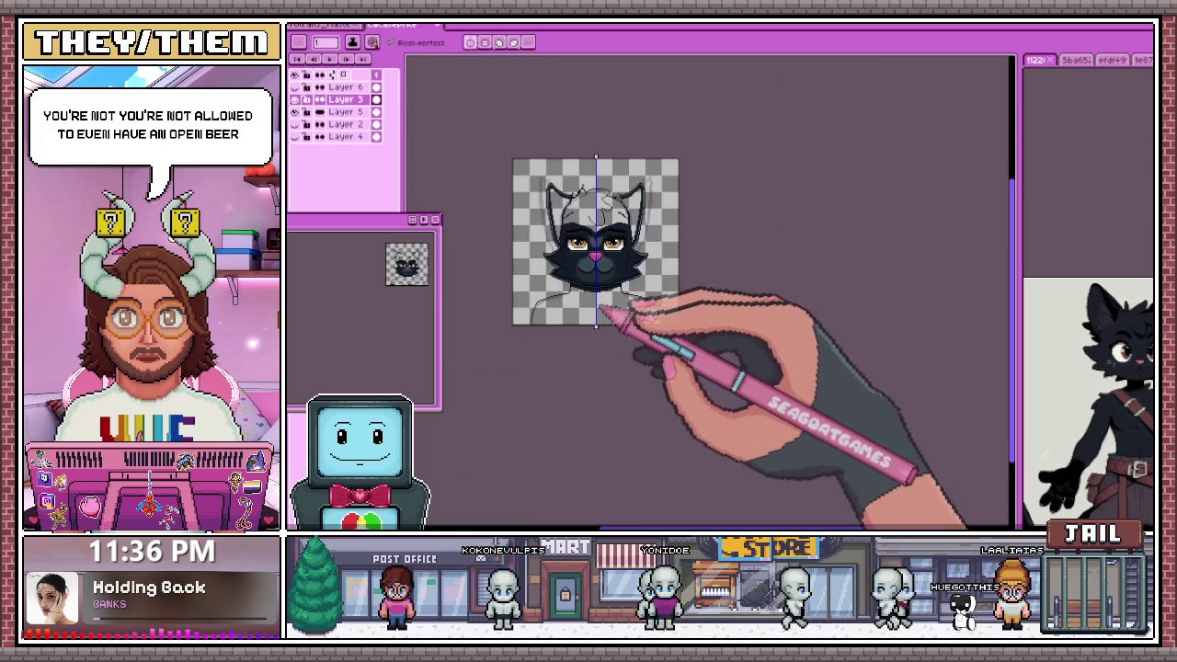
{"action": "scroll", "coordinate": [606, 308], "scroll_direction": "up", "scroll_amount": 3}
Sample a lighter fur colour and paint shading pixels beneath the mouth
{"action": "key", "text": "alt"}
{"action": "scroll", "coordinate": [591, 220], "scroll_direction": "up", "scroll_amount": 3}
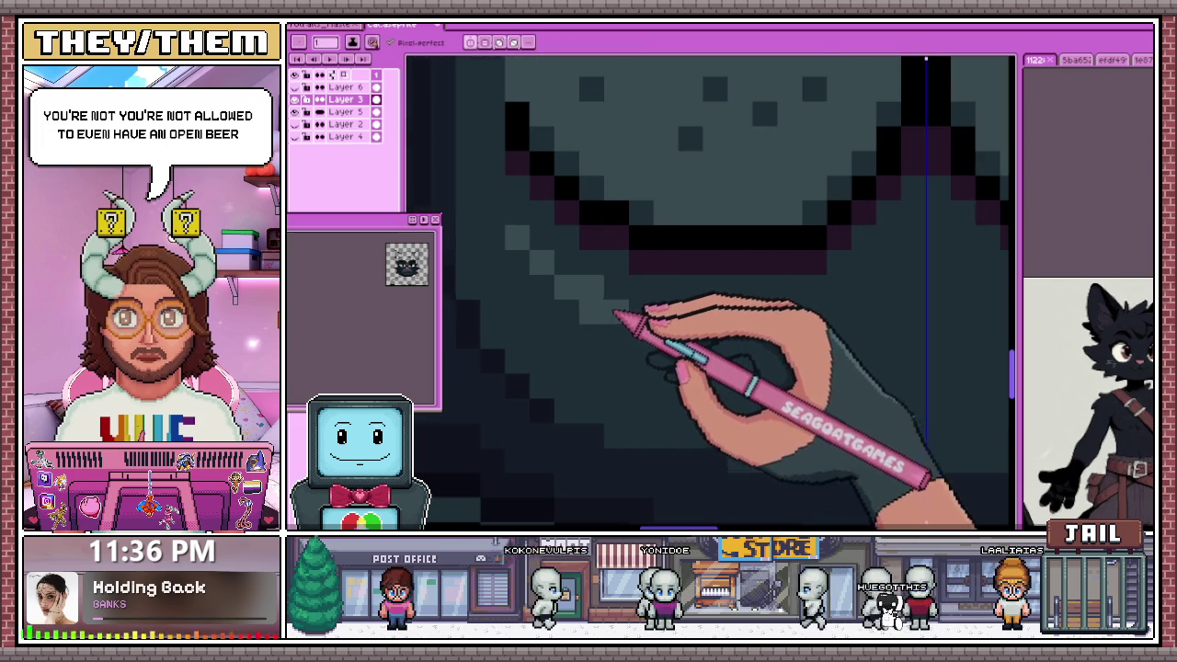
{"action": "scroll", "coordinate": [616, 315], "scroll_direction": "down", "scroll_amount": 2}
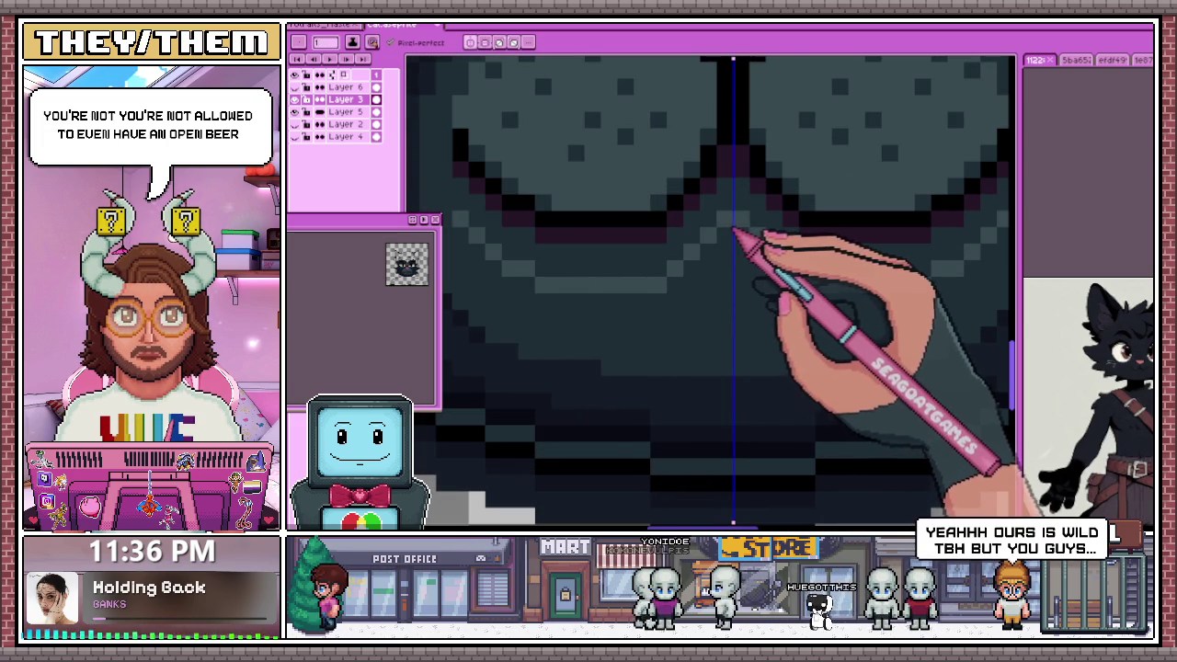
{"action": "scroll", "coordinate": [641, 341], "scroll_direction": "down", "scroll_amount": 2}
{"action": "scroll", "coordinate": [641, 336], "scroll_direction": "down", "scroll_amount": 1}
{"action": "scroll", "coordinate": [572, 296], "scroll_direction": "up", "scroll_amount": 3}
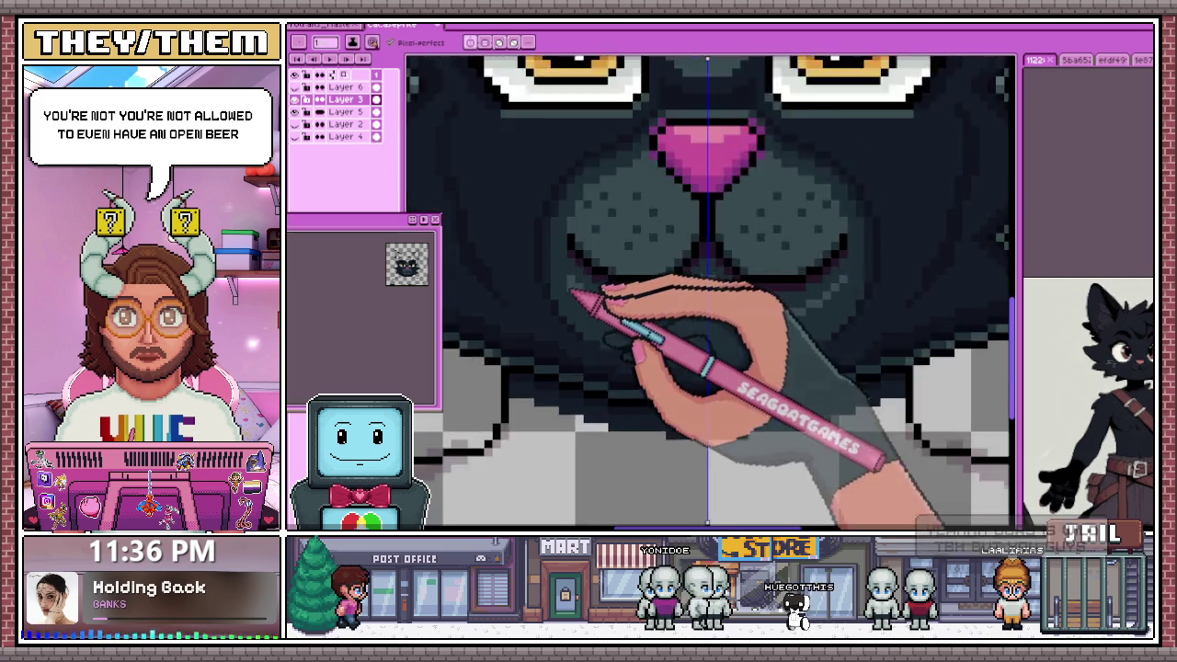
{"action": "scroll", "coordinate": [571, 296], "scroll_direction": "up", "scroll_amount": 2}
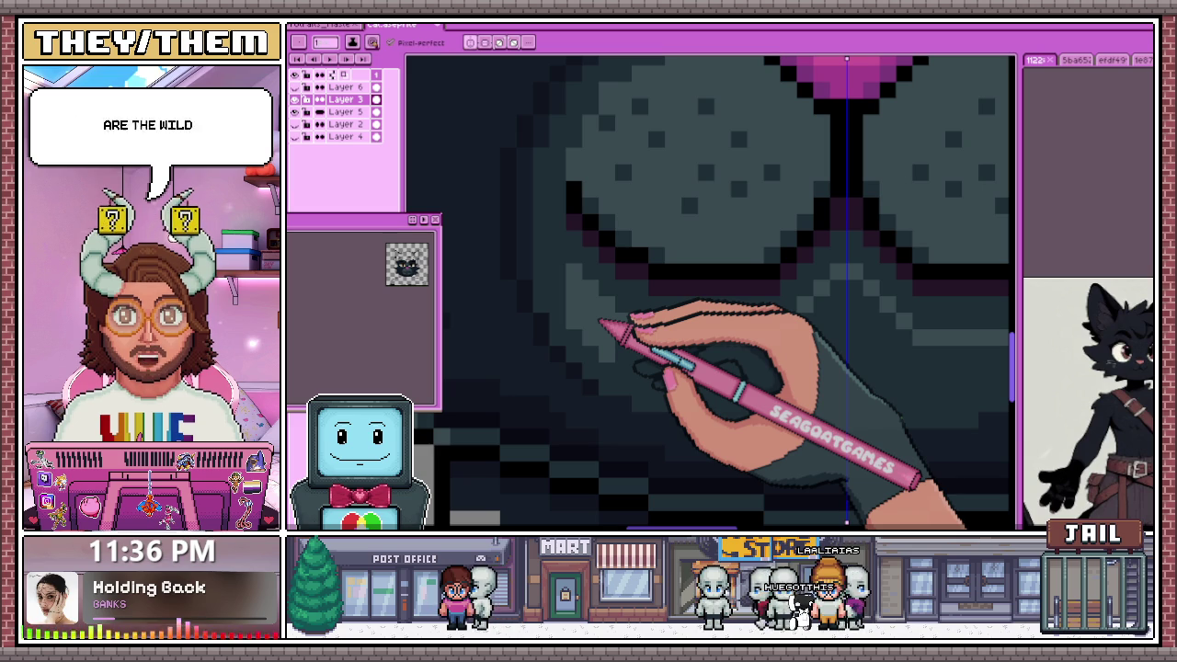
{"action": "scroll", "coordinate": [570, 303], "scroll_direction": "up", "scroll_amount": 2}
{"action": "scroll", "coordinate": [591, 276], "scroll_direction": "up", "scroll_amount": 2}
{"action": "scroll", "coordinate": [551, 261], "scroll_direction": "up", "scroll_amount": 2}
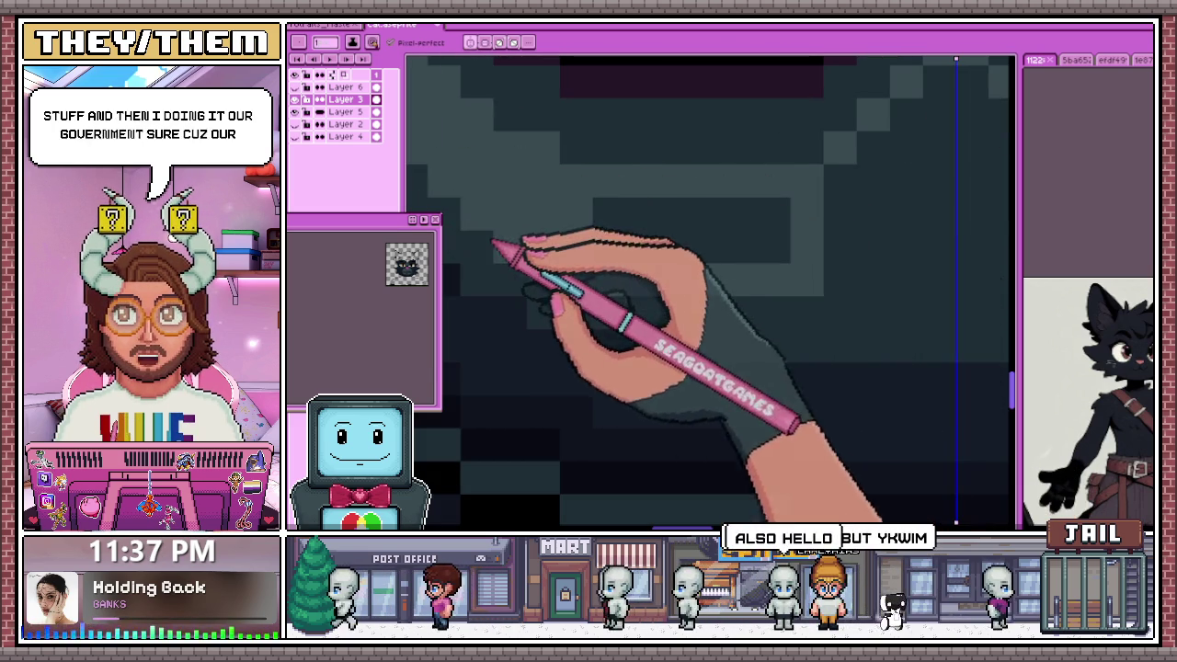
{"action": "scroll", "coordinate": [727, 248], "scroll_direction": "down", "scroll_amount": 2}
{"action": "scroll", "coordinate": [685, 258], "scroll_direction": "down", "scroll_amount": 1}
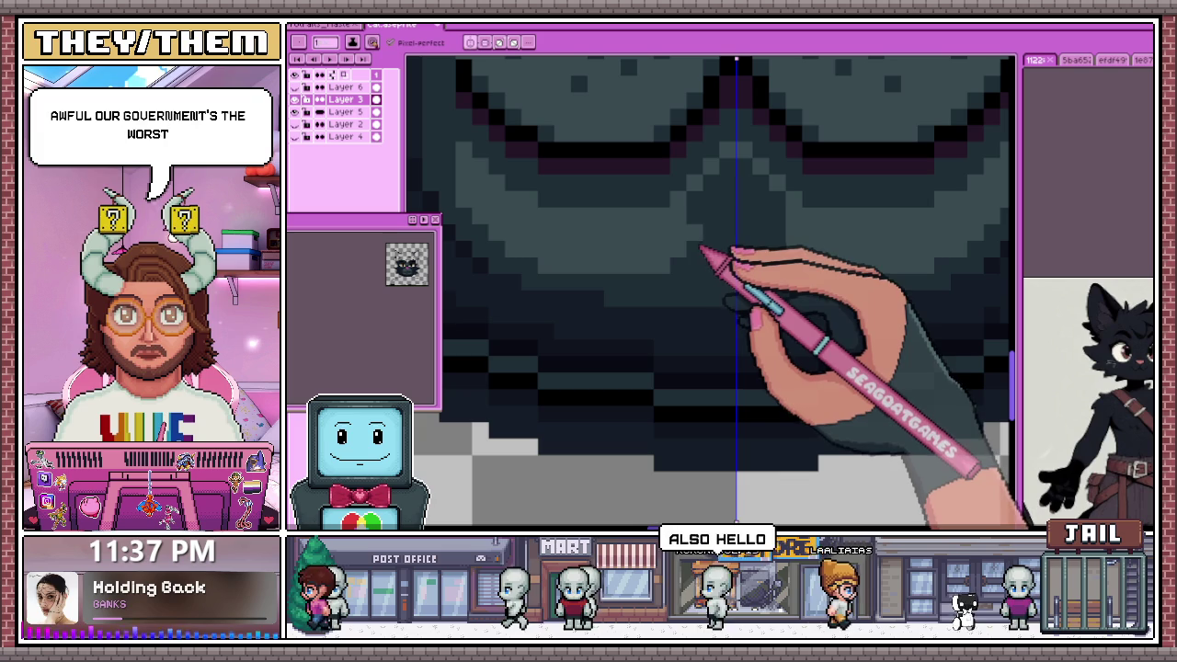
{"action": "scroll", "coordinate": [740, 215], "scroll_direction": "down", "scroll_amount": 2}
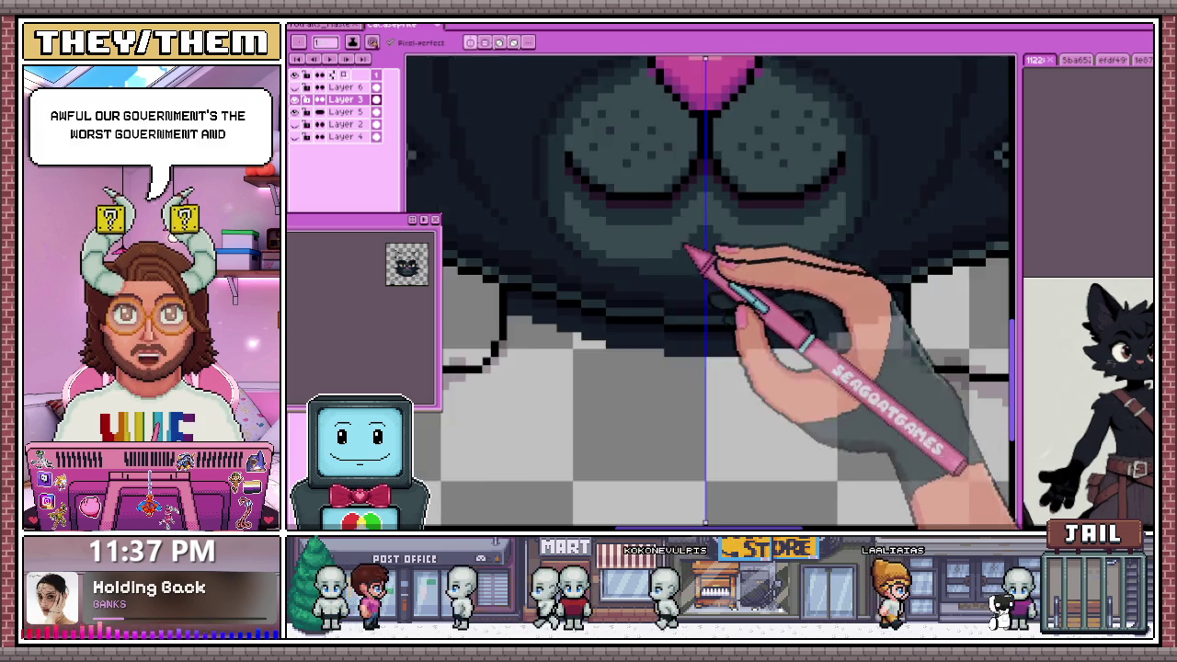
{"action": "scroll", "coordinate": [690, 258], "scroll_direction": "down", "scroll_amount": 2}
{"action": "scroll", "coordinate": [694, 312], "scroll_direction": "up", "scroll_amount": 1}
{"action": "scroll", "coordinate": [671, 311], "scroll_direction": "up", "scroll_amount": 1}
{"action": "scroll", "coordinate": [675, 349], "scroll_direction": "down", "scroll_amount": 3}
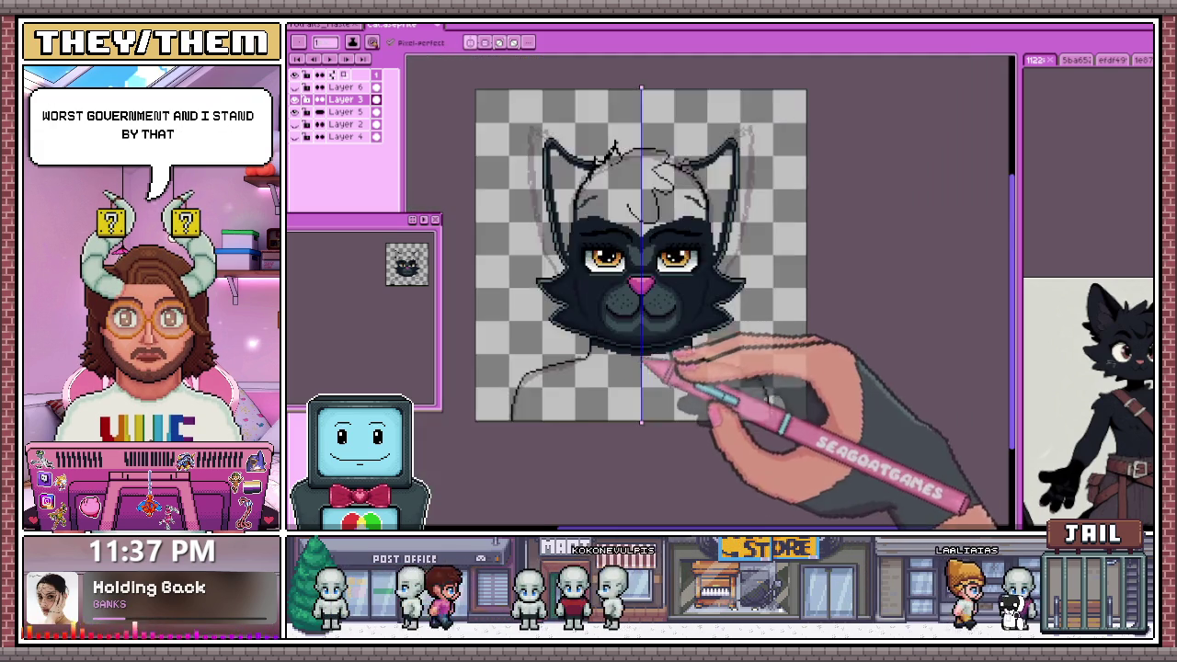
{"action": "scroll", "coordinate": [676, 377], "scroll_direction": "down", "scroll_amount": 1}
{"action": "scroll", "coordinate": [675, 381], "scroll_direction": "up", "scroll_amount": 3}
{"action": "scroll", "coordinate": [644, 331], "scroll_direction": "up", "scroll_amount": 2}
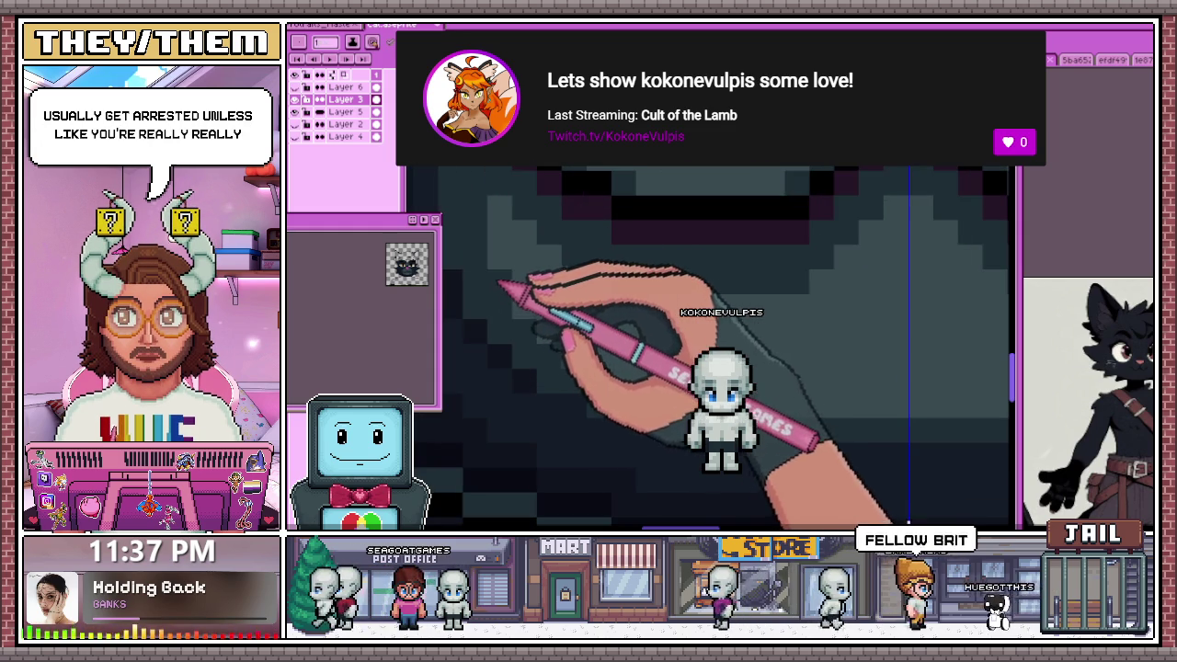
Paint a checkerboard of lighter grey pixels across the chin under the muzzle cheeks
{"action": "scroll", "coordinate": [713, 349], "scroll_direction": "down", "scroll_amount": 3}
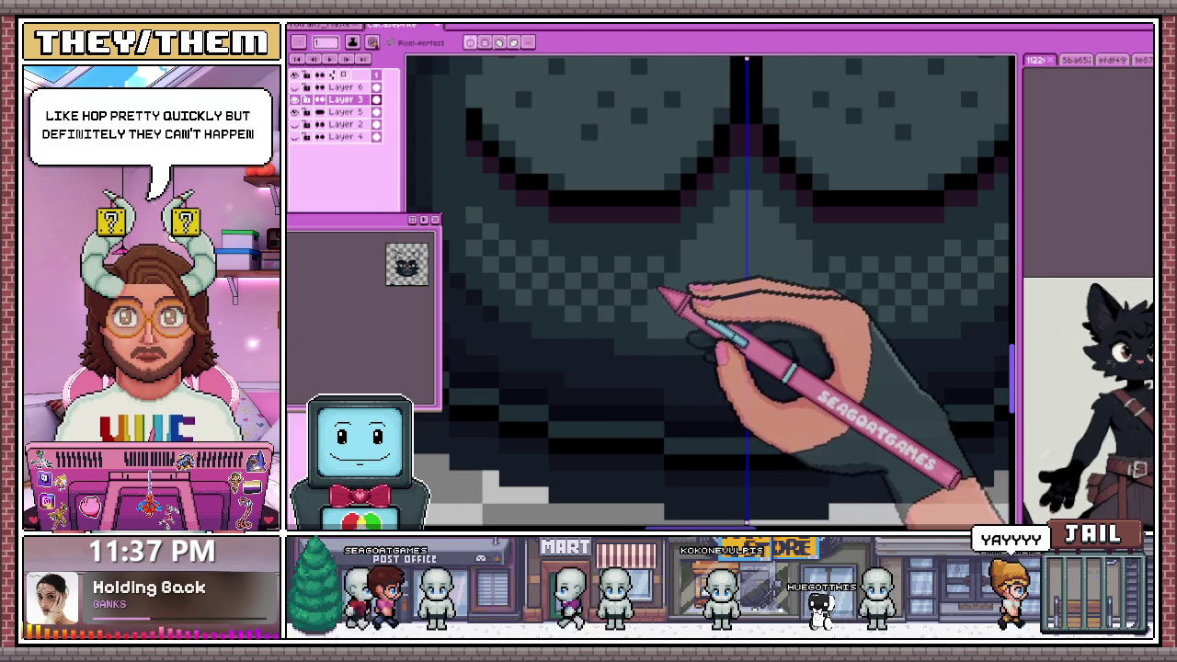
{"action": "scroll", "coordinate": [678, 336], "scroll_direction": "down", "scroll_amount": 2}
{"action": "scroll", "coordinate": [668, 340], "scroll_direction": "down", "scroll_amount": 1}
{"action": "scroll", "coordinate": [656, 342], "scroll_direction": "down", "scroll_amount": 1}
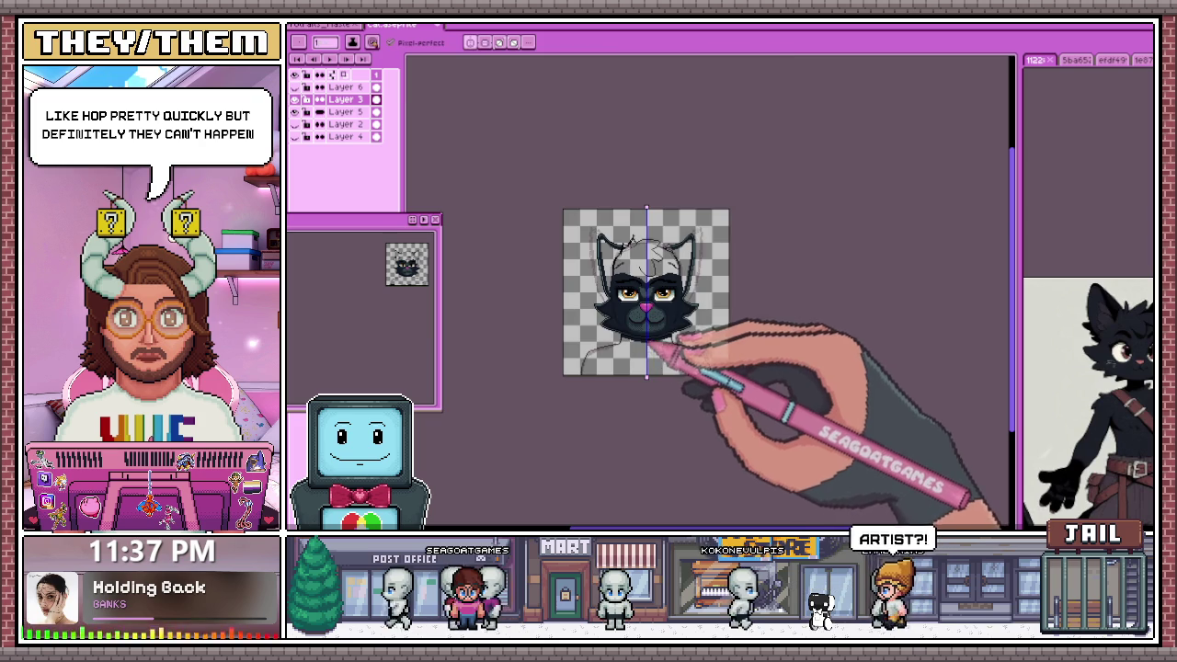
{"action": "scroll", "coordinate": [649, 342], "scroll_direction": "up", "scroll_amount": 3}
{"action": "scroll", "coordinate": [609, 307], "scroll_direction": "up", "scroll_amount": 2}
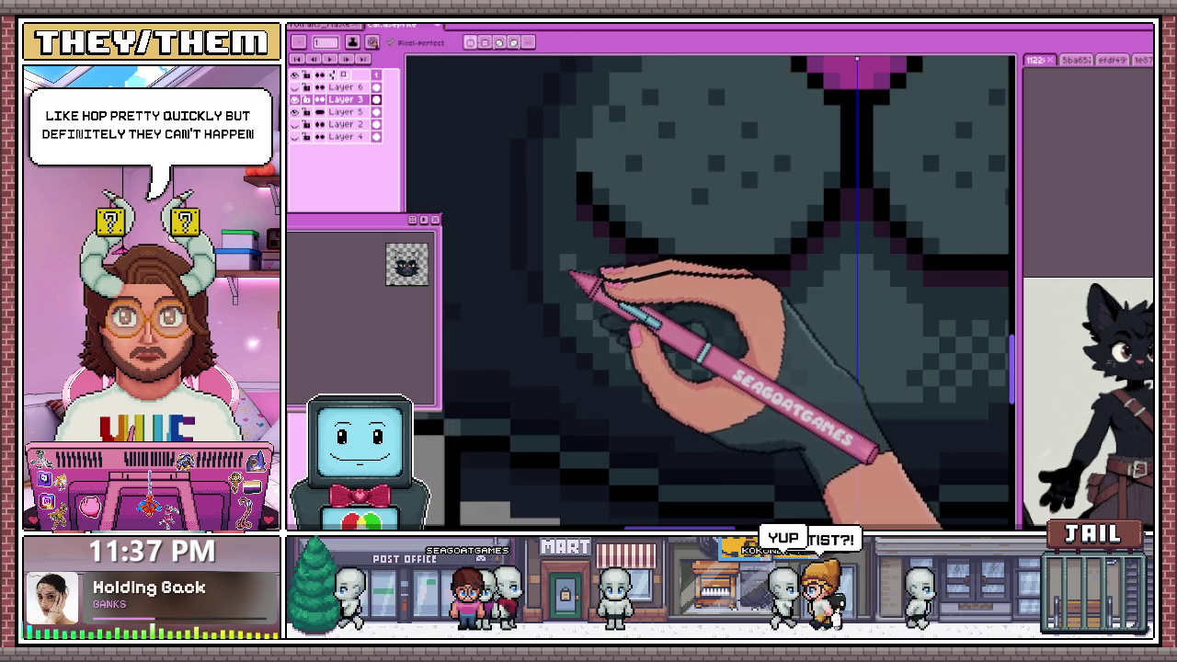
{"action": "scroll", "coordinate": [592, 266], "scroll_direction": "down", "scroll_amount": 2}
{"action": "scroll", "coordinate": [588, 281], "scroll_direction": "up", "scroll_amount": 2}
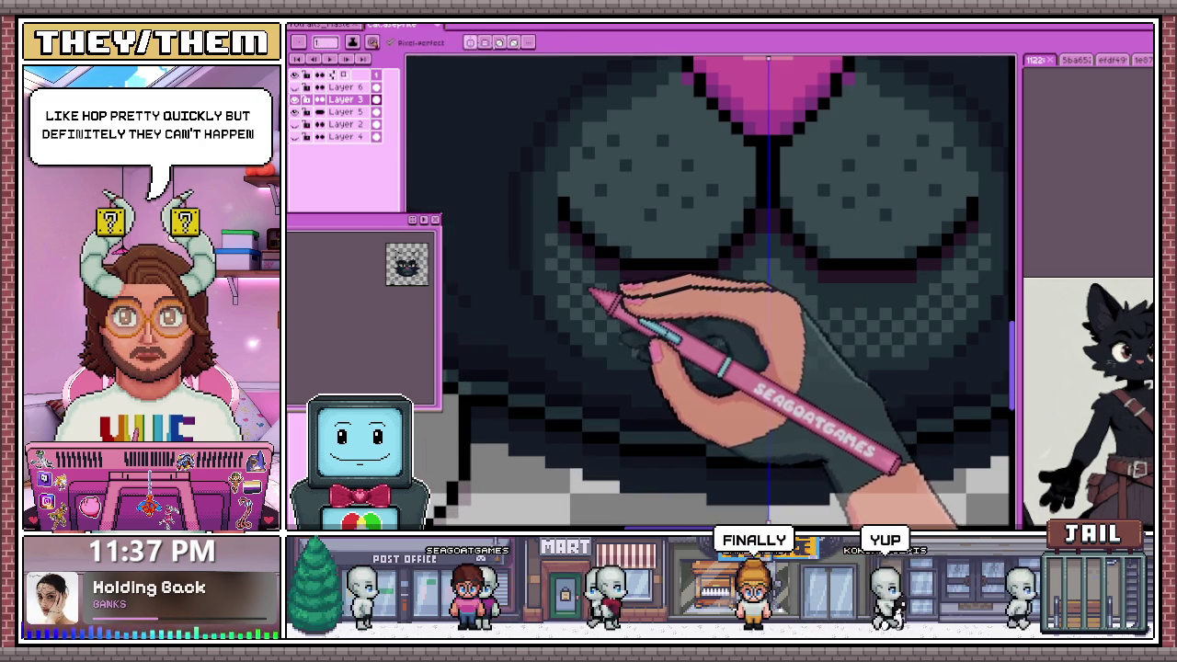
{"action": "scroll", "coordinate": [593, 293], "scroll_direction": "down", "scroll_amount": 2}
{"action": "scroll", "coordinate": [598, 294], "scroll_direction": "up", "scroll_amount": 3}
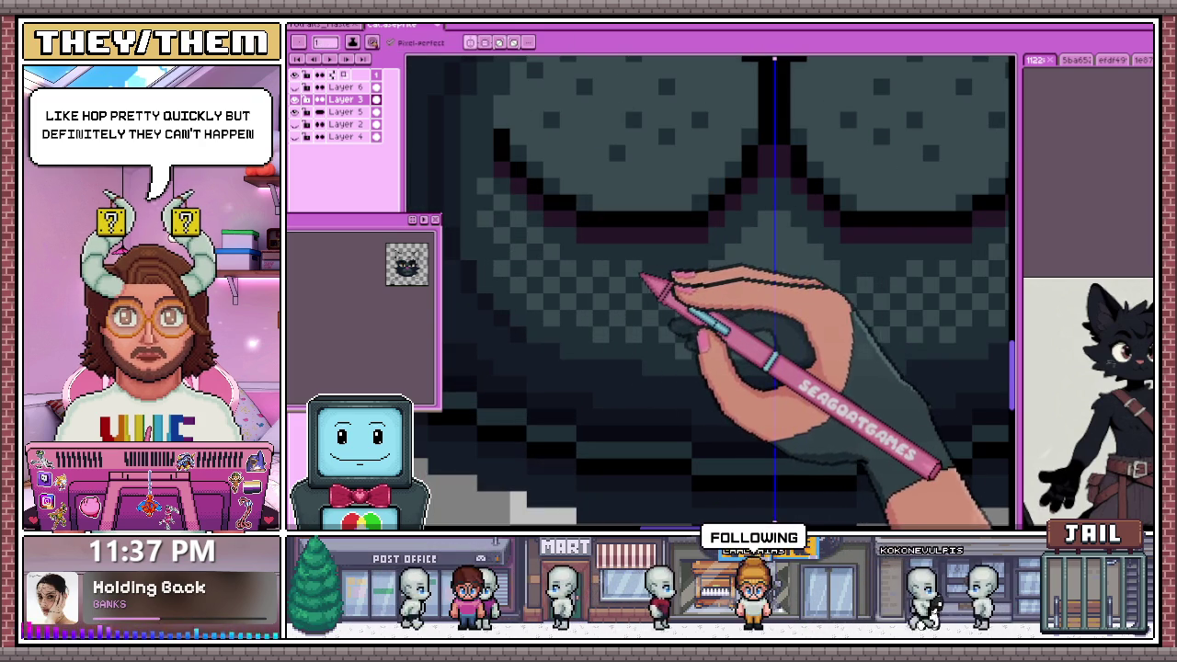
{"action": "scroll", "coordinate": [695, 276], "scroll_direction": "down", "scroll_amount": 2}
{"action": "scroll", "coordinate": [632, 368], "scroll_direction": "up", "scroll_amount": 3}
{"action": "scroll", "coordinate": [632, 367], "scroll_direction": "down", "scroll_amount": 4}
{"action": "scroll", "coordinate": [641, 366], "scroll_direction": "up", "scroll_amount": 2}
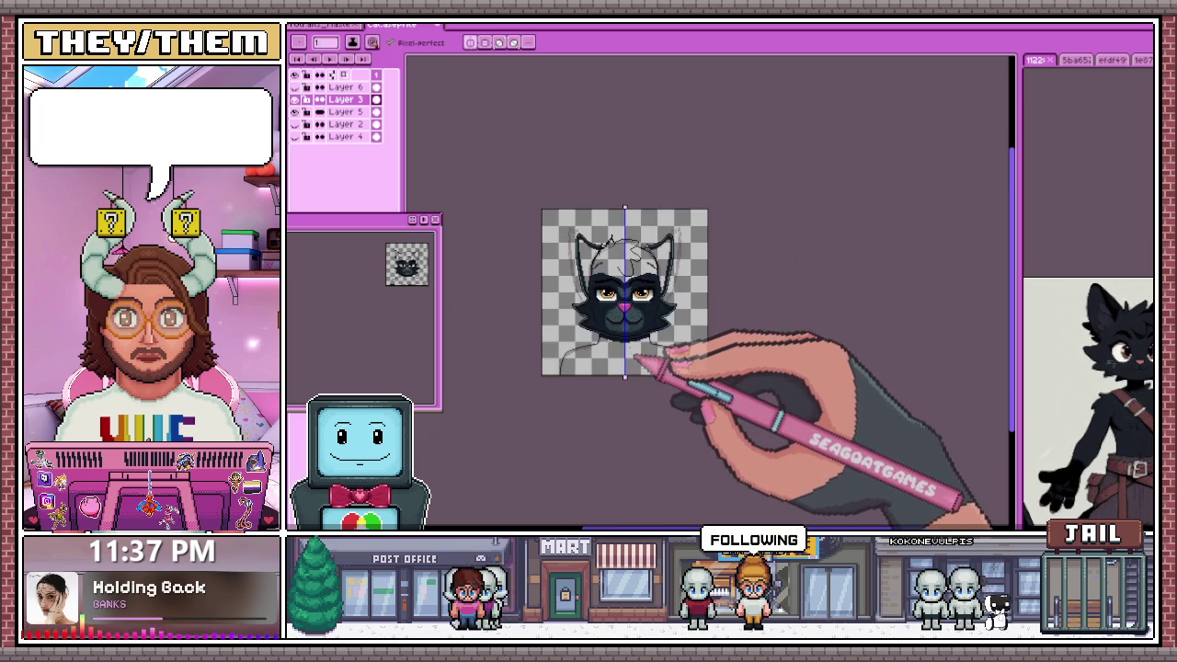
{"action": "scroll", "coordinate": [640, 365], "scroll_direction": "up", "scroll_amount": 3}
{"action": "scroll", "coordinate": [631, 341], "scroll_direction": "up", "scroll_amount": 2}
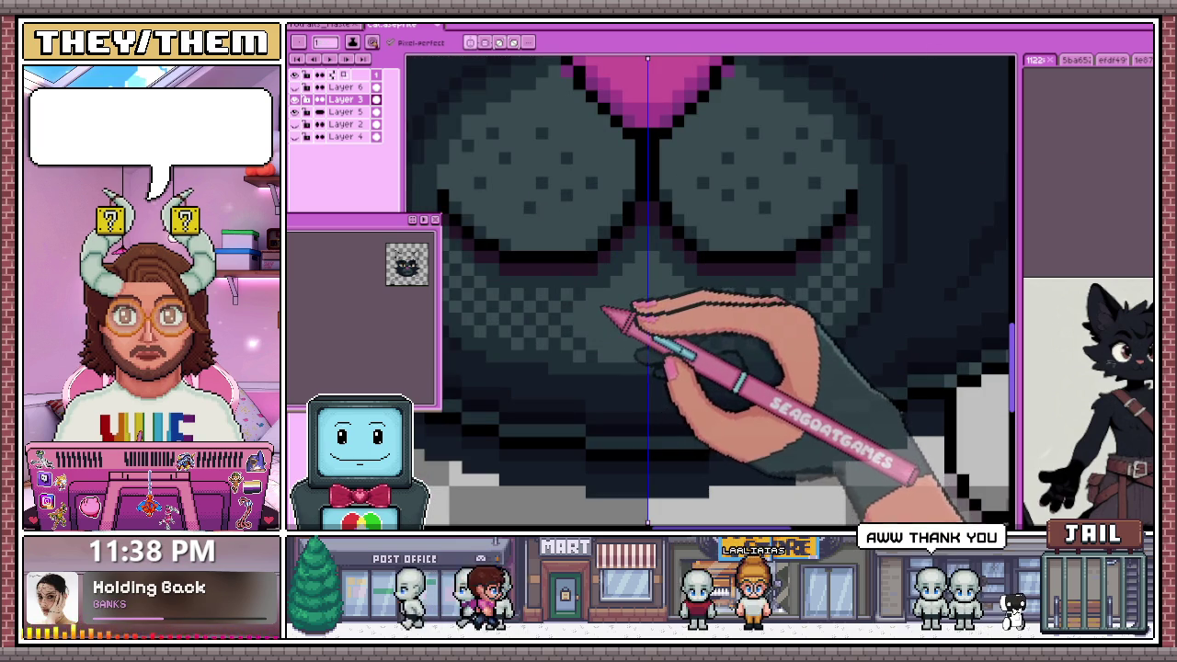
{"action": "scroll", "coordinate": [625, 367], "scroll_direction": "down", "scroll_amount": 2}
{"action": "scroll", "coordinate": [633, 386], "scroll_direction": "down", "scroll_amount": 1}
{"action": "scroll", "coordinate": [614, 361], "scroll_direction": "up", "scroll_amount": 3}
{"action": "scroll", "coordinate": [613, 358], "scroll_direction": "up", "scroll_amount": 1}
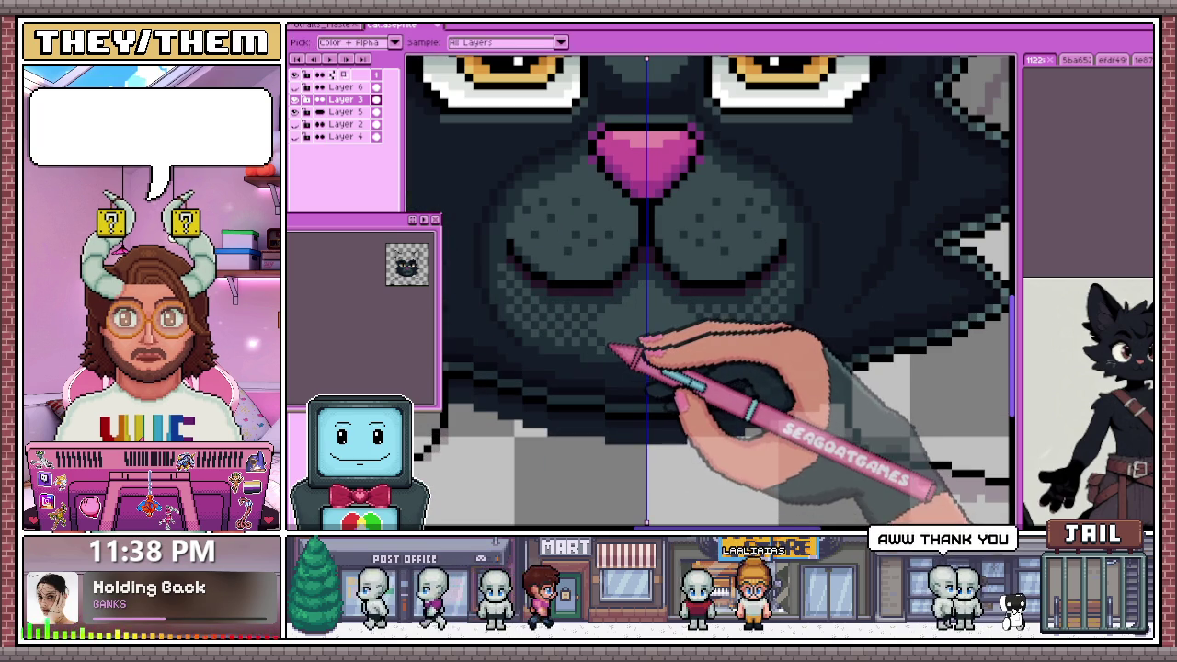
{"action": "scroll", "coordinate": [621, 340], "scroll_direction": "up", "scroll_amount": 1}
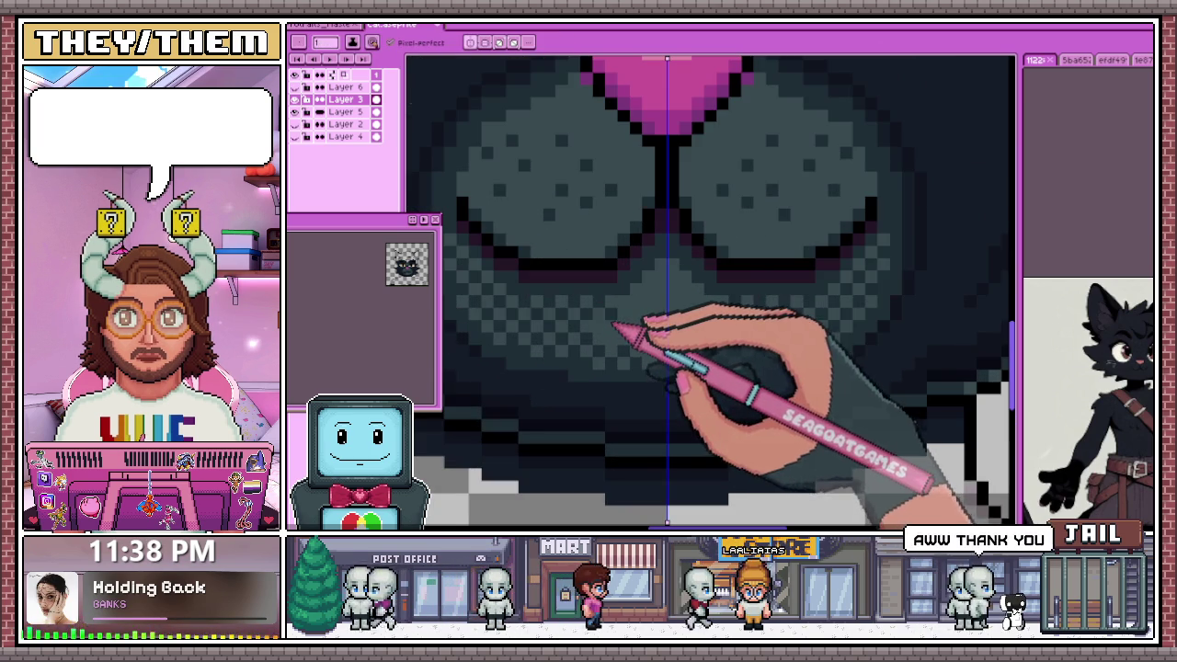
{"action": "scroll", "coordinate": [628, 308], "scroll_direction": "down", "scroll_amount": 2}
{"action": "scroll", "coordinate": [630, 349], "scroll_direction": "down", "scroll_amount": 1}
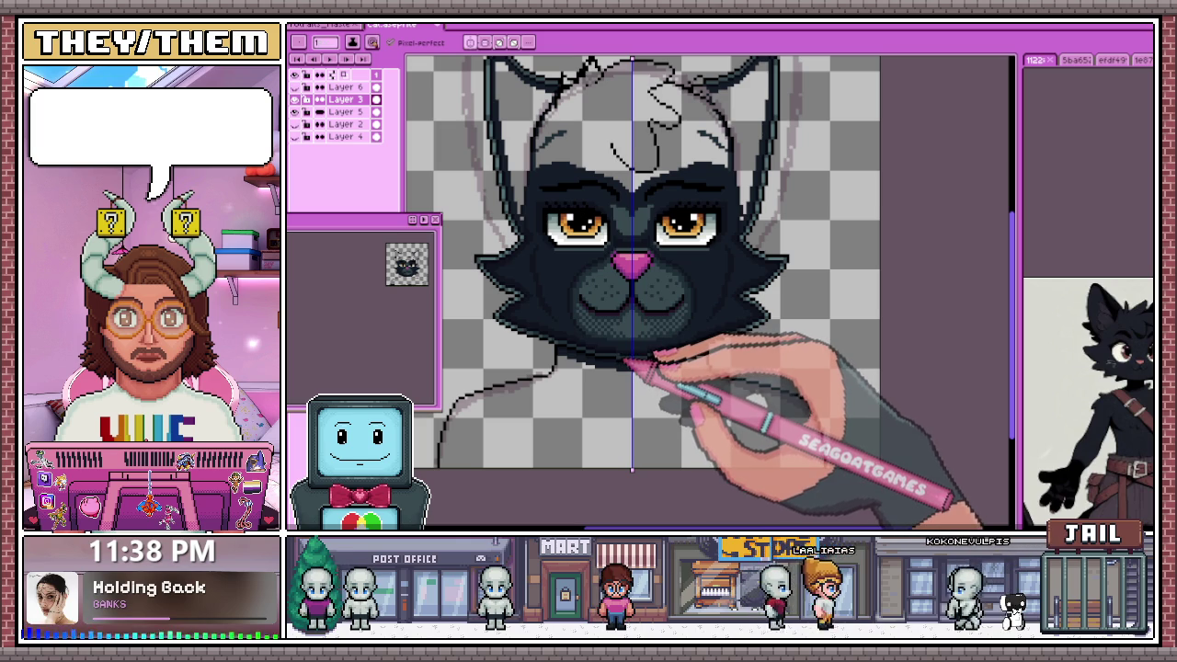
{"action": "scroll", "coordinate": [644, 340], "scroll_direction": "up", "scroll_amount": 1}
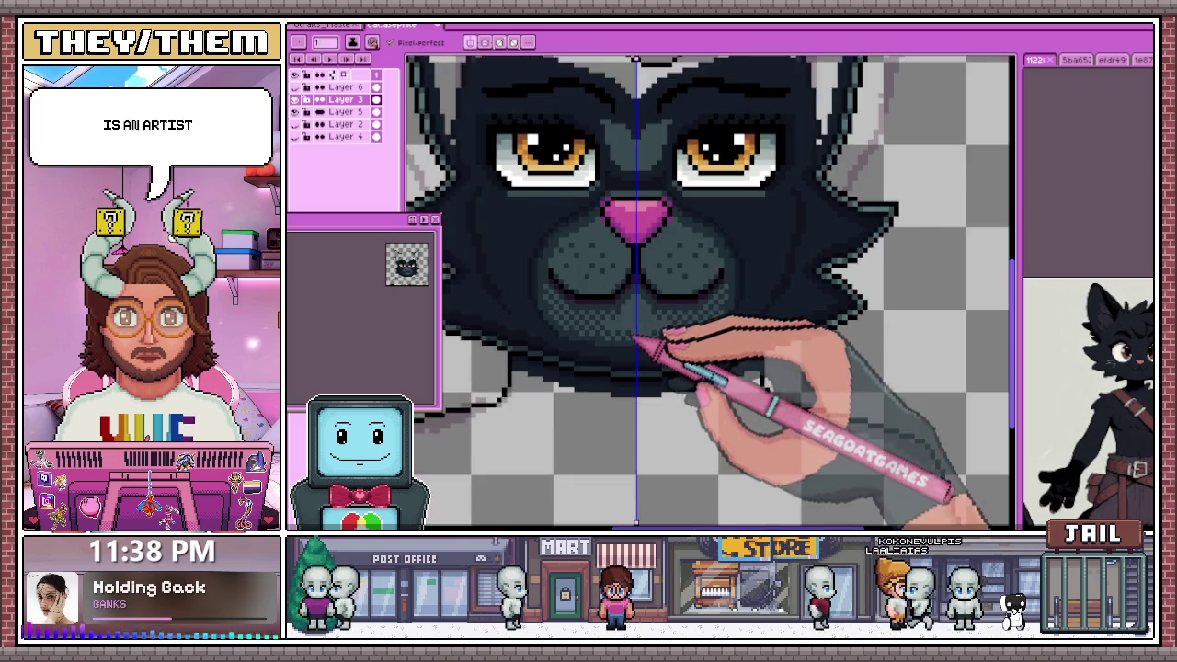
{"action": "scroll", "coordinate": [633, 338], "scroll_direction": "up", "scroll_amount": 1}
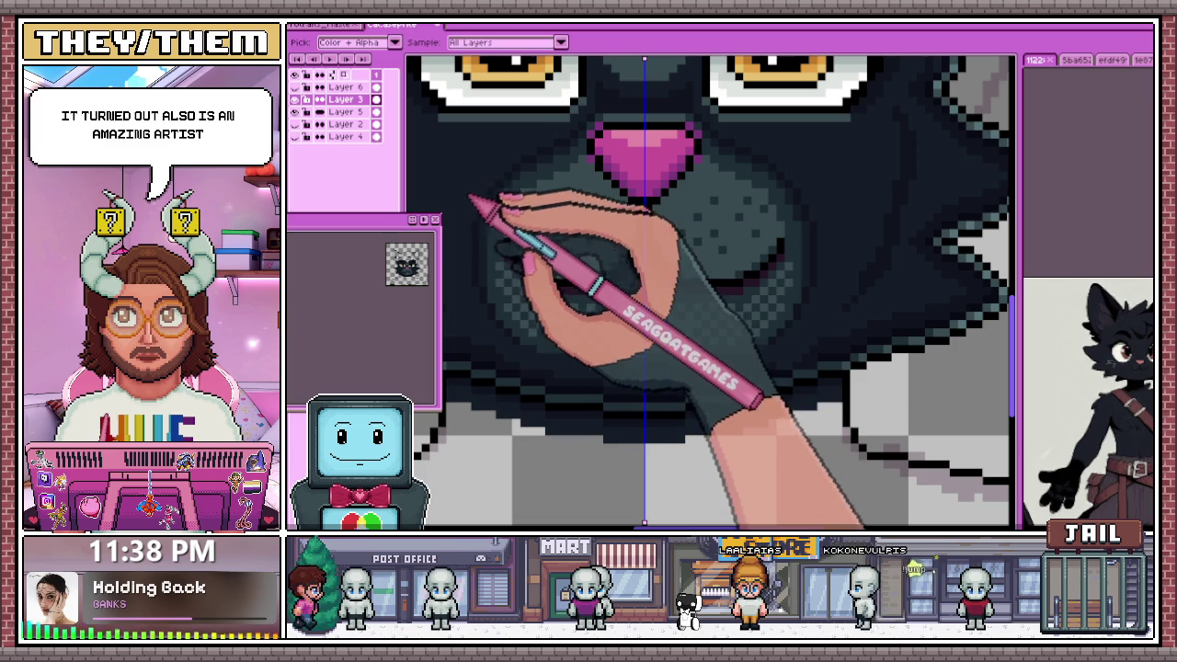
Adjust the chin's dither pixels so the shading blends into the dark fur
{"action": "scroll", "coordinate": [616, 303], "scroll_direction": "up", "scroll_amount": 2}
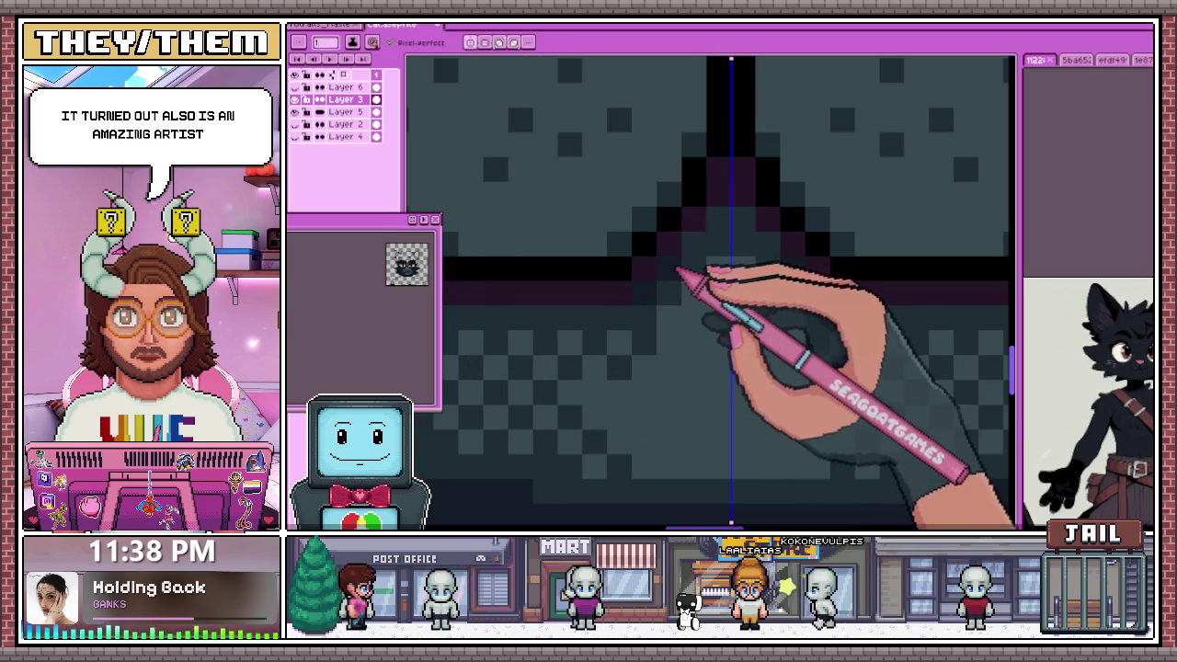
Sample a fur colour and touch up the dithered shading on the muzzle
{"action": "scroll", "coordinate": [656, 297], "scroll_direction": "down", "scroll_amount": 2}
{"action": "scroll", "coordinate": [562, 286], "scroll_direction": "up", "scroll_amount": 2}
{"action": "scroll", "coordinate": [563, 276], "scroll_direction": "down", "scroll_amount": 1}
{"action": "scroll", "coordinate": [533, 239], "scroll_direction": "down", "scroll_amount": 1}
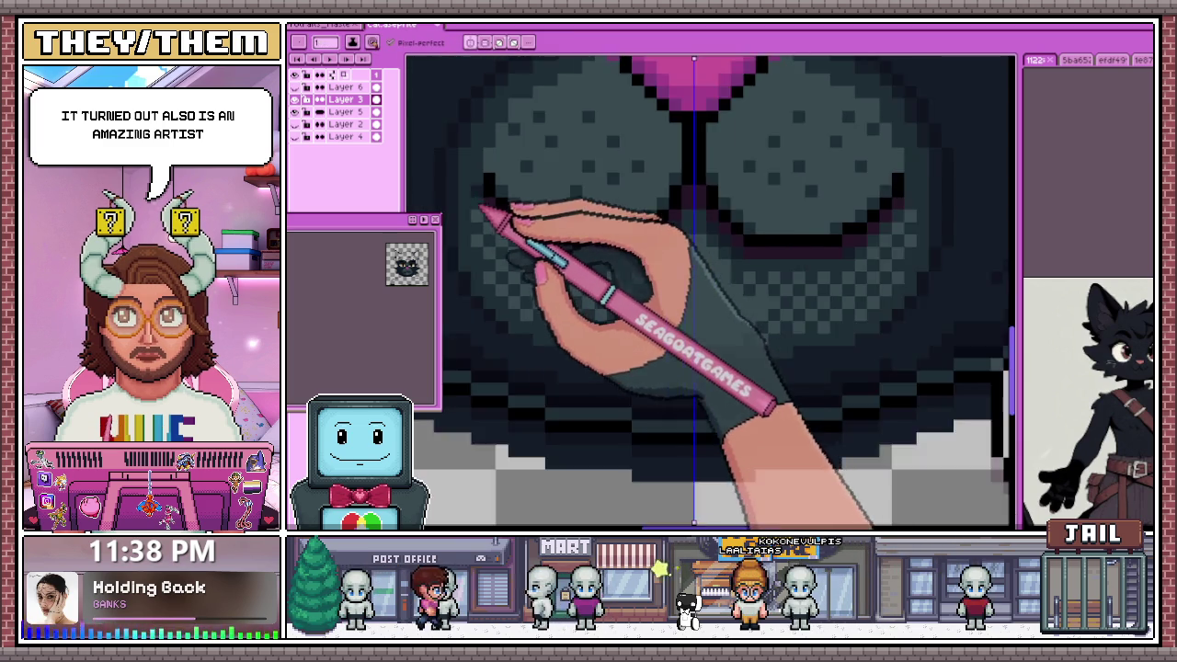
{"action": "scroll", "coordinate": [505, 211], "scroll_direction": "up", "scroll_amount": 2}
{"action": "scroll", "coordinate": [487, 184], "scroll_direction": "down", "scroll_amount": 2}
{"action": "scroll", "coordinate": [525, 179], "scroll_direction": "down", "scroll_amount": 1}
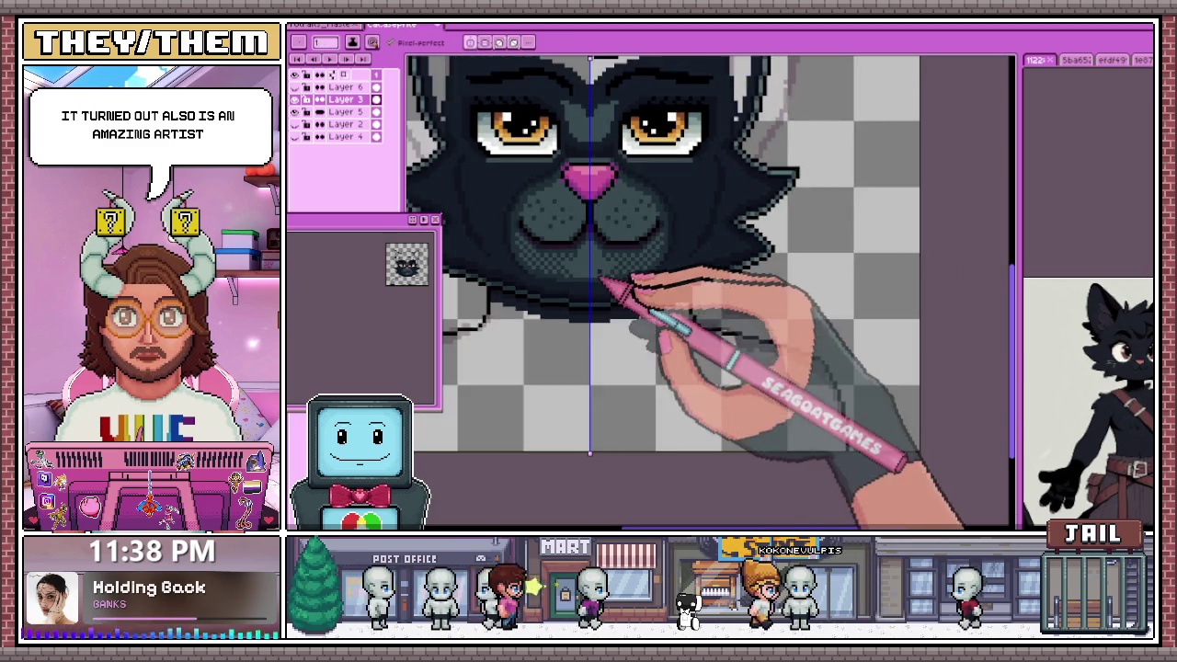
{"action": "scroll", "coordinate": [604, 284], "scroll_direction": "down", "scroll_amount": 1}
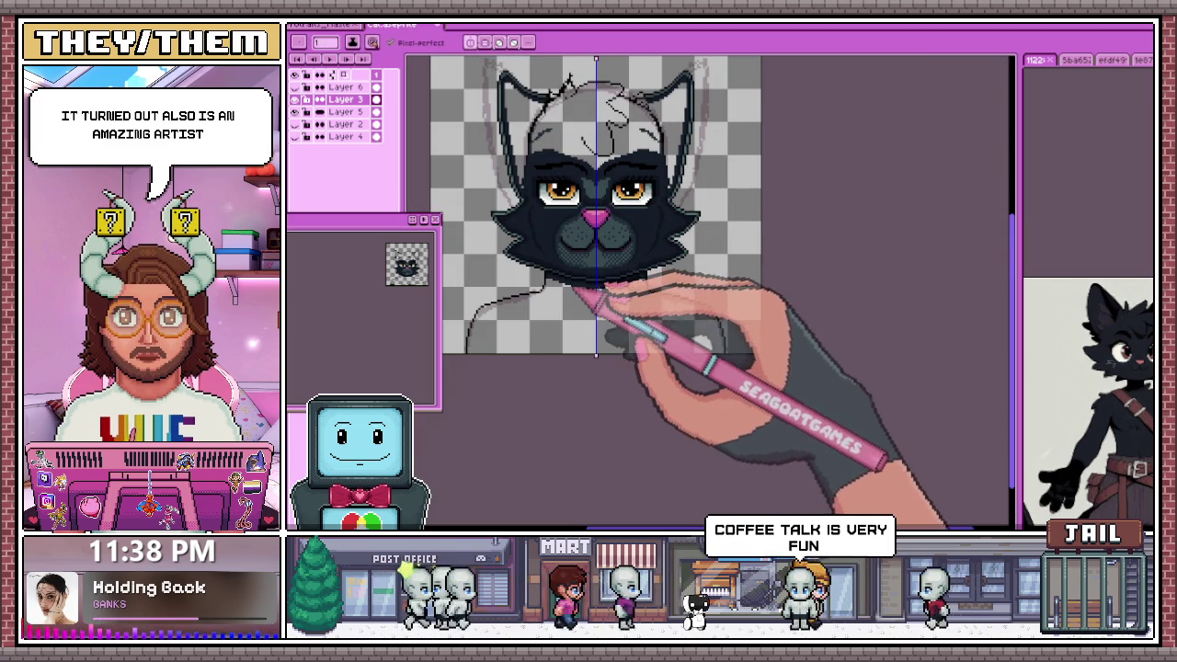
{"action": "scroll", "coordinate": [552, 239], "scroll_direction": "up", "scroll_amount": 2}
{"action": "scroll", "coordinate": [623, 276], "scroll_direction": "up", "scroll_amount": 2}
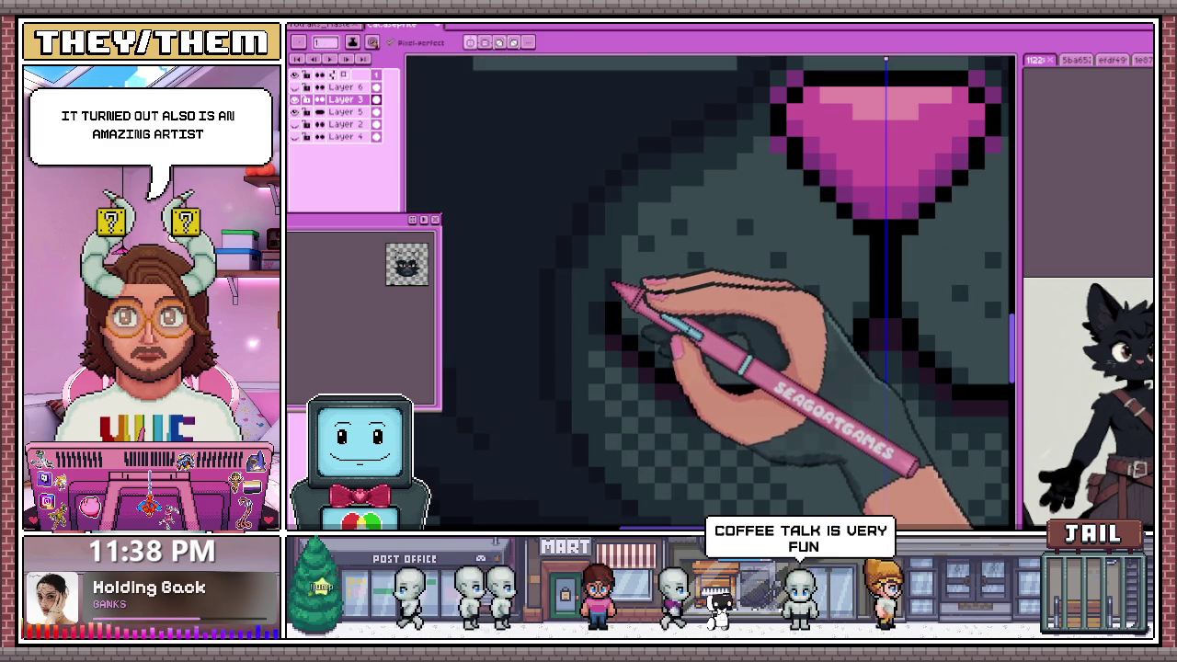
{"action": "scroll", "coordinate": [606, 275], "scroll_direction": "down", "scroll_amount": 2}
{"action": "scroll", "coordinate": [677, 303], "scroll_direction": "up", "scroll_amount": 1}
{"action": "scroll", "coordinate": [687, 310], "scroll_direction": "up", "scroll_amount": 1}
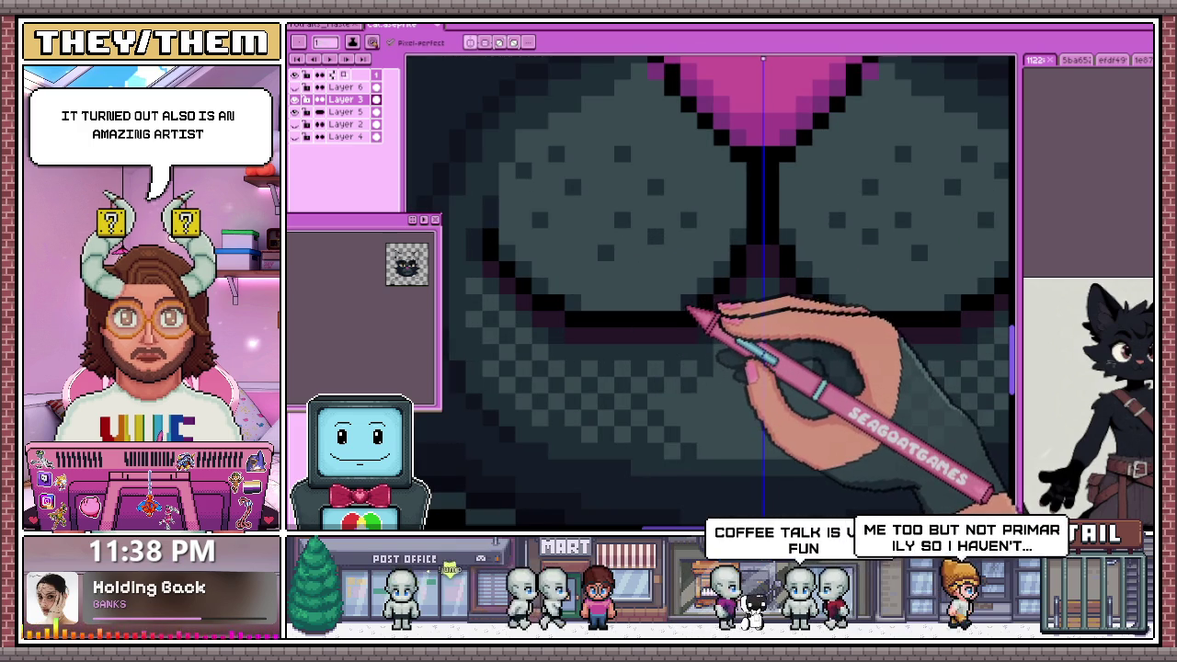
Repaint the dark fur between the cat's amber eyes with the pixel-perfect pencil
{"action": "key", "text": "b"}
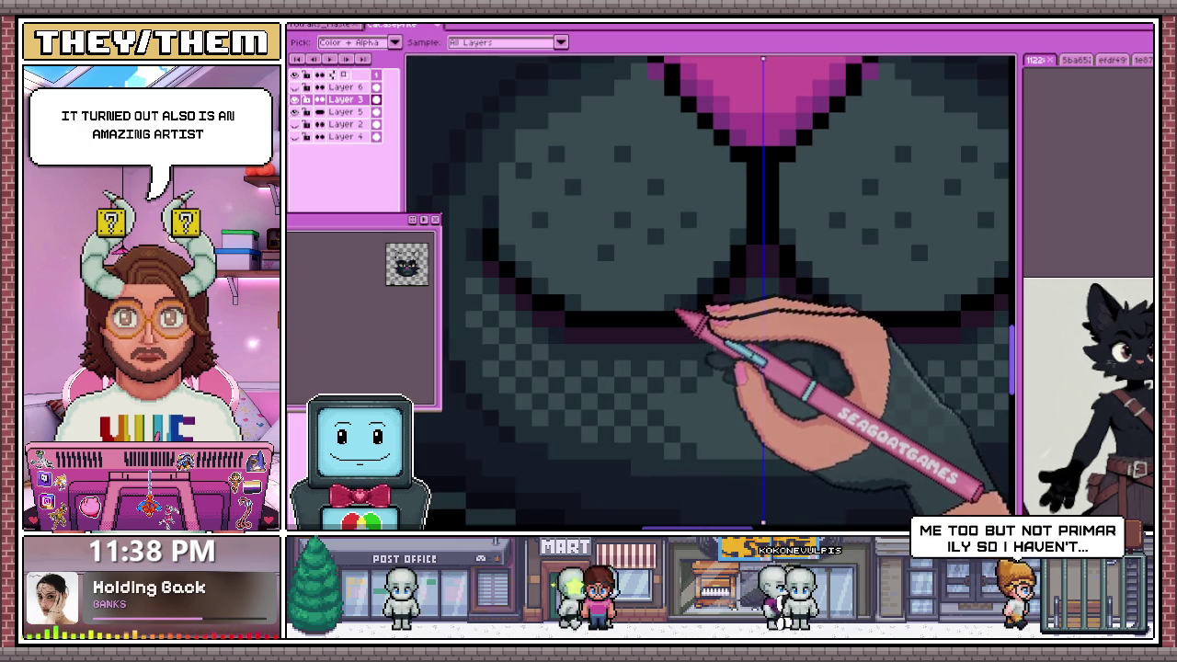
{"action": "scroll", "coordinate": [715, 282], "scroll_direction": "down", "scroll_amount": 1}
{"action": "scroll", "coordinate": [696, 329], "scroll_direction": "down", "scroll_amount": 1}
{"action": "scroll", "coordinate": [696, 336], "scroll_direction": "down", "scroll_amount": 1}
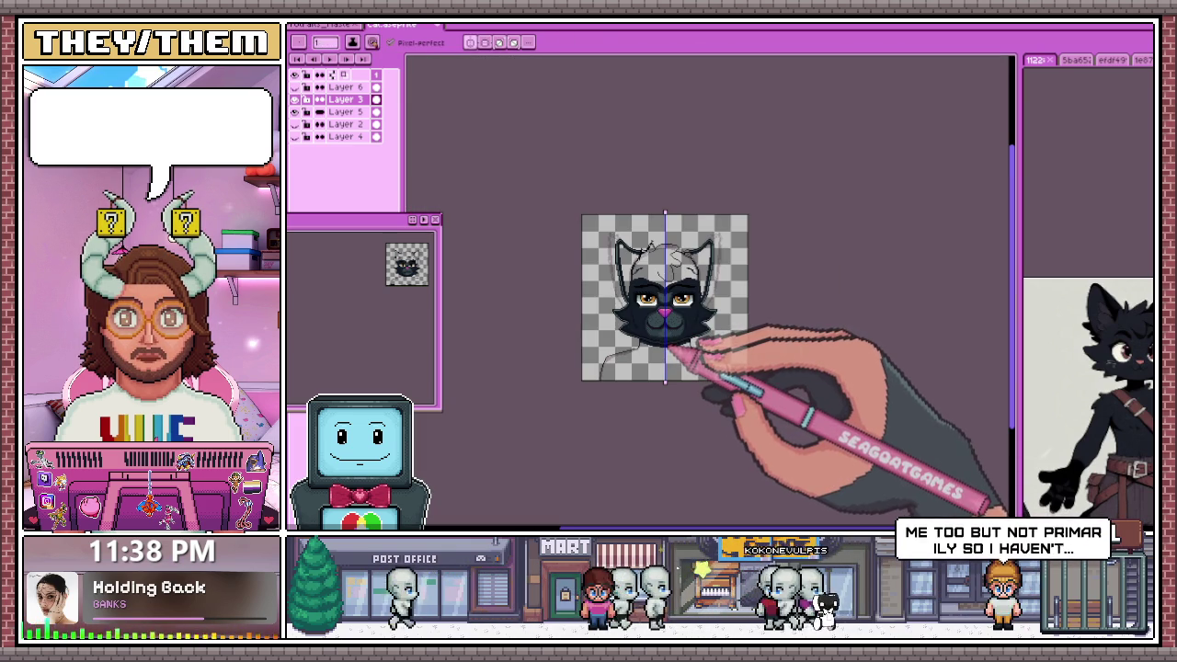
{"action": "scroll", "coordinate": [680, 343], "scroll_direction": "up", "scroll_amount": 2}
{"action": "scroll", "coordinate": [638, 341], "scroll_direction": "up", "scroll_amount": 1}
{"action": "scroll", "coordinate": [610, 310], "scroll_direction": "down", "scroll_amount": 1}
{"action": "scroll", "coordinate": [599, 277], "scroll_direction": "up", "scroll_amount": 1}
{"action": "scroll", "coordinate": [599, 277], "scroll_direction": "up", "scroll_amount": 1}
{"action": "scroll", "coordinate": [594, 307], "scroll_direction": "up", "scroll_amount": 1}
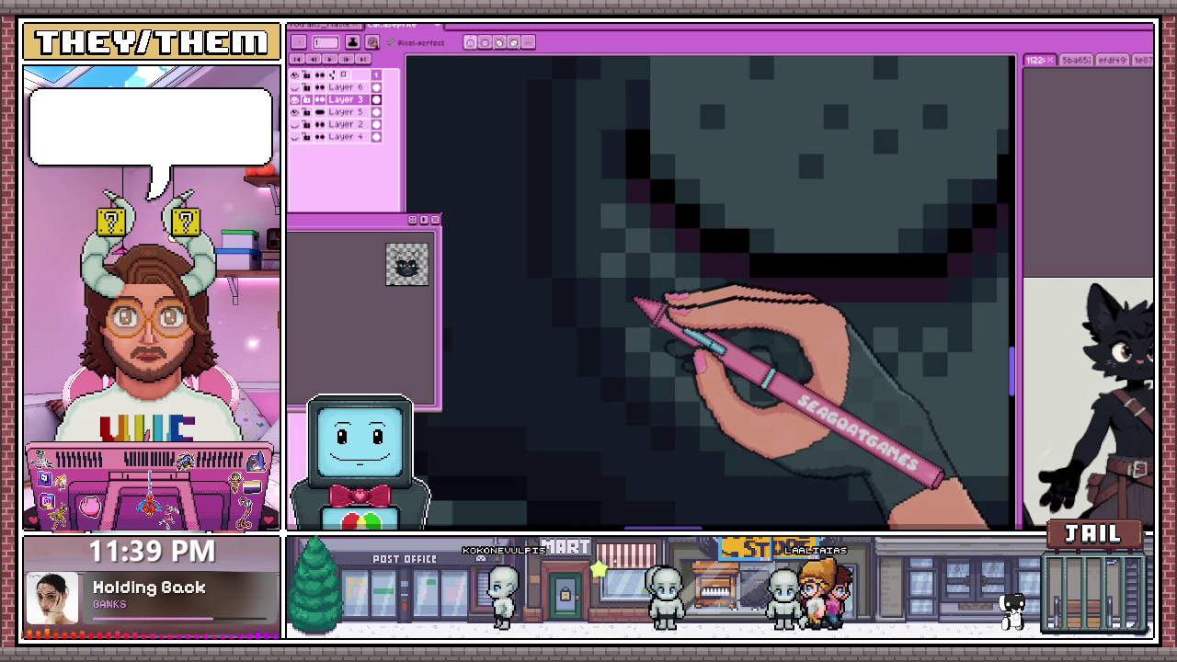
{"action": "scroll", "coordinate": [636, 296], "scroll_direction": "down", "scroll_amount": 2}
{"action": "scroll", "coordinate": [696, 381], "scroll_direction": "up", "scroll_amount": 1}
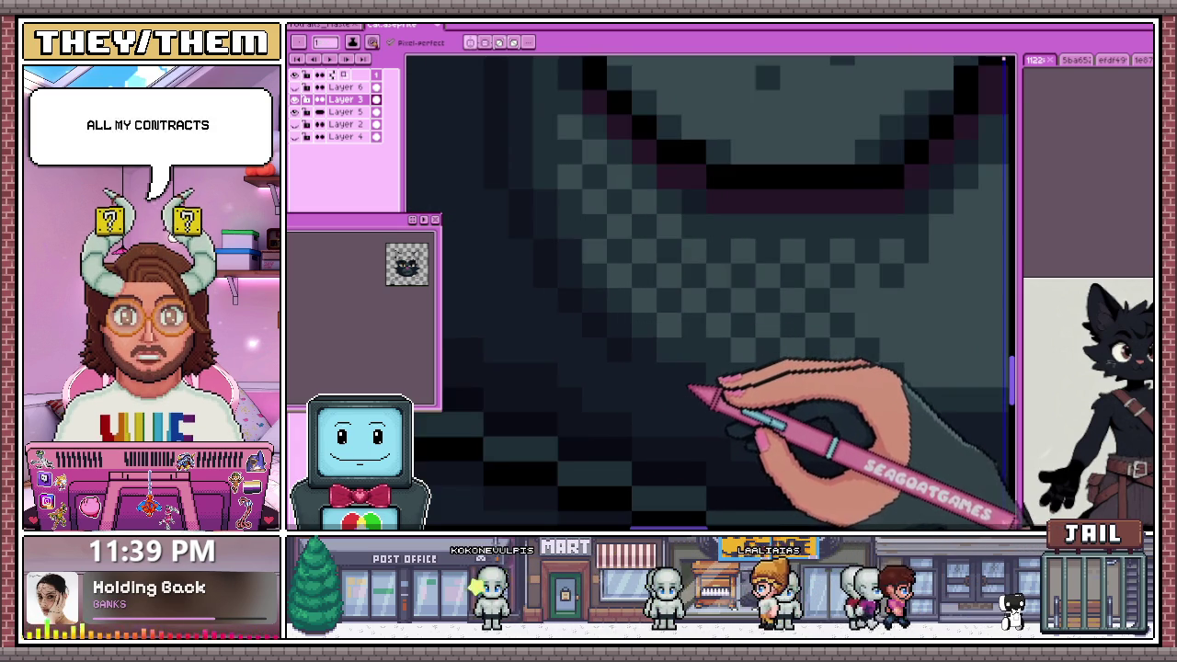
{"action": "scroll", "coordinate": [696, 389], "scroll_direction": "down", "scroll_amount": 1}
{"action": "scroll", "coordinate": [638, 342], "scroll_direction": "down", "scroll_amount": 1}
{"action": "scroll", "coordinate": [671, 377], "scroll_direction": "up", "scroll_amount": 1}
{"action": "scroll", "coordinate": [681, 368], "scroll_direction": "up", "scroll_amount": 2}
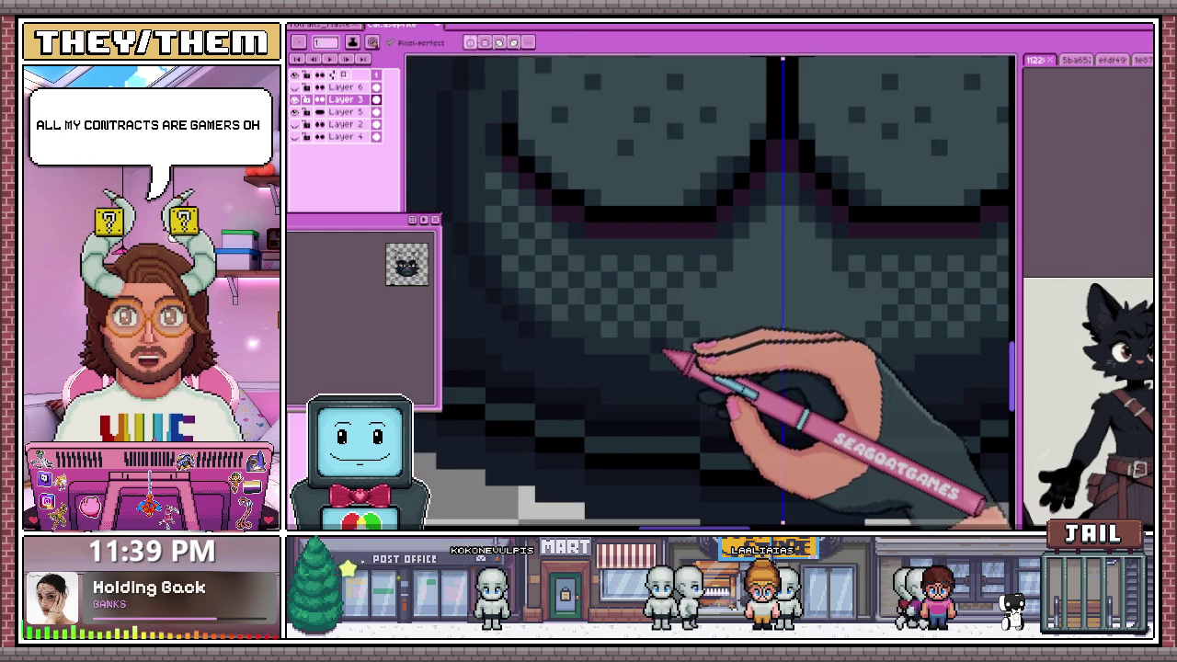
{"action": "scroll", "coordinate": [612, 331], "scroll_direction": "down", "scroll_amount": 3}
{"action": "scroll", "coordinate": [570, 320], "scroll_direction": "up", "scroll_amount": 2}
{"action": "scroll", "coordinate": [591, 309], "scroll_direction": "up", "scroll_amount": 2}
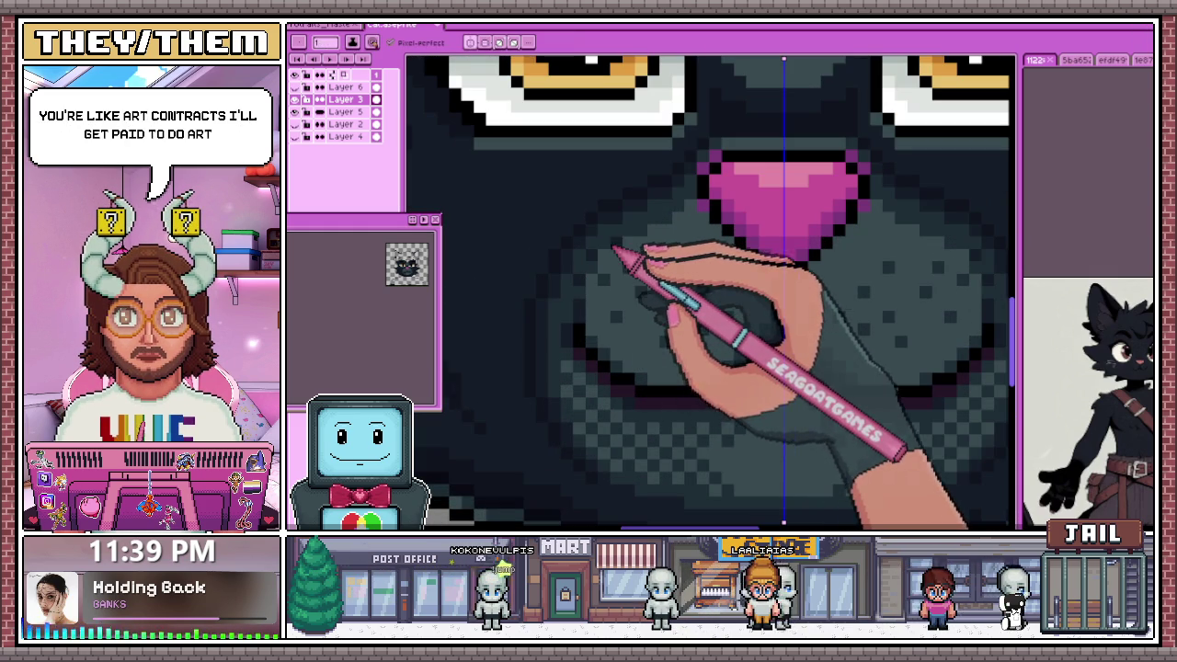
{"action": "scroll", "coordinate": [628, 241], "scroll_direction": "down", "scroll_amount": 1}
{"action": "scroll", "coordinate": [638, 263], "scroll_direction": "down", "scroll_amount": 1}
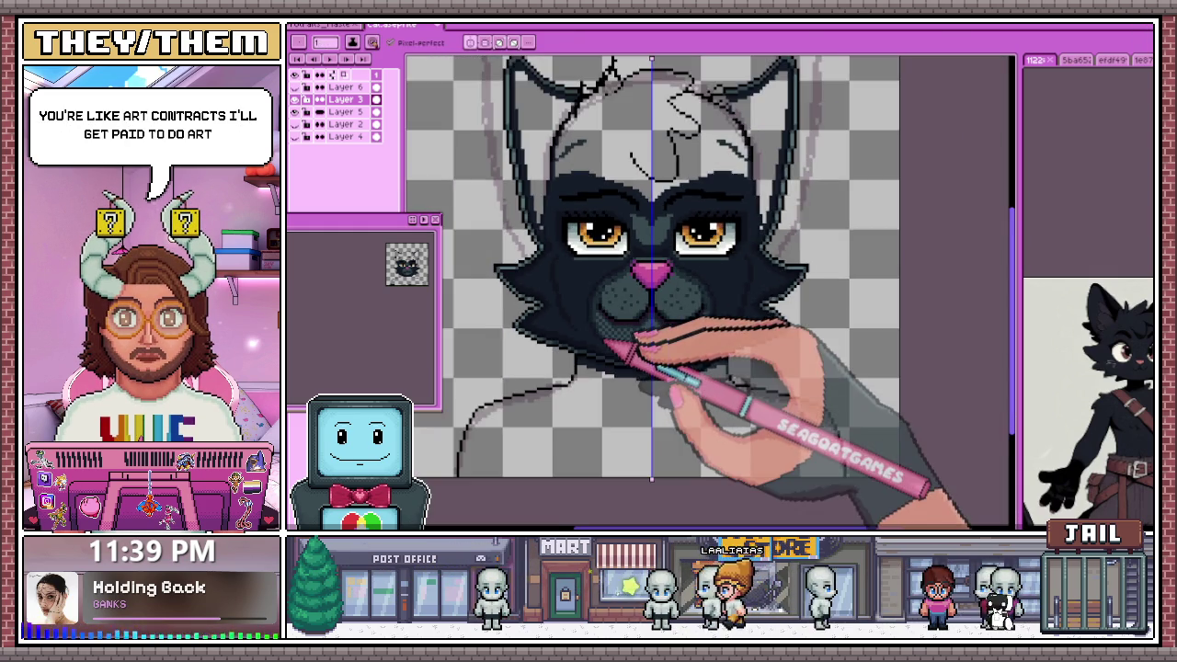
{"action": "scroll", "coordinate": [609, 341], "scroll_direction": "down", "scroll_amount": 2}
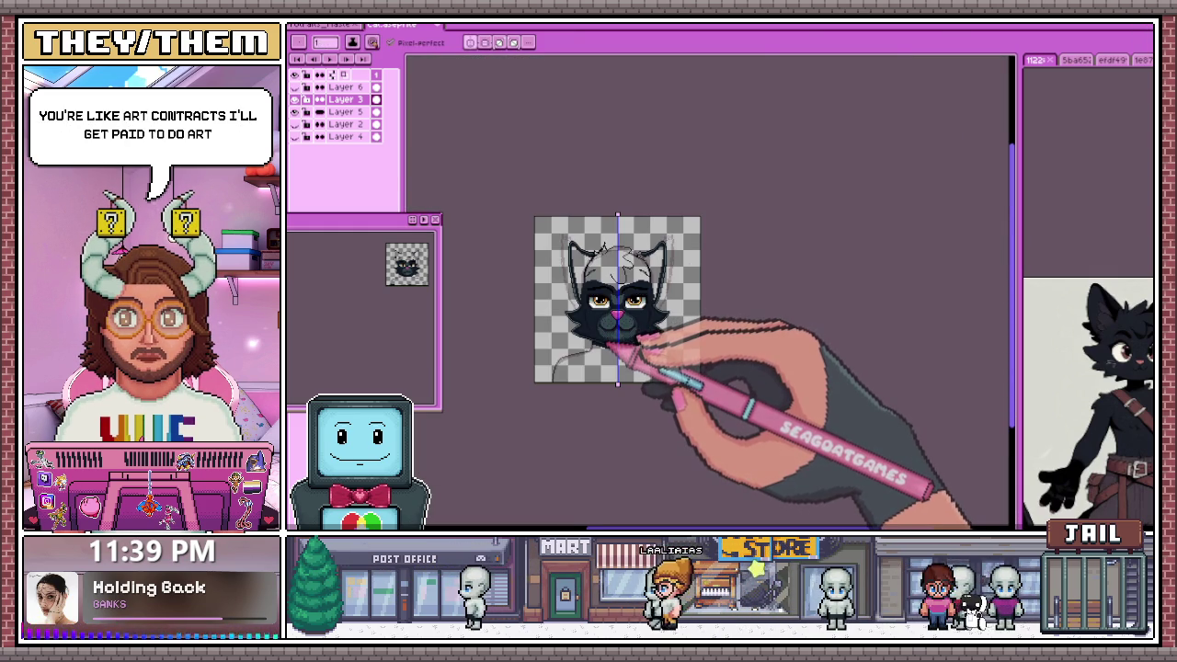
{"action": "scroll", "coordinate": [614, 347], "scroll_direction": "up", "scroll_amount": 2}
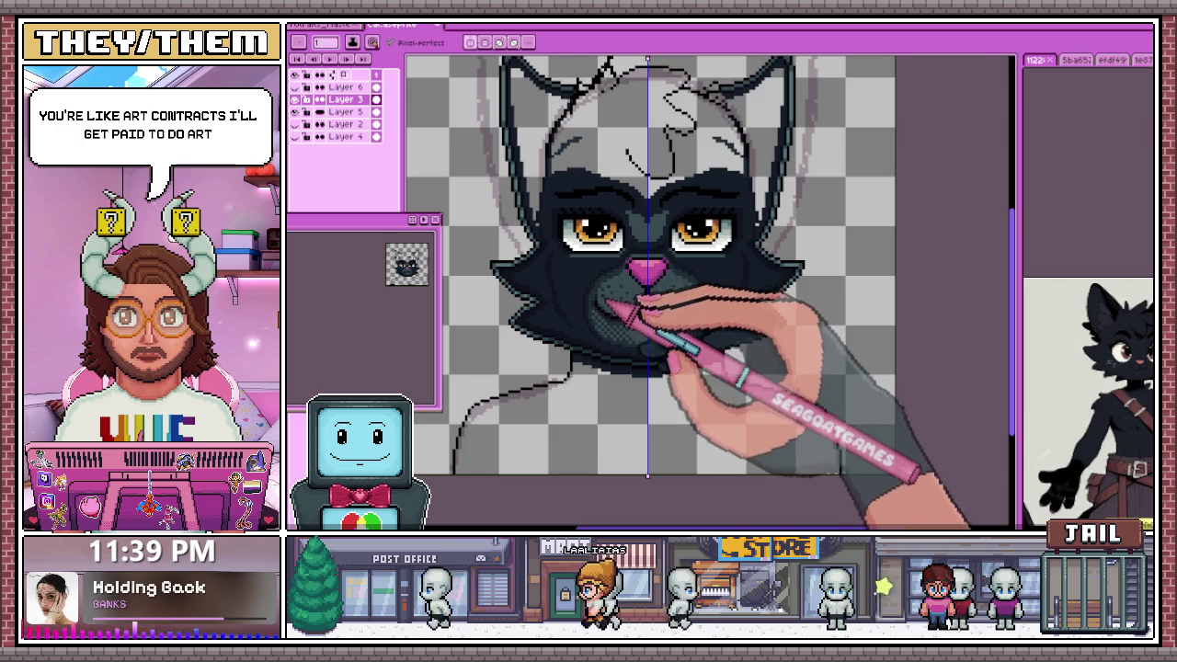
{"action": "scroll", "coordinate": [611, 305], "scroll_direction": "up", "scroll_amount": 1}
{"action": "scroll", "coordinate": [598, 267], "scroll_direction": "up", "scroll_amount": 1}
{"action": "scroll", "coordinate": [583, 263], "scroll_direction": "up", "scroll_amount": 1}
{"action": "scroll", "coordinate": [562, 263], "scroll_direction": "down", "scroll_amount": 1}
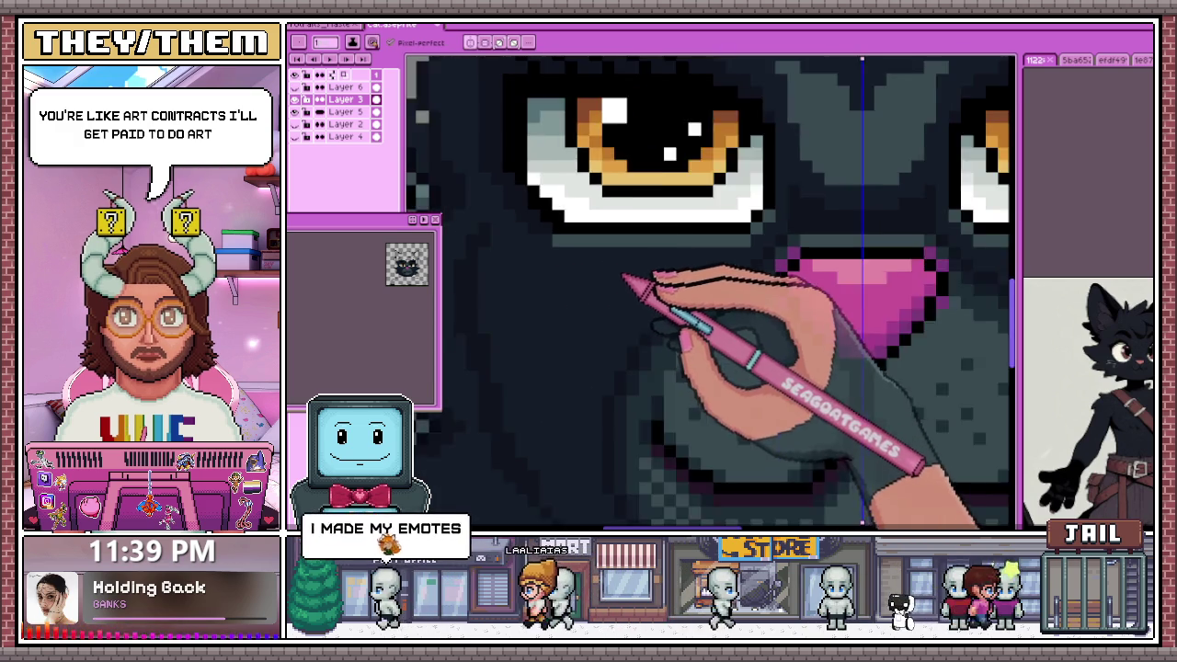
{"action": "scroll", "coordinate": [623, 276], "scroll_direction": "down", "scroll_amount": 1}
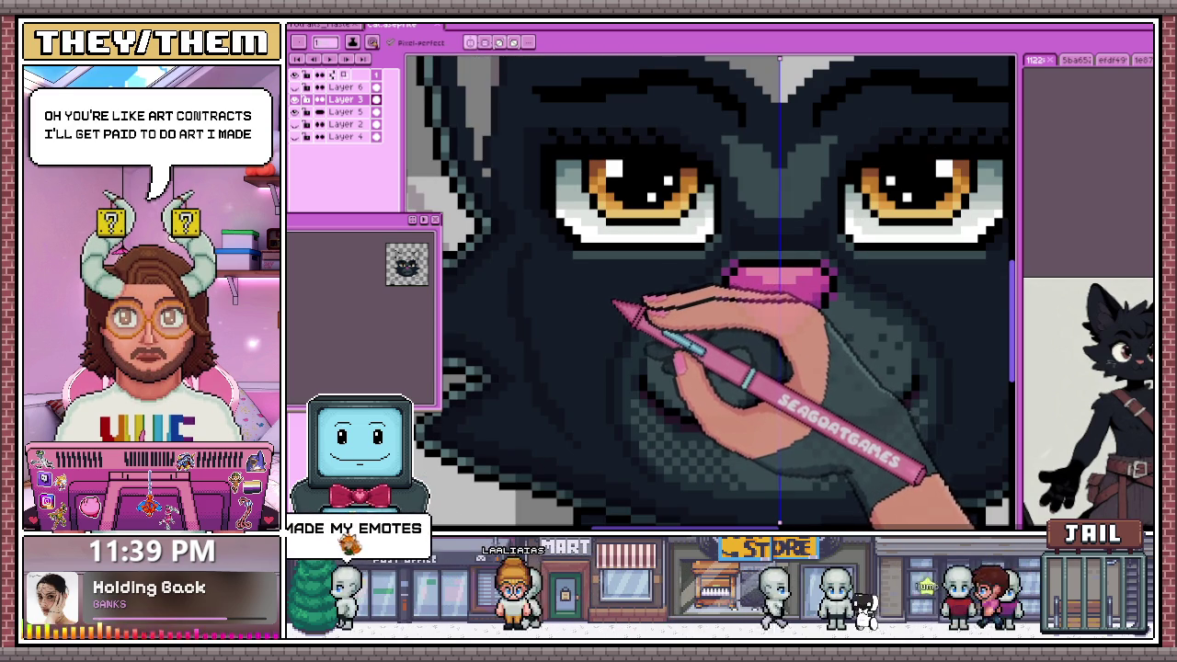
{"action": "scroll", "coordinate": [613, 317], "scroll_direction": "down", "scroll_amount": 1}
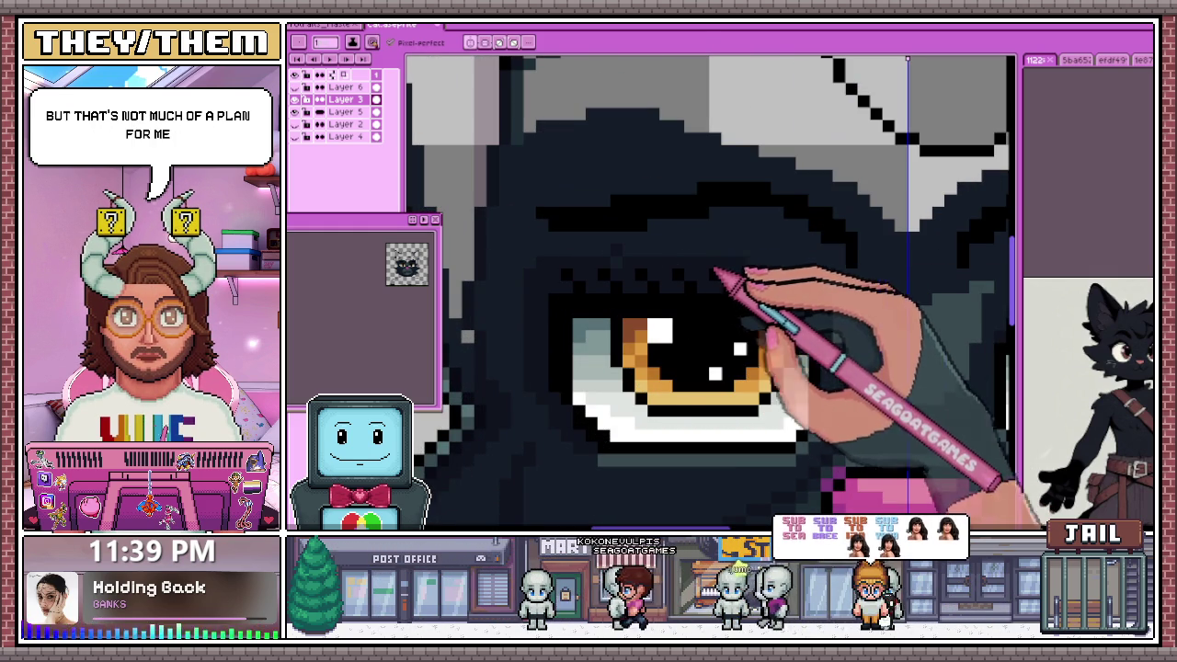
Sample a colour from the artwork and shade the dark fur around the pink nose
{"action": "key", "text": "i"}
{"action": "key", "text": "b"}
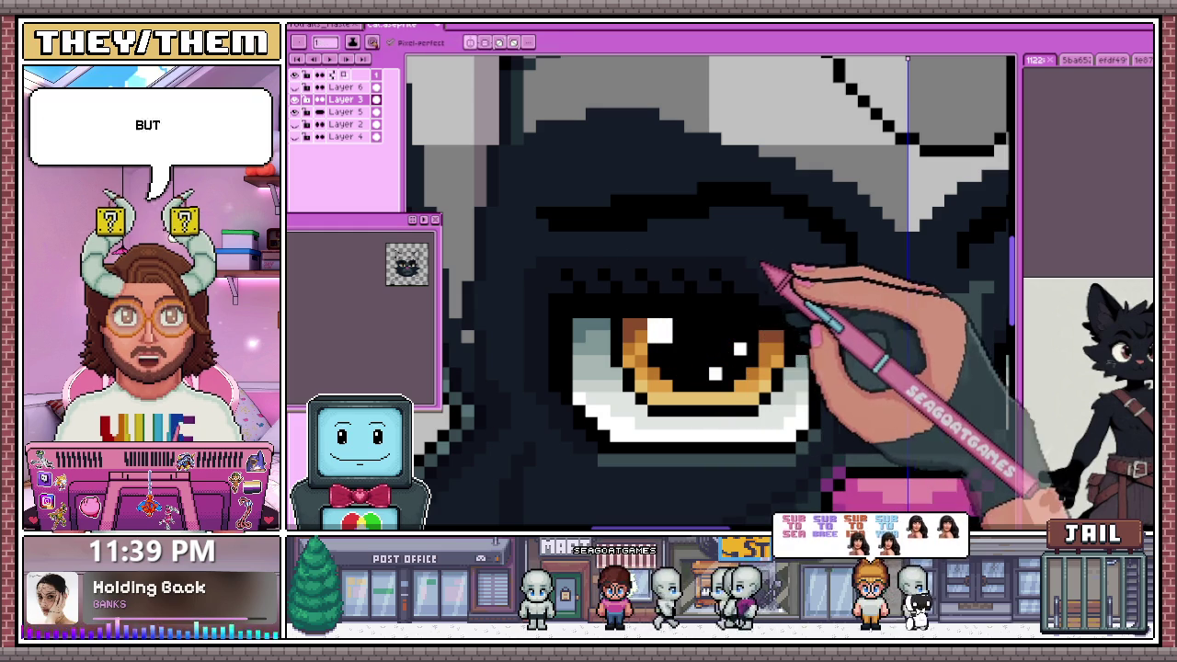
{"action": "scroll", "coordinate": [793, 287], "scroll_direction": "down", "scroll_amount": 2}
{"action": "scroll", "coordinate": [714, 255], "scroll_direction": "down", "scroll_amount": 1}
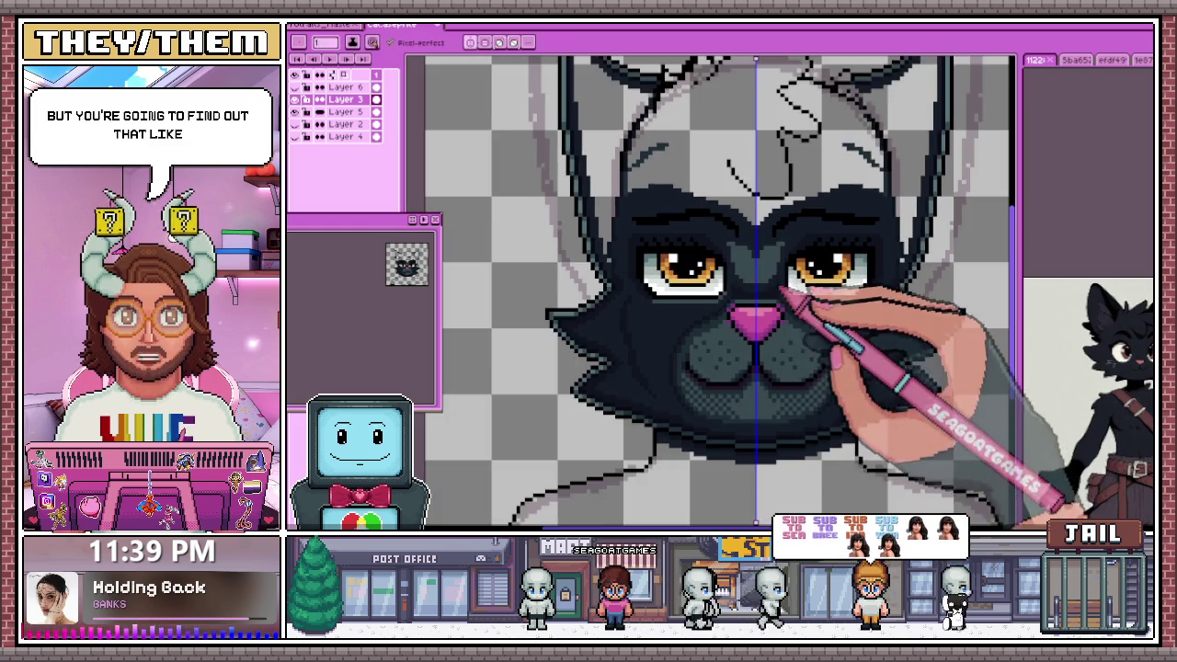
{"action": "scroll", "coordinate": [787, 309], "scroll_direction": "up", "scroll_amount": 1}
{"action": "scroll", "coordinate": [801, 263], "scroll_direction": "up", "scroll_amount": 2}
{"action": "scroll", "coordinate": [680, 239], "scroll_direction": "up", "scroll_amount": 1}
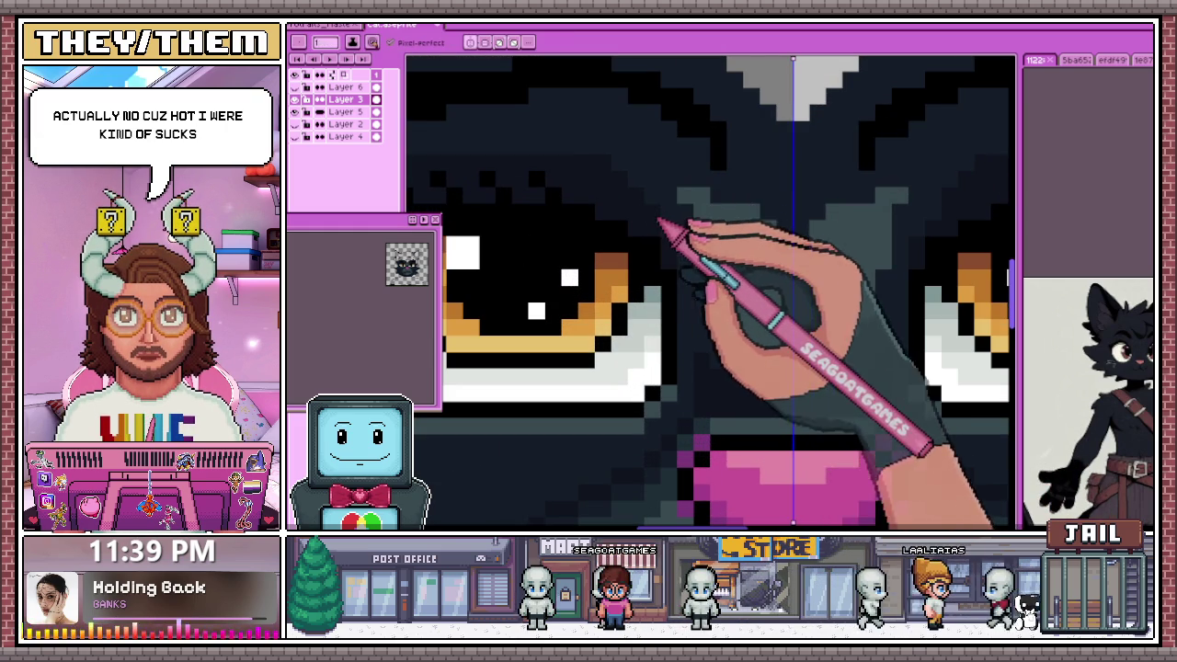
{"action": "scroll", "coordinate": [662, 230], "scroll_direction": "down", "scroll_amount": 2}
{"action": "scroll", "coordinate": [632, 320], "scroll_direction": "down", "scroll_amount": 1}
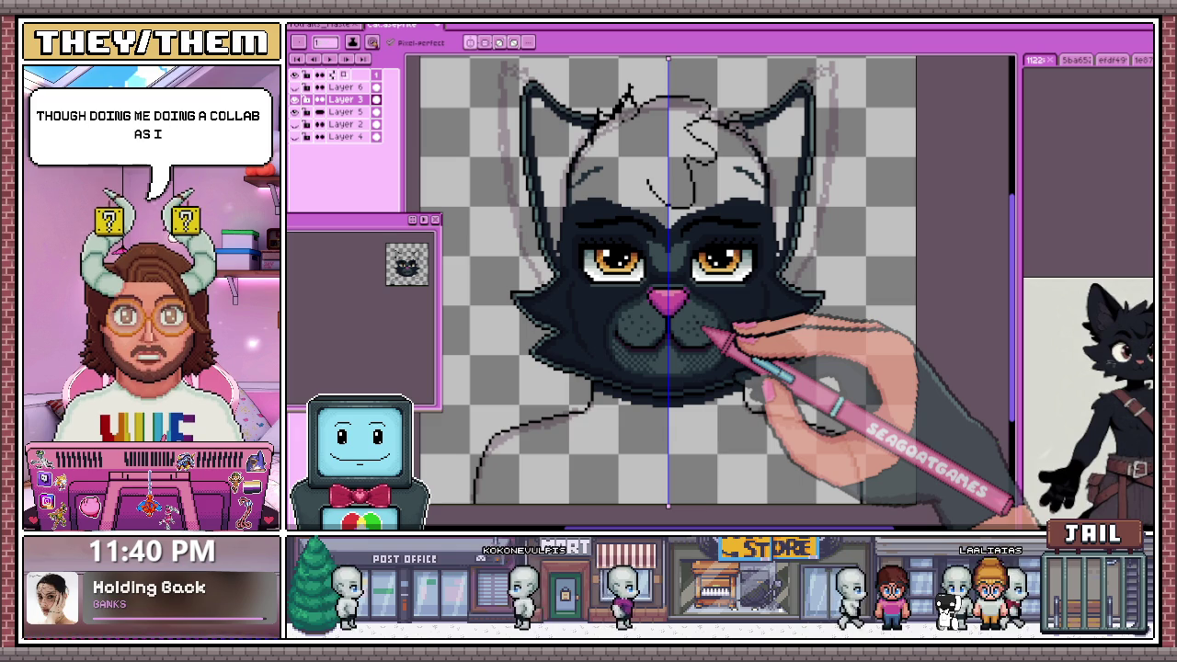
{"action": "scroll", "coordinate": [644, 276], "scroll_direction": "up", "scroll_amount": 2}
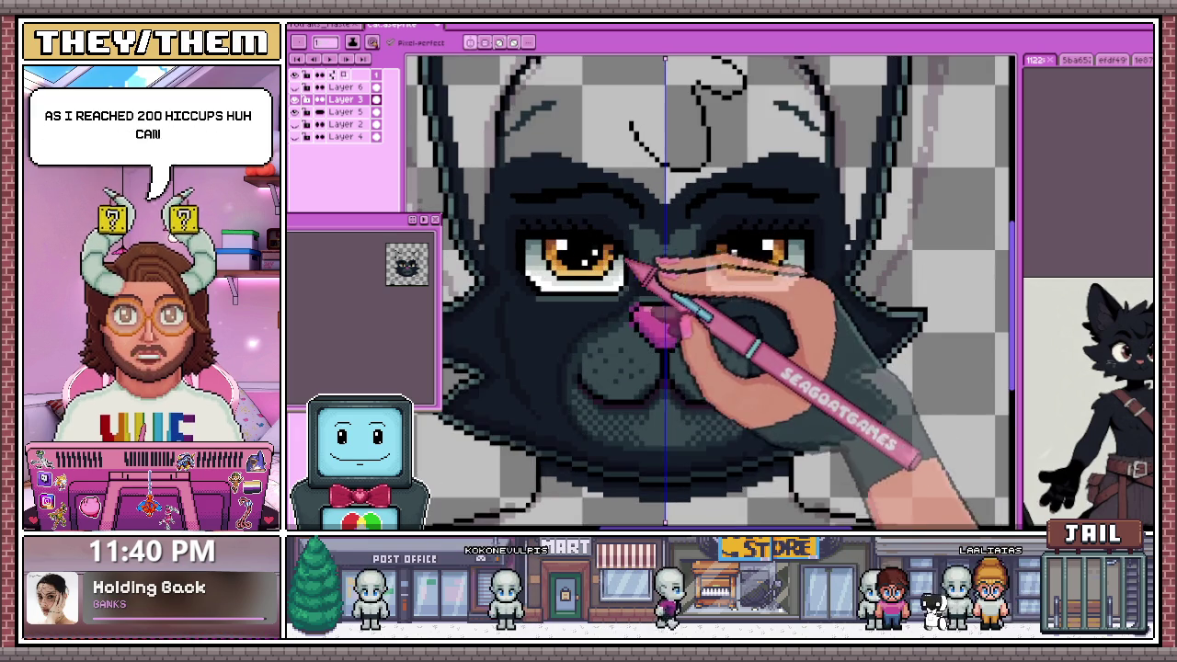
{"action": "scroll", "coordinate": [643, 276], "scroll_direction": "up", "scroll_amount": 2}
{"action": "scroll", "coordinate": [643, 276], "scroll_direction": "up", "scroll_amount": 2}
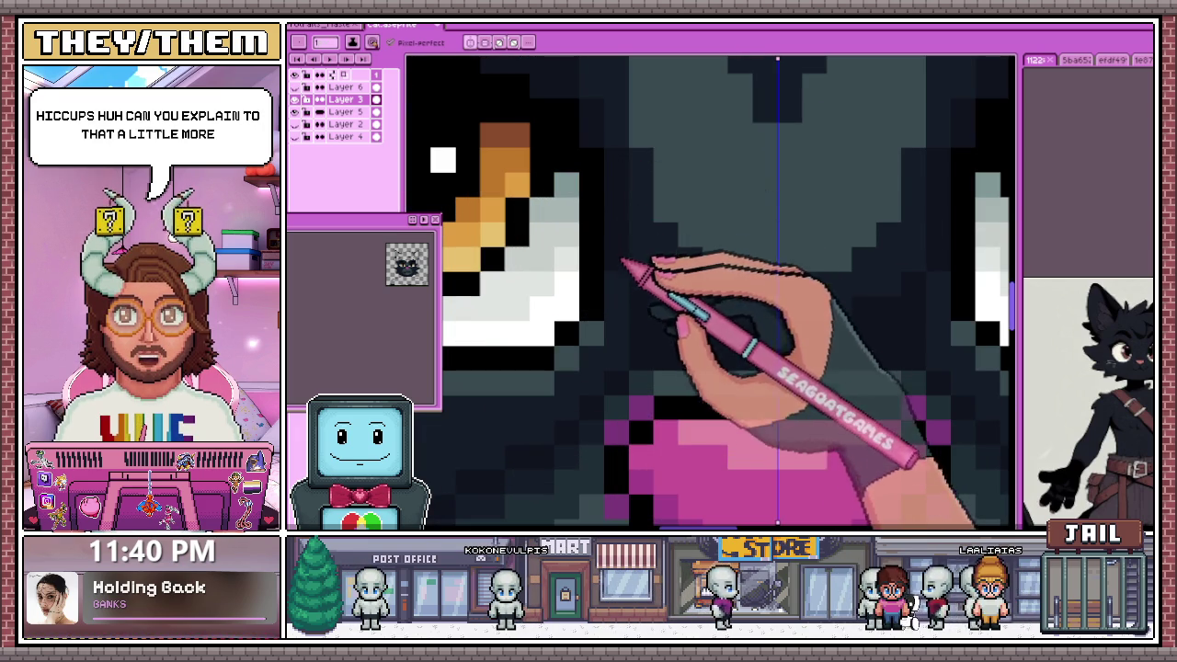
{"action": "scroll", "coordinate": [708, 290], "scroll_direction": "down", "scroll_amount": 2}
{"action": "scroll", "coordinate": [657, 266], "scroll_direction": "down", "scroll_amount": 2}
{"action": "scroll", "coordinate": [676, 322], "scroll_direction": "down", "scroll_amount": 1}
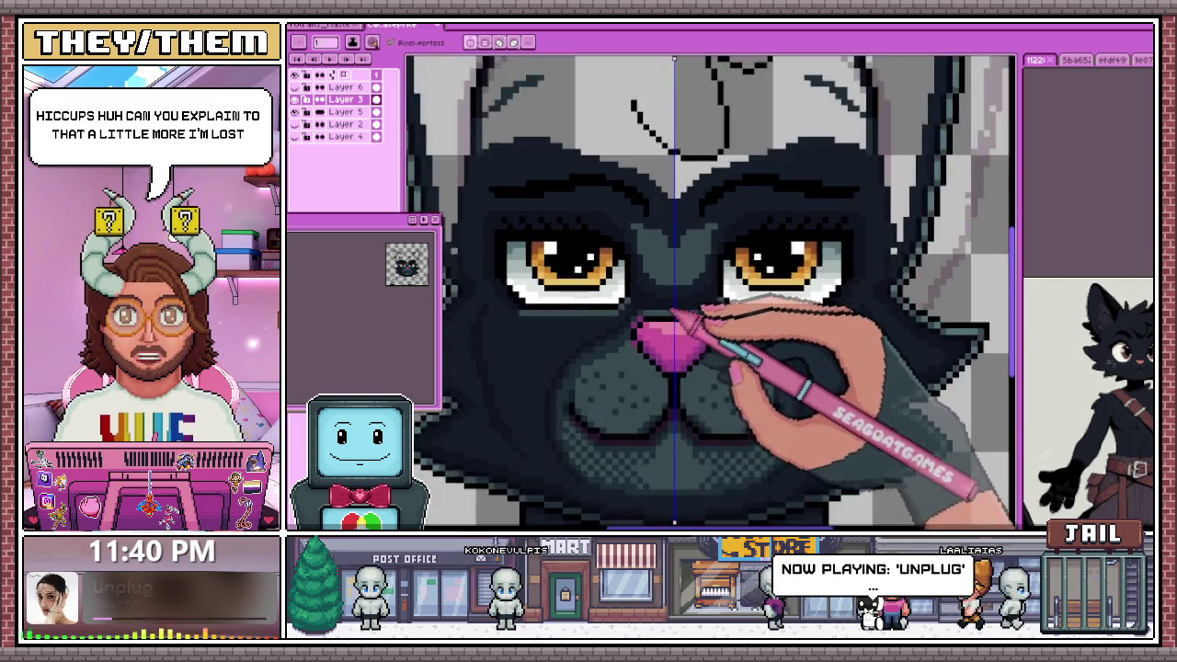
{"action": "scroll", "coordinate": [643, 317], "scroll_direction": "up", "scroll_amount": 4}
{"action": "scroll", "coordinate": [597, 335], "scroll_direction": "down", "scroll_amount": 2}
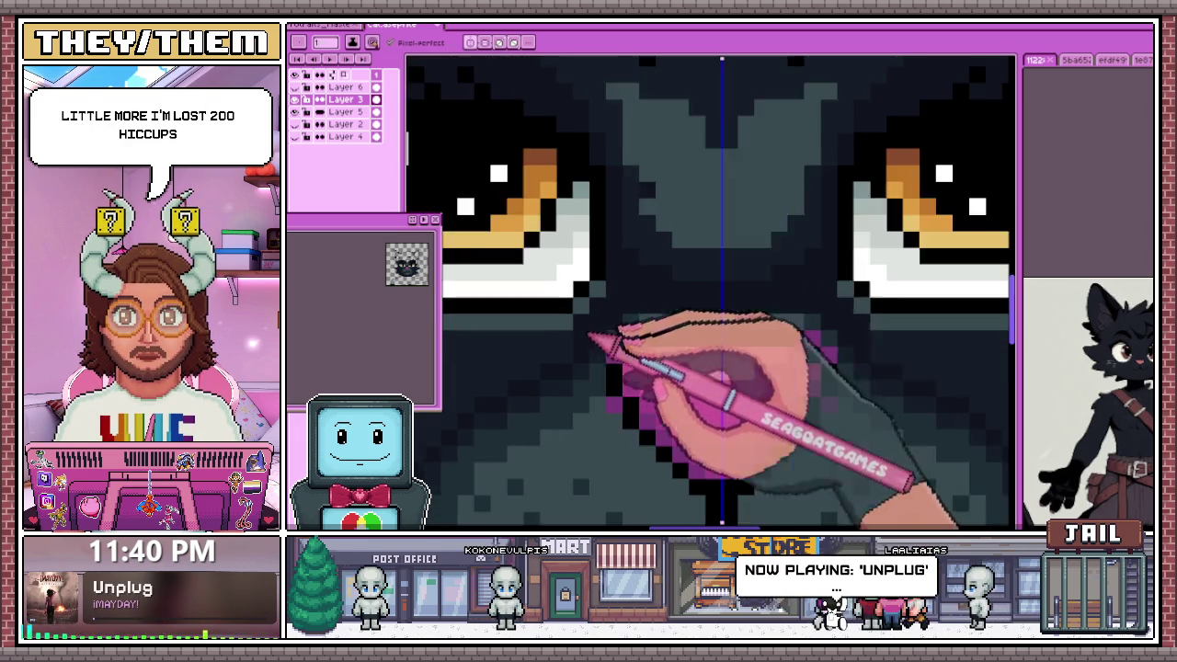
{"action": "scroll", "coordinate": [584, 326], "scroll_direction": "down", "scroll_amount": 1}
{"action": "scroll", "coordinate": [602, 308], "scroll_direction": "up", "scroll_amount": 1}
{"action": "scroll", "coordinate": [588, 299], "scroll_direction": "down", "scroll_amount": 2}
{"action": "scroll", "coordinate": [631, 485], "scroll_direction": "up", "scroll_amount": 1}
{"action": "scroll", "coordinate": [564, 485], "scroll_direction": "down", "scroll_amount": 1}
{"action": "scroll", "coordinate": [556, 455], "scroll_direction": "up", "scroll_amount": 2}
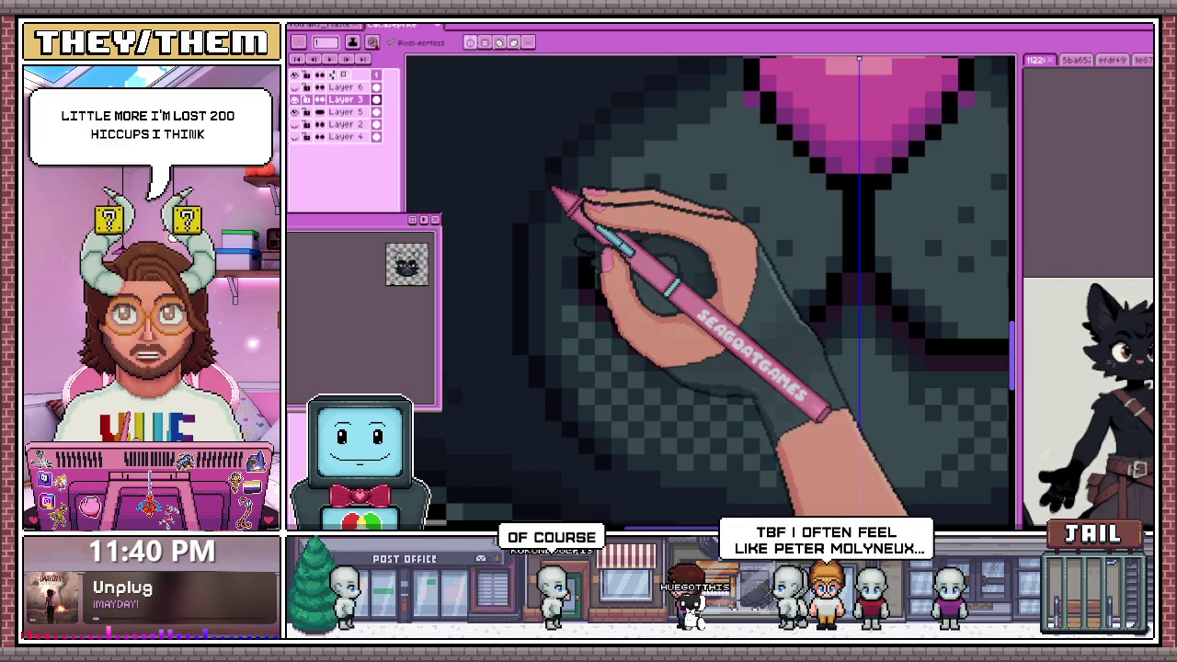
{"action": "scroll", "coordinate": [544, 220], "scroll_direction": "down", "scroll_amount": 2}
{"action": "scroll", "coordinate": [591, 346], "scroll_direction": "down", "scroll_amount": 3}
{"action": "scroll", "coordinate": [614, 377], "scroll_direction": "down", "scroll_amount": 1}
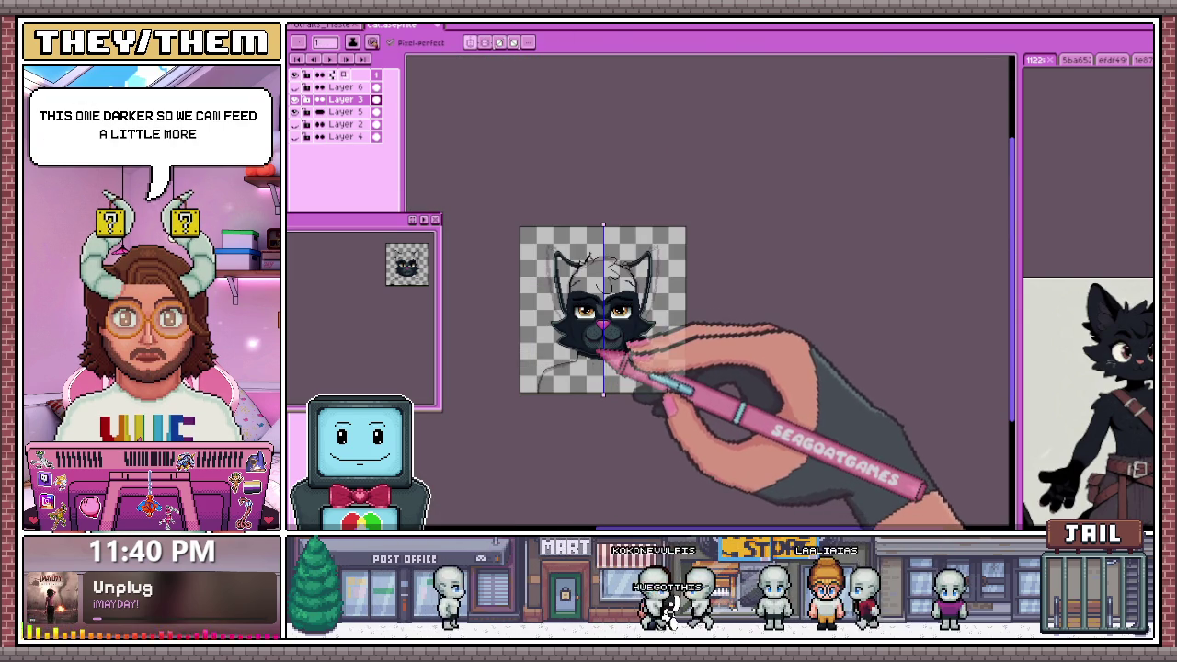
Zoom in on the muzzle below the pink nose to inspect the dark dither shading
{"action": "scroll", "coordinate": [599, 353], "scroll_direction": "up", "scroll_amount": 2}
{"action": "scroll", "coordinate": [599, 336], "scroll_direction": "up", "scroll_amount": 1}
{"action": "scroll", "coordinate": [609, 328], "scroll_direction": "up", "scroll_amount": 1}
{"action": "scroll", "coordinate": [579, 346], "scroll_direction": "up", "scroll_amount": 2}
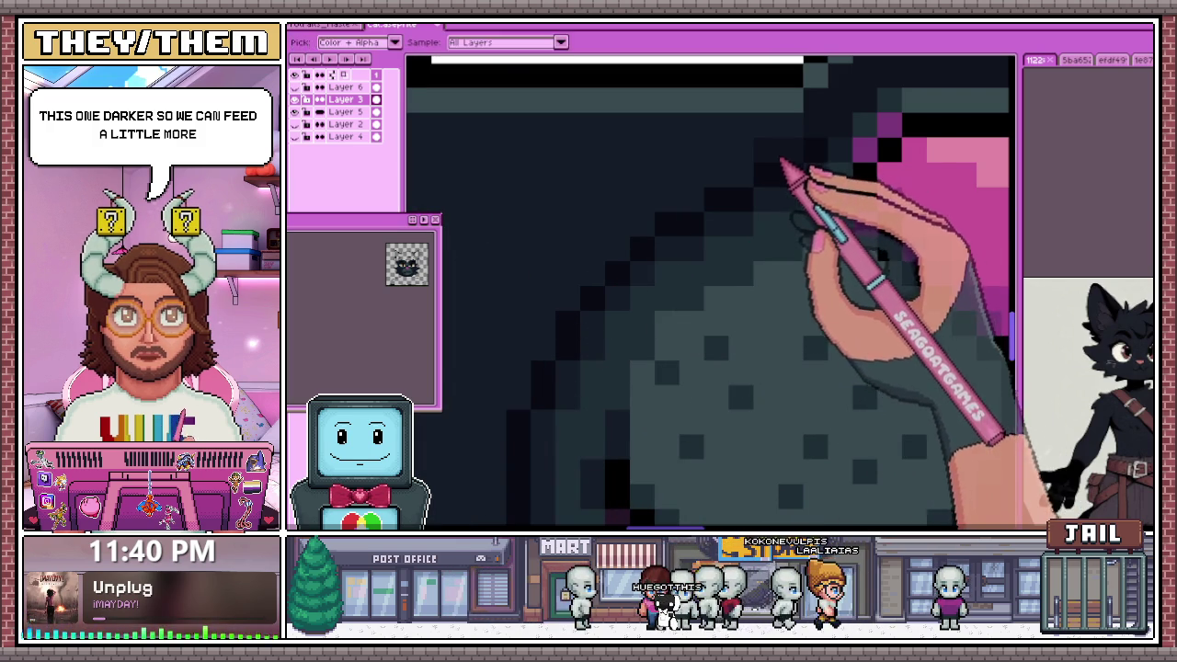
{"action": "scroll", "coordinate": [564, 171], "scroll_direction": "down", "scroll_amount": 3}
{"action": "scroll", "coordinate": [579, 367], "scroll_direction": "up", "scroll_amount": 3}
{"action": "scroll", "coordinate": [582, 306], "scroll_direction": "down", "scroll_amount": 3}
{"action": "scroll", "coordinate": [582, 307], "scroll_direction": "up", "scroll_amount": 2}
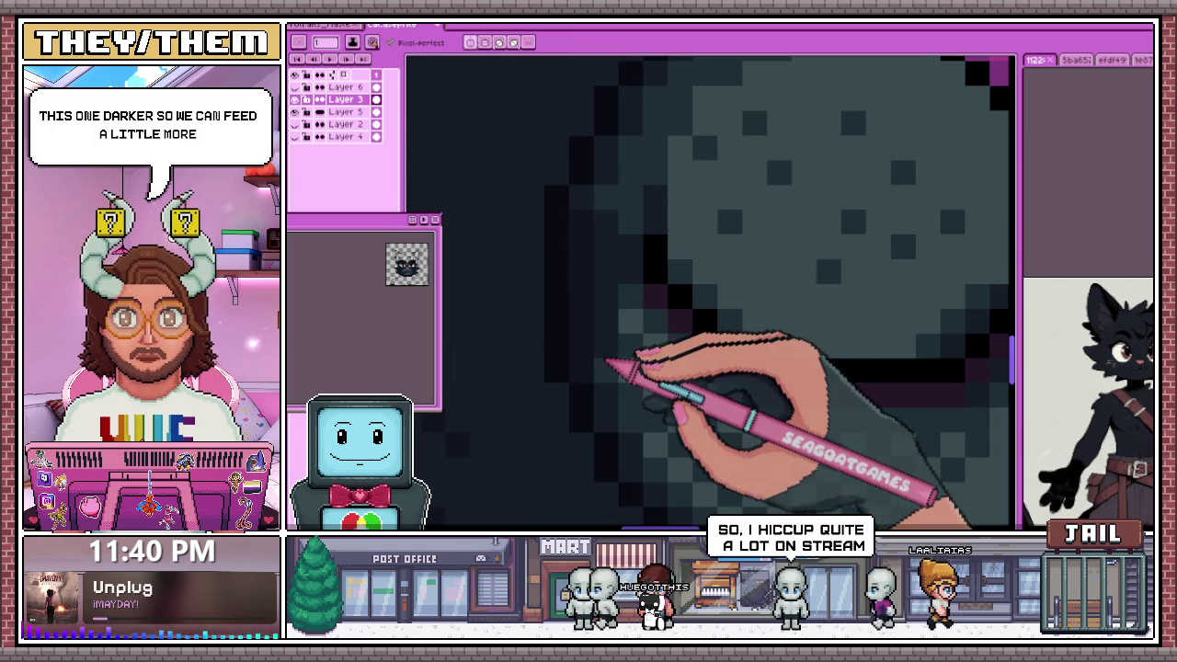
{"action": "scroll", "coordinate": [593, 275], "scroll_direction": "down", "scroll_amount": 3}
{"action": "scroll", "coordinate": [597, 239], "scroll_direction": "up", "scroll_amount": 3}
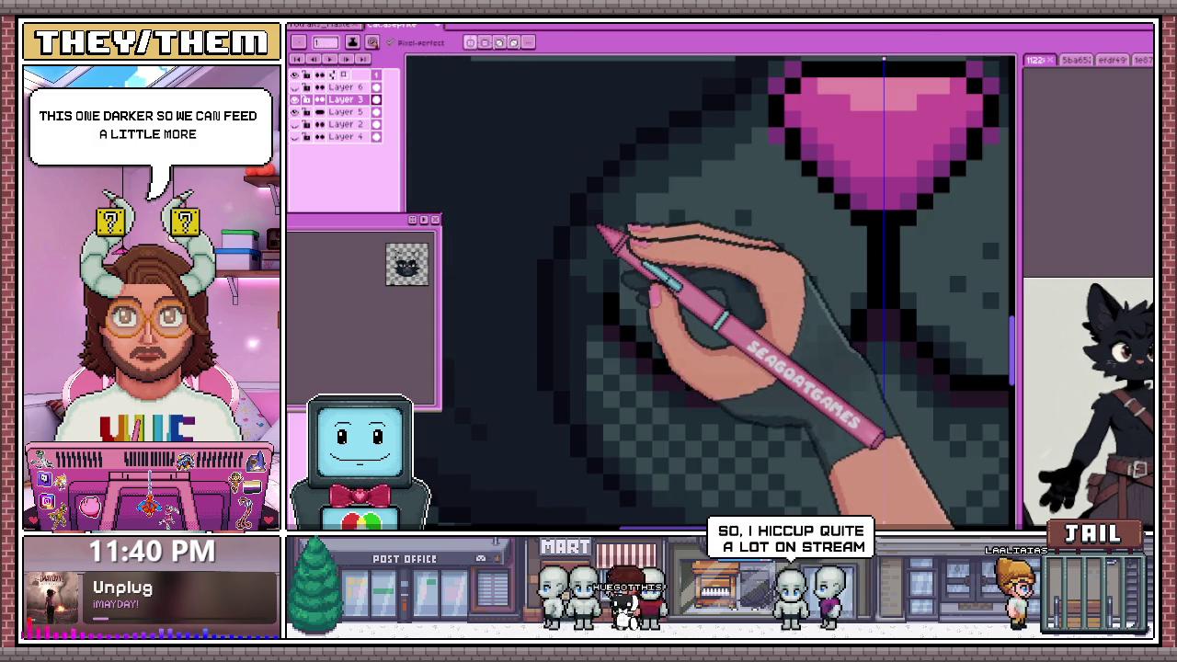
{"action": "scroll", "coordinate": [591, 276], "scroll_direction": "down", "scroll_amount": 3}
{"action": "scroll", "coordinate": [617, 237], "scroll_direction": "up", "scroll_amount": 2}
{"action": "scroll", "coordinate": [564, 294], "scroll_direction": "up", "scroll_amount": 2}
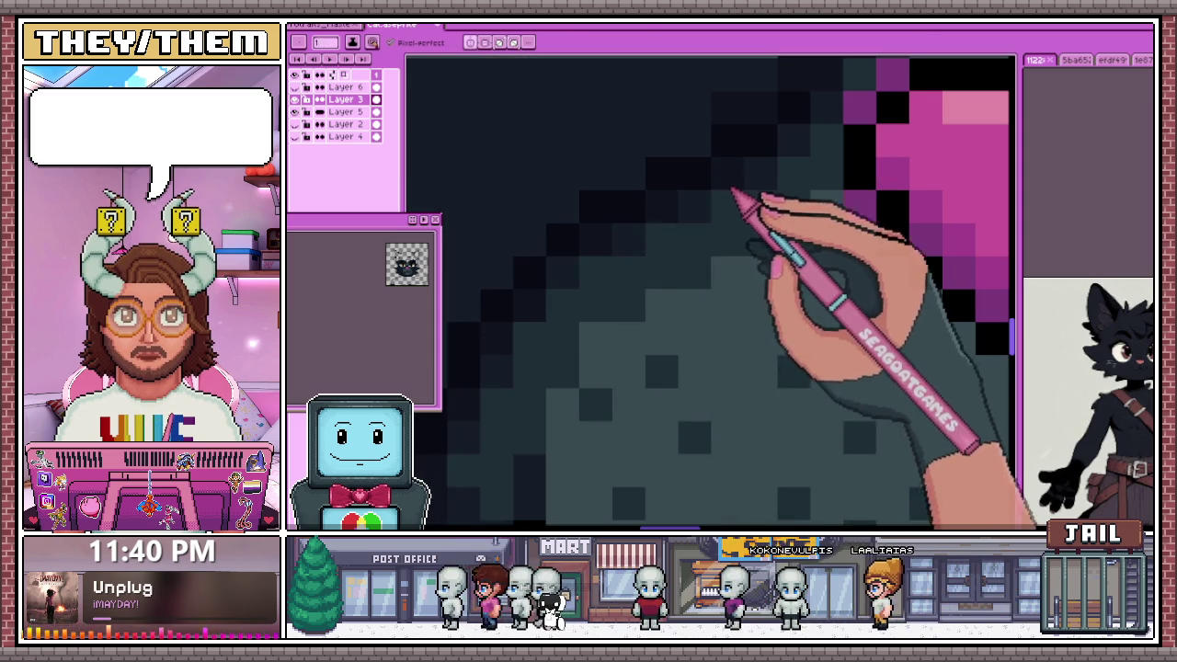
{"action": "scroll", "coordinate": [717, 212], "scroll_direction": "down", "scroll_amount": 2}
{"action": "scroll", "coordinate": [662, 239], "scroll_direction": "down", "scroll_amount": 3}
{"action": "scroll", "coordinate": [630, 294], "scroll_direction": "up", "scroll_amount": 4}
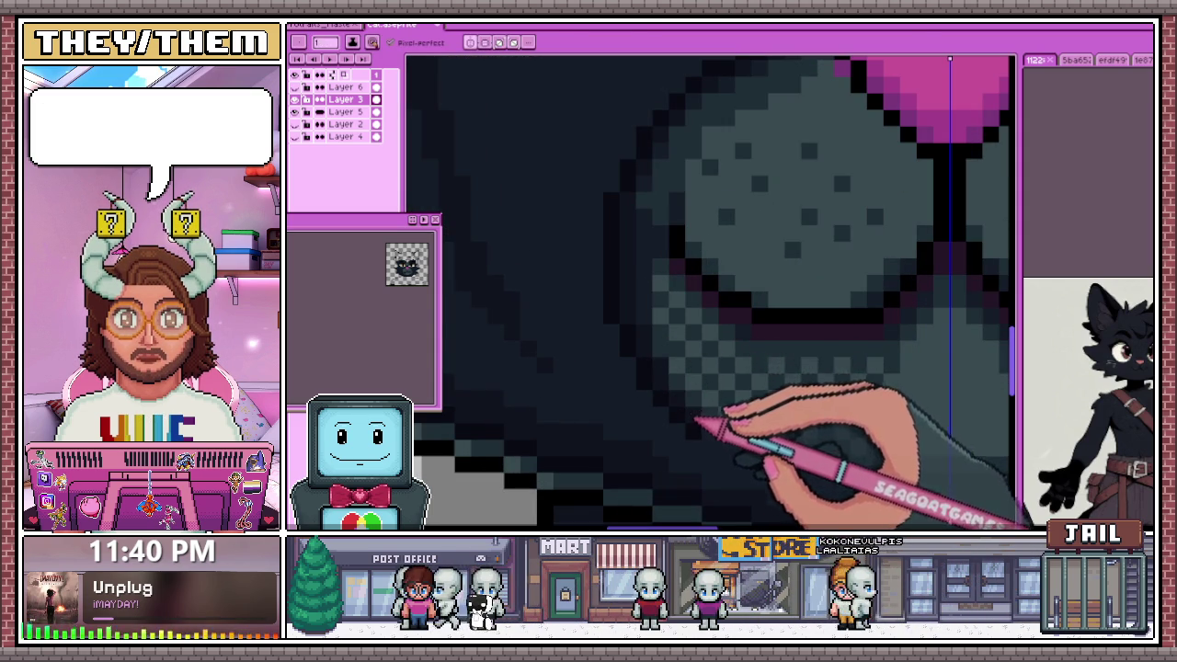
{"action": "scroll", "coordinate": [696, 418], "scroll_direction": "down", "scroll_amount": 3}
{"action": "scroll", "coordinate": [670, 374], "scroll_direction": "up", "scroll_amount": 3}
{"action": "scroll", "coordinate": [680, 368], "scroll_direction": "down", "scroll_amount": 3}
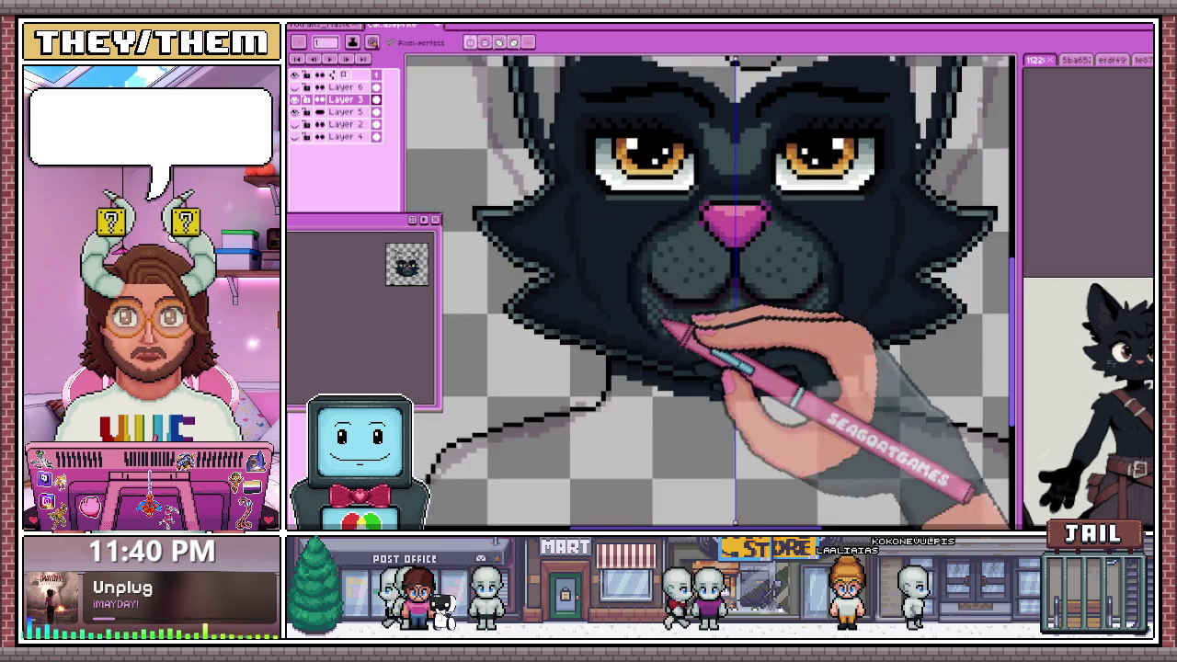
{"action": "scroll", "coordinate": [644, 337], "scroll_direction": "up", "scroll_amount": 4}
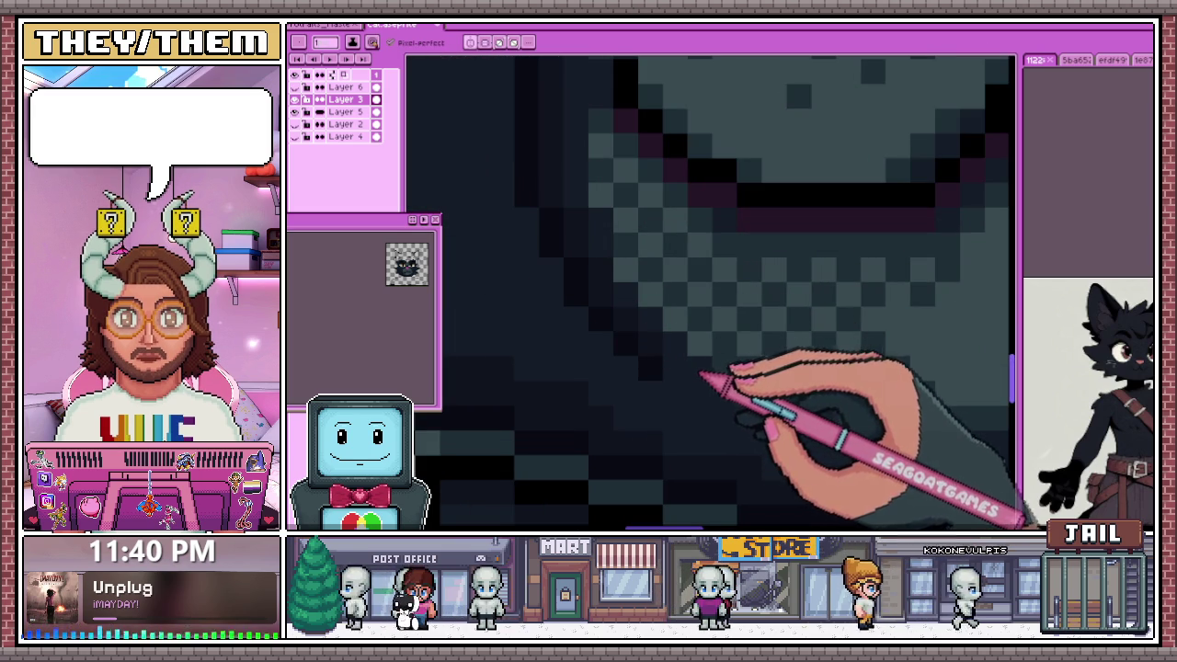
Switch back to the Pencil (B) after sampling the dark fur colour
{"action": "key", "text": "b"}
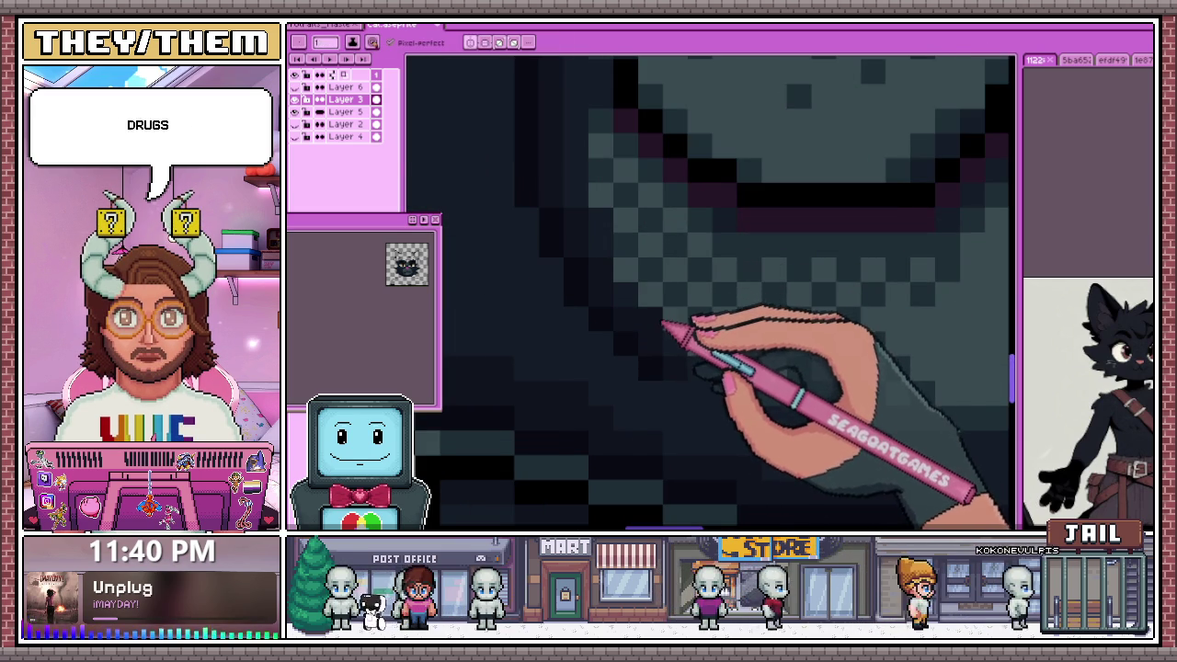
{"action": "scroll", "coordinate": [669, 349], "scroll_direction": "down", "scroll_amount": 1}
{"action": "scroll", "coordinate": [625, 313], "scroll_direction": "down", "scroll_amount": 3}
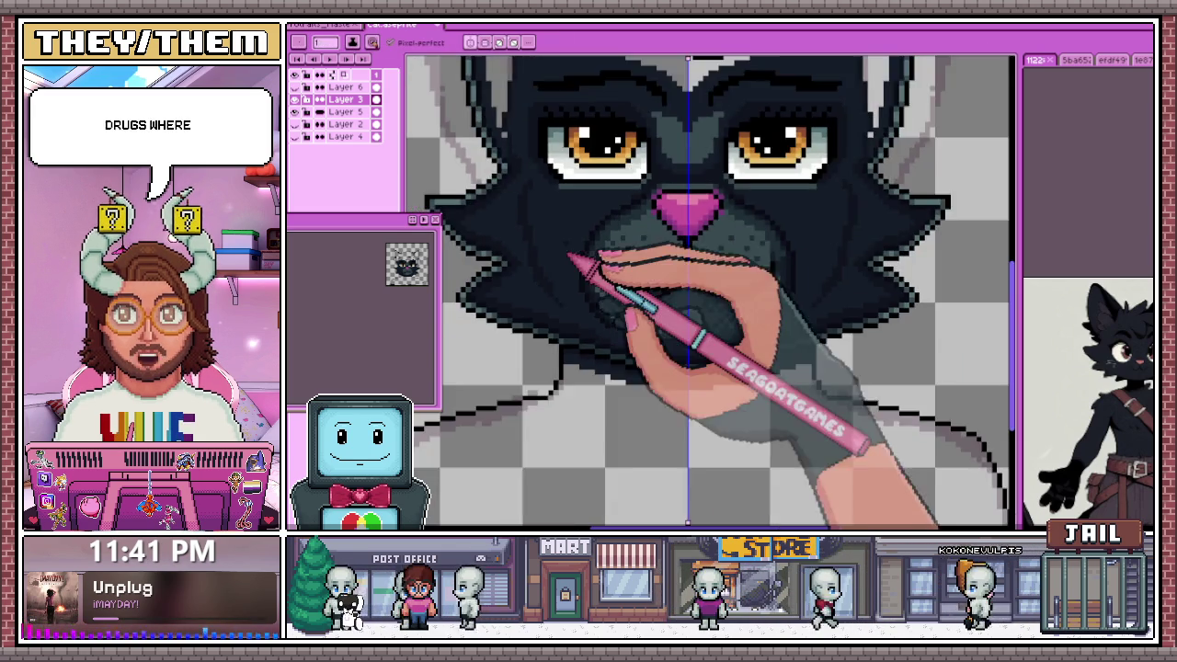
{"action": "scroll", "coordinate": [602, 280], "scroll_direction": "up", "scroll_amount": 3}
{"action": "scroll", "coordinate": [570, 322], "scroll_direction": "up", "scroll_amount": 1}
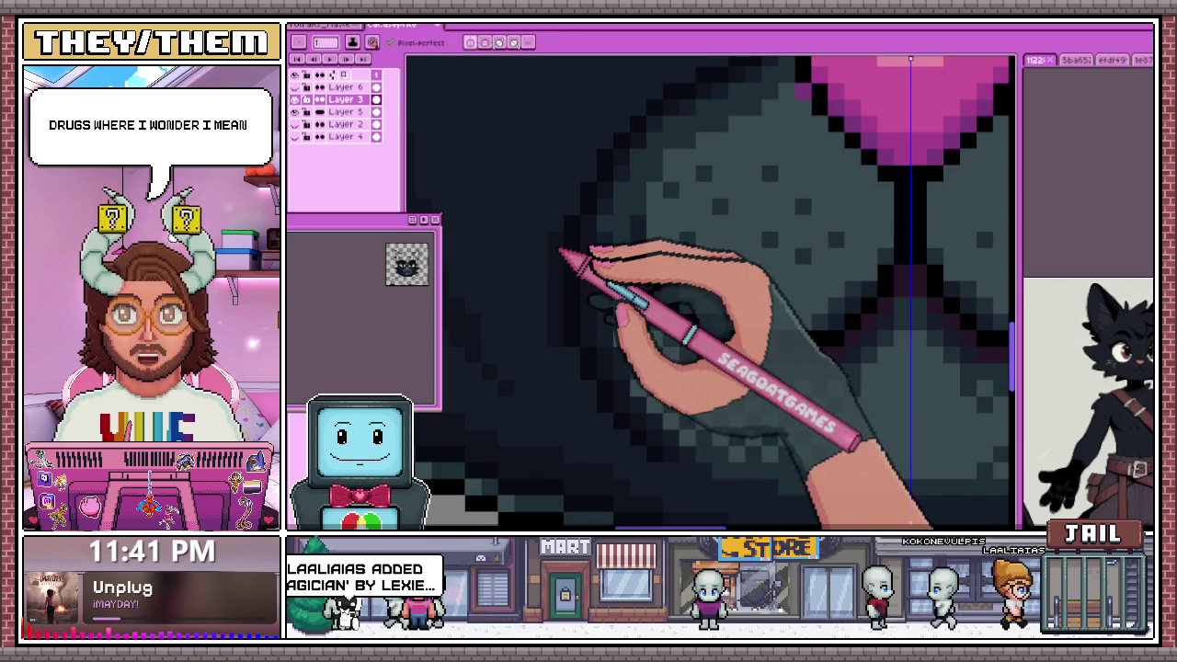
{"action": "scroll", "coordinate": [570, 276], "scroll_direction": "down", "scroll_amount": 1}
{"action": "scroll", "coordinate": [581, 161], "scroll_direction": "up", "scroll_amount": 3}
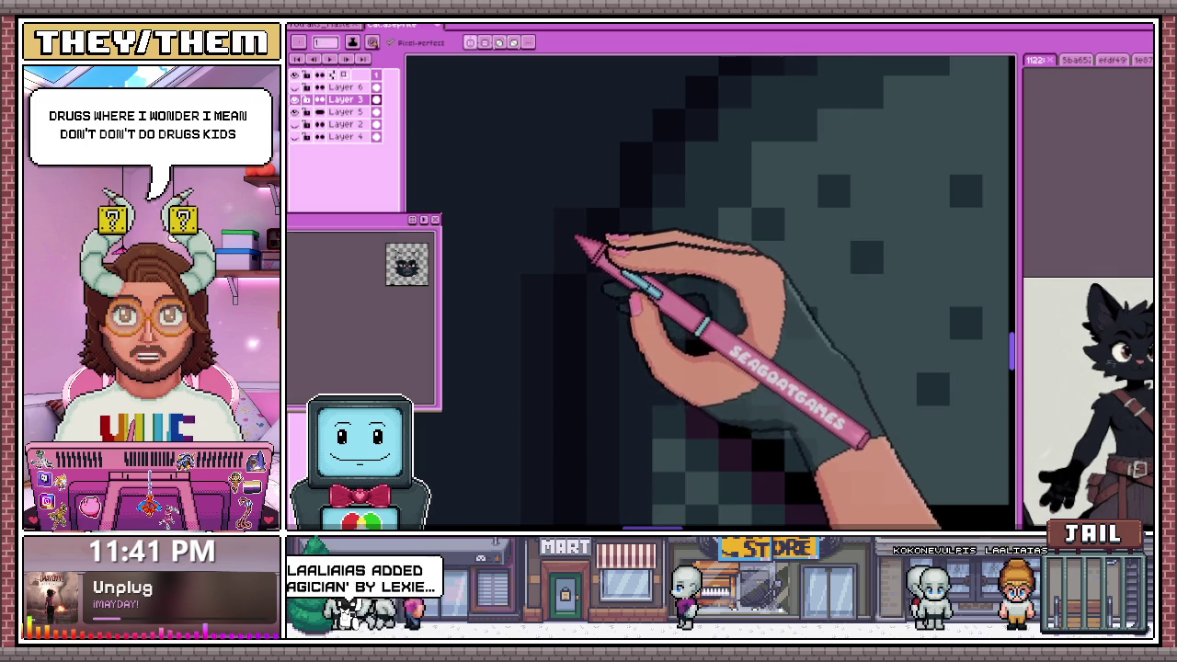
Add checkered dark shading on the chin, then zoom out to check the head
{"action": "left_click_drag", "start_coordinate": [582, 245], "coordinate": [558, 361]}
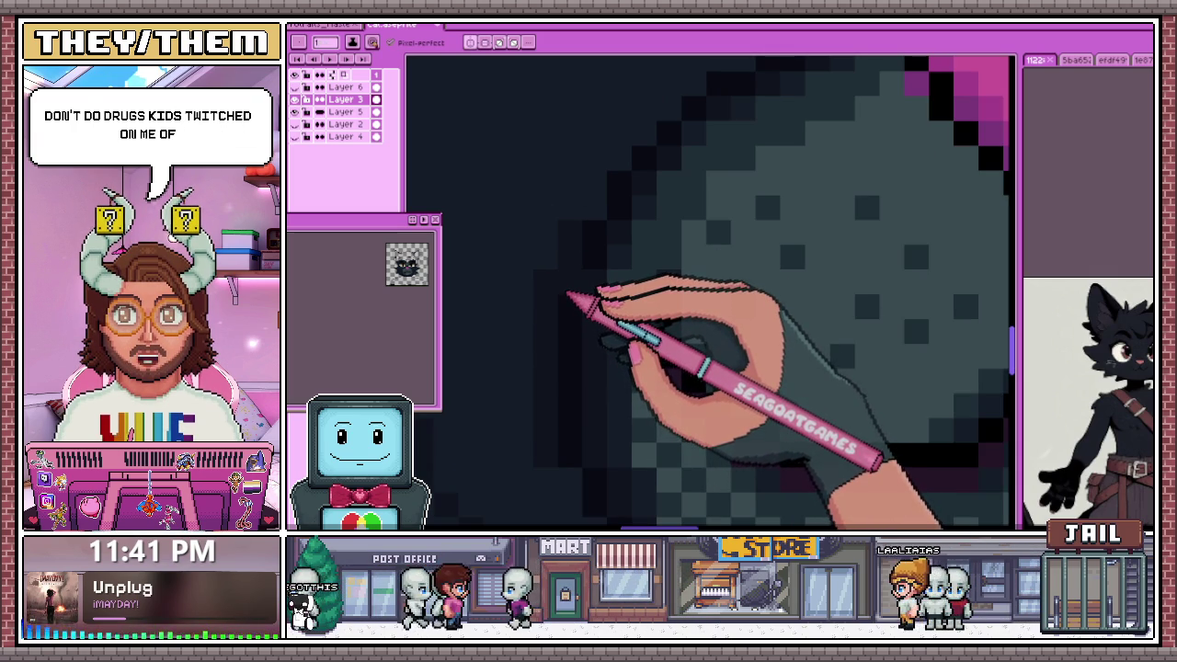
{"action": "scroll", "coordinate": [599, 210], "scroll_direction": "down", "scroll_amount": 2}
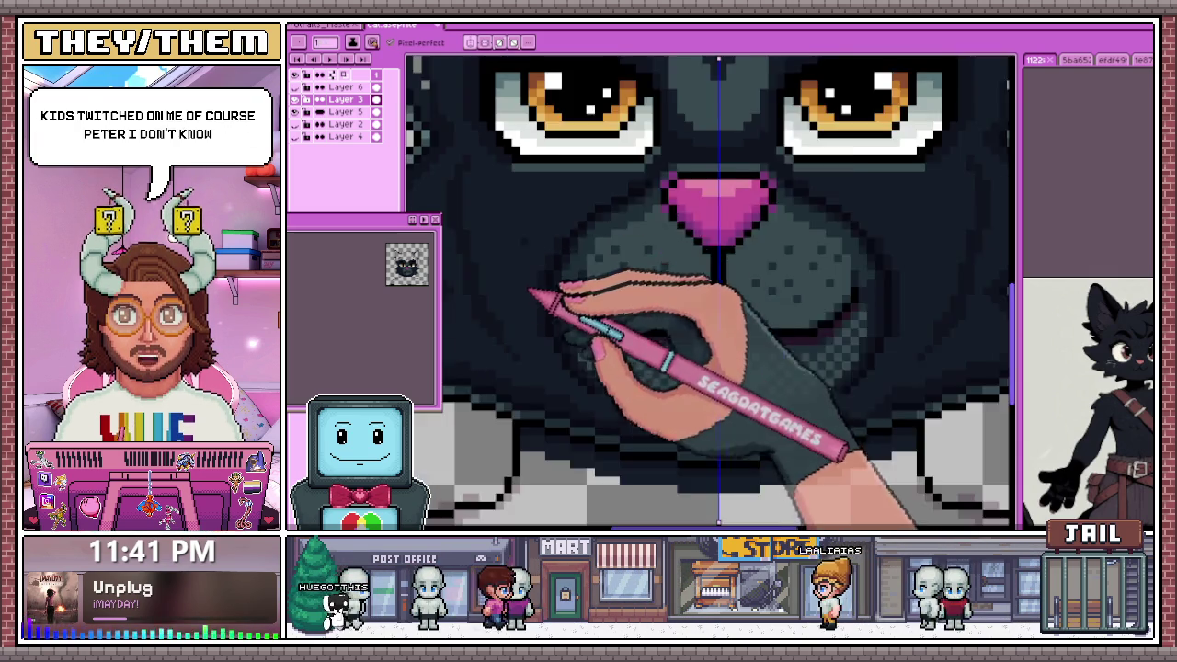
{"action": "scroll", "coordinate": [538, 297], "scroll_direction": "up", "scroll_amount": 2}
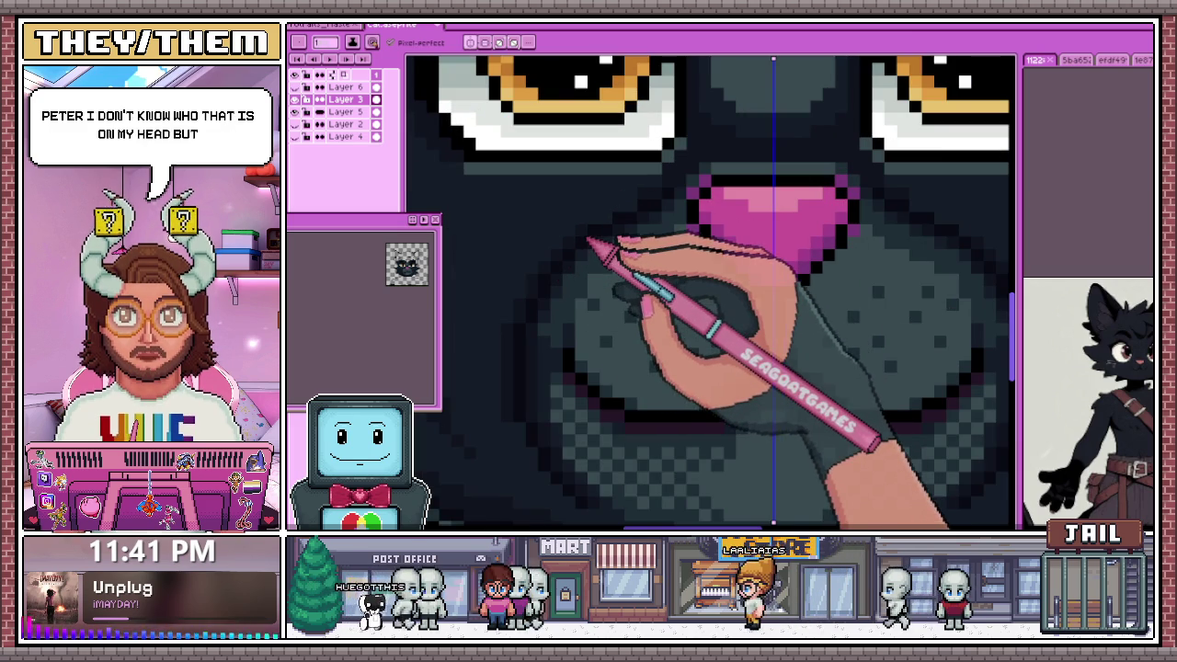
{"action": "scroll", "coordinate": [598, 231], "scroll_direction": "up", "scroll_amount": 2}
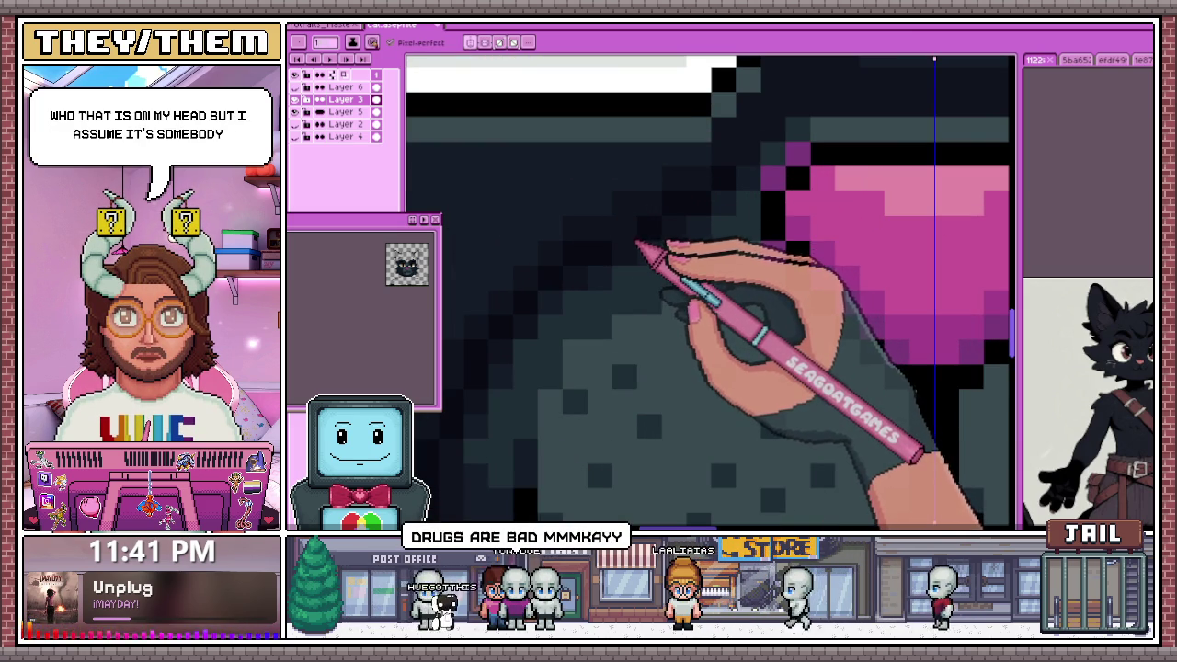
{"action": "scroll", "coordinate": [636, 245], "scroll_direction": "down", "scroll_amount": 3}
{"action": "scroll", "coordinate": [604, 336], "scroll_direction": "up", "scroll_amount": 1}
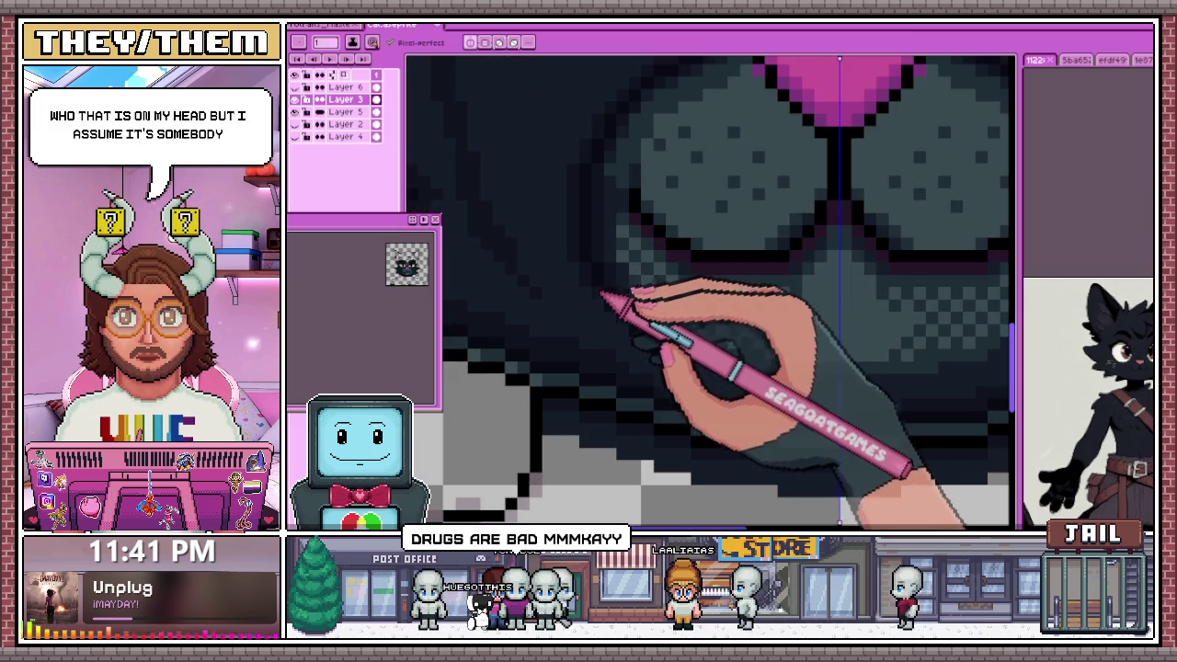
{"action": "scroll", "coordinate": [648, 363], "scroll_direction": "down", "scroll_amount": 1}
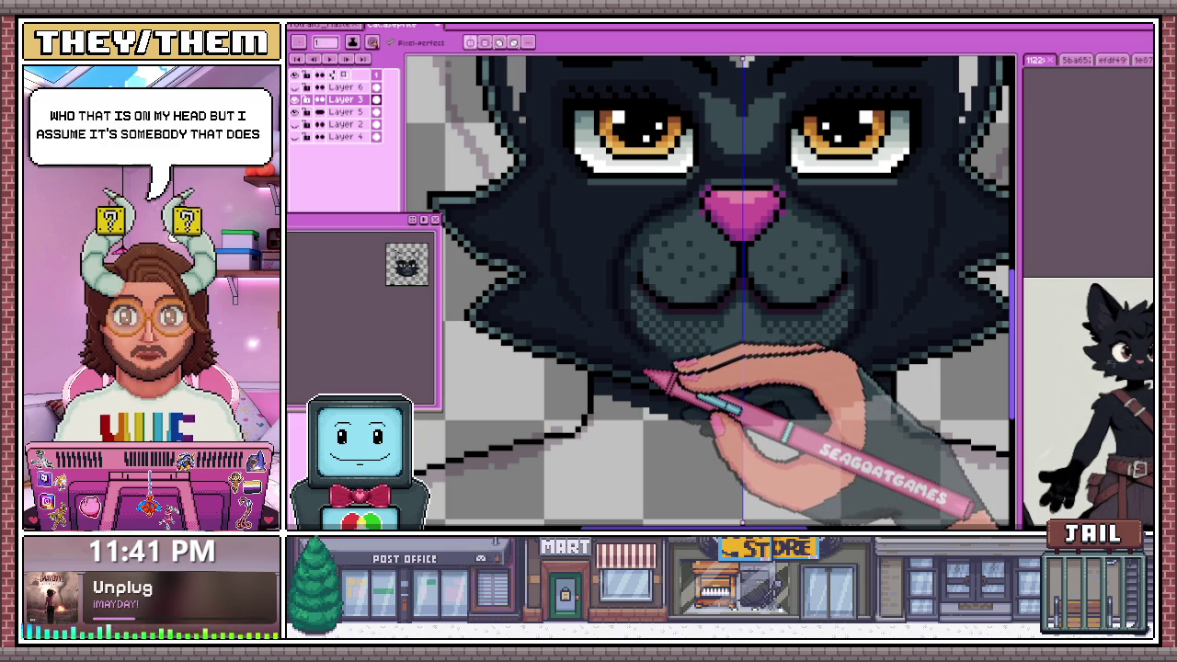
{"action": "scroll", "coordinate": [634, 308], "scroll_direction": "up", "scroll_amount": 2}
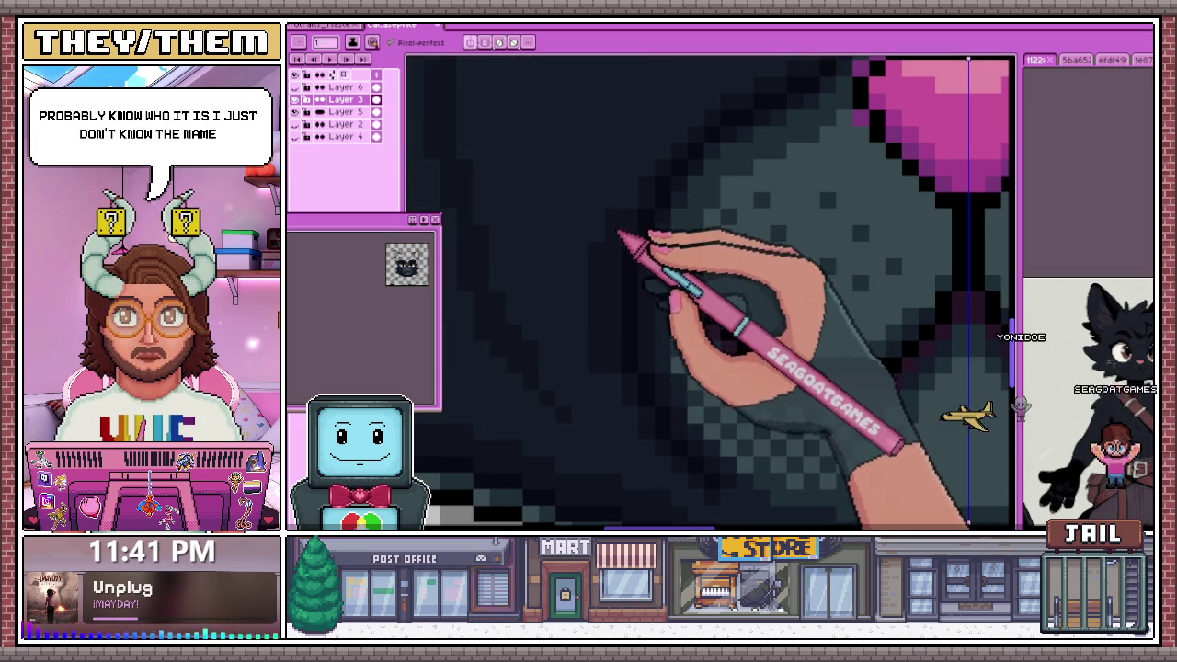
{"action": "scroll", "coordinate": [618, 237], "scroll_direction": "down", "scroll_amount": 1}
{"action": "scroll", "coordinate": [619, 242], "scroll_direction": "up", "scroll_amount": 1}
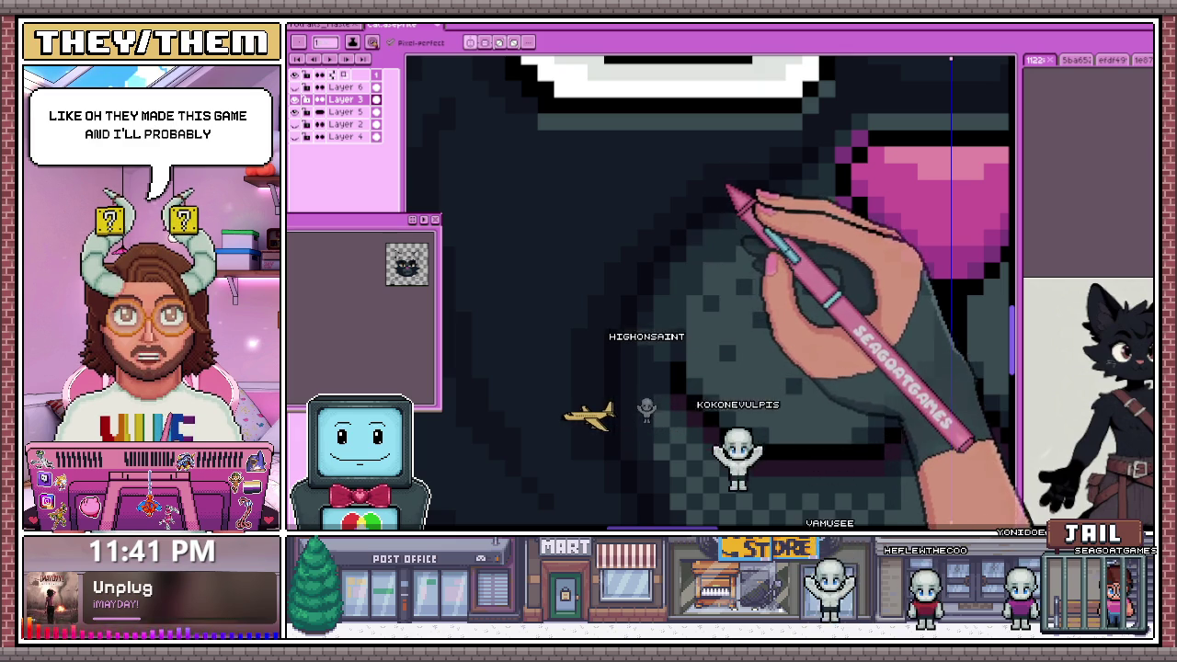
{"action": "scroll", "coordinate": [763, 174], "scroll_direction": "down", "scroll_amount": 2}
{"action": "scroll", "coordinate": [699, 296], "scroll_direction": "up", "scroll_amount": 2}
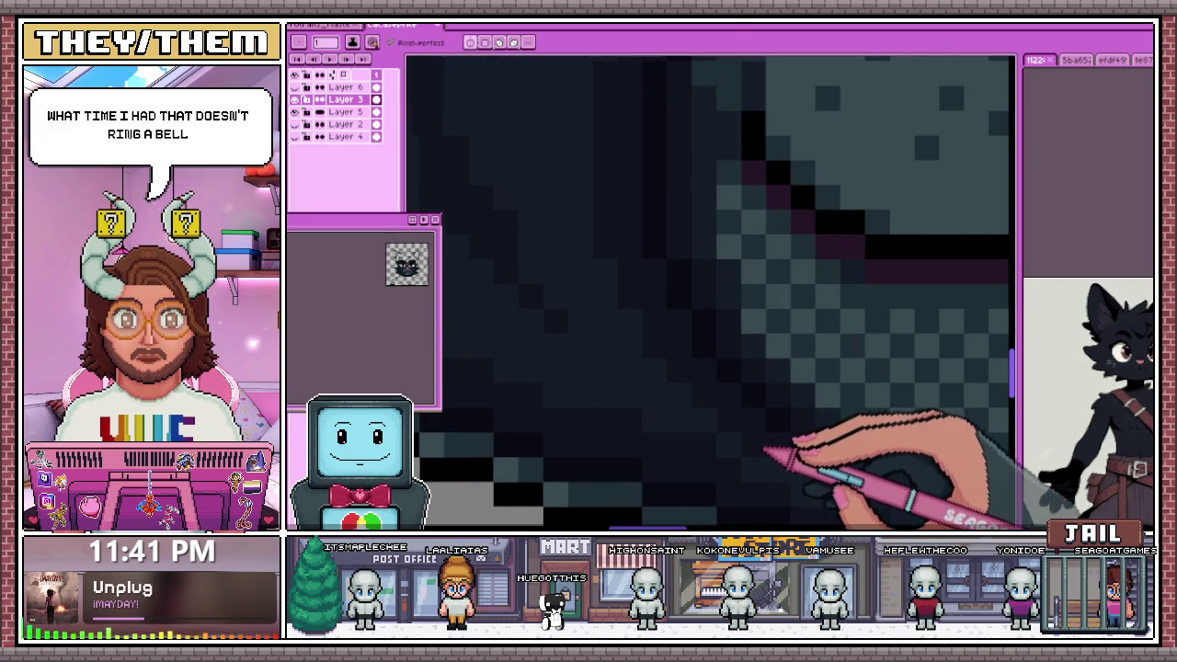
{"action": "scroll", "coordinate": [764, 450], "scroll_direction": "down", "scroll_amount": 3}
{"action": "scroll", "coordinate": [688, 368], "scroll_direction": "down", "scroll_amount": 2}
{"action": "scroll", "coordinate": [688, 421], "scroll_direction": "down", "scroll_amount": 2}
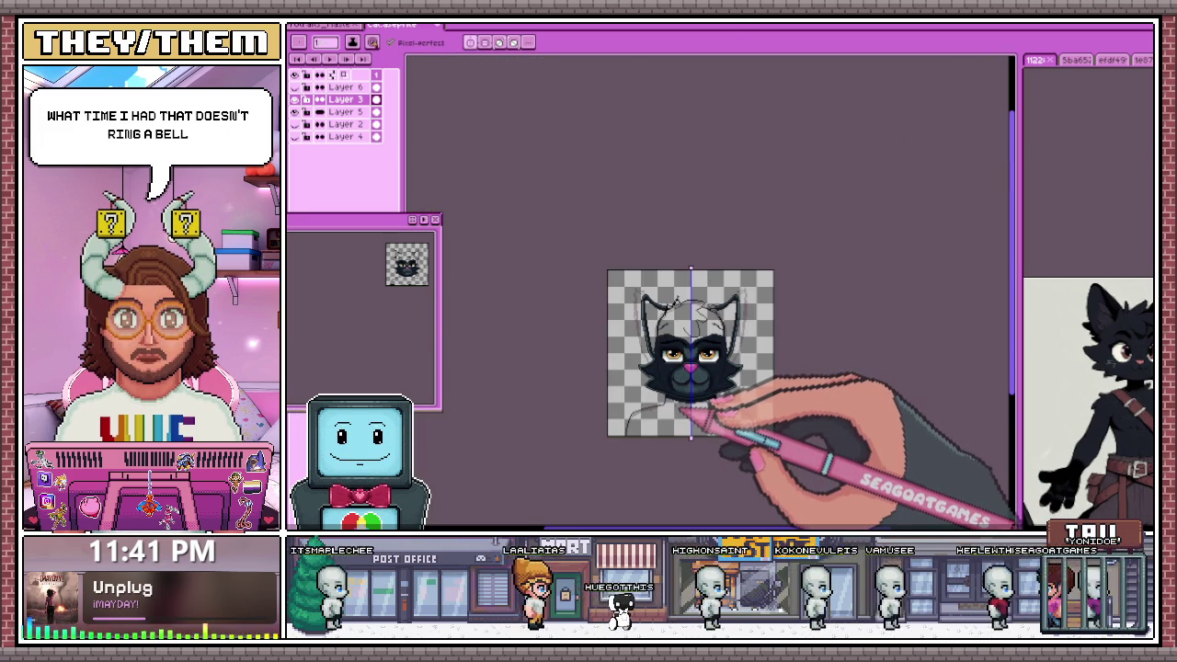
{"action": "scroll", "coordinate": [700, 409], "scroll_direction": "up", "scroll_amount": 2}
{"action": "scroll", "coordinate": [699, 368], "scroll_direction": "up", "scroll_amount": 2}
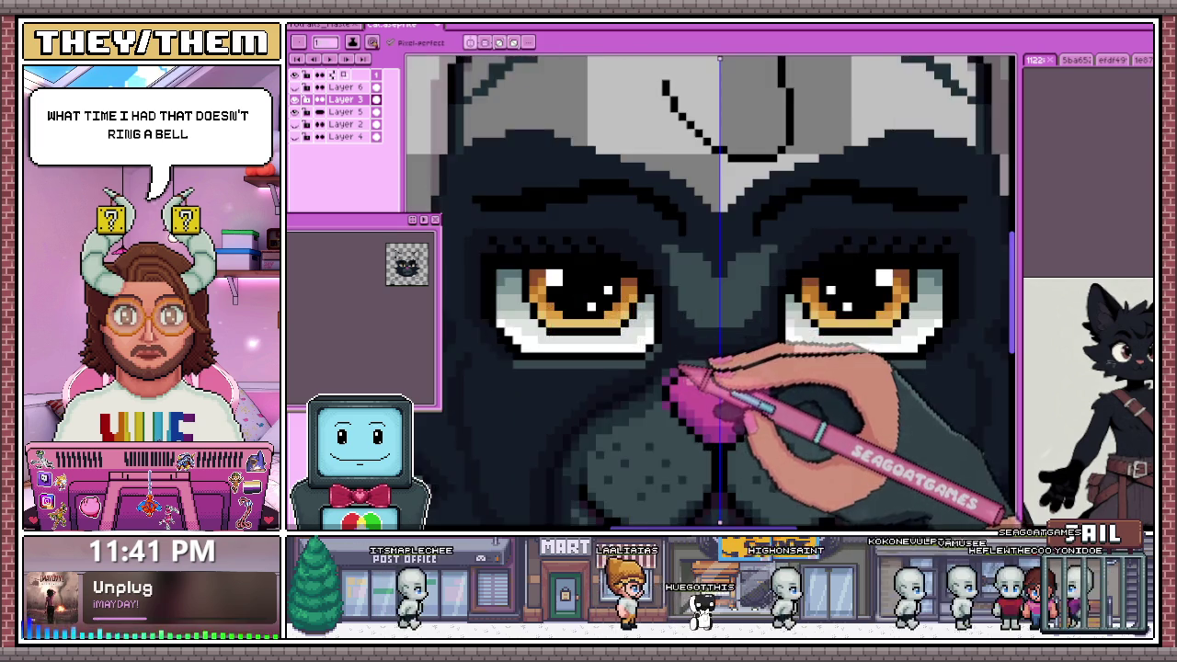
{"action": "scroll", "coordinate": [672, 377], "scroll_direction": "up", "scroll_amount": 2}
{"action": "scroll", "coordinate": [688, 381], "scroll_direction": "up", "scroll_amount": 2}
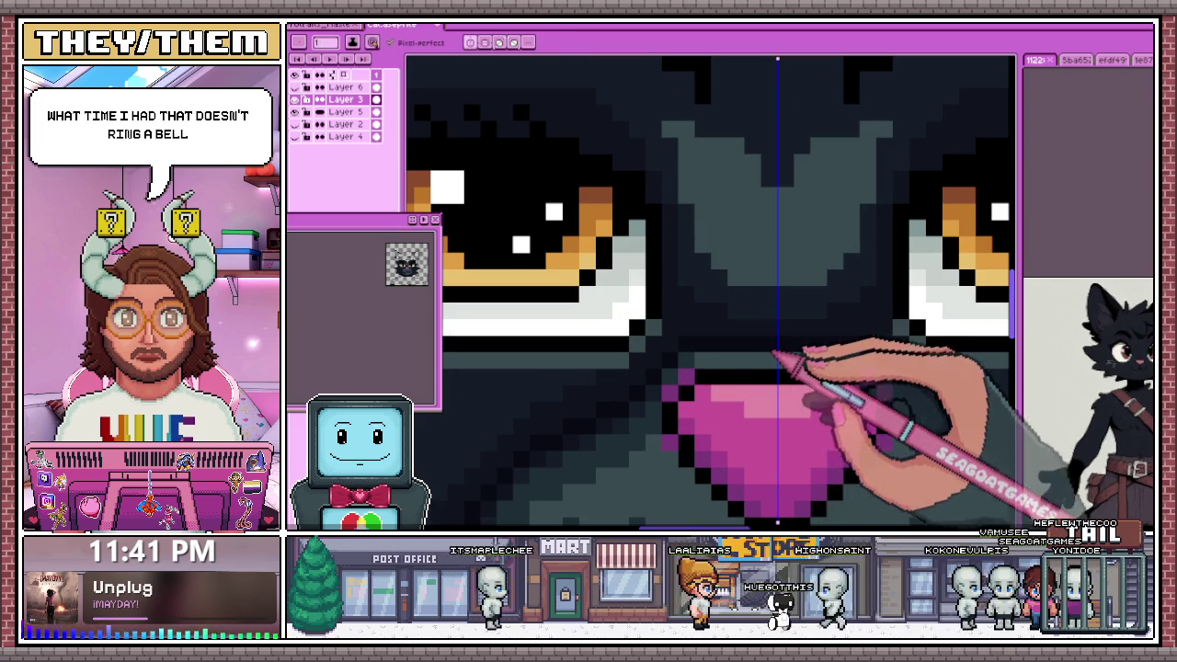
{"action": "scroll", "coordinate": [768, 303], "scroll_direction": "down", "scroll_amount": 2}
{"action": "scroll", "coordinate": [708, 326], "scroll_direction": "up", "scroll_amount": 3}
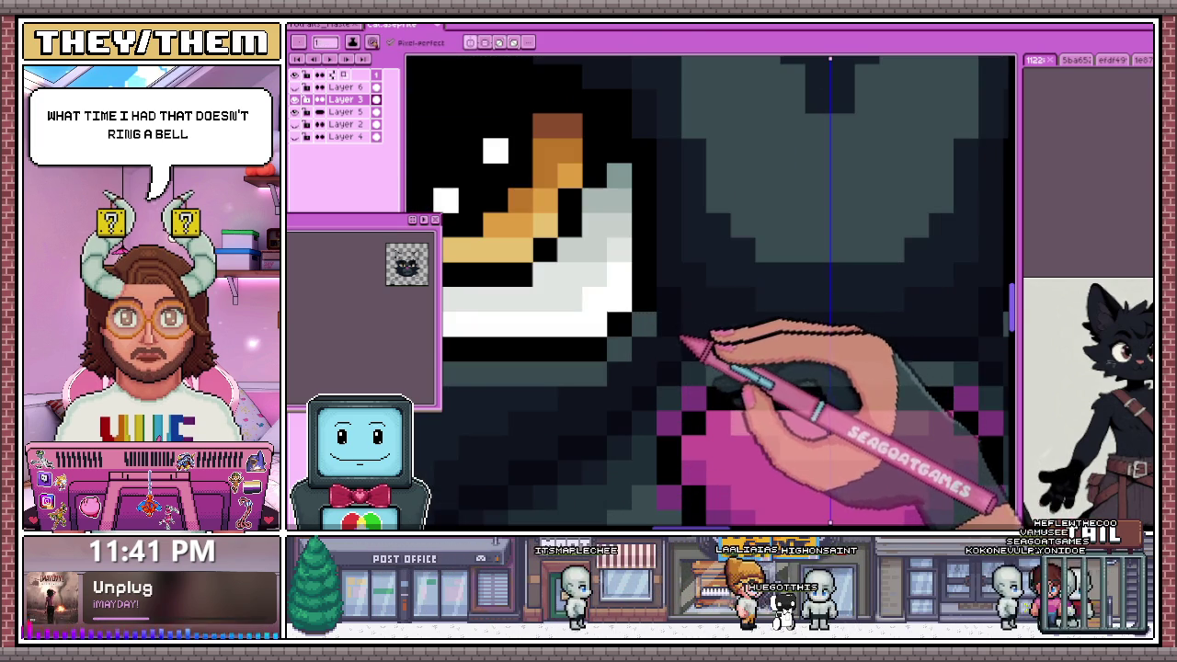
{"action": "scroll", "coordinate": [680, 354], "scroll_direction": "down", "scroll_amount": 2}
{"action": "scroll", "coordinate": [619, 366], "scroll_direction": "down", "scroll_amount": 2}
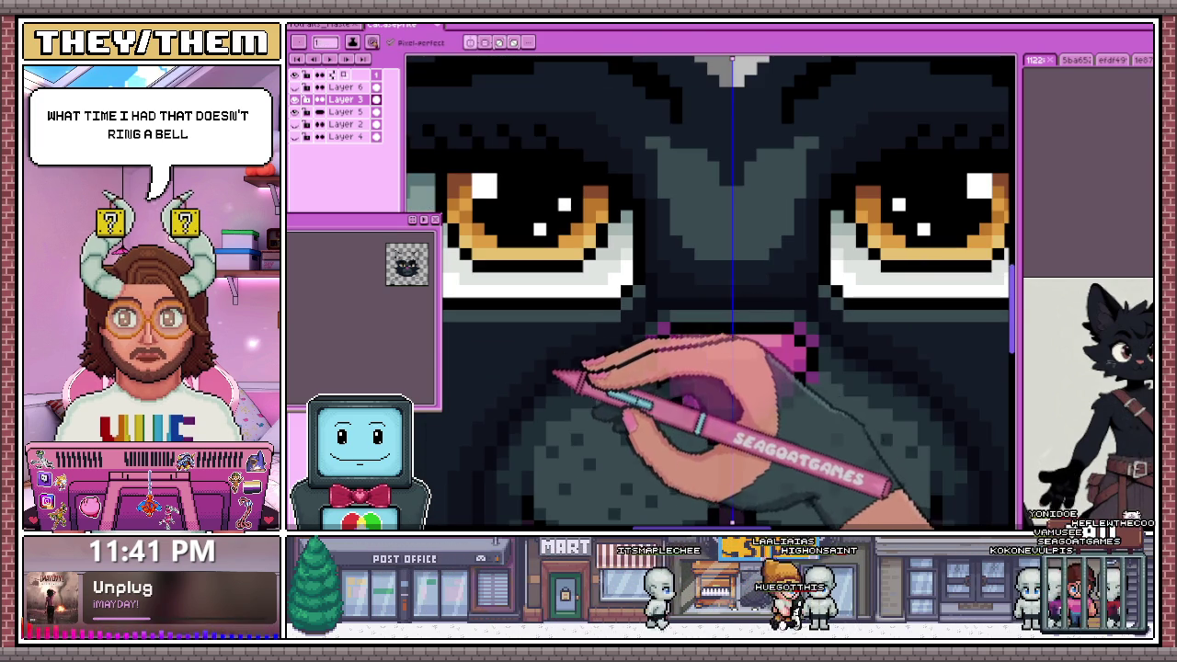
{"action": "scroll", "coordinate": [585, 368], "scroll_direction": "up", "scroll_amount": 1}
{"action": "scroll", "coordinate": [549, 402], "scroll_direction": "up", "scroll_amount": 1}
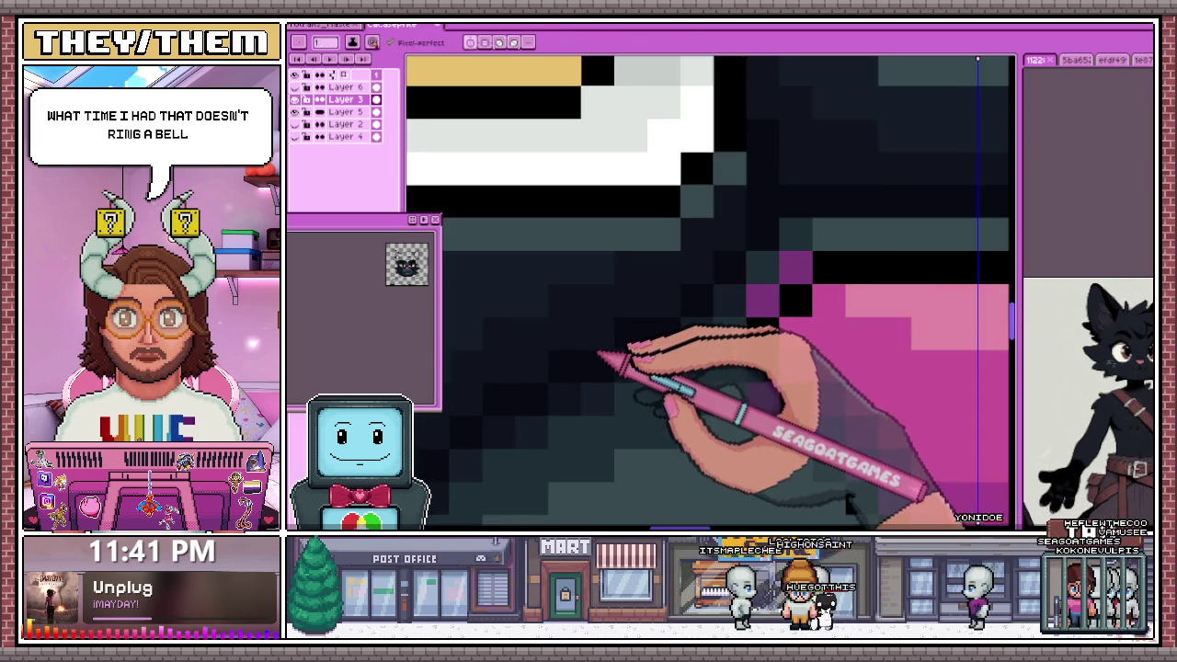
{"action": "key", "text": "b"}
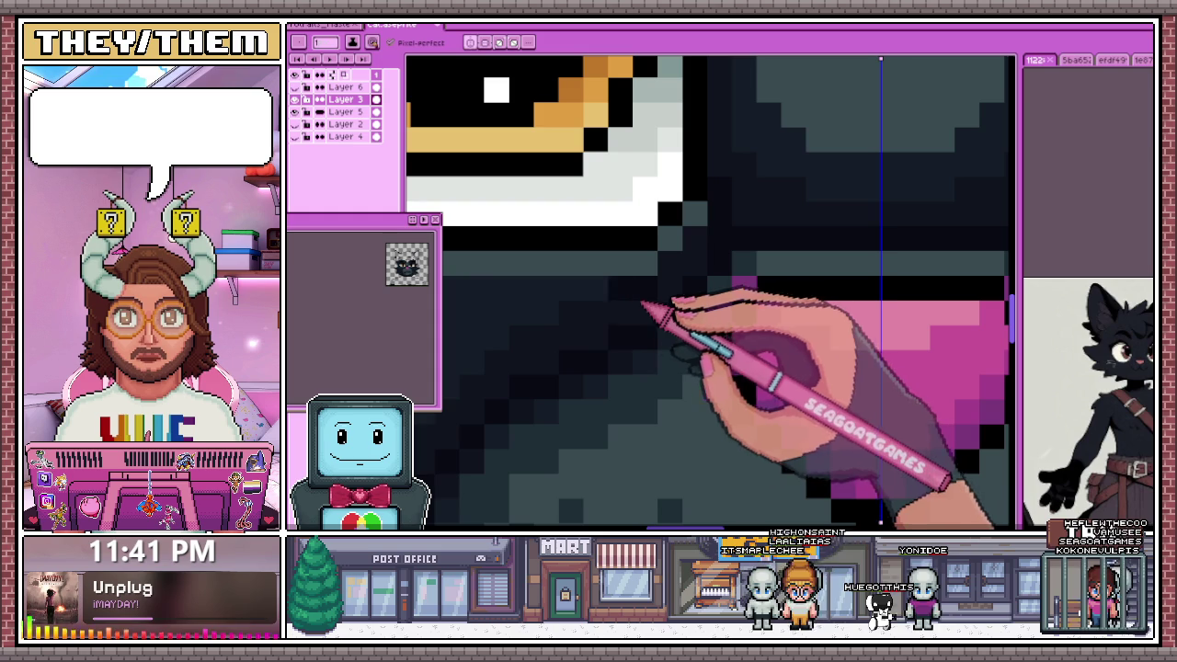
{"action": "scroll", "coordinate": [556, 354], "scroll_direction": "down", "scroll_amount": 2}
{"action": "scroll", "coordinate": [689, 341], "scroll_direction": "down", "scroll_amount": 1}
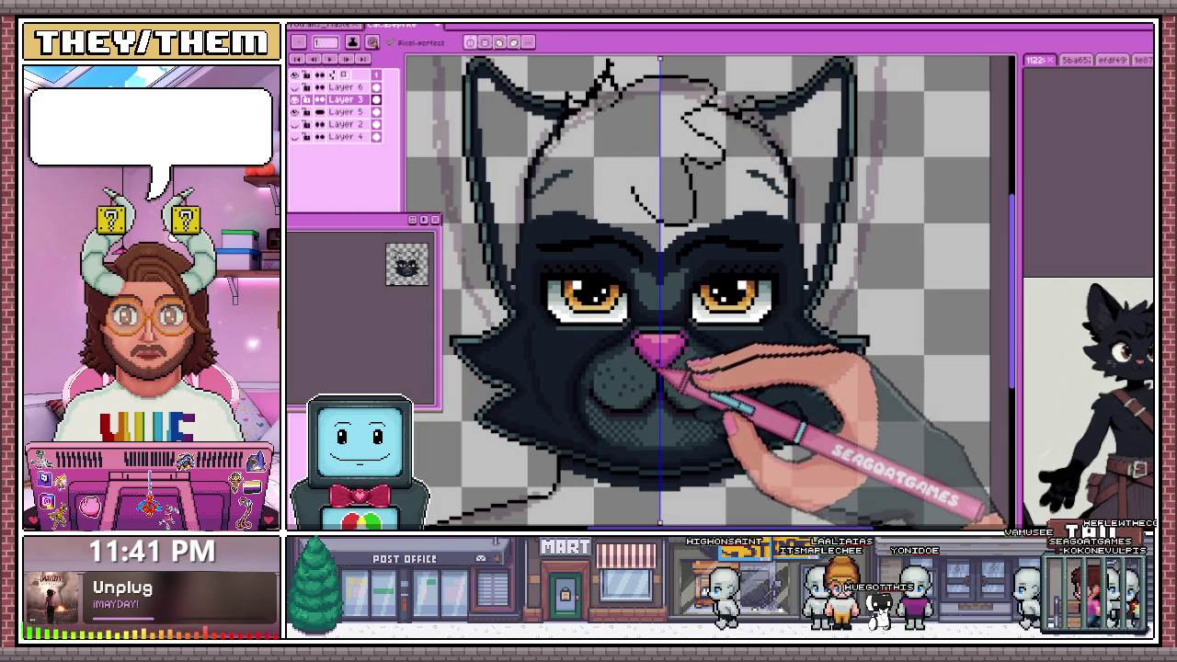
{"action": "scroll", "coordinate": [680, 354], "scroll_direction": "down", "scroll_amount": 1}
{"action": "scroll", "coordinate": [623, 402], "scroll_direction": "up", "scroll_amount": 2}
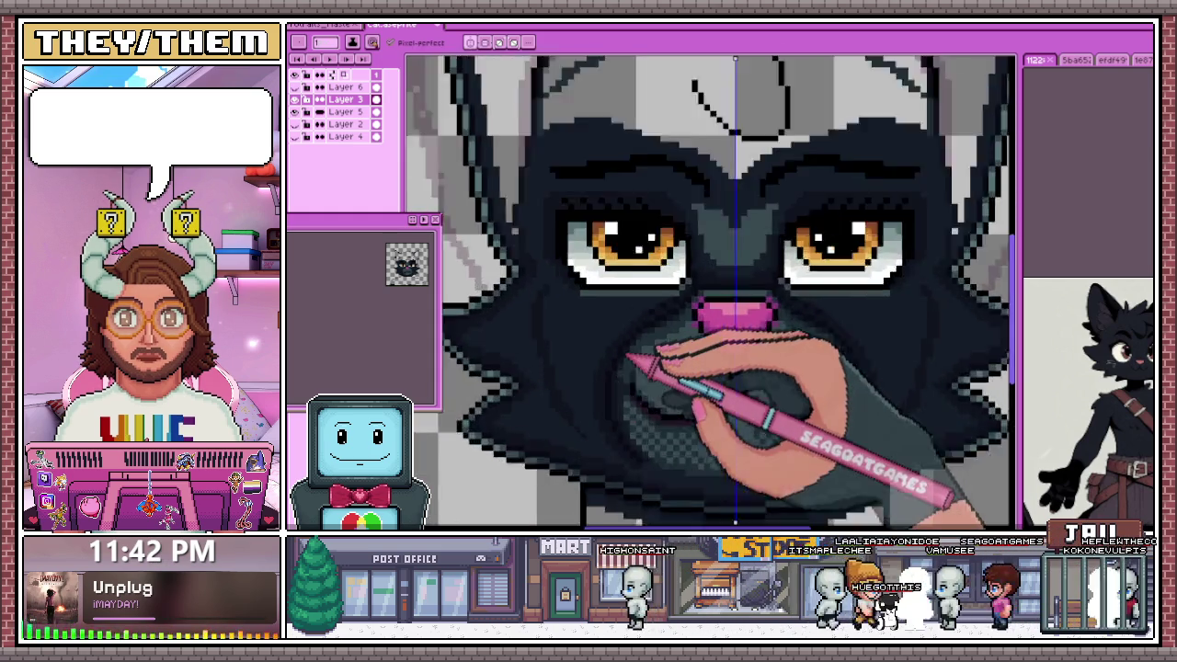
{"action": "scroll", "coordinate": [634, 312], "scroll_direction": "up", "scroll_amount": 1}
{"action": "scroll", "coordinate": [666, 290], "scroll_direction": "down", "scroll_amount": 2}
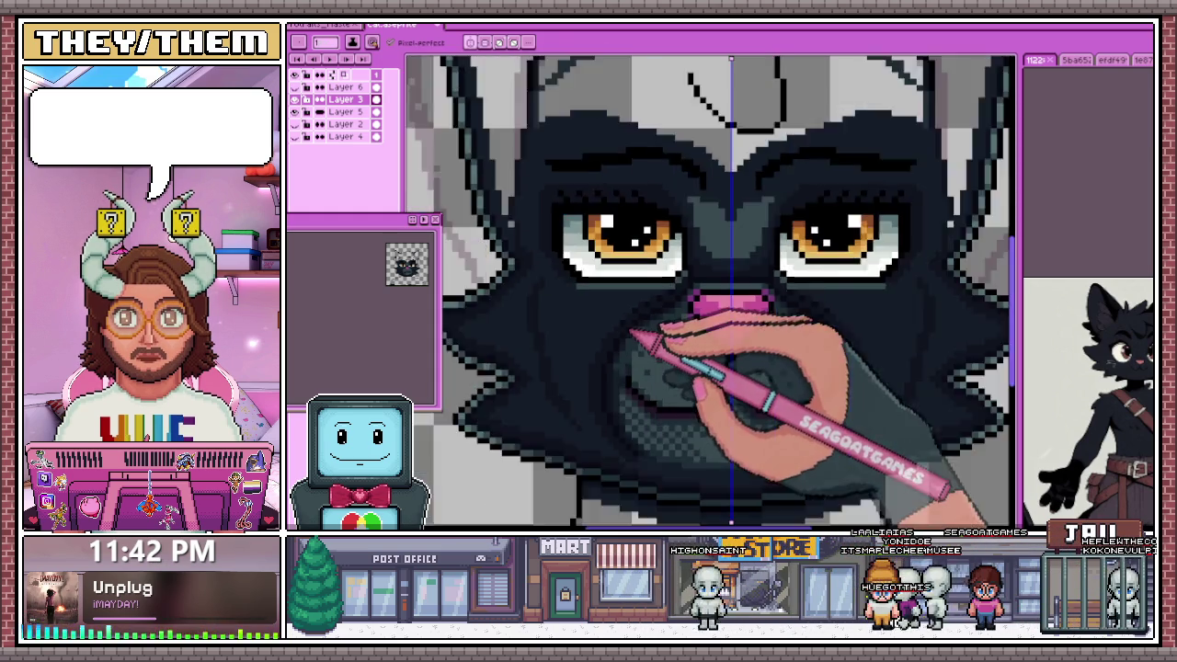
{"action": "scroll", "coordinate": [670, 335], "scroll_direction": "up", "scroll_amount": 1}
{"action": "scroll", "coordinate": [652, 317], "scroll_direction": "up", "scroll_amount": 1}
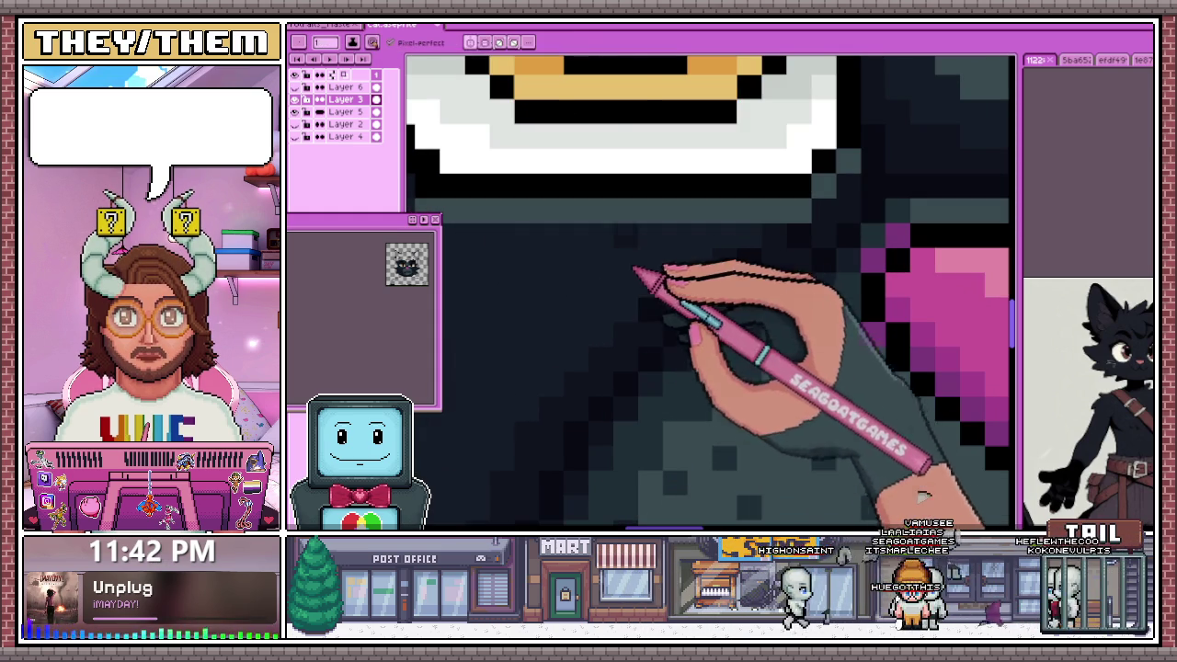
{"action": "scroll", "coordinate": [635, 272], "scroll_direction": "down", "scroll_amount": 3}
{"action": "scroll", "coordinate": [563, 317], "scroll_direction": "up", "scroll_amount": 1}
{"action": "scroll", "coordinate": [561, 342], "scroll_direction": "up", "scroll_amount": 2}
{"action": "scroll", "coordinate": [588, 386], "scroll_direction": "down", "scroll_amount": 2}
{"action": "scroll", "coordinate": [598, 308], "scroll_direction": "up", "scroll_amount": 1}
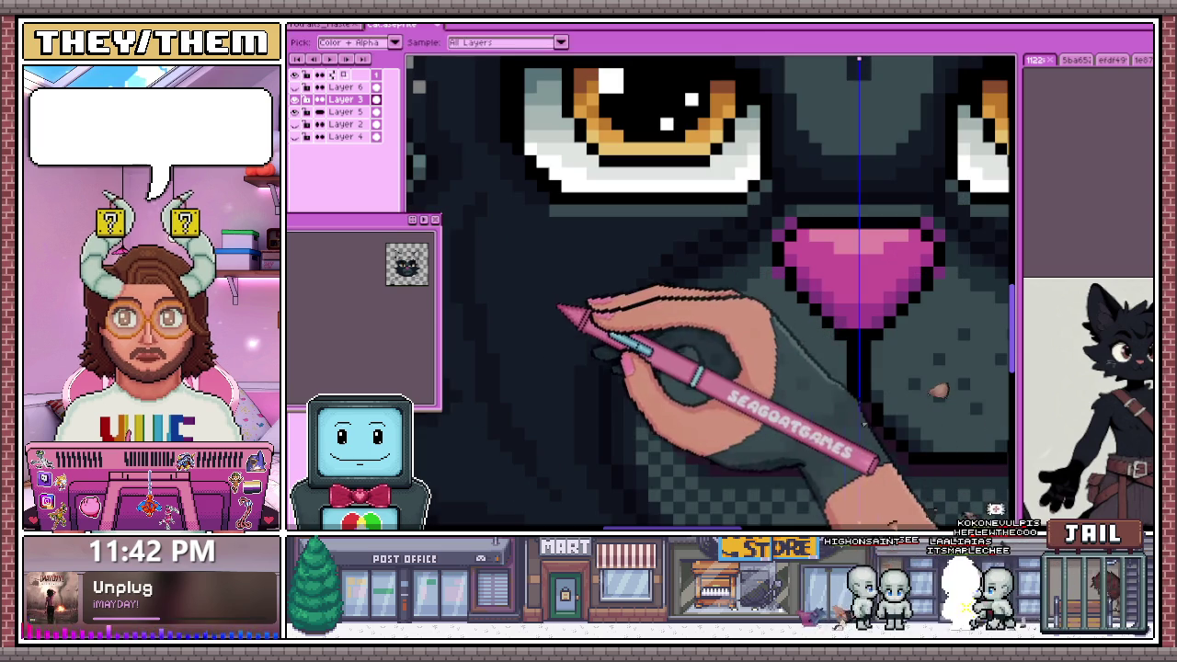
{"action": "key", "text": "b"}
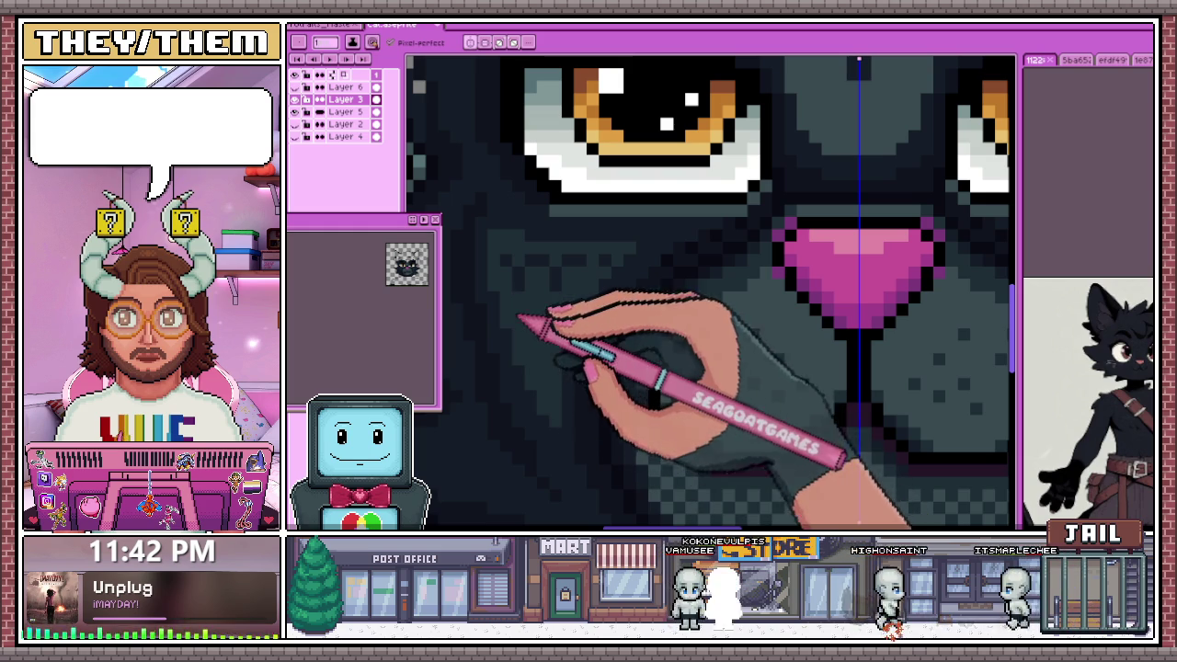
{"action": "scroll", "coordinate": [588, 280], "scroll_direction": "down", "scroll_amount": 2}
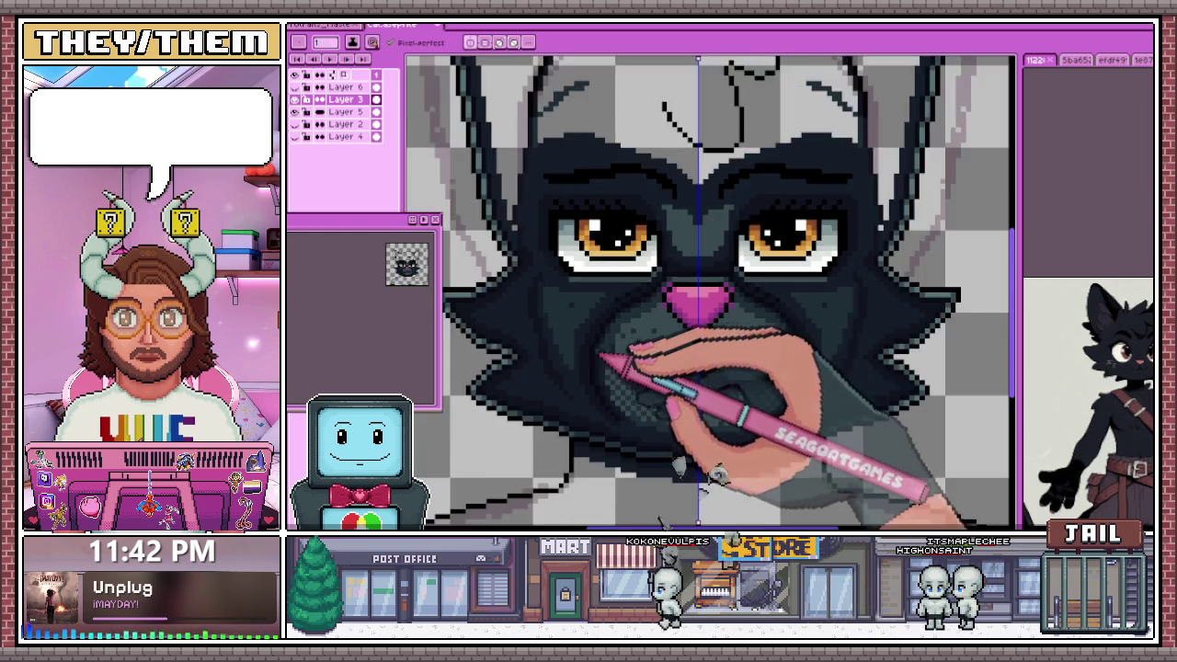
{"action": "scroll", "coordinate": [607, 331], "scroll_direction": "down", "scroll_amount": 2}
{"action": "scroll", "coordinate": [634, 391], "scroll_direction": "down", "scroll_amount": 1}
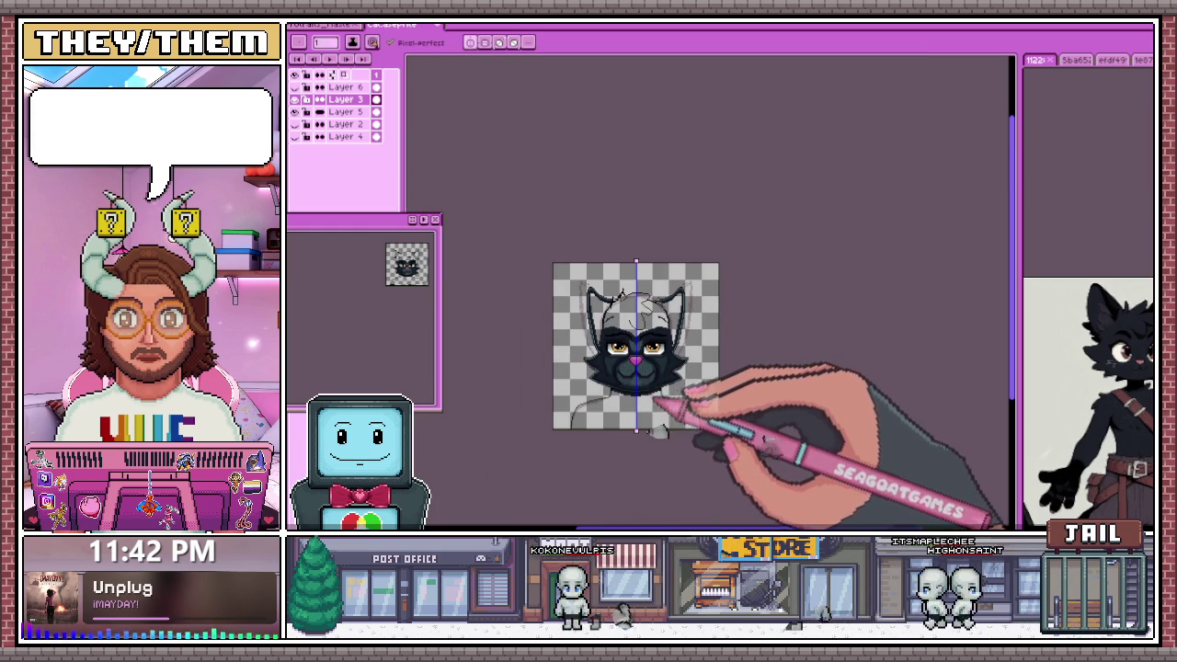
{"action": "scroll", "coordinate": [657, 405], "scroll_direction": "up", "scroll_amount": 2}
{"action": "scroll", "coordinate": [670, 368], "scroll_direction": "up", "scroll_amount": 1}
{"action": "scroll", "coordinate": [644, 349], "scroll_direction": "up", "scroll_amount": 2}
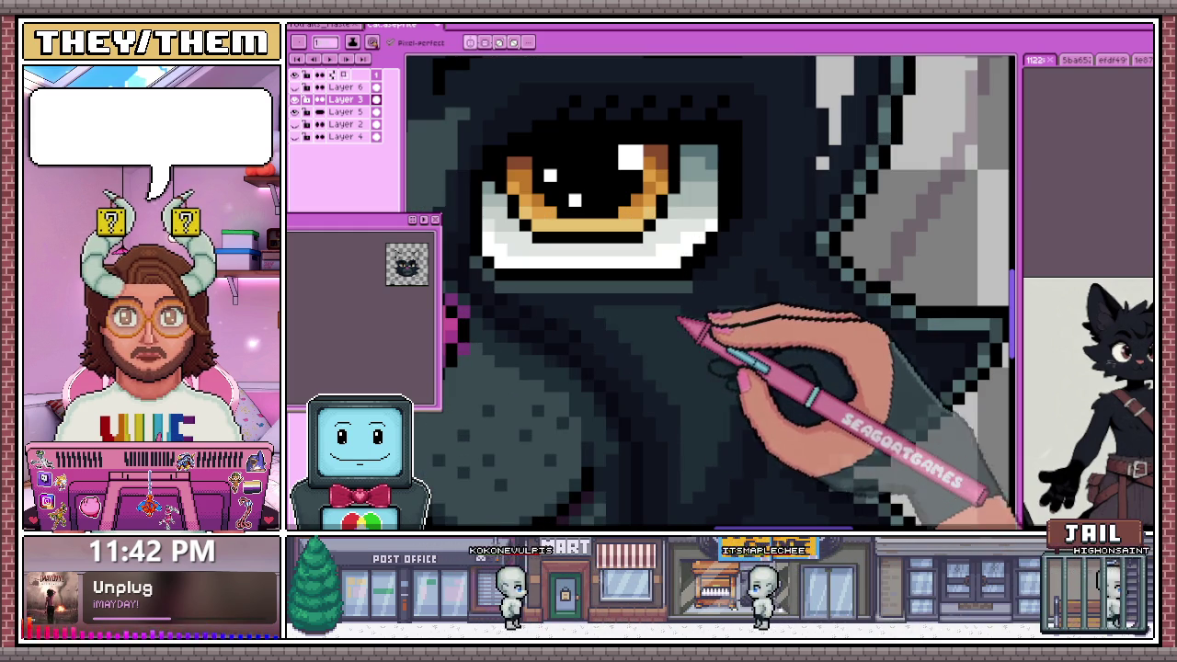
{"action": "scroll", "coordinate": [756, 349], "scroll_direction": "up", "scroll_amount": 1}
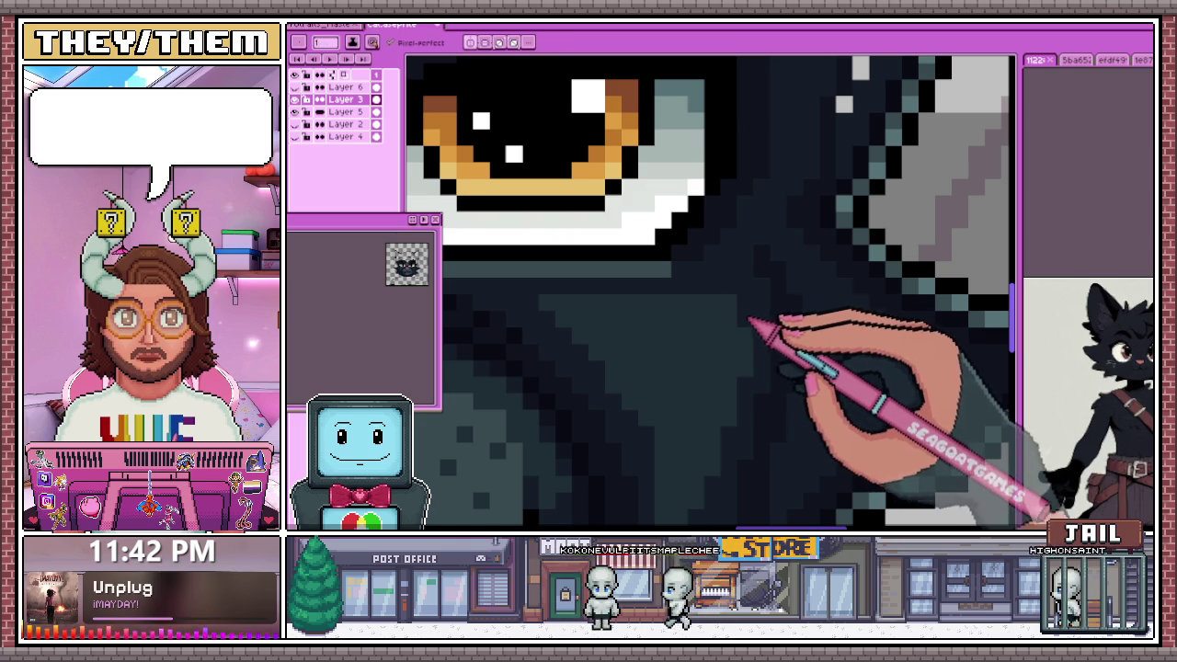
{"action": "scroll", "coordinate": [749, 308], "scroll_direction": "down", "scroll_amount": 2}
{"action": "scroll", "coordinate": [643, 313], "scroll_direction": "up", "scroll_amount": 2}
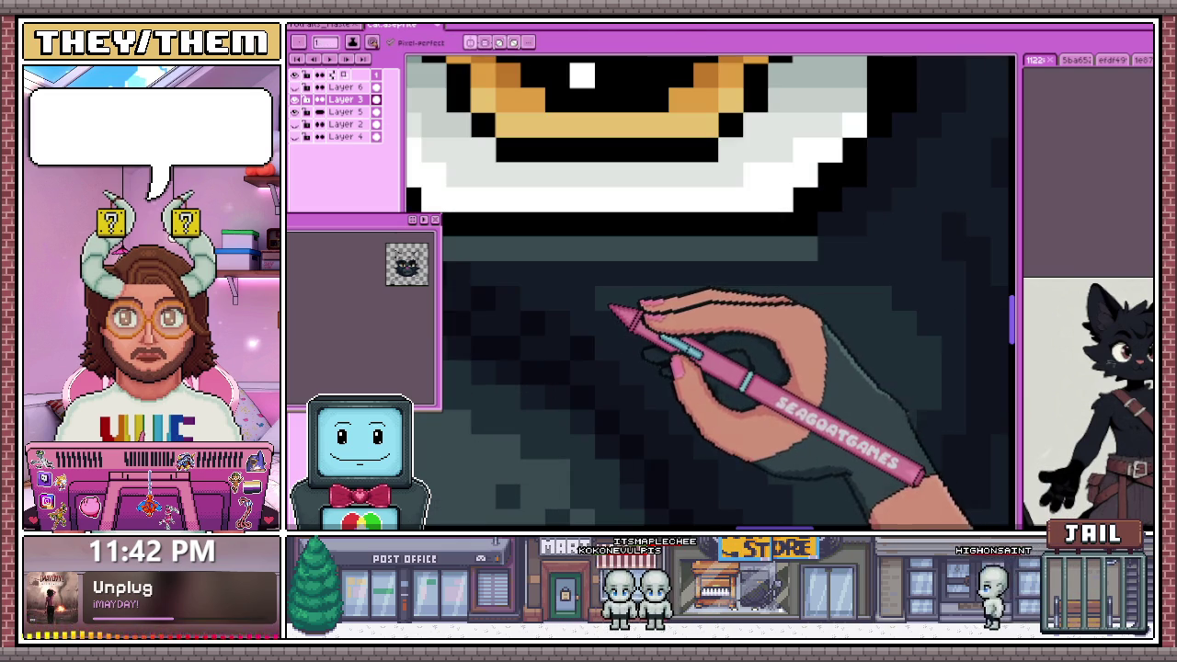
{"action": "scroll", "coordinate": [689, 349], "scroll_direction": "down", "scroll_amount": 1}
{"action": "scroll", "coordinate": [703, 336], "scroll_direction": "up", "scroll_amount": 1}
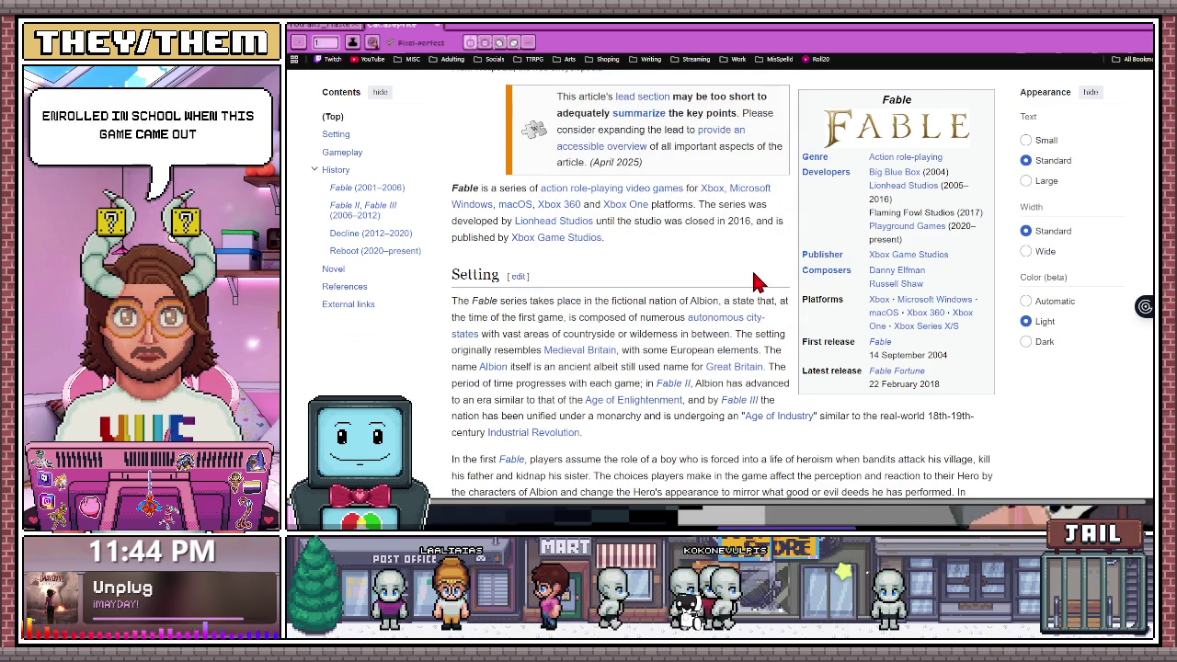
{"action": "scroll", "coordinate": [754, 282], "scroll_direction": "up", "scroll_amount": 1}
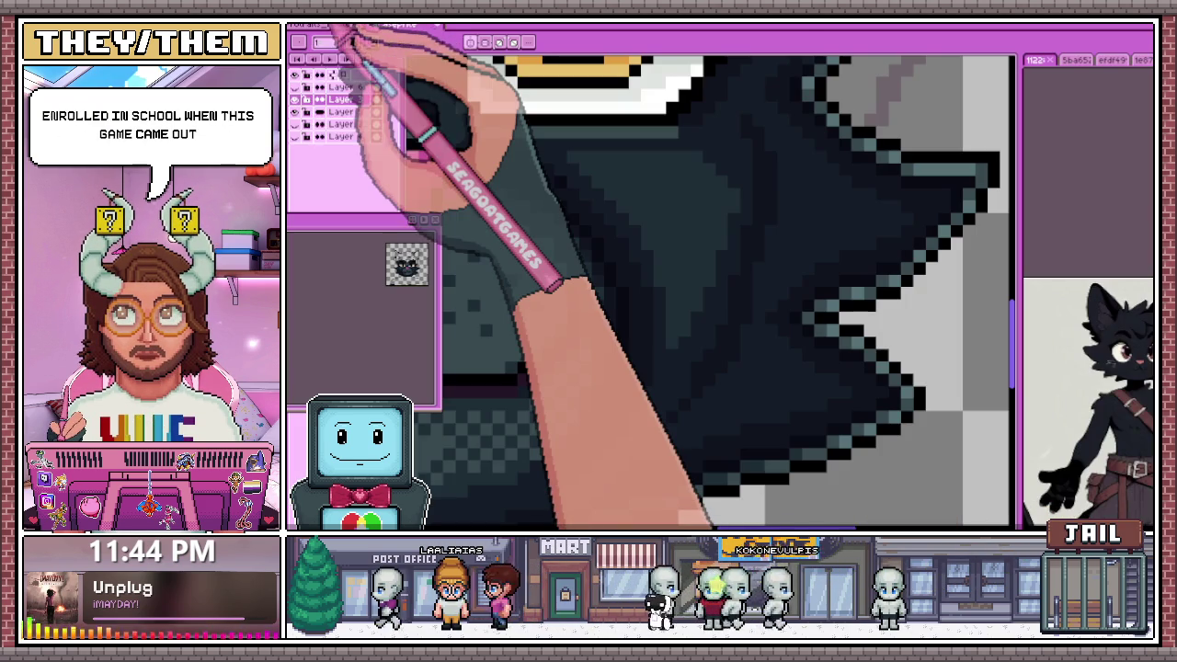
{"action": "left_click", "coordinate": [317, 27]}
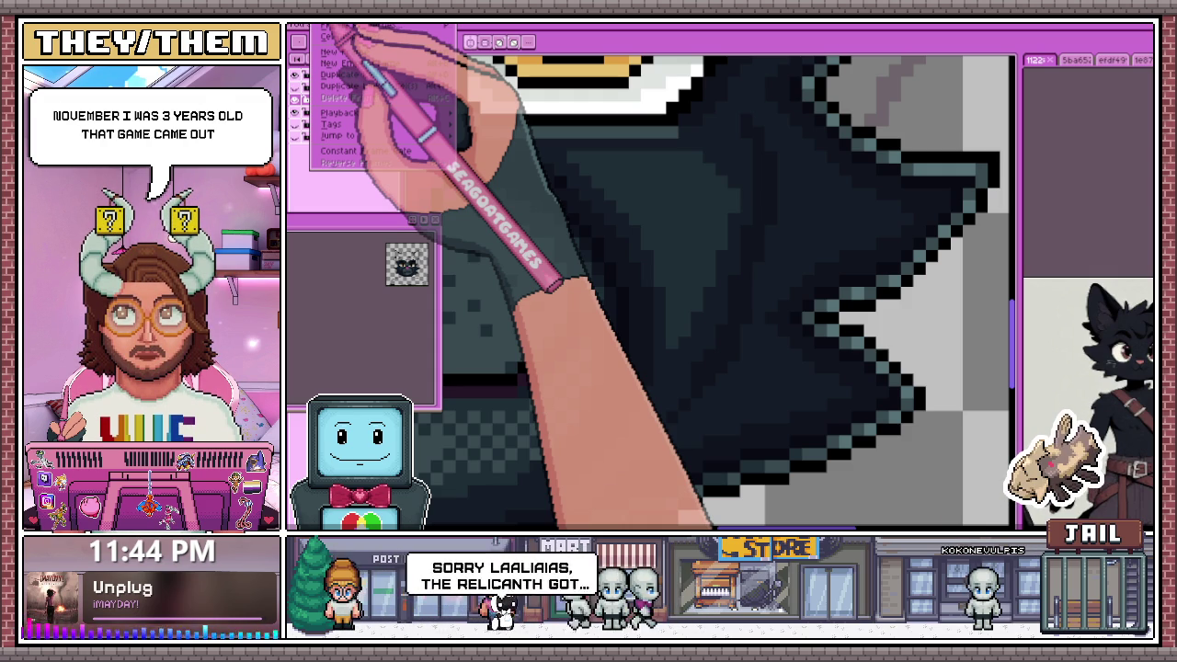
{"action": "key", "text": "minus"}
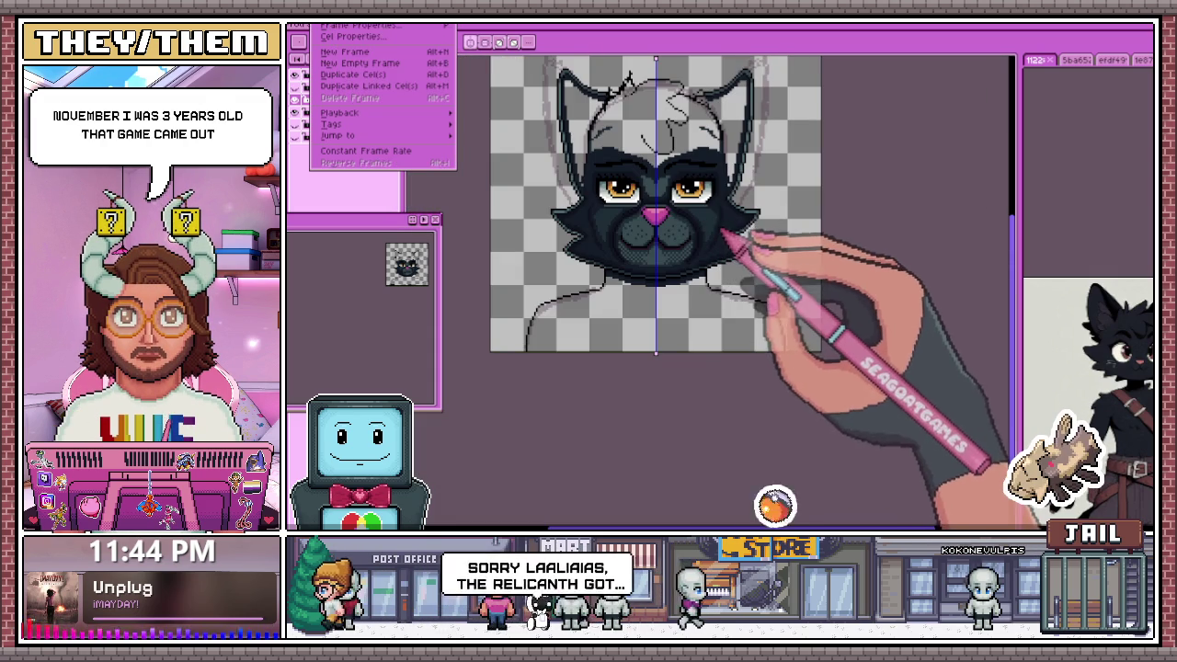
{"action": "scroll", "coordinate": [726, 246], "scroll_direction": "up", "scroll_amount": 1}
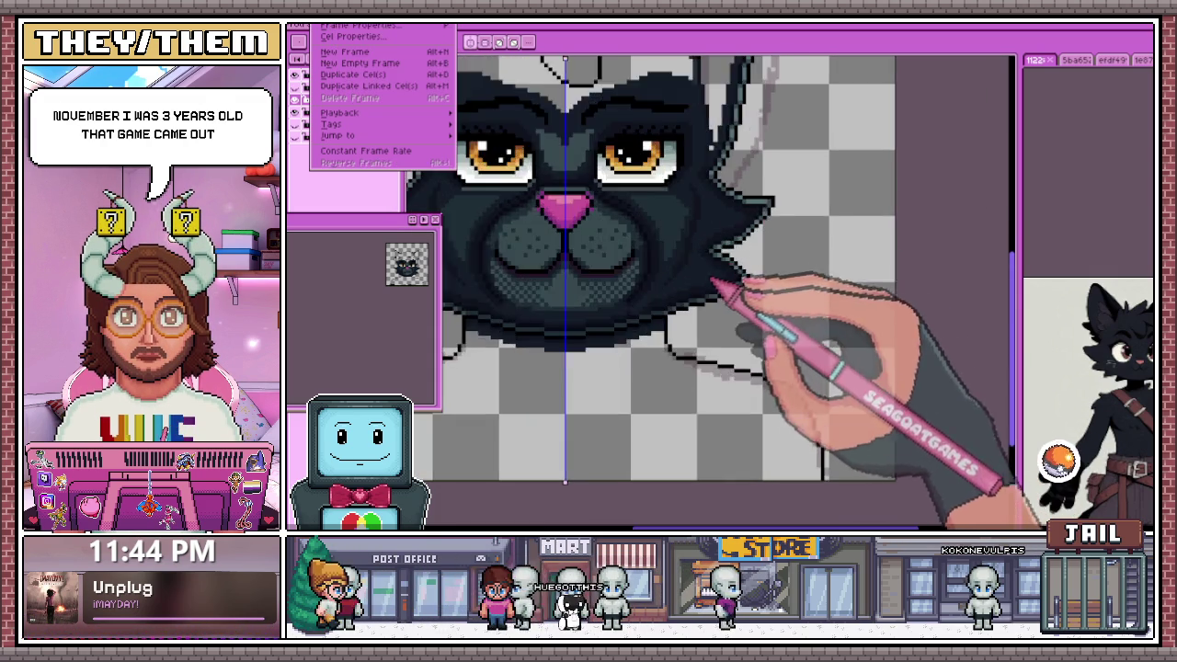
{"action": "scroll", "coordinate": [699, 250], "scroll_direction": "up", "scroll_amount": 1}
{"action": "scroll", "coordinate": [676, 256], "scroll_direction": "up", "scroll_amount": 3}
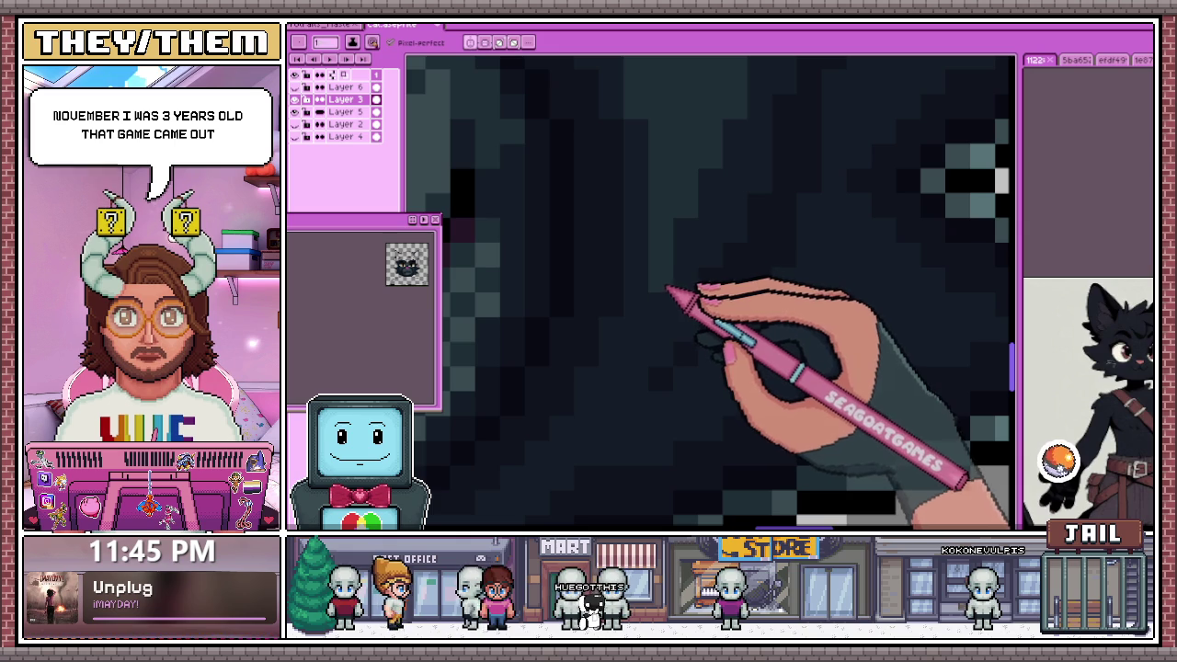
Paint a dark fur stroke along the top of the head above the eye
{"action": "scroll", "coordinate": [643, 359], "scroll_direction": "down", "scroll_amount": 2}
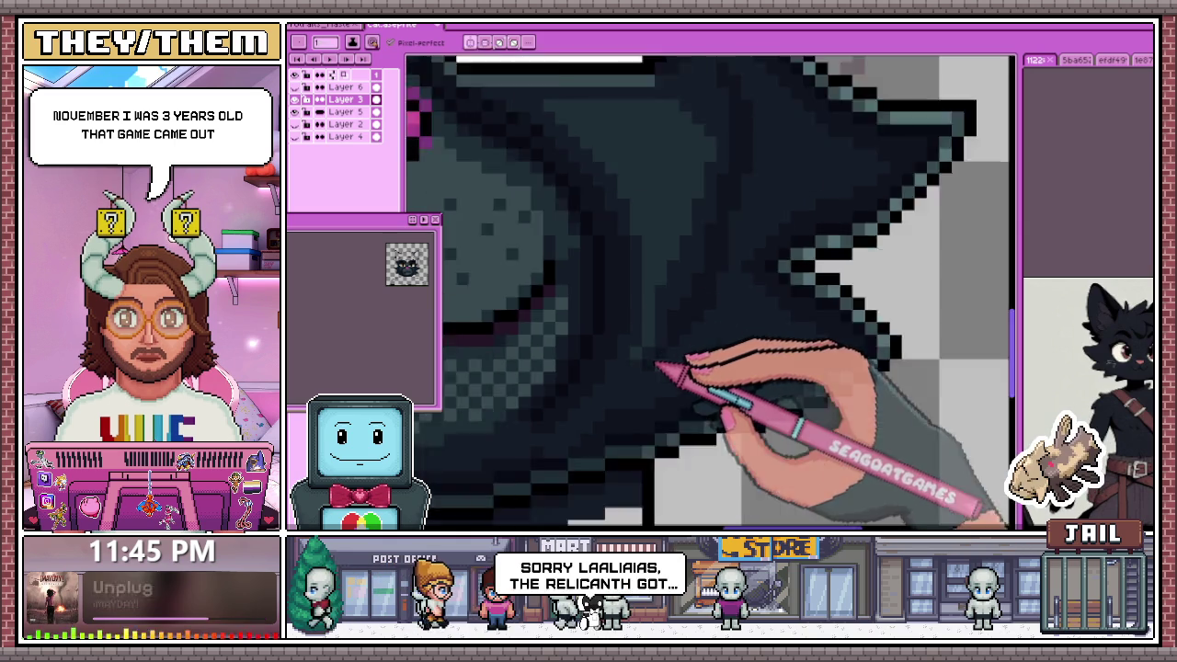
{"action": "scroll", "coordinate": [657, 375], "scroll_direction": "down", "scroll_amount": 1}
{"action": "scroll", "coordinate": [670, 394], "scroll_direction": "down", "scroll_amount": 1}
{"action": "scroll", "coordinate": [675, 396], "scroll_direction": "up", "scroll_amount": 2}
{"action": "scroll", "coordinate": [680, 372], "scroll_direction": "up", "scroll_amount": 2}
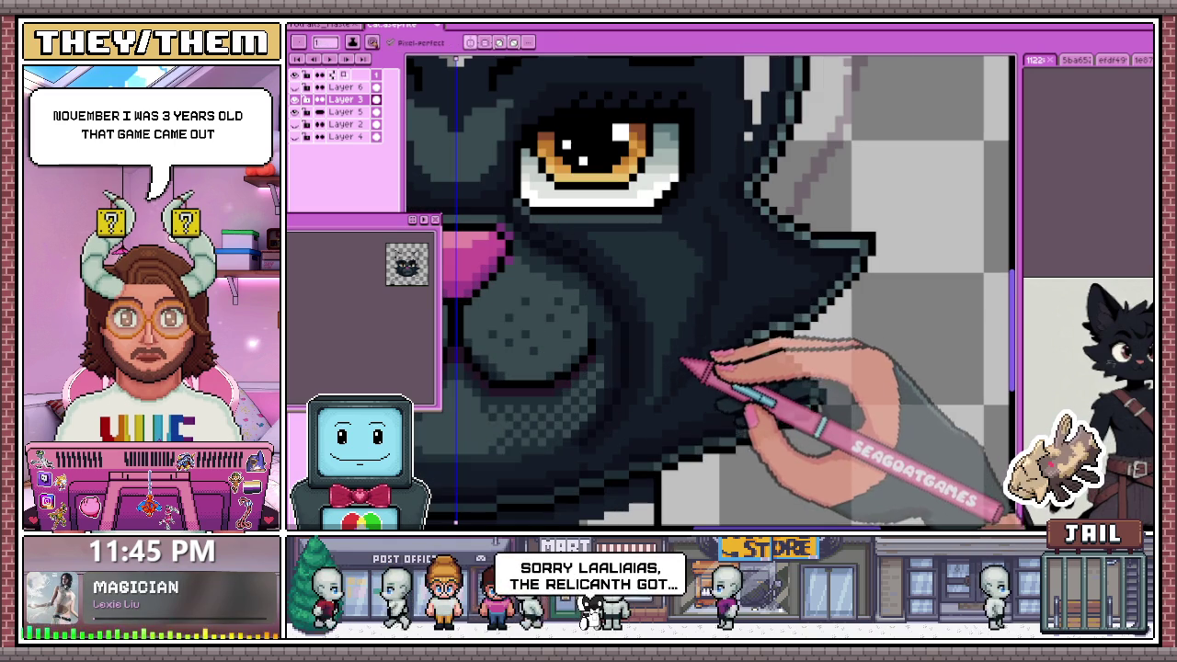
{"action": "scroll", "coordinate": [664, 406], "scroll_direction": "down", "scroll_amount": 2}
{"action": "scroll", "coordinate": [674, 403], "scroll_direction": "down", "scroll_amount": 2}
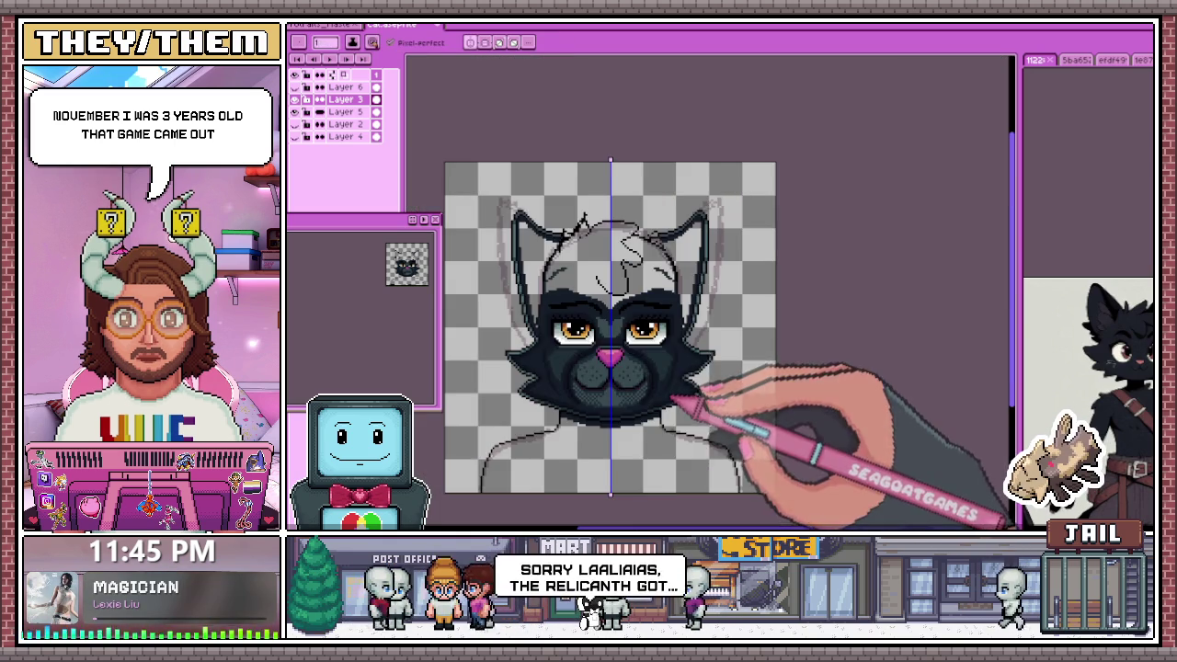
{"action": "scroll", "coordinate": [598, 368], "scroll_direction": "up", "scroll_amount": 1}
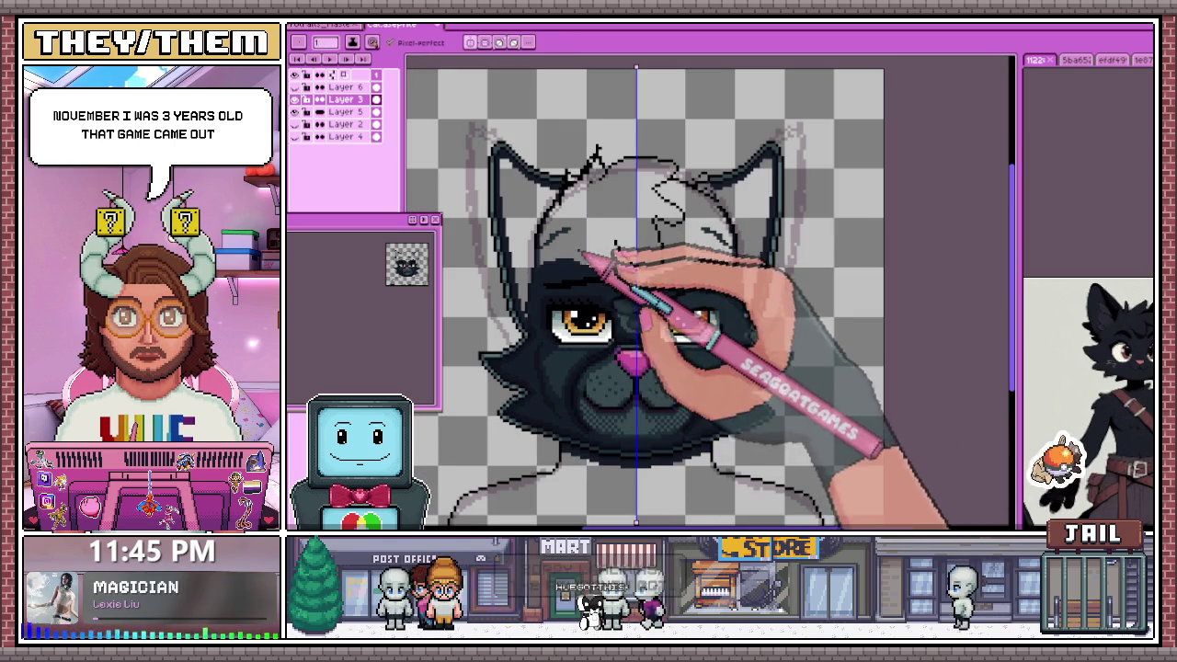
{"action": "scroll", "coordinate": [582, 262], "scroll_direction": "up", "scroll_amount": 2}
{"action": "scroll", "coordinate": [591, 269], "scroll_direction": "up", "scroll_amount": 1}
{"action": "scroll", "coordinate": [589, 268], "scroll_direction": "down", "scroll_amount": 2}
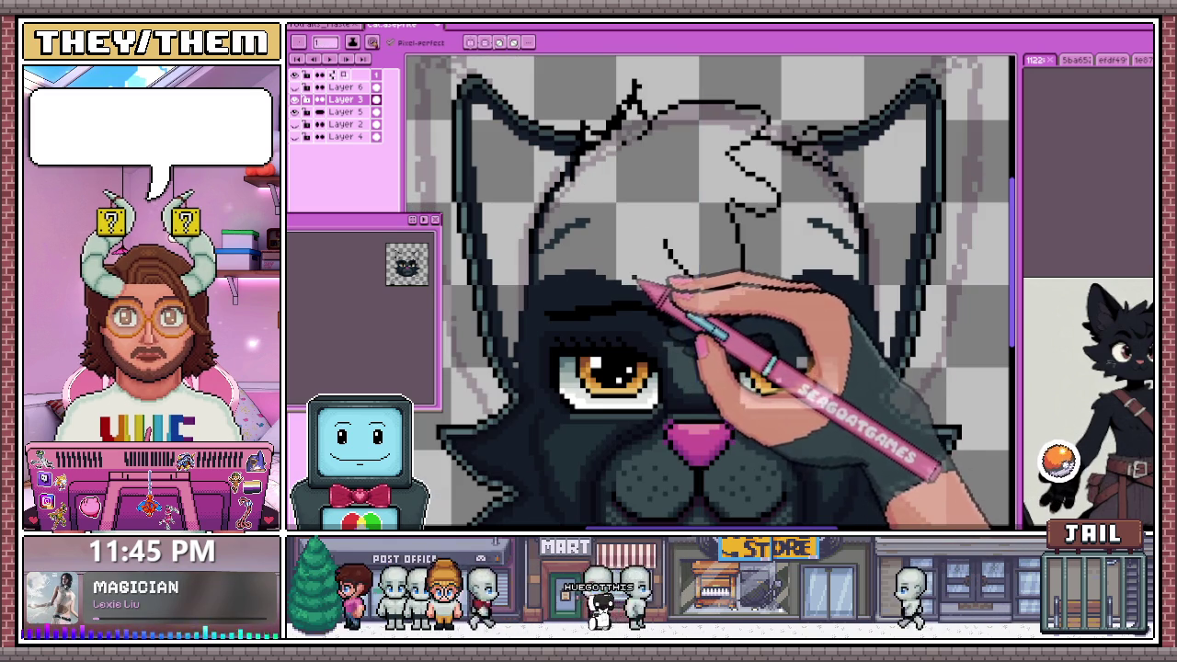
{"action": "scroll", "coordinate": [635, 278], "scroll_direction": "up", "scroll_amount": 2}
{"action": "scroll", "coordinate": [572, 276], "scroll_direction": "down", "scroll_amount": 2}
{"action": "scroll", "coordinate": [561, 308], "scroll_direction": "up", "scroll_amount": 2}
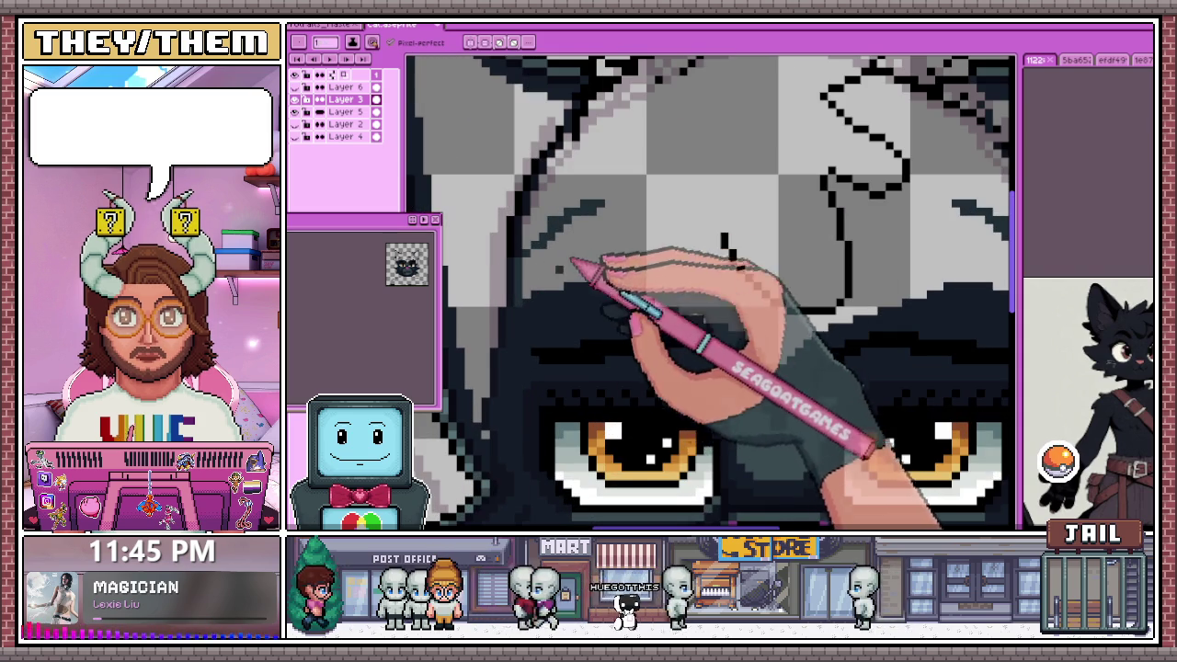
{"action": "scroll", "coordinate": [581, 241], "scroll_direction": "up", "scroll_amount": 1}
{"action": "scroll", "coordinate": [556, 326], "scroll_direction": "down", "scroll_amount": 2}
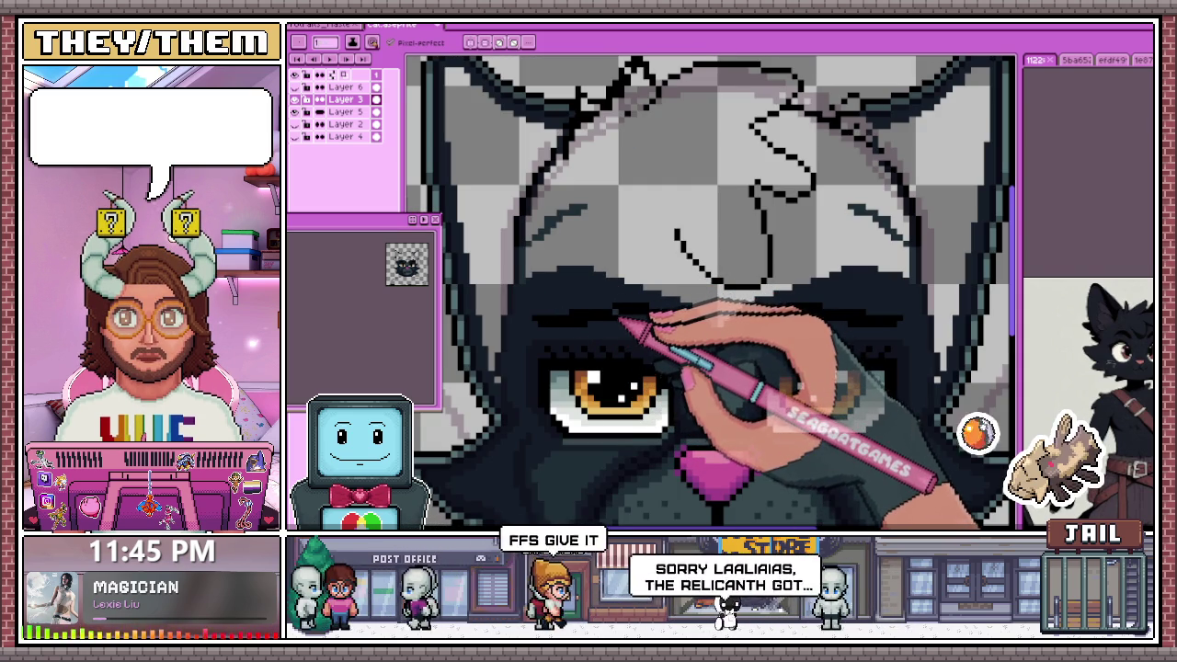
{"action": "scroll", "coordinate": [561, 294], "scroll_direction": "up", "scroll_amount": 2}
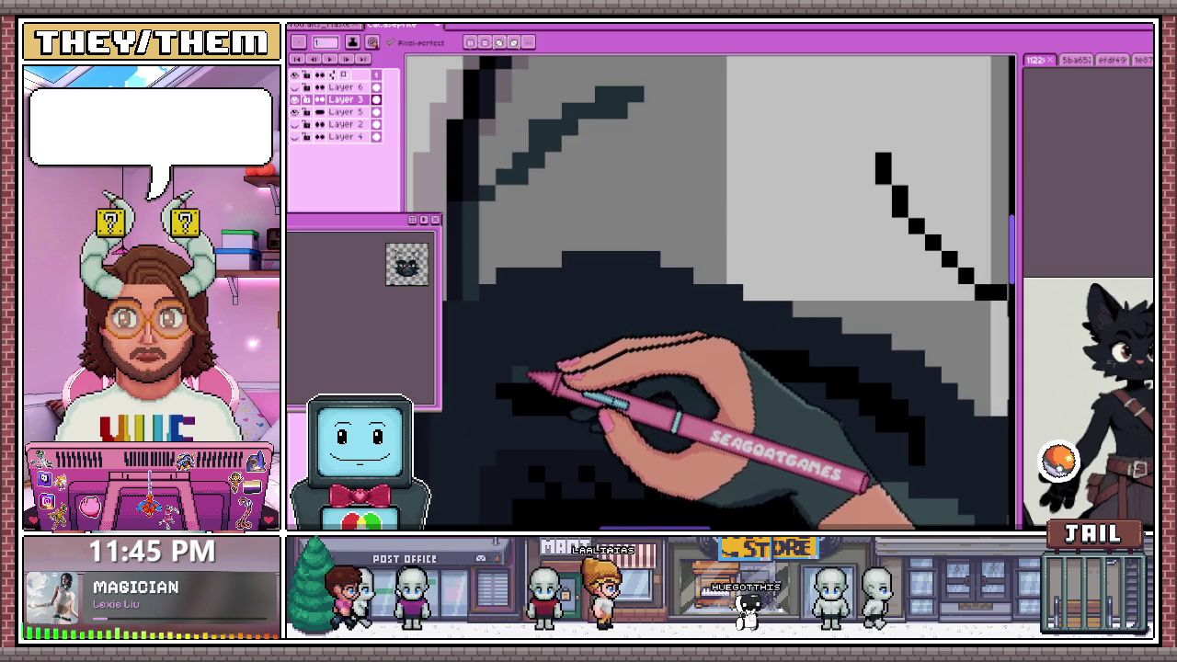
{"action": "left_click_drag", "start_coordinate": [536, 379], "coordinate": [709, 357]}
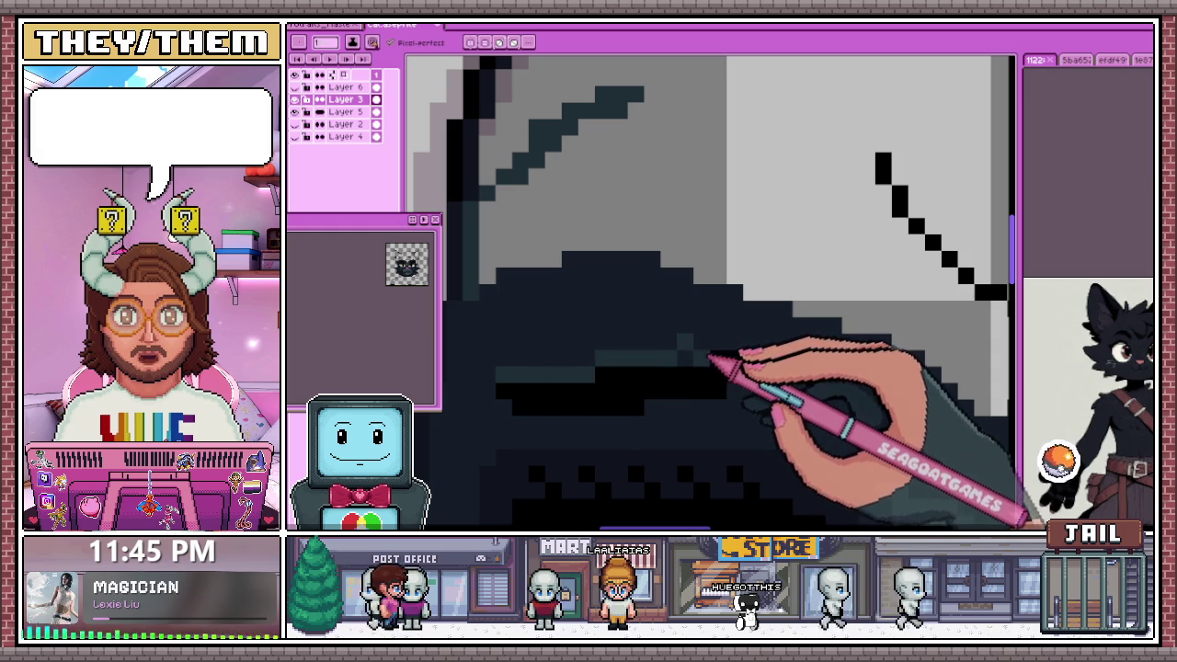
Bring the orange eye back into view and zoom out to check the fur edge
{"action": "left_click_drag", "start_coordinate": [704, 347], "coordinate": [599, 294]}
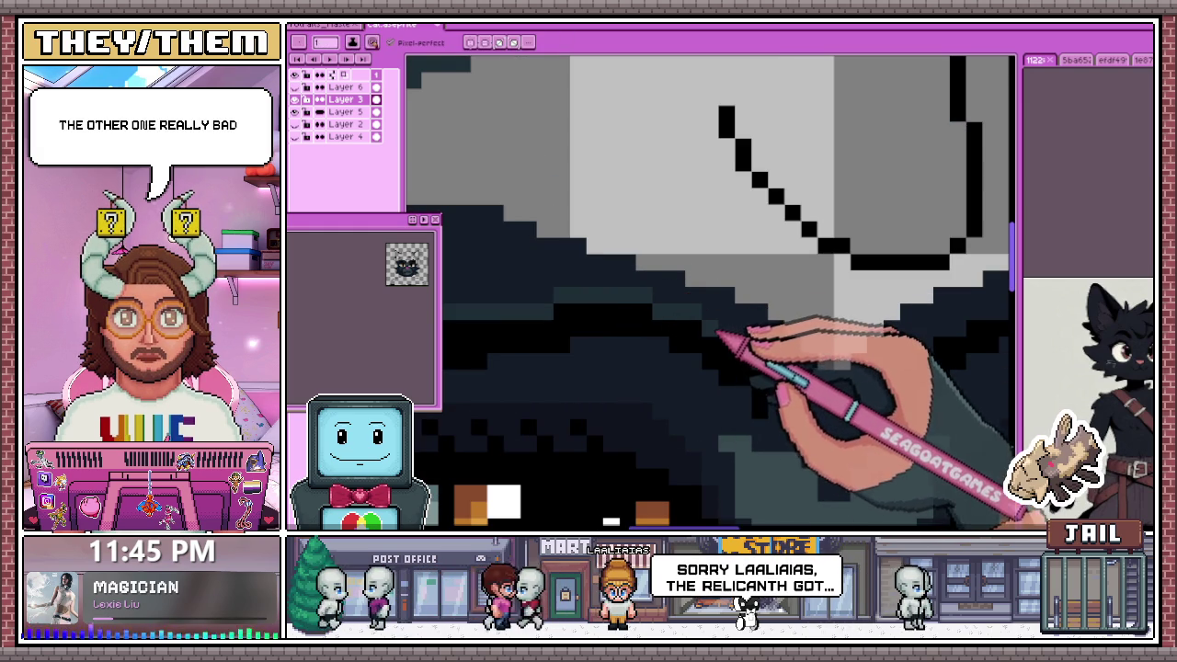
{"action": "scroll", "coordinate": [762, 368], "scroll_direction": "down", "scroll_amount": 4}
{"action": "scroll", "coordinate": [726, 377], "scroll_direction": "down", "scroll_amount": 1}
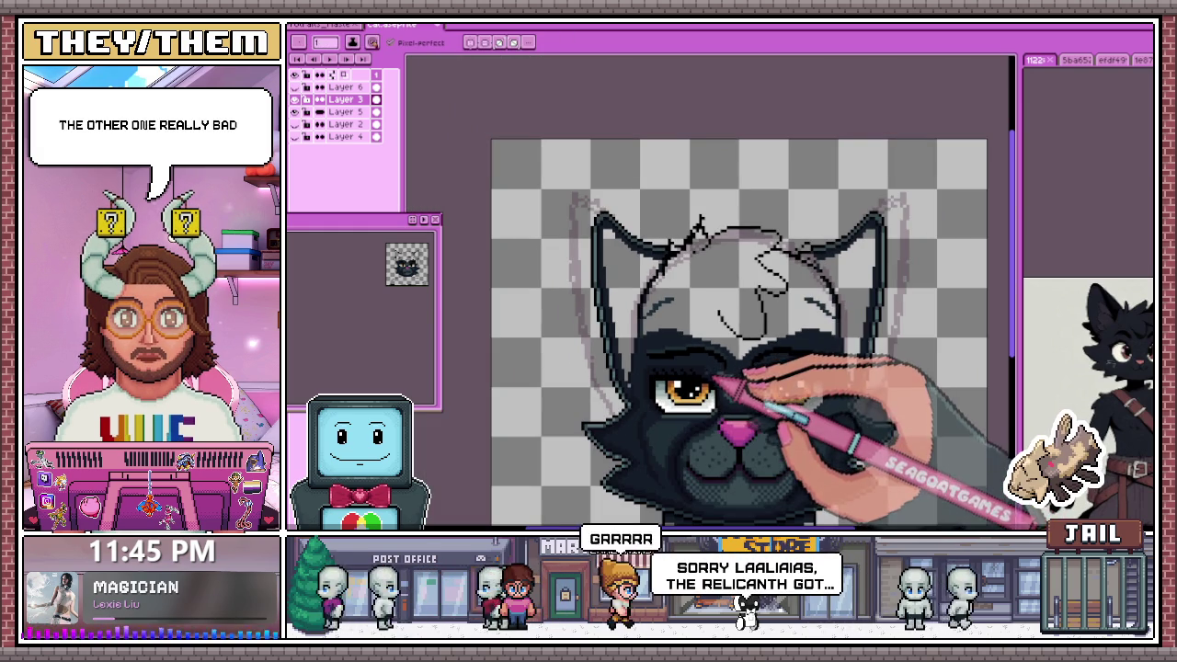
{"action": "scroll", "coordinate": [772, 386], "scroll_direction": "up", "scroll_amount": 1}
{"action": "scroll", "coordinate": [735, 349], "scroll_direction": "up", "scroll_amount": 1}
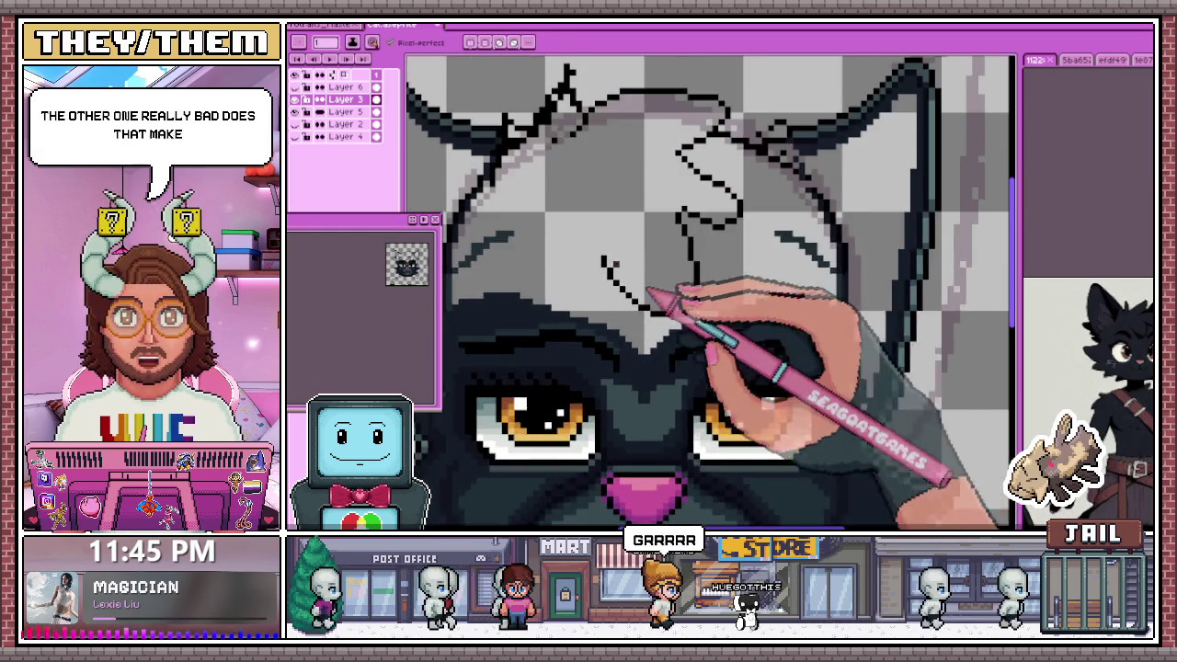
{"action": "scroll", "coordinate": [698, 312], "scroll_direction": "up", "scroll_amount": 1}
{"action": "scroll", "coordinate": [680, 322], "scroll_direction": "up", "scroll_amount": 2}
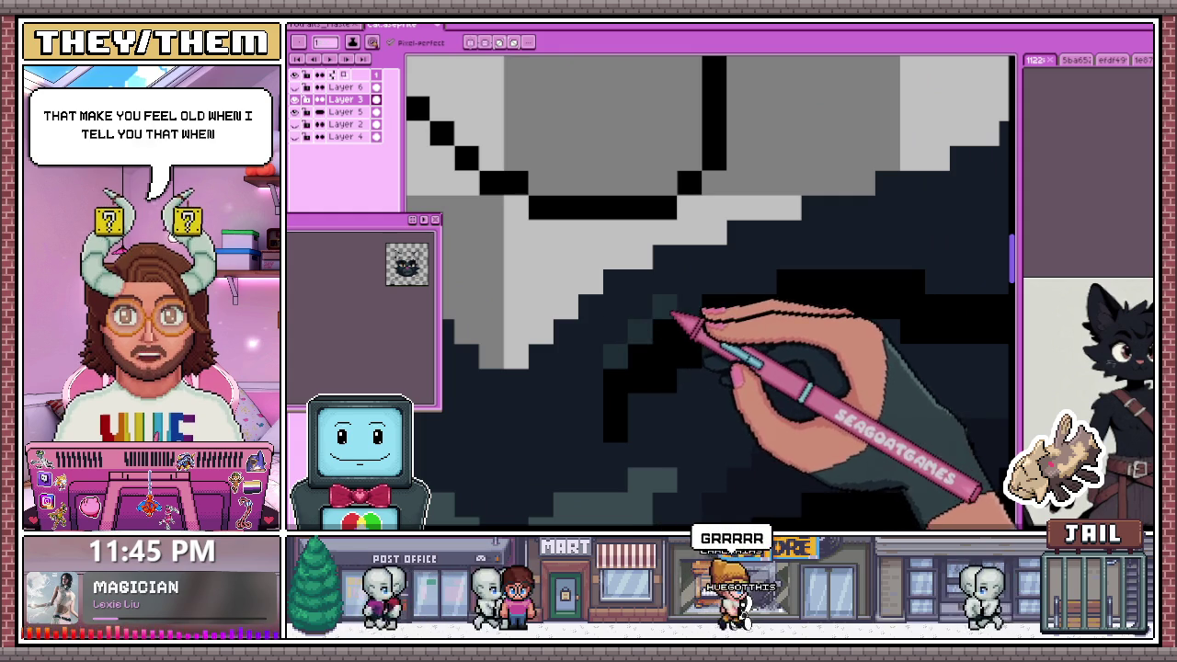
{"action": "scroll", "coordinate": [598, 294], "scroll_direction": "down", "scroll_amount": 1}
{"action": "scroll", "coordinate": [533, 266], "scroll_direction": "down", "scroll_amount": 1}
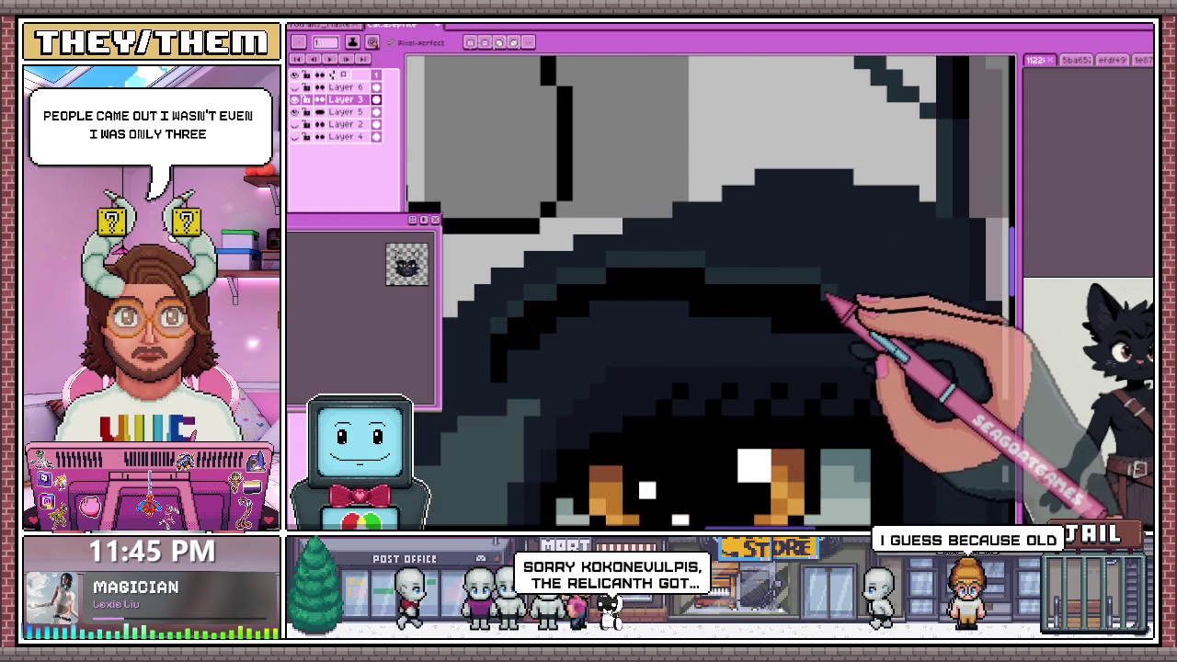
{"action": "scroll", "coordinate": [914, 310], "scroll_direction": "down", "scroll_amount": 3}
{"action": "scroll", "coordinate": [893, 315], "scroll_direction": "down", "scroll_amount": 3}
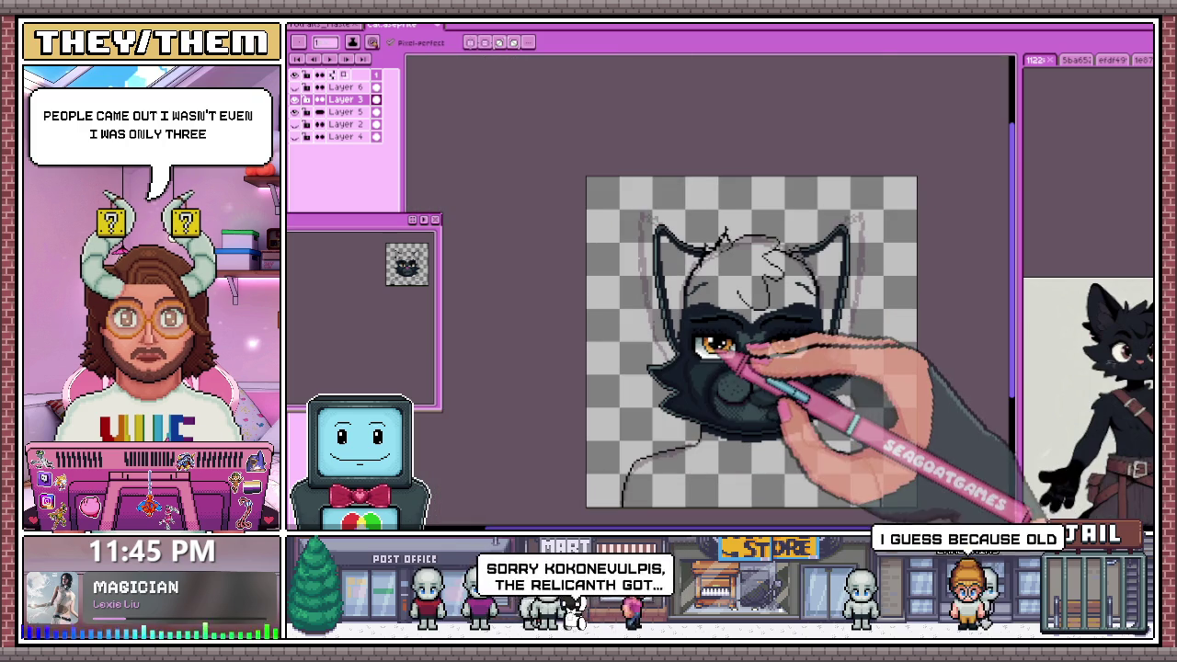
{"action": "scroll", "coordinate": [733, 355], "scroll_direction": "down", "scroll_amount": 2}
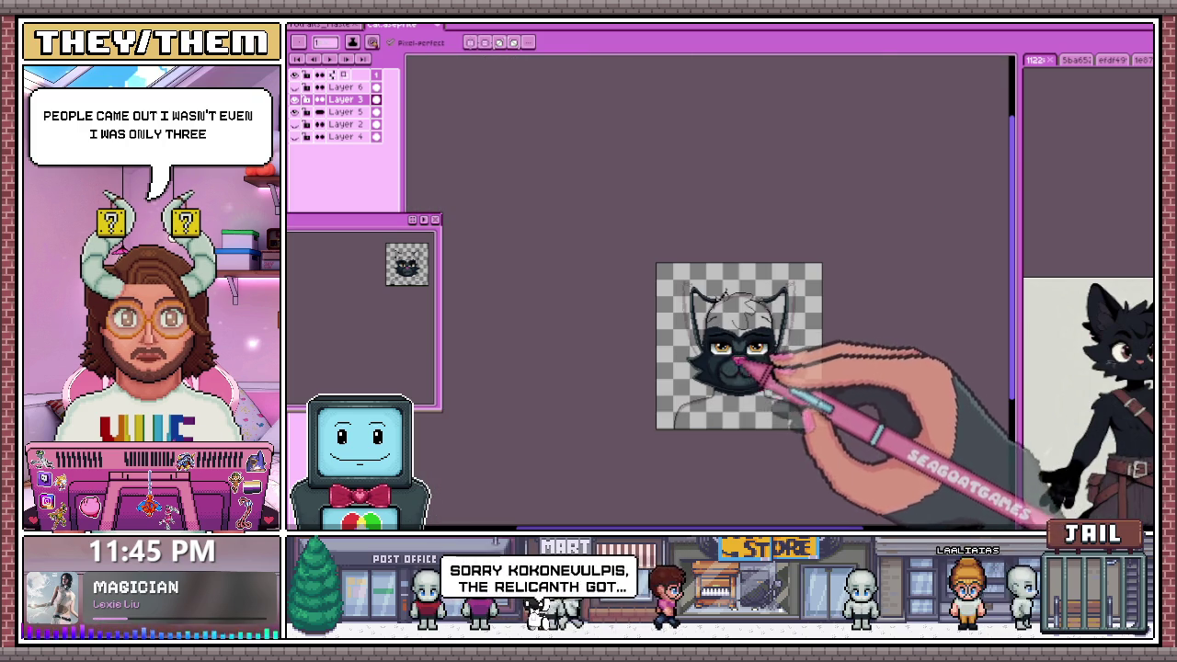
{"action": "scroll", "coordinate": [735, 356], "scroll_direction": "up", "scroll_amount": 3}
{"action": "scroll", "coordinate": [708, 337], "scroll_direction": "up", "scroll_amount": 2}
{"action": "scroll", "coordinate": [596, 323], "scroll_direction": "up", "scroll_amount": 2}
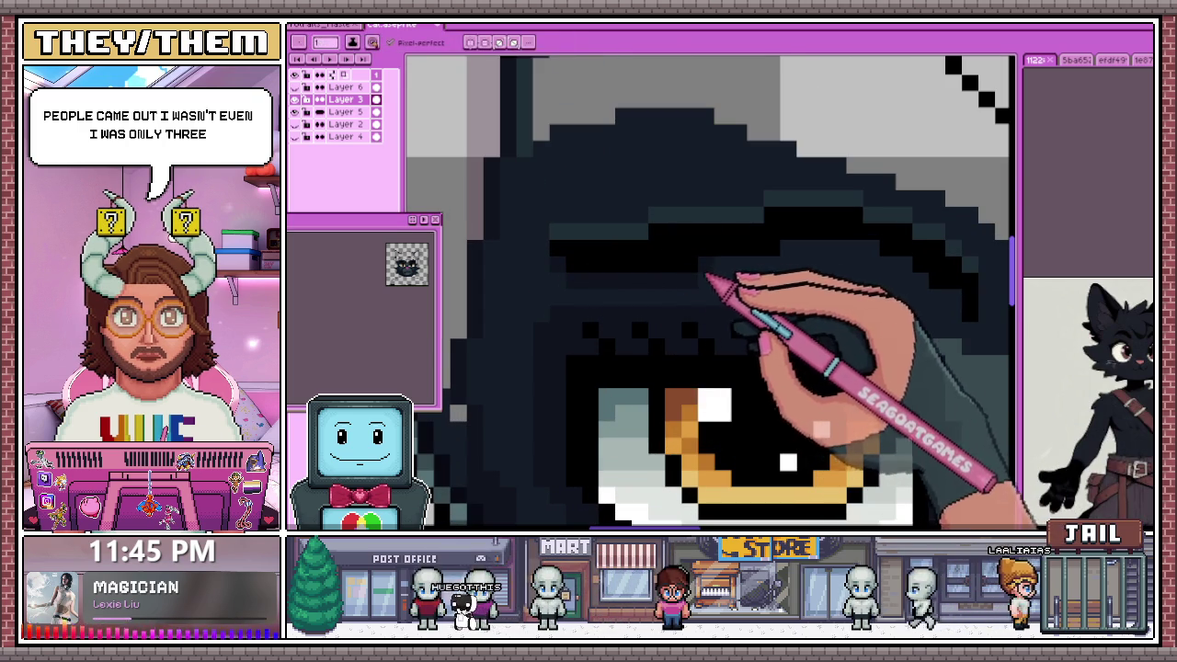
{"action": "scroll", "coordinate": [708, 275], "scroll_direction": "down", "scroll_amount": 2}
{"action": "scroll", "coordinate": [699, 269], "scroll_direction": "down", "scroll_amount": 1}
{"action": "scroll", "coordinate": [678, 273], "scroll_direction": "up", "scroll_amount": 2}
{"action": "scroll", "coordinate": [689, 244], "scroll_direction": "up", "scroll_amount": 2}
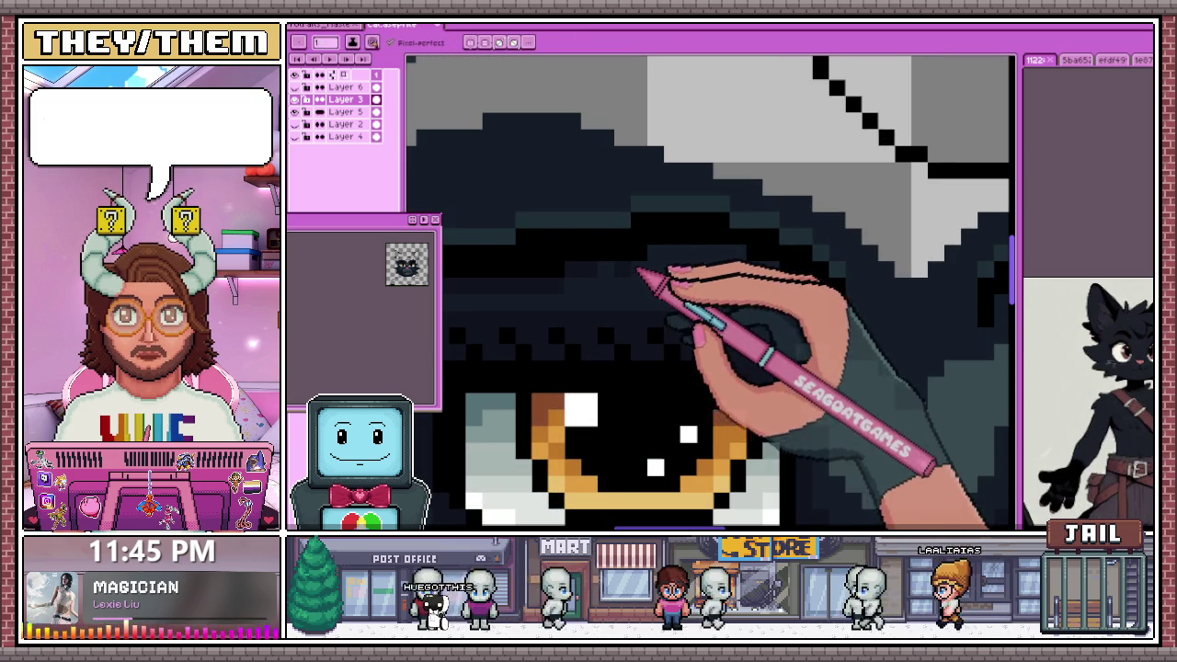
{"action": "scroll", "coordinate": [633, 264], "scroll_direction": "down", "scroll_amount": 1}
{"action": "scroll", "coordinate": [660, 270], "scroll_direction": "down", "scroll_amount": 1}
{"action": "scroll", "coordinate": [626, 257], "scroll_direction": "up", "scroll_amount": 2}
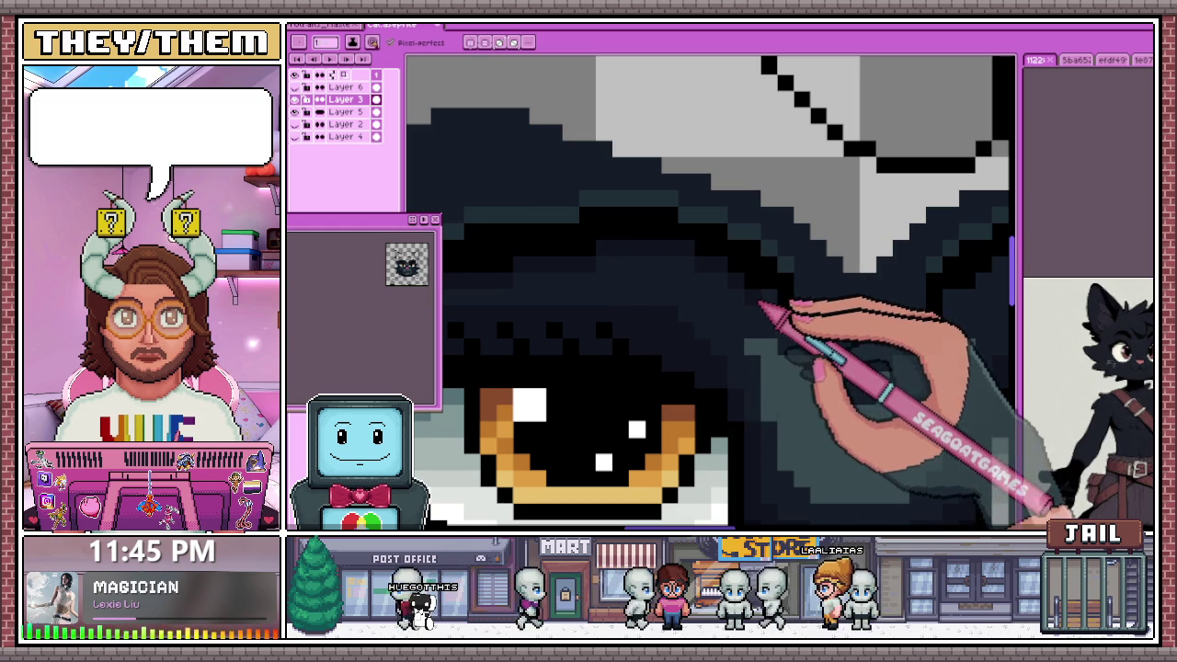
{"action": "scroll", "coordinate": [776, 312], "scroll_direction": "down", "scroll_amount": 2}
{"action": "scroll", "coordinate": [864, 340], "scroll_direction": "up", "scroll_amount": 2}
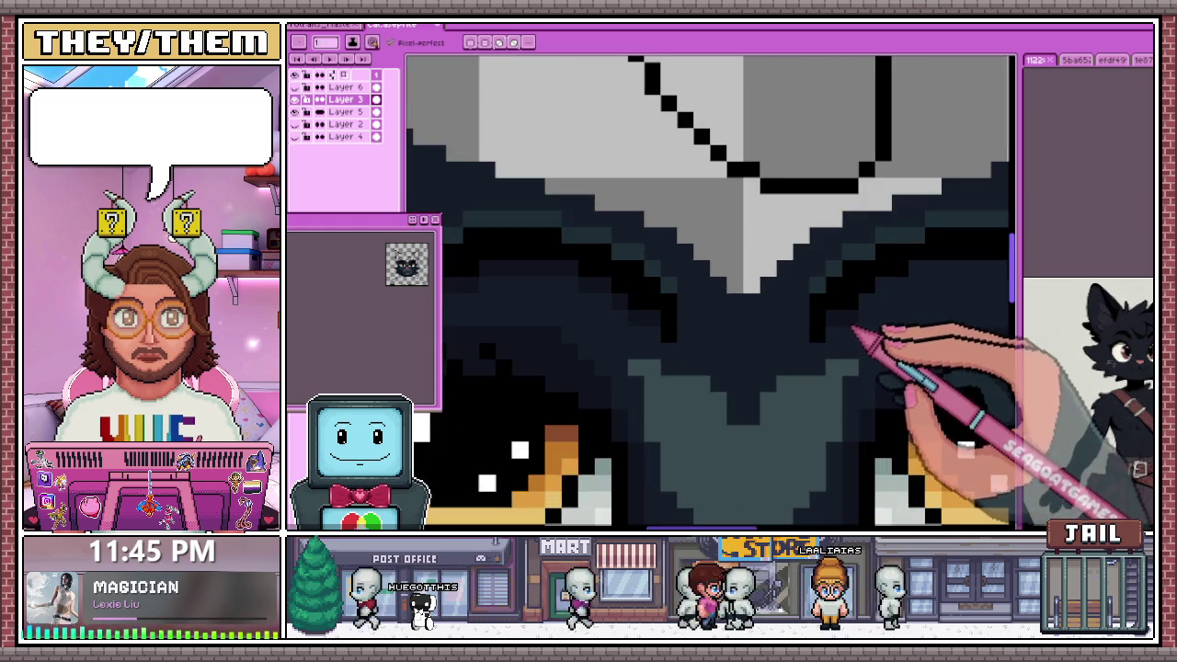
{"action": "scroll", "coordinate": [681, 340], "scroll_direction": "down", "scroll_amount": 3}
{"action": "scroll", "coordinate": [689, 342], "scroll_direction": "up", "scroll_amount": 1}
{"action": "scroll", "coordinate": [781, 336], "scroll_direction": "up", "scroll_amount": 2}
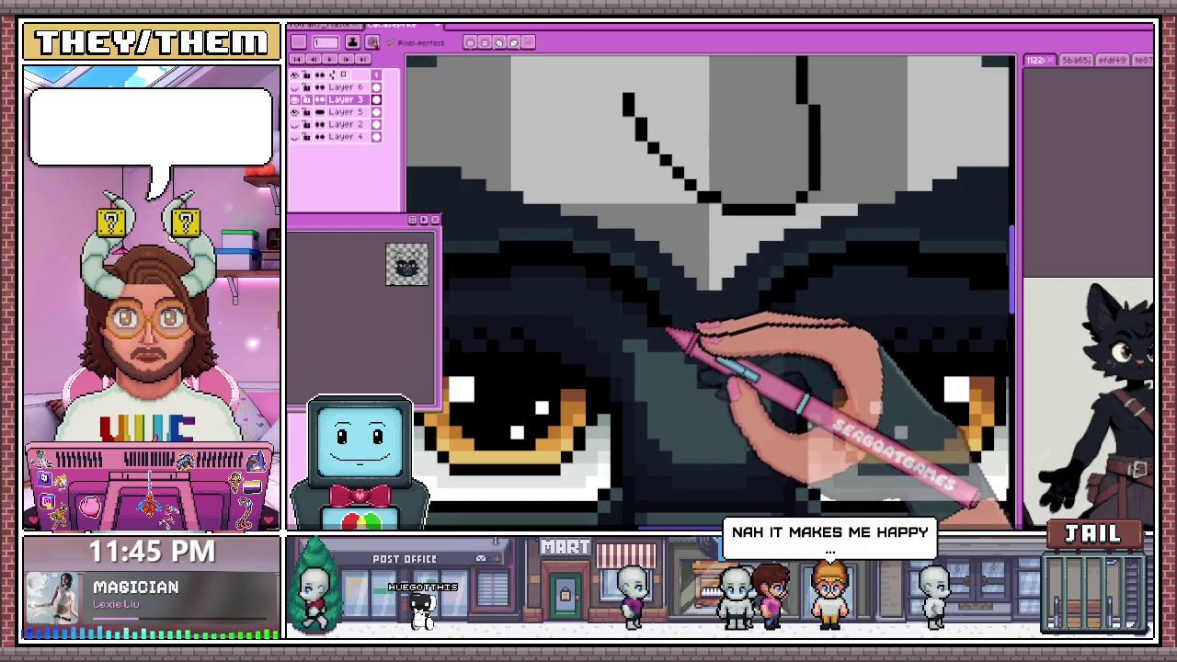
{"action": "scroll", "coordinate": [680, 336], "scroll_direction": "down", "scroll_amount": 2}
{"action": "scroll", "coordinate": [731, 340], "scroll_direction": "up", "scroll_amount": 2}
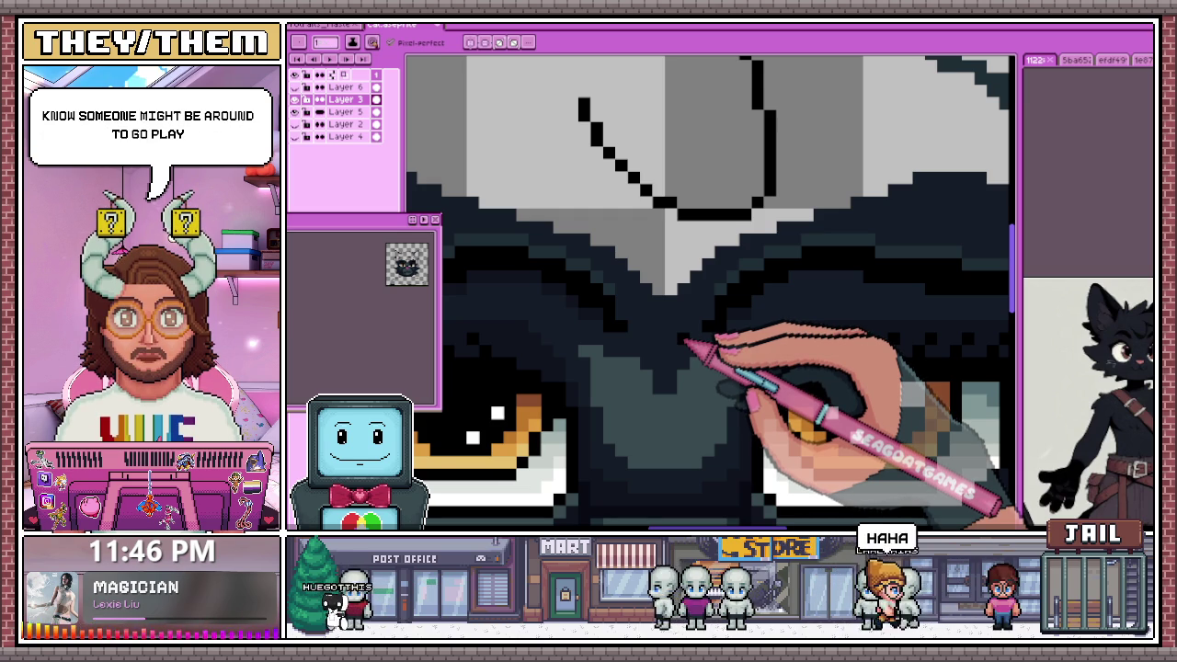
{"action": "left_click_drag", "start_coordinate": [685, 342], "coordinate": [584, 313]}
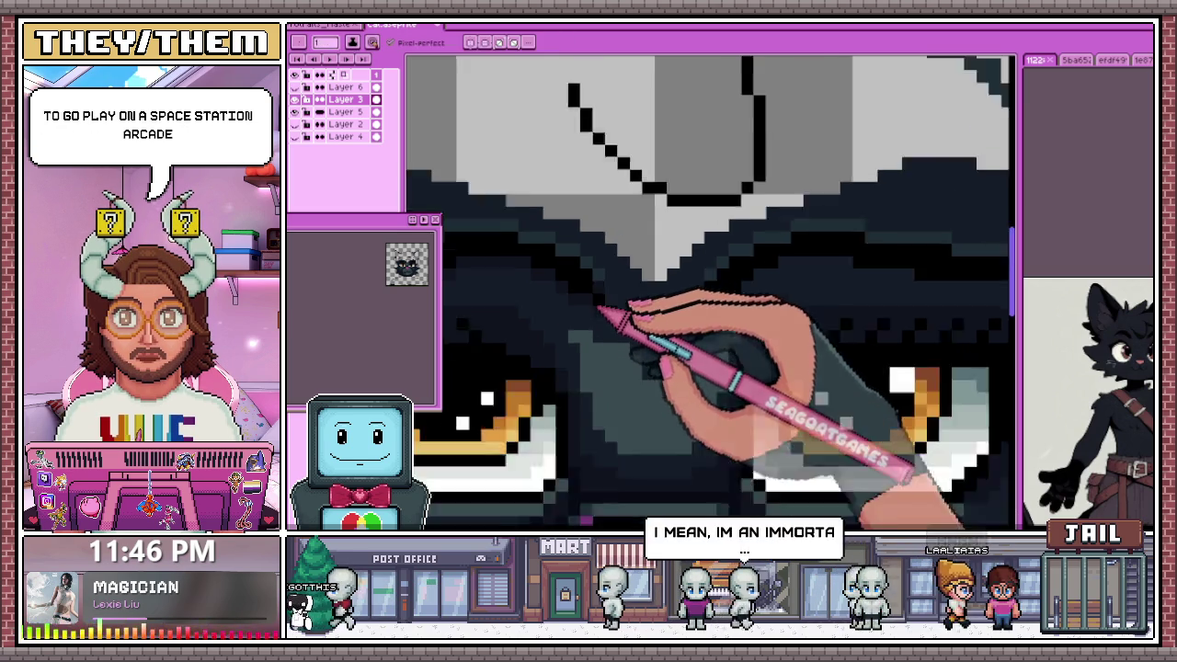
{"action": "scroll", "coordinate": [685, 308], "scroll_direction": "up", "scroll_amount": 1}
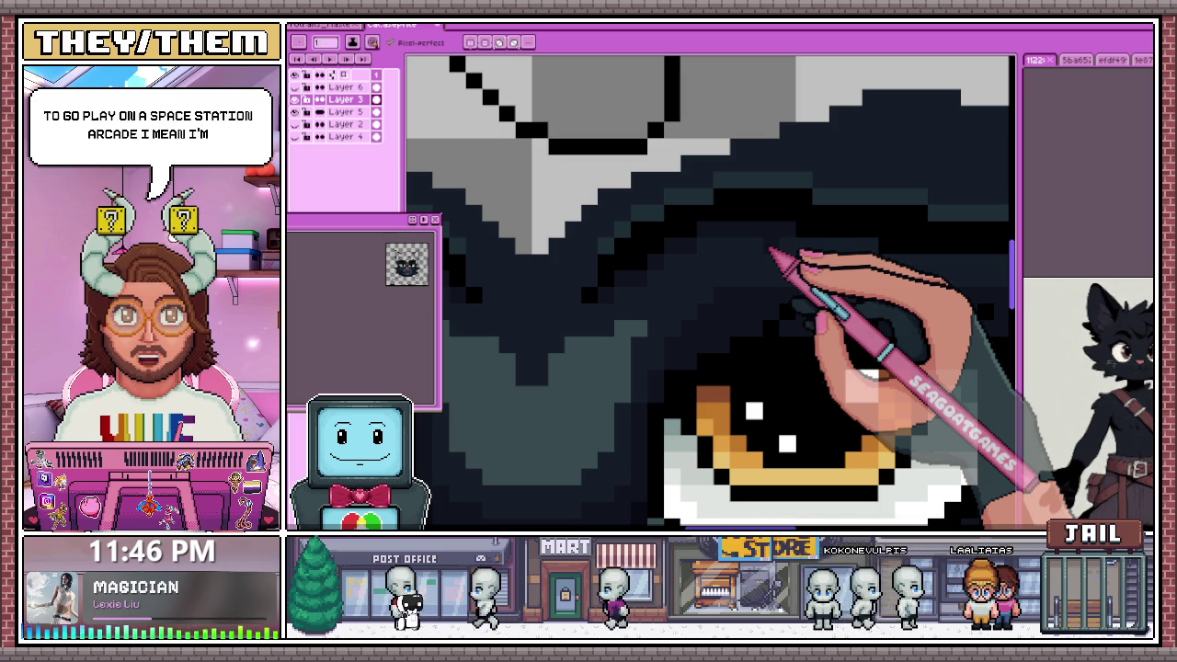
{"action": "scroll", "coordinate": [771, 250], "scroll_direction": "down", "scroll_amount": 2}
{"action": "scroll", "coordinate": [740, 244], "scroll_direction": "down", "scroll_amount": 1}
{"action": "scroll", "coordinate": [740, 244], "scroll_direction": "up", "scroll_amount": 2}
{"action": "scroll", "coordinate": [651, 262], "scroll_direction": "up", "scroll_amount": 2}
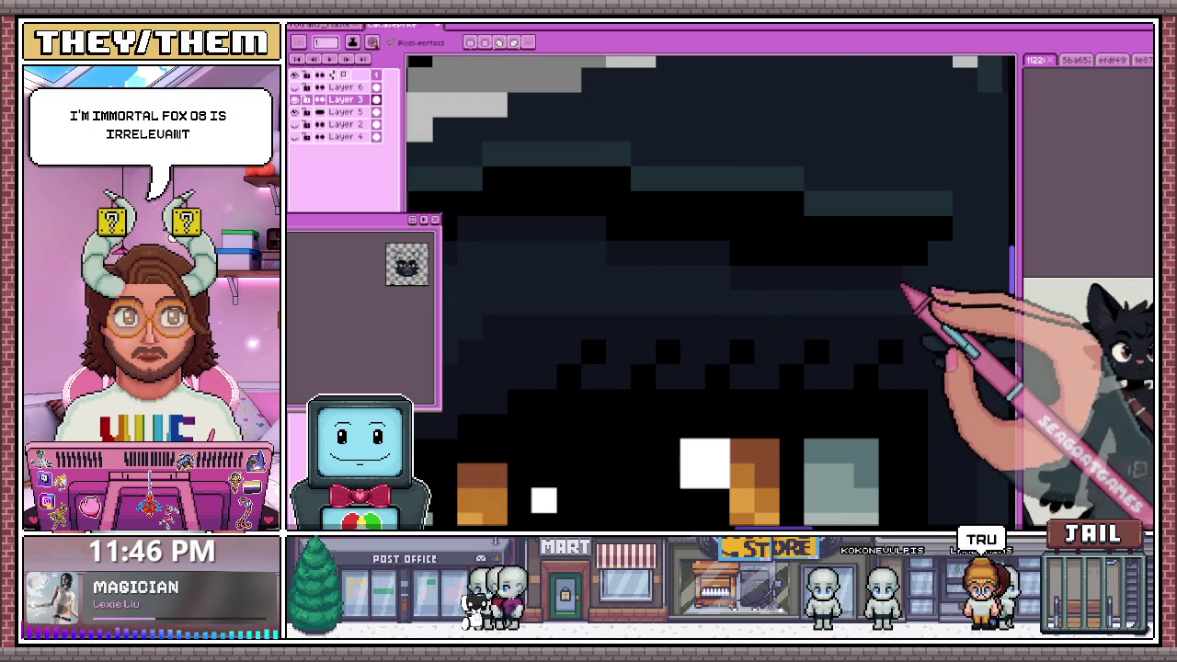
{"action": "scroll", "coordinate": [933, 289], "scroll_direction": "down", "scroll_amount": 3}
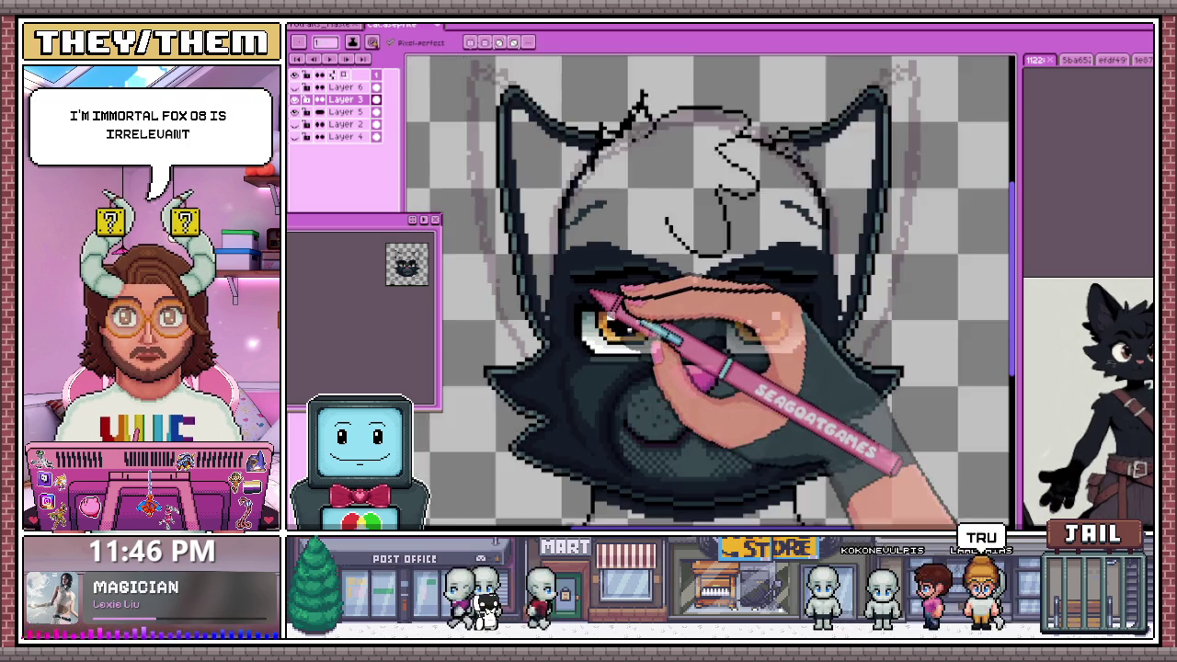
Zoom in and out around the cat's eye to inspect the brow area
{"action": "scroll", "coordinate": [607, 303], "scroll_direction": "down", "scroll_amount": 3}
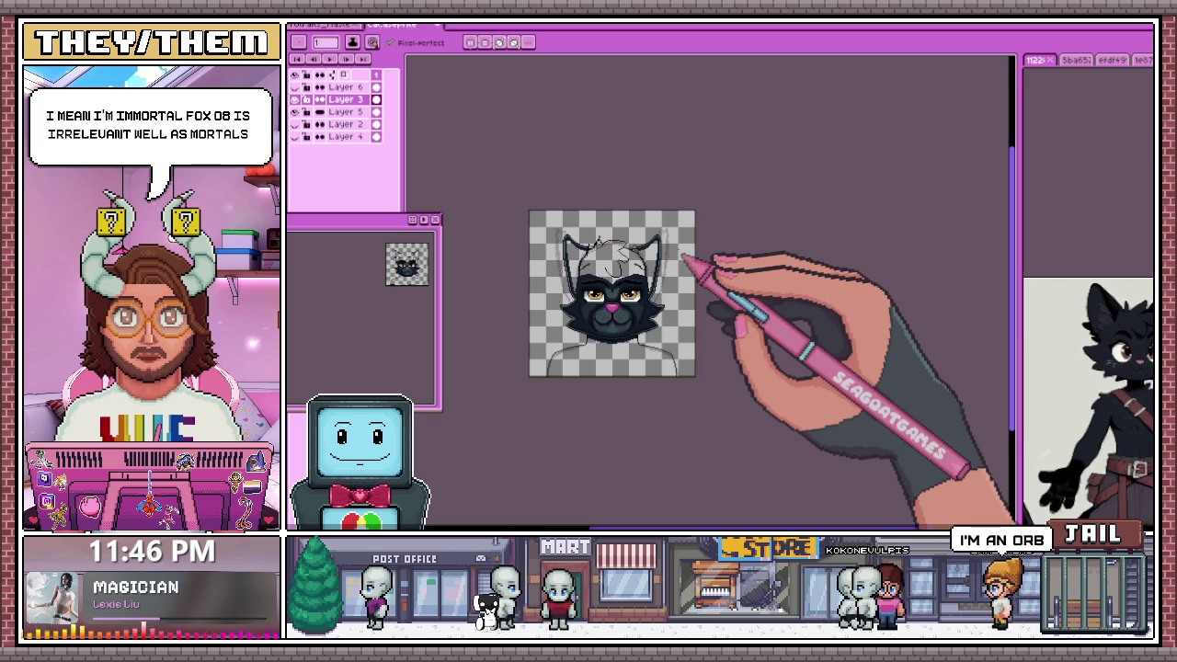
{"action": "scroll", "coordinate": [691, 260], "scroll_direction": "up", "scroll_amount": 2}
{"action": "scroll", "coordinate": [538, 302], "scroll_direction": "up", "scroll_amount": 2}
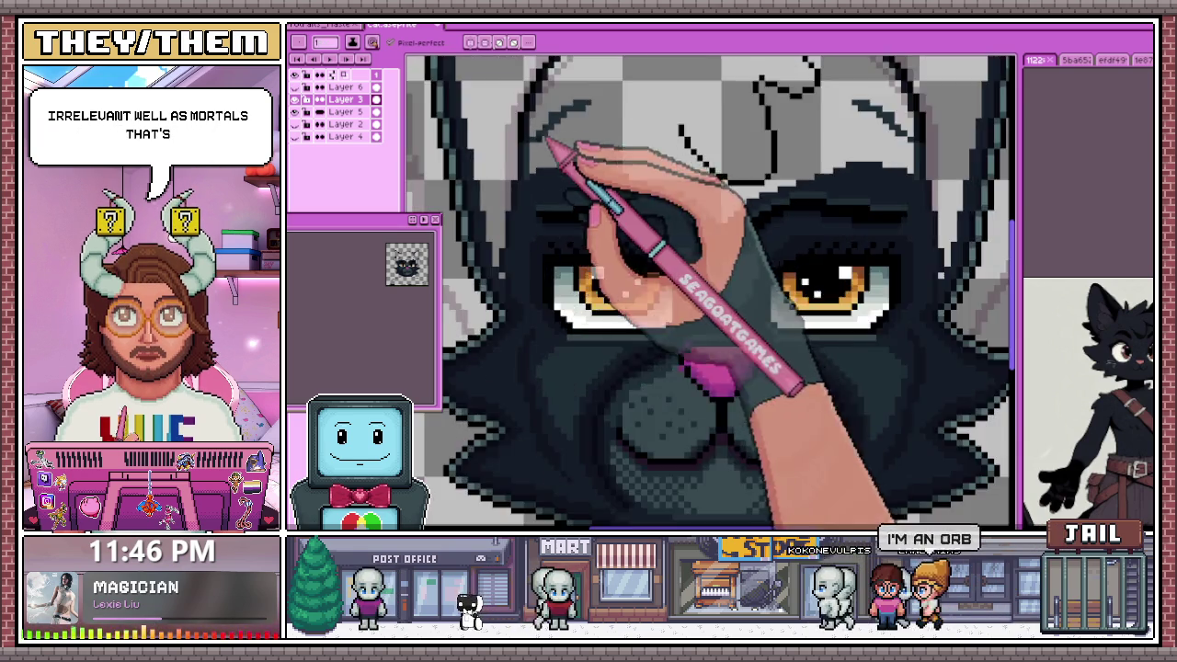
{"action": "scroll", "coordinate": [559, 157], "scroll_direction": "up", "scroll_amount": 2}
{"action": "scroll", "coordinate": [548, 291], "scroll_direction": "down", "scroll_amount": 1}
{"action": "scroll", "coordinate": [525, 272], "scroll_direction": "down", "scroll_amount": 3}
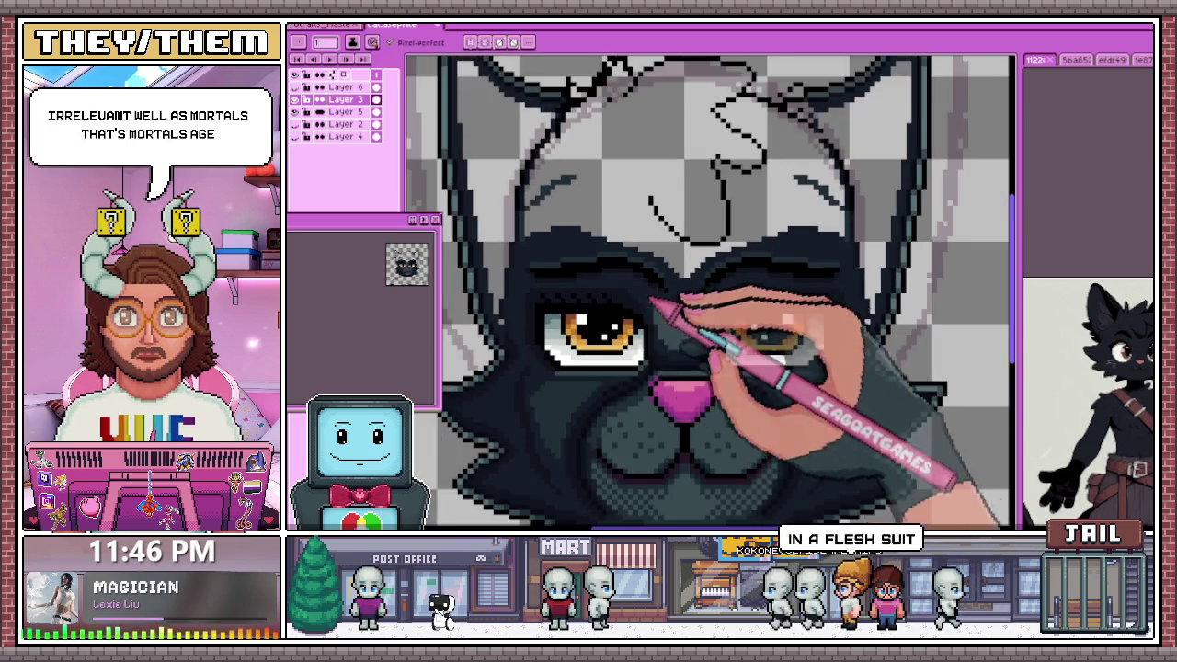
{"action": "scroll", "coordinate": [656, 307], "scroll_direction": "up", "scroll_amount": 2}
{"action": "scroll", "coordinate": [925, 284], "scroll_direction": "up", "scroll_amount": 1}
{"action": "scroll", "coordinate": [879, 270], "scroll_direction": "down", "scroll_amount": 1}
{"action": "scroll", "coordinate": [813, 345], "scroll_direction": "down", "scroll_amount": 1}
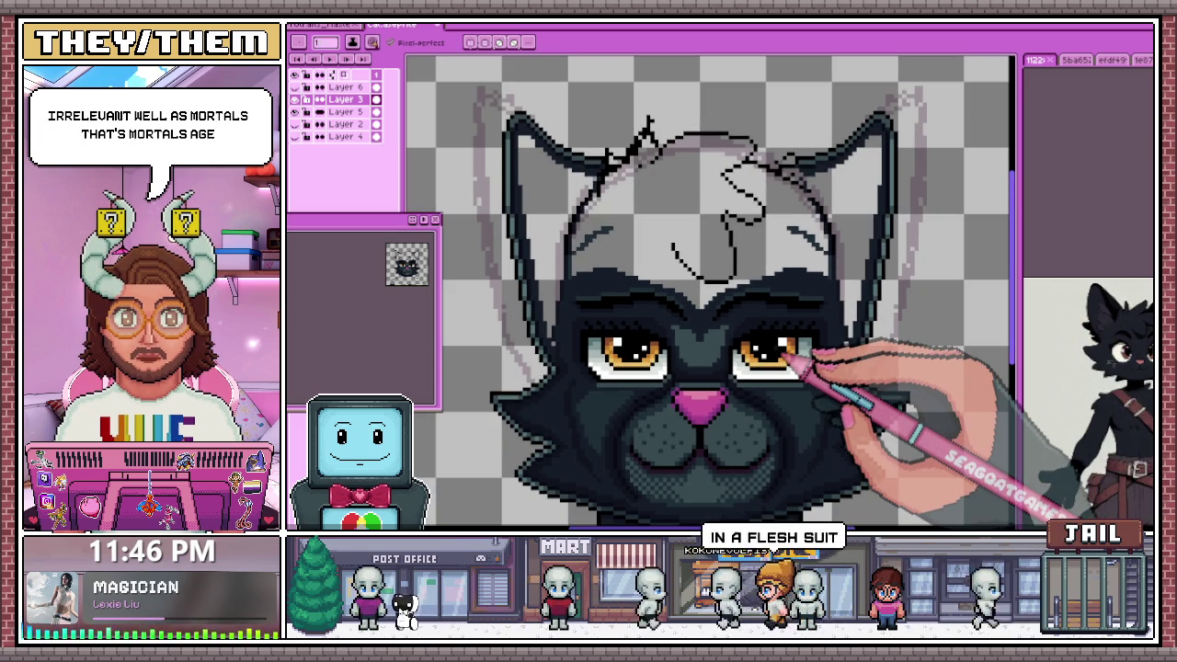
{"action": "scroll", "coordinate": [807, 357], "scroll_direction": "up", "scroll_amount": 1}
{"action": "scroll", "coordinate": [754, 321], "scroll_direction": "up", "scroll_amount": 2}
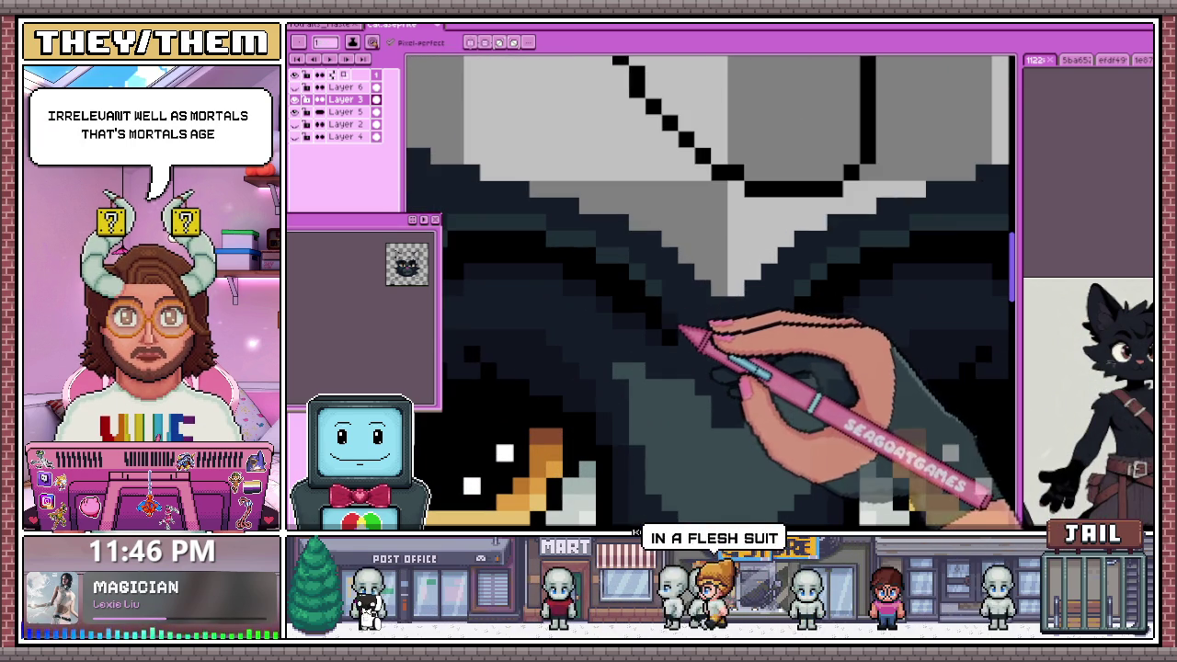
{"action": "scroll", "coordinate": [783, 328], "scroll_direction": "down", "scroll_amount": 1}
{"action": "scroll", "coordinate": [748, 328], "scroll_direction": "down", "scroll_amount": 1}
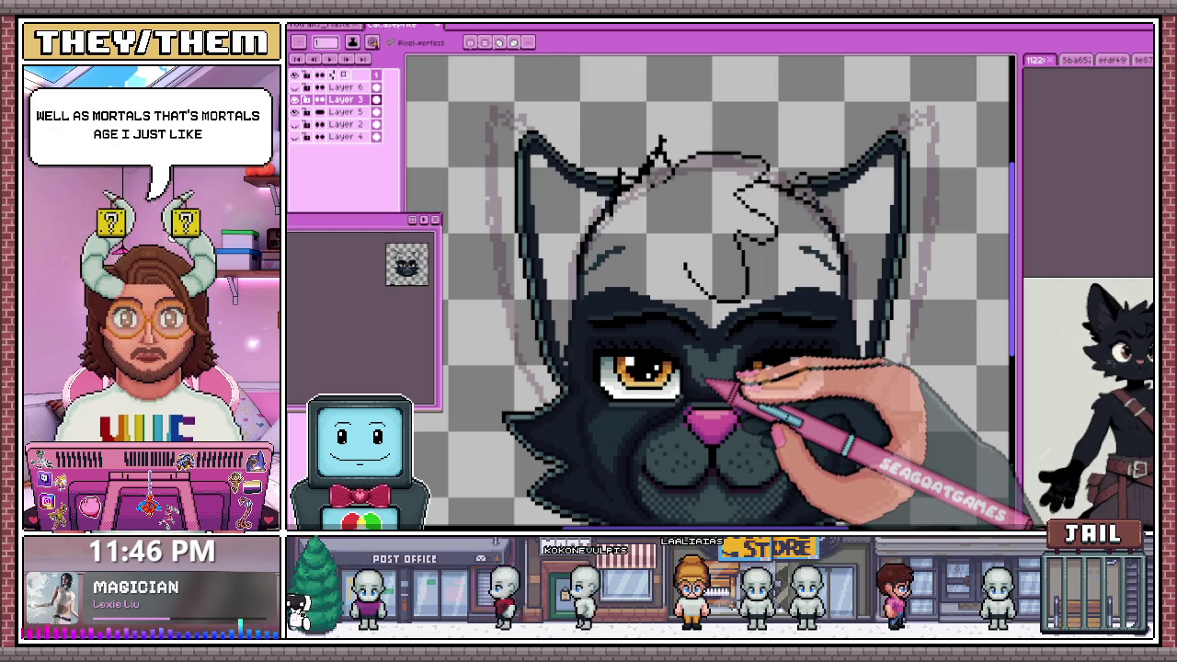
{"action": "scroll", "coordinate": [565, 328], "scroll_direction": "up", "scroll_amount": 1}
{"action": "scroll", "coordinate": [575, 276], "scroll_direction": "up", "scroll_amount": 1}
{"action": "scroll", "coordinate": [575, 276], "scroll_direction": "up", "scroll_amount": 1}
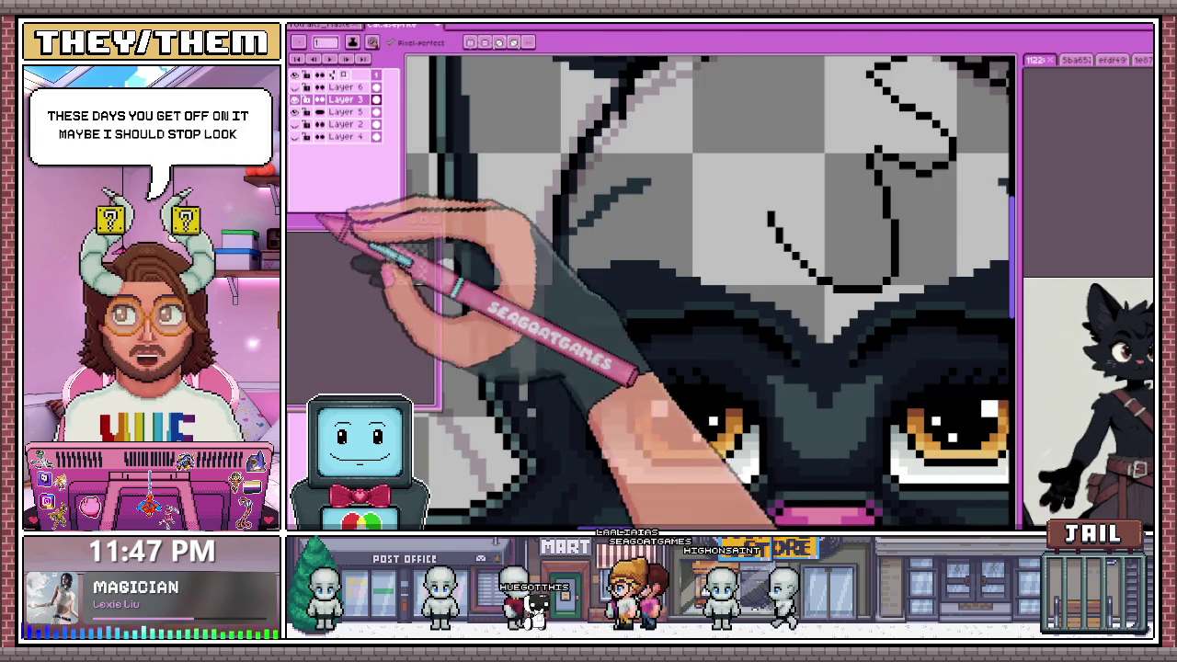
Sample the dark fur colour and place dark eyebrow pixels above the eye
{"action": "key", "text": "minus"}
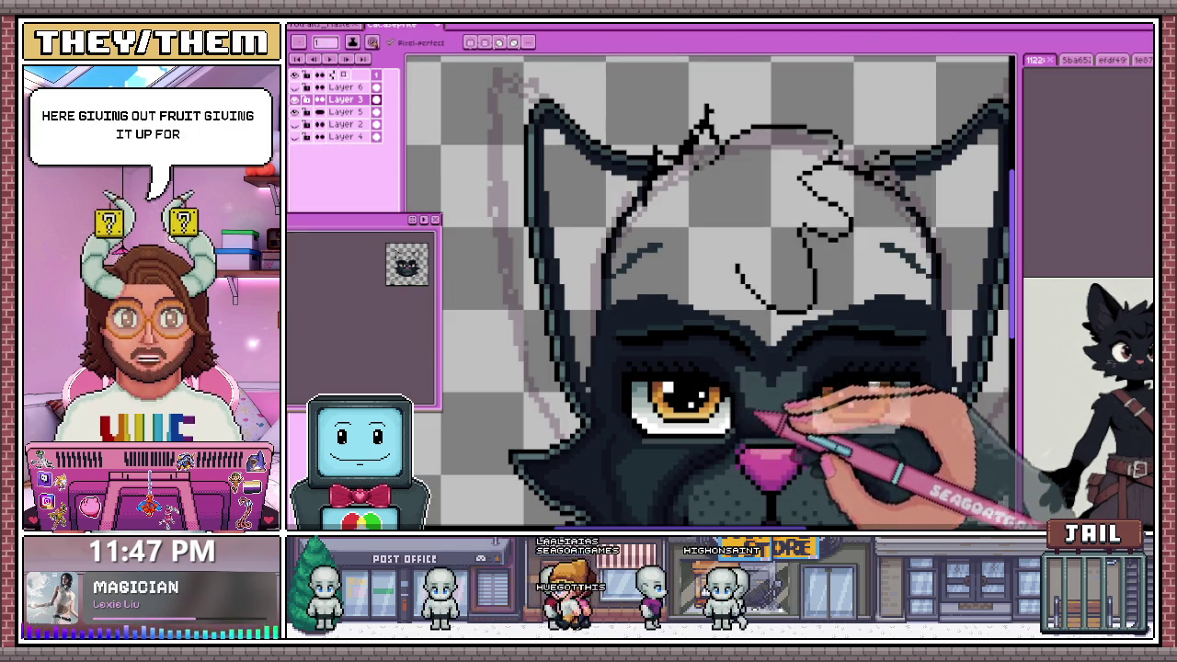
{"action": "key", "text": "plus"}
{"action": "key", "text": "plus"}
{"action": "key", "text": "plus"}
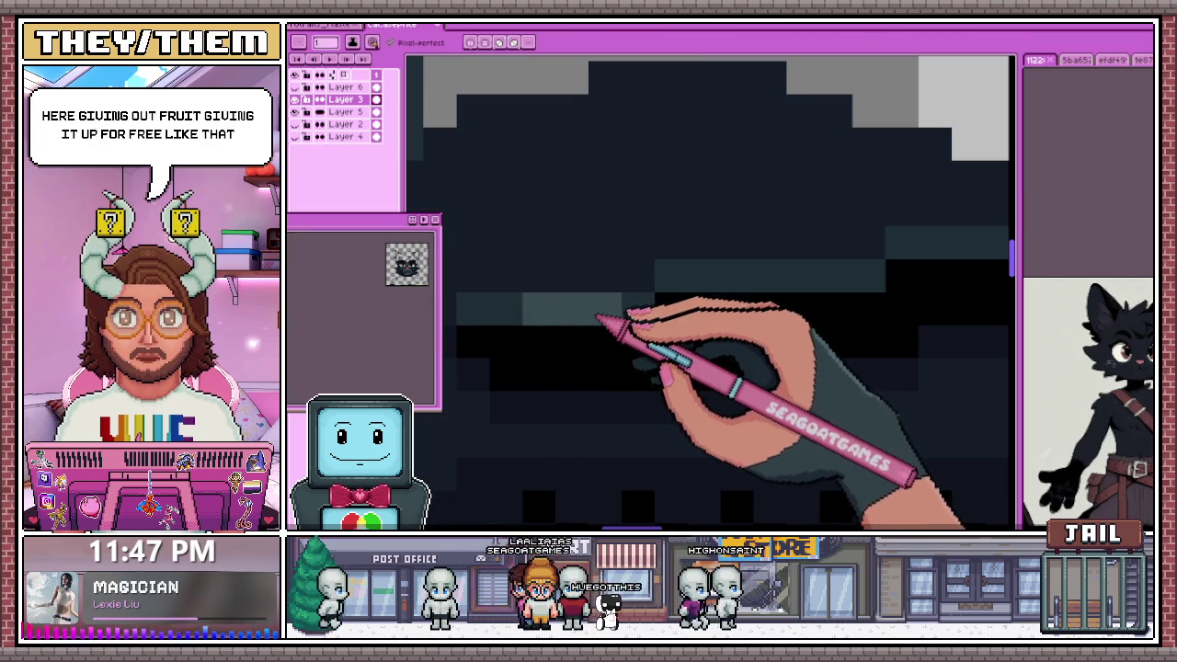
{"action": "key", "text": "minus"}
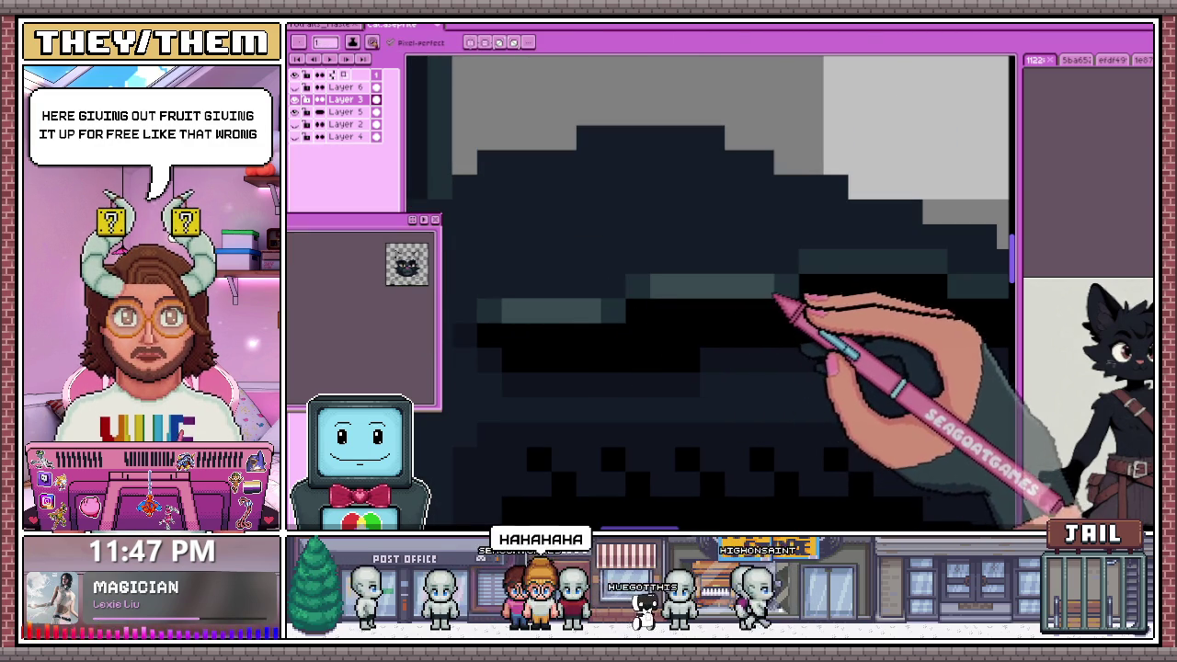
{"action": "key", "text": "minus"}
{"action": "key", "text": "minus"}
{"action": "key", "text": "plus"}
{"action": "key", "text": "plus"}
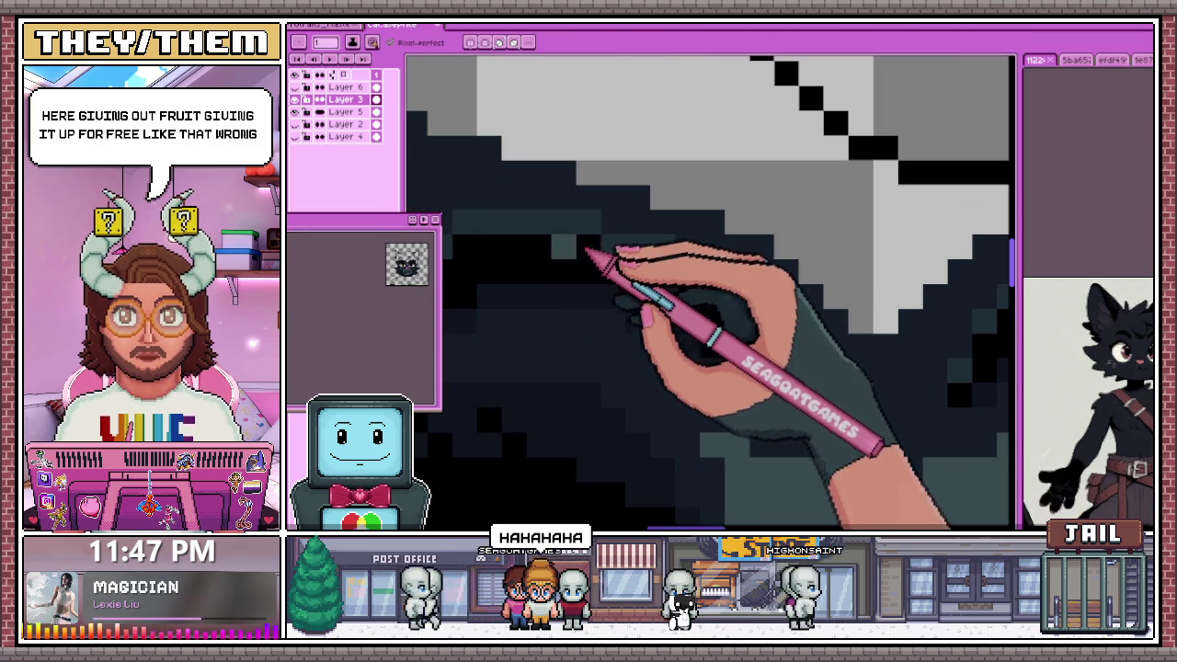
{"action": "key", "text": "minus"}
{"action": "key", "text": "minus"}
{"action": "key", "text": "minus"}
{"action": "key", "text": "minus"}
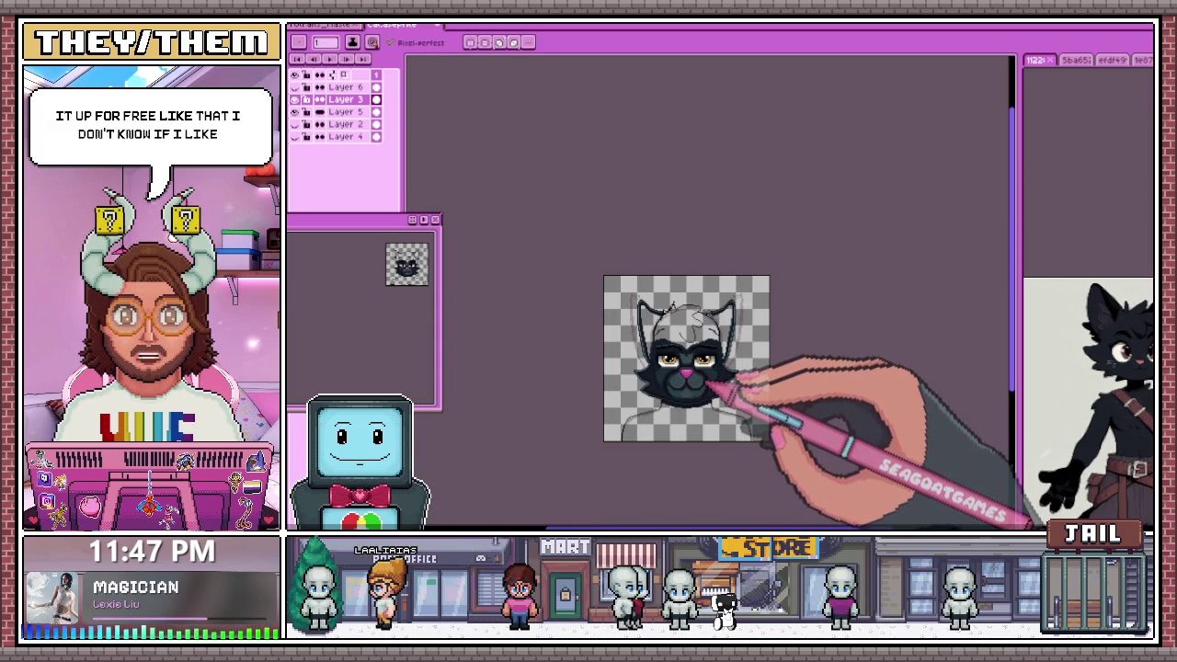
{"action": "key", "text": "plus"}
{"action": "key", "text": "plus"}
{"action": "key", "text": "plus"}
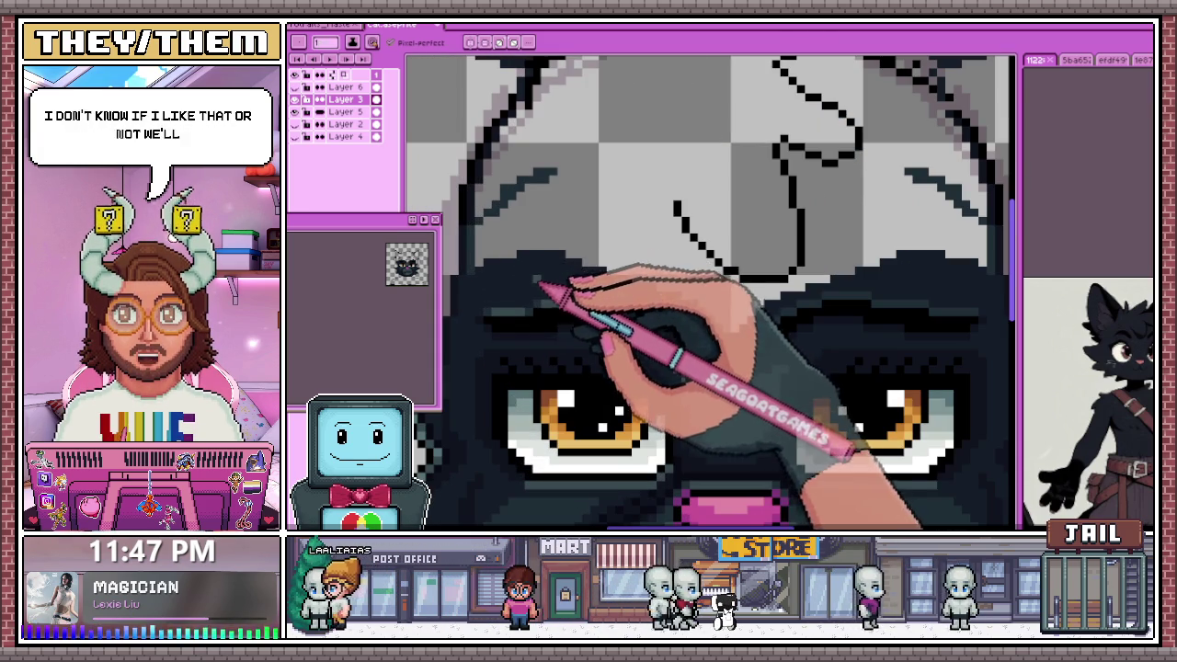
{"action": "key", "text": "minus"}
{"action": "key", "text": "alt"}
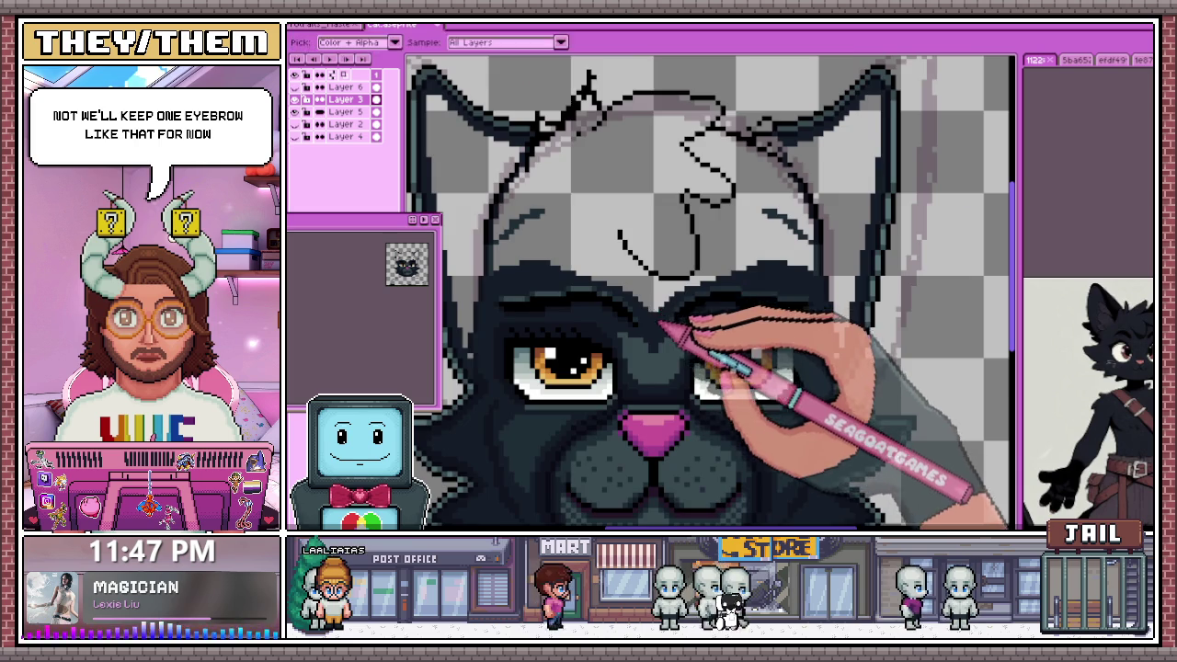
{"action": "key", "text": "plus"}
{"action": "key", "text": "plus"}
{"action": "left_click", "coordinate": [675, 206]}
{"action": "key", "text": "minus"}
{"action": "key", "text": "plus"}
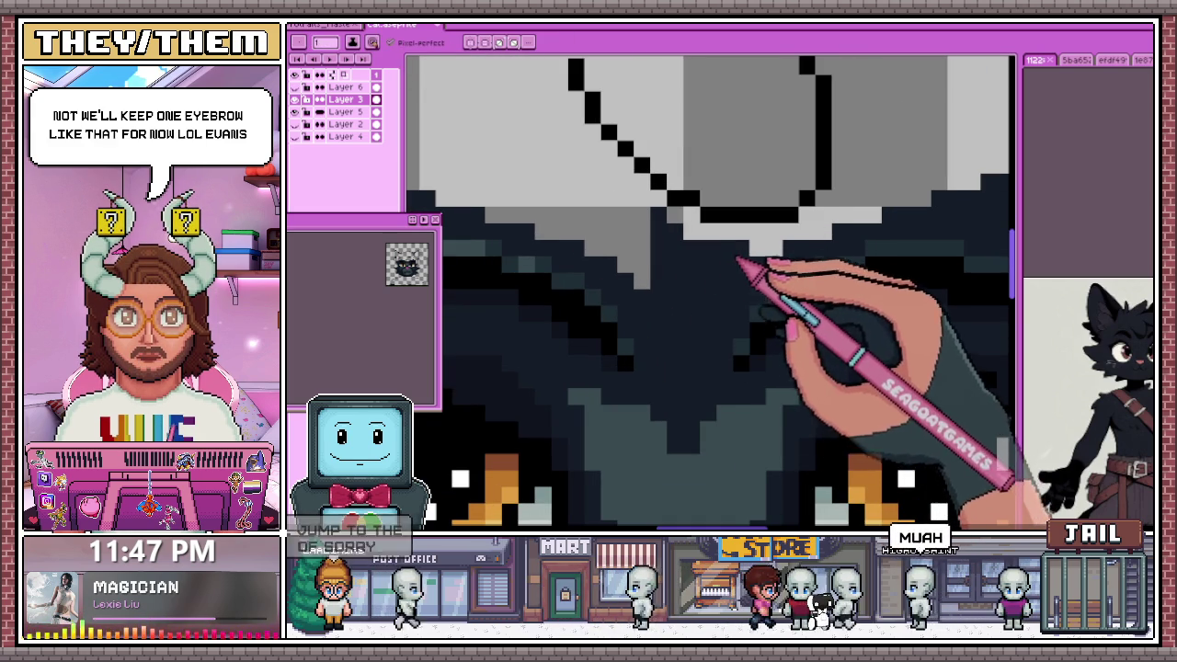
{"action": "key", "text": "minus"}
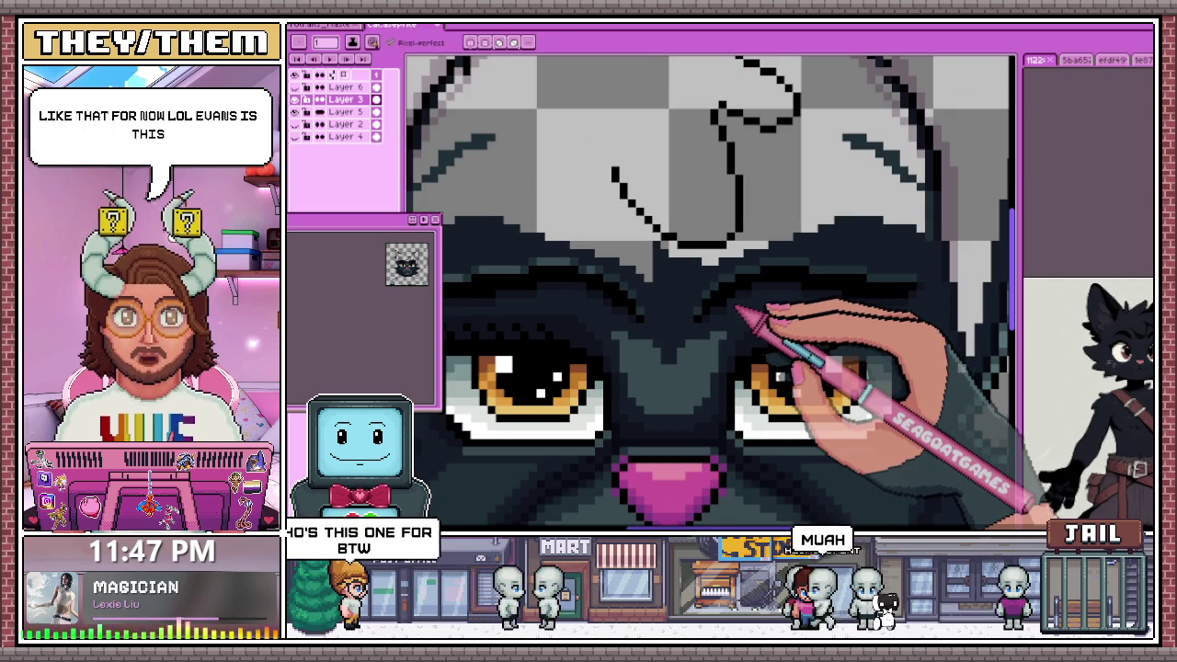
{"action": "scroll", "coordinate": [736, 312], "scroll_direction": "up", "scroll_amount": 1}
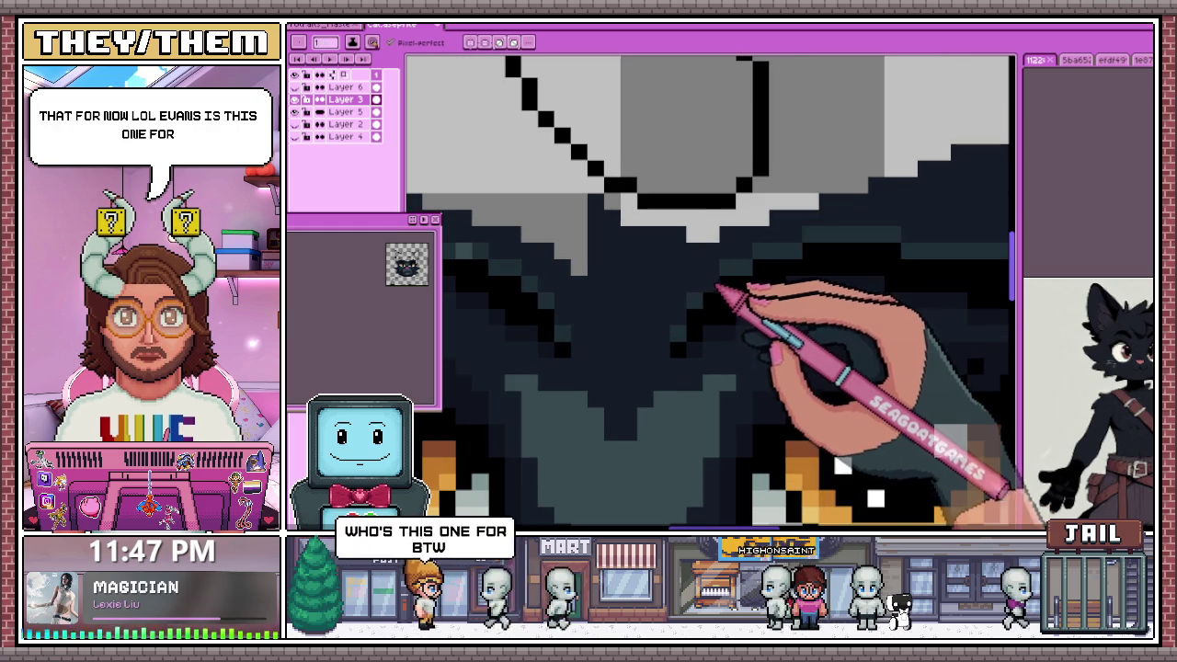
Add a dark pixel to the forehead fur above the eye
{"action": "scroll", "coordinate": [735, 321], "scroll_direction": "down", "scroll_amount": 2}
{"action": "scroll", "coordinate": [827, 354], "scroll_direction": "down", "scroll_amount": 1}
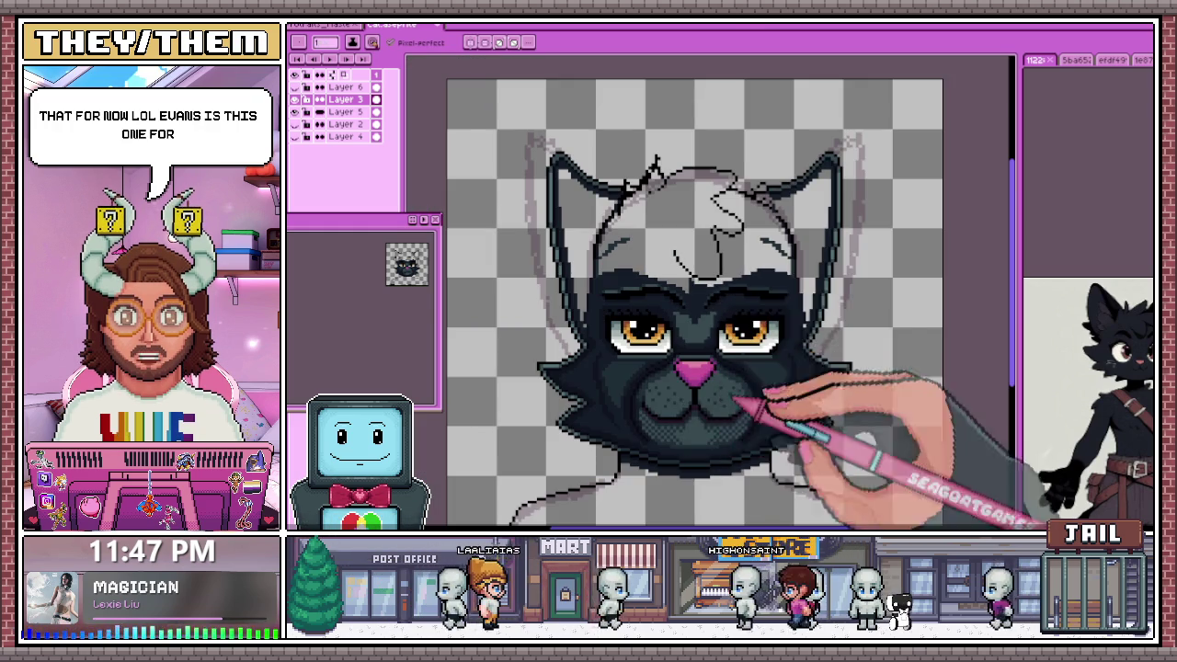
{"action": "scroll", "coordinate": [754, 308], "scroll_direction": "up", "scroll_amount": 1}
{"action": "scroll", "coordinate": [717, 290], "scroll_direction": "up", "scroll_amount": 2}
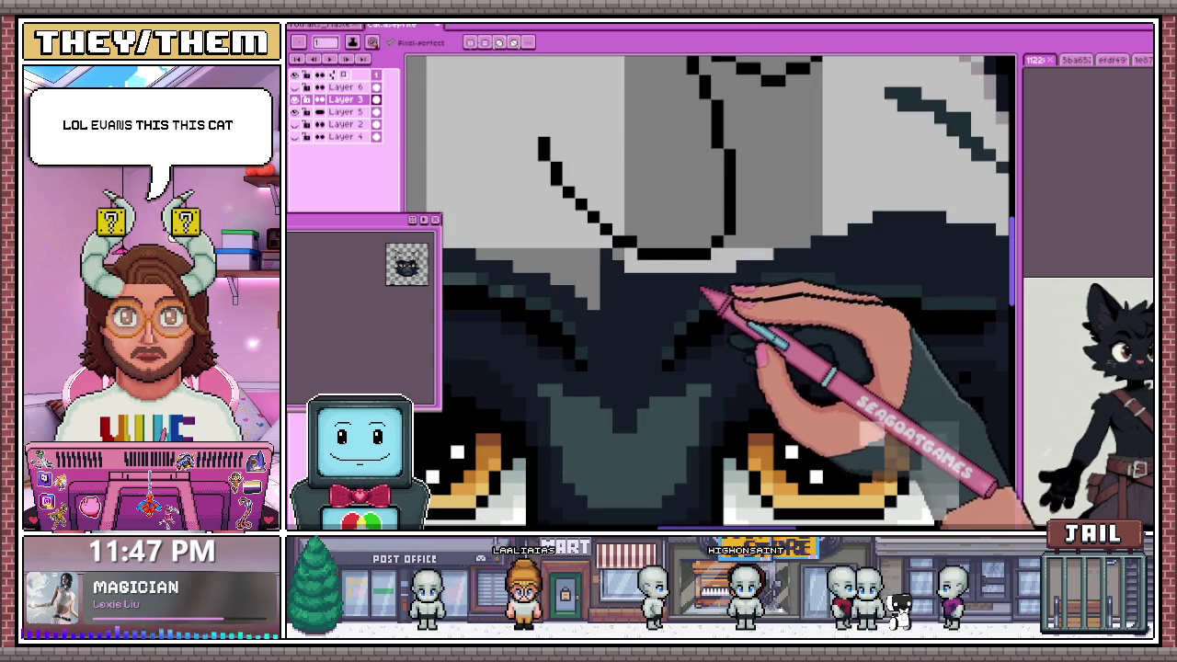
{"action": "scroll", "coordinate": [763, 275], "scroll_direction": "down", "scroll_amount": 2}
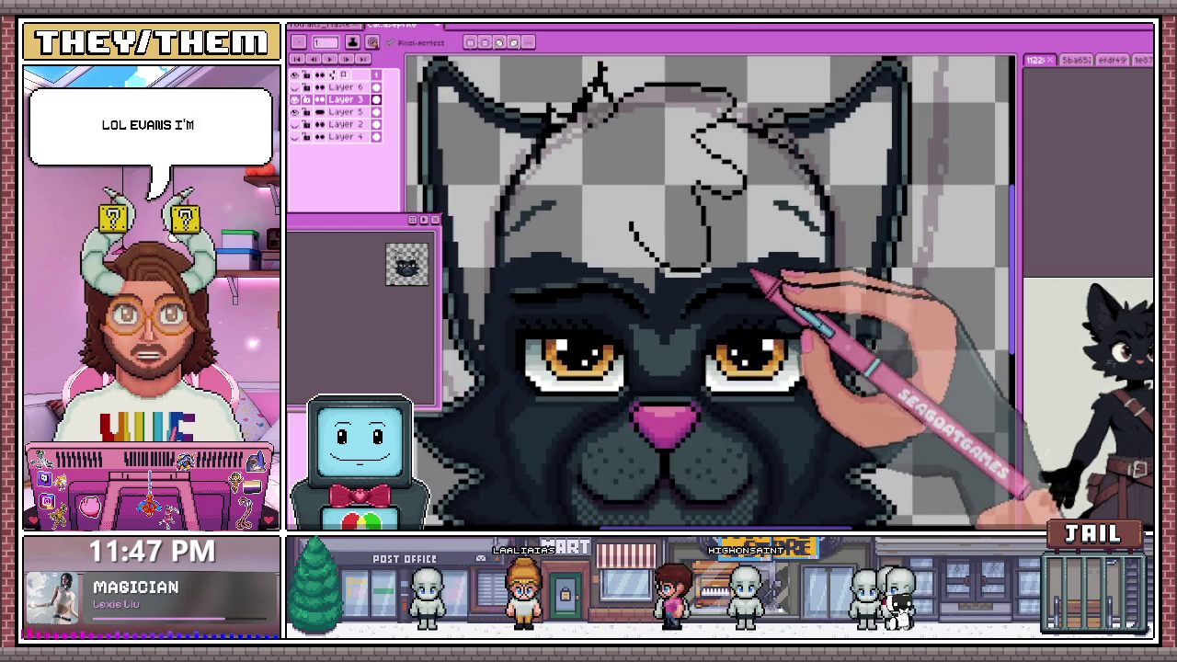
{"action": "scroll", "coordinate": [758, 272], "scroll_direction": "up", "scroll_amount": 2}
{"action": "left_click", "coordinate": [717, 250]}
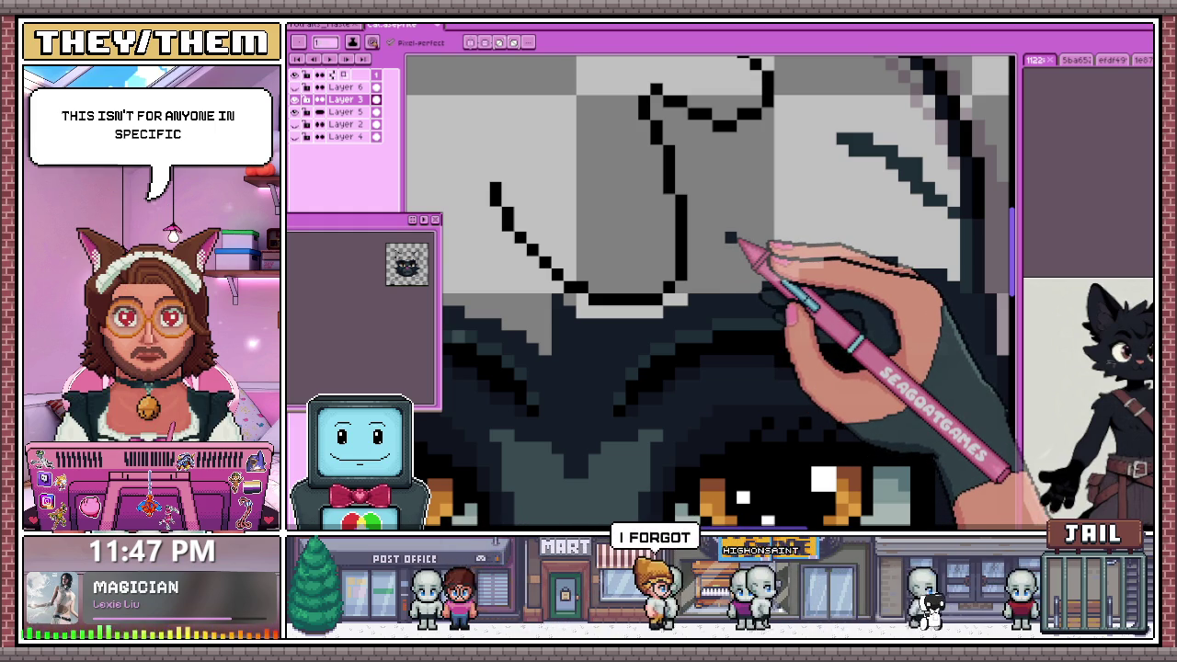
Paint dark pixels along the ear outline and draw a dark line across the ear
{"action": "scroll", "coordinate": [699, 248], "scroll_direction": "down", "scroll_amount": 2}
{"action": "scroll", "coordinate": [674, 203], "scroll_direction": "up", "scroll_amount": 3}
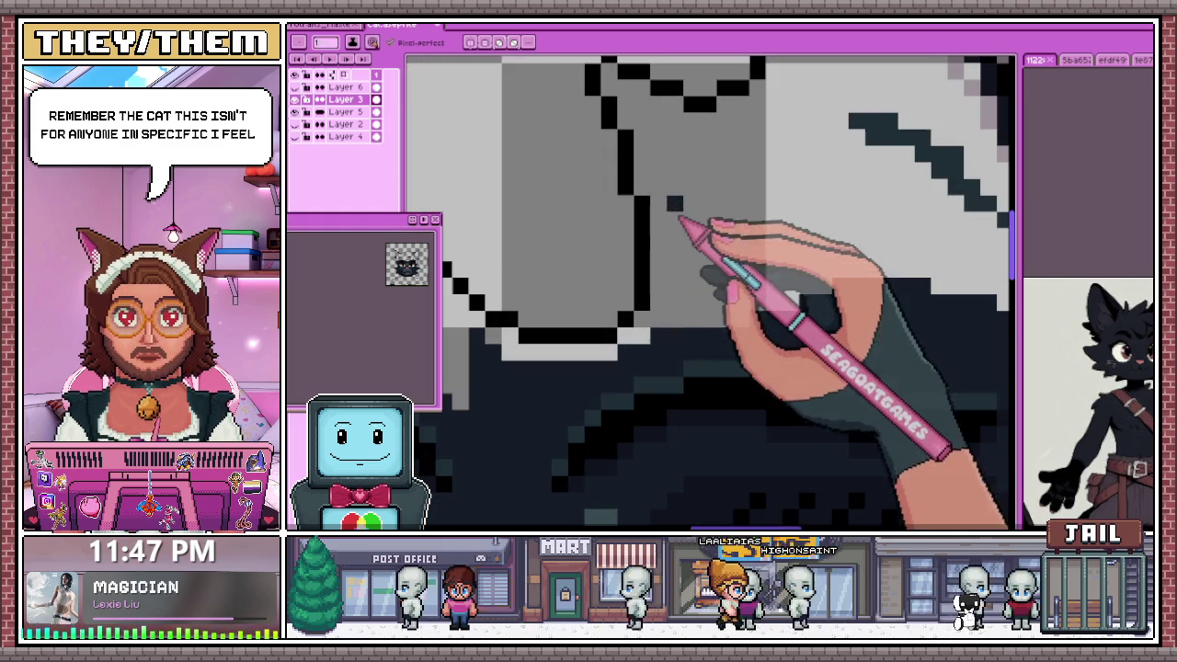
{"action": "scroll", "coordinate": [685, 221], "scroll_direction": "up", "scroll_amount": 1}
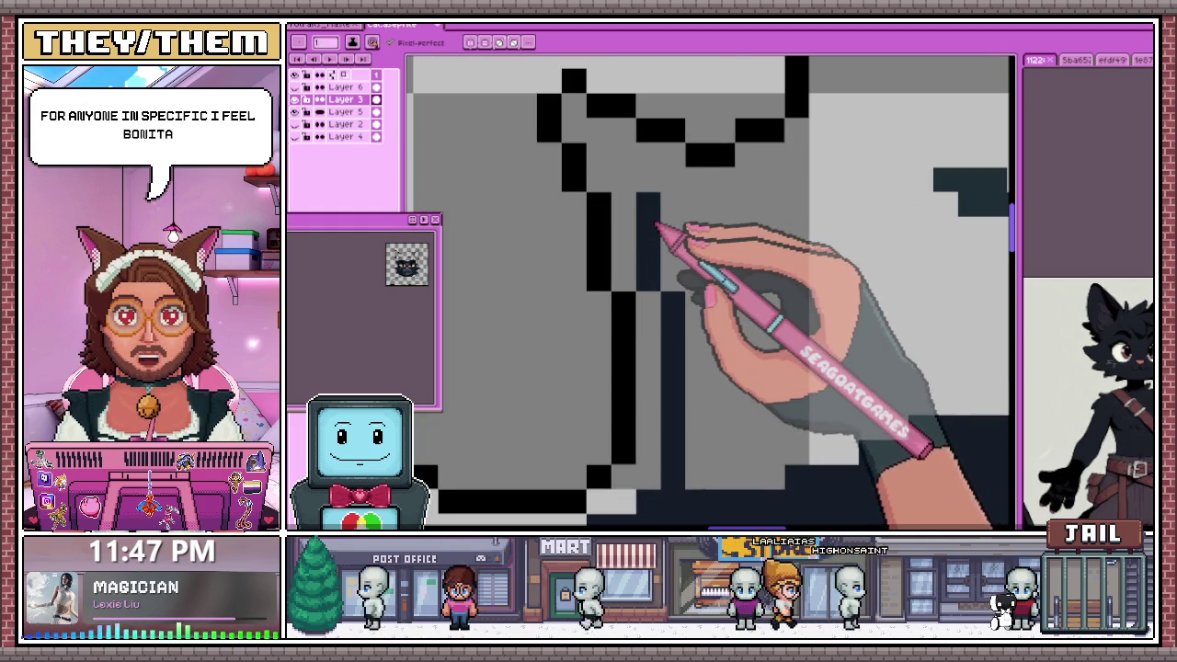
{"action": "left_click", "coordinate": [624, 154]}
{"action": "left_click", "coordinate": [648, 179]}
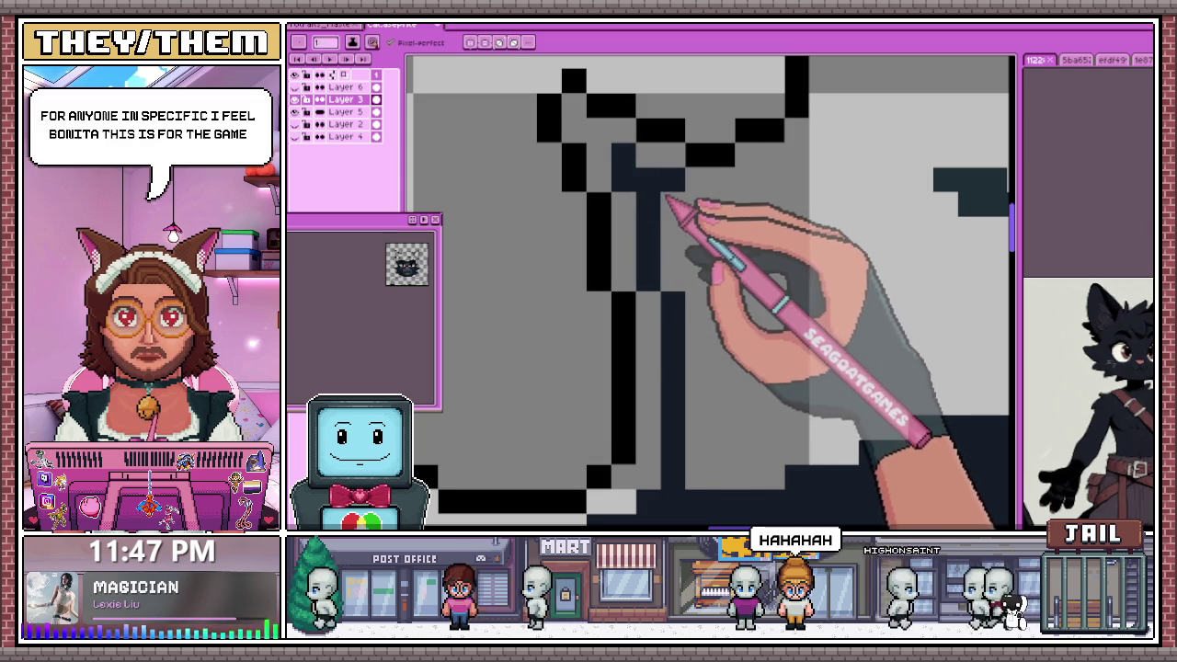
{"action": "scroll", "coordinate": [643, 197], "scroll_direction": "down", "scroll_amount": 1}
{"action": "scroll", "coordinate": [780, 231], "scroll_direction": "down", "scroll_amount": 1}
{"action": "scroll", "coordinate": [634, 195], "scroll_direction": "up", "scroll_amount": 2}
{"action": "left_click_drag", "start_coordinate": [540, 183], "coordinate": [650, 187]}
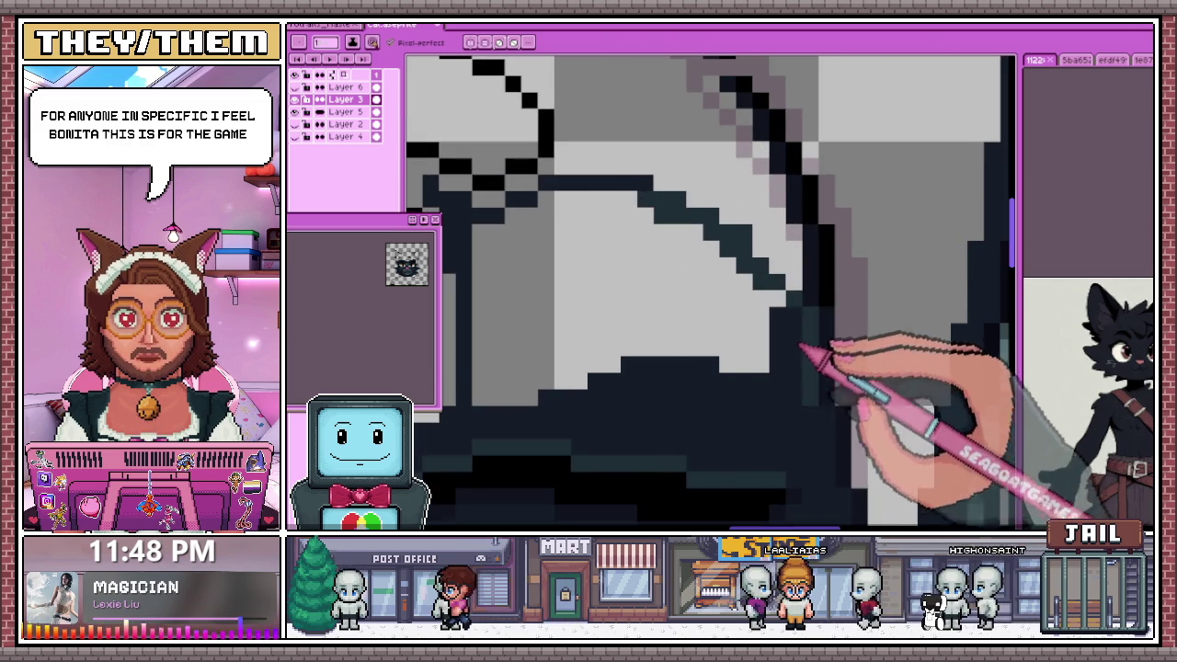
Extend the black diagonal line above the eye a couple of pixels down-right
{"action": "scroll", "coordinate": [802, 364], "scroll_direction": "down", "scroll_amount": 1}
{"action": "scroll", "coordinate": [644, 328], "scroll_direction": "down", "scroll_amount": 1}
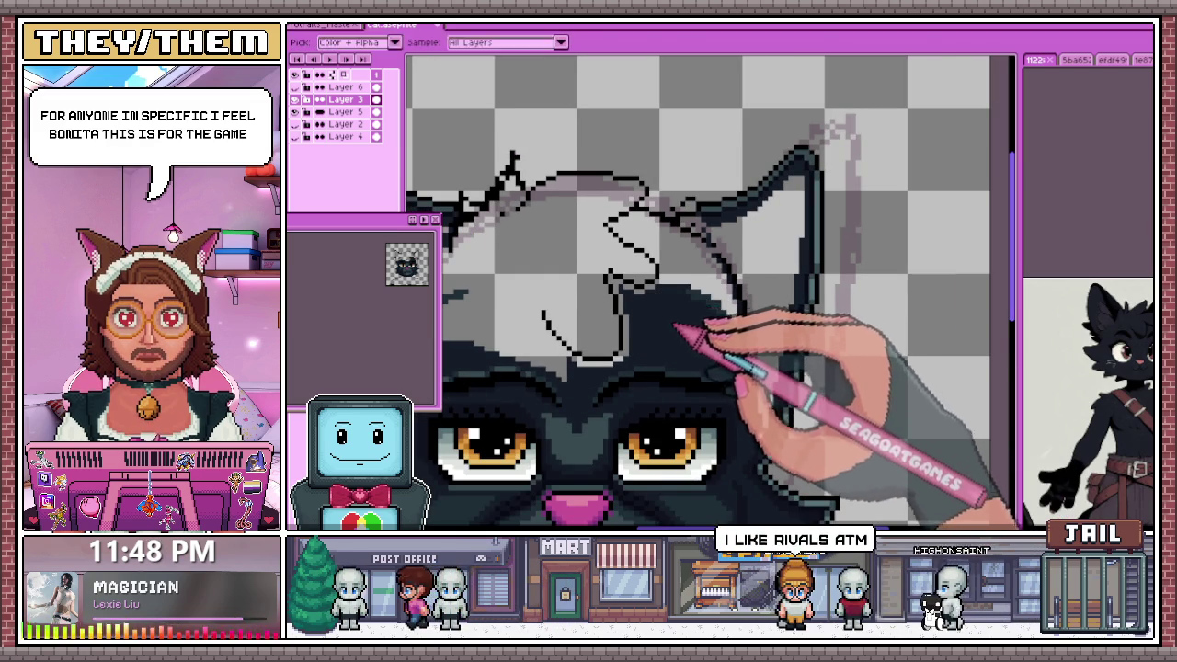
{"action": "scroll", "coordinate": [676, 322], "scroll_direction": "down", "scroll_amount": 1}
{"action": "scroll", "coordinate": [485, 341], "scroll_direction": "up", "scroll_amount": 3}
{"action": "scroll", "coordinate": [478, 322], "scroll_direction": "down", "scroll_amount": 2}
{"action": "scroll", "coordinate": [665, 222], "scroll_direction": "down", "scroll_amount": 1}
{"action": "scroll", "coordinate": [748, 310], "scroll_direction": "down", "scroll_amount": 1}
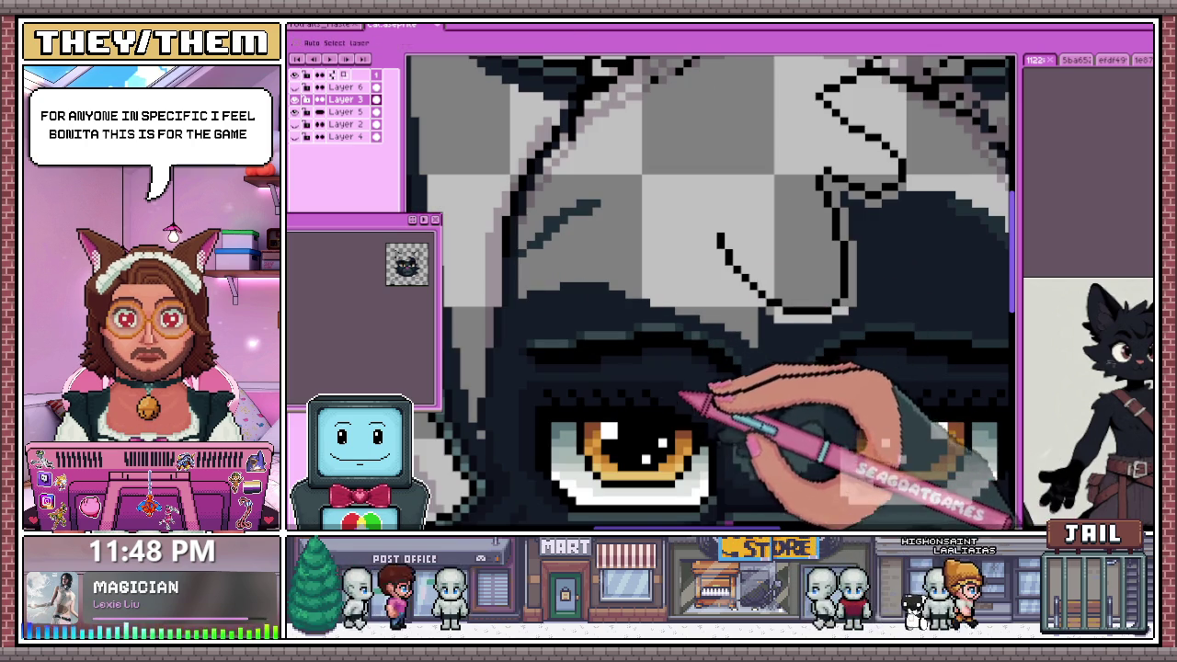
{"action": "scroll", "coordinate": [678, 401], "scroll_direction": "up", "scroll_amount": 2}
{"action": "scroll", "coordinate": [698, 258], "scroll_direction": "down", "scroll_amount": 2}
{"action": "scroll", "coordinate": [654, 368], "scroll_direction": "down", "scroll_amount": 1}
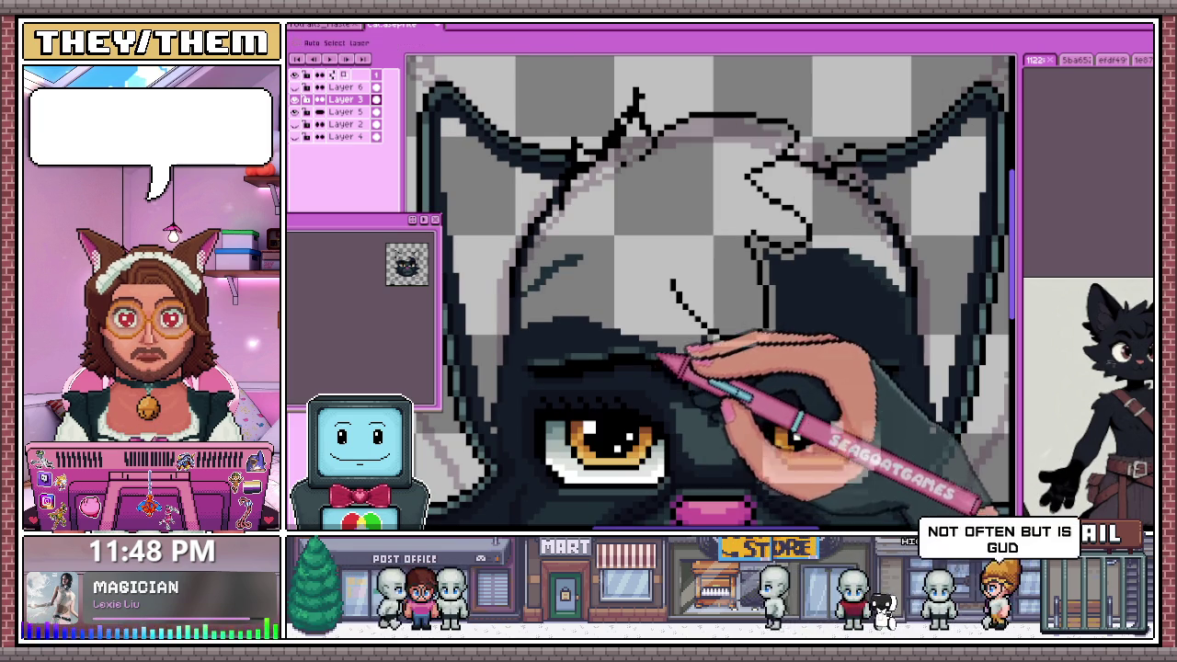
{"action": "scroll", "coordinate": [703, 326], "scroll_direction": "up", "scroll_amount": 3}
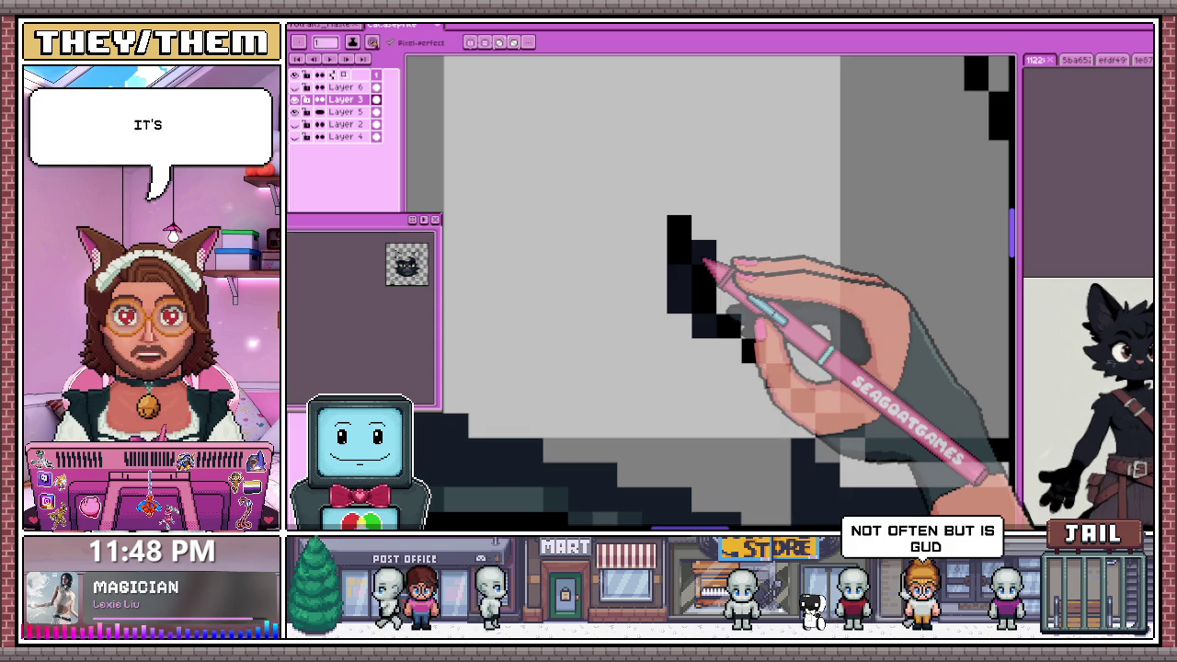
{"action": "scroll", "coordinate": [704, 262], "scroll_direction": "down", "scroll_amount": 2}
{"action": "scroll", "coordinate": [617, 249], "scroll_direction": "up", "scroll_amount": 2}
{"action": "scroll", "coordinate": [591, 249], "scroll_direction": "up", "scroll_amount": 1}
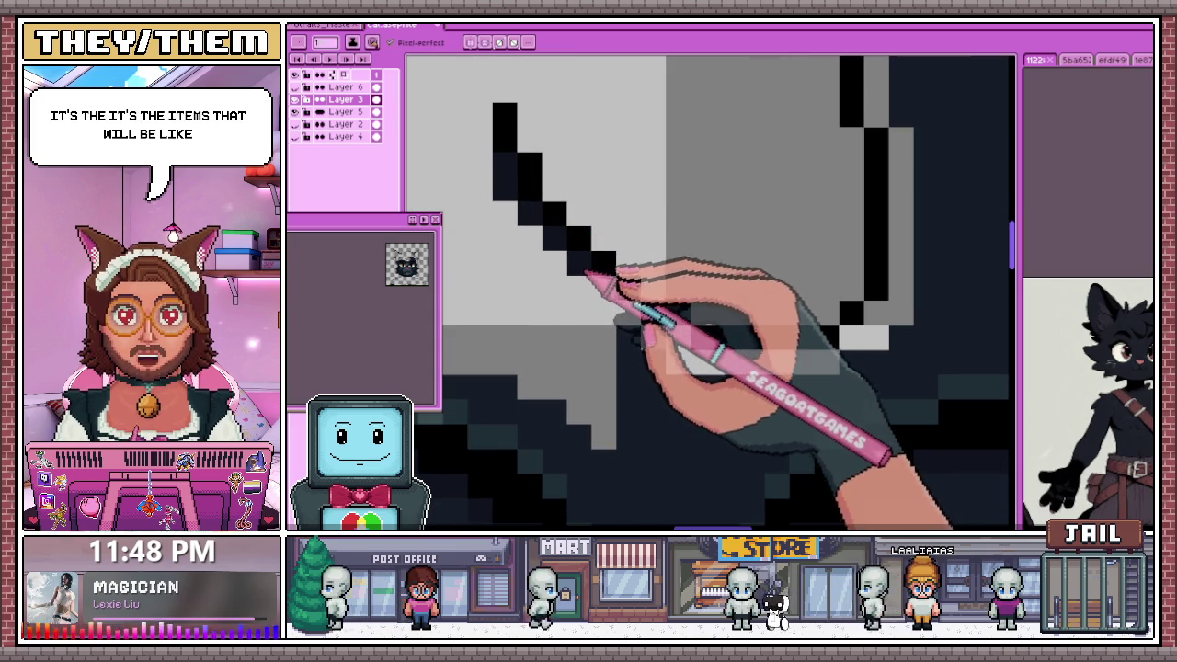
{"action": "left_click_drag", "start_coordinate": [604, 296], "coordinate": [649, 329]}
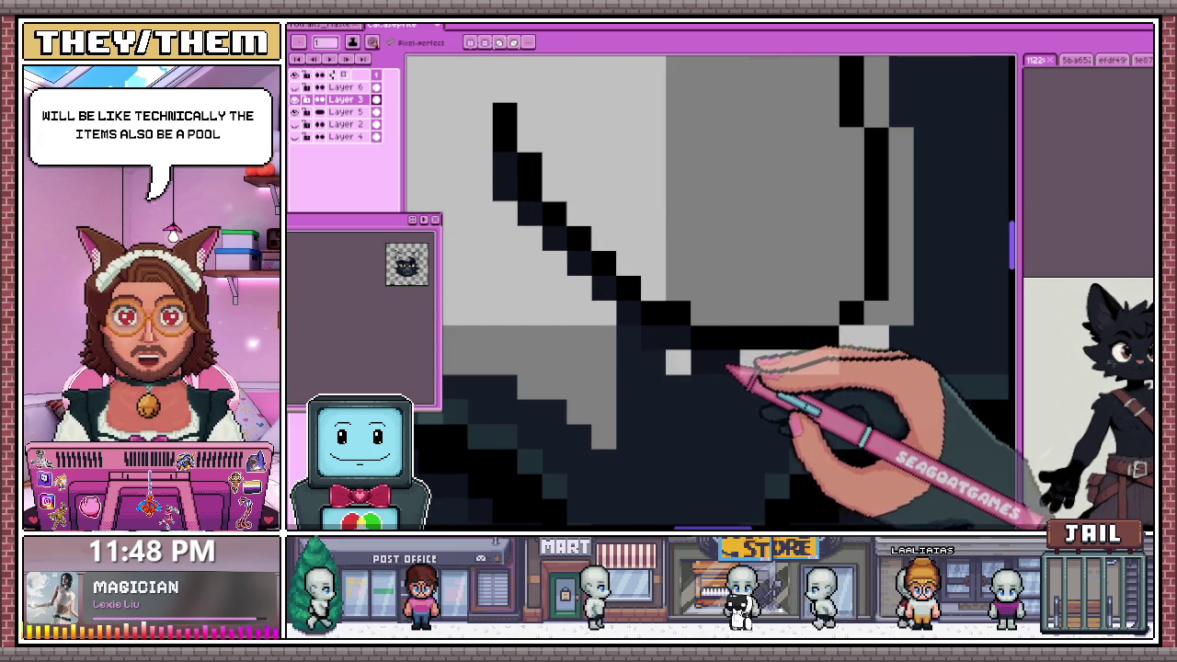
{"action": "scroll", "coordinate": [603, 261], "scroll_direction": "down", "scroll_amount": 3}
{"action": "scroll", "coordinate": [800, 270], "scroll_direction": "down", "scroll_amount": 2}
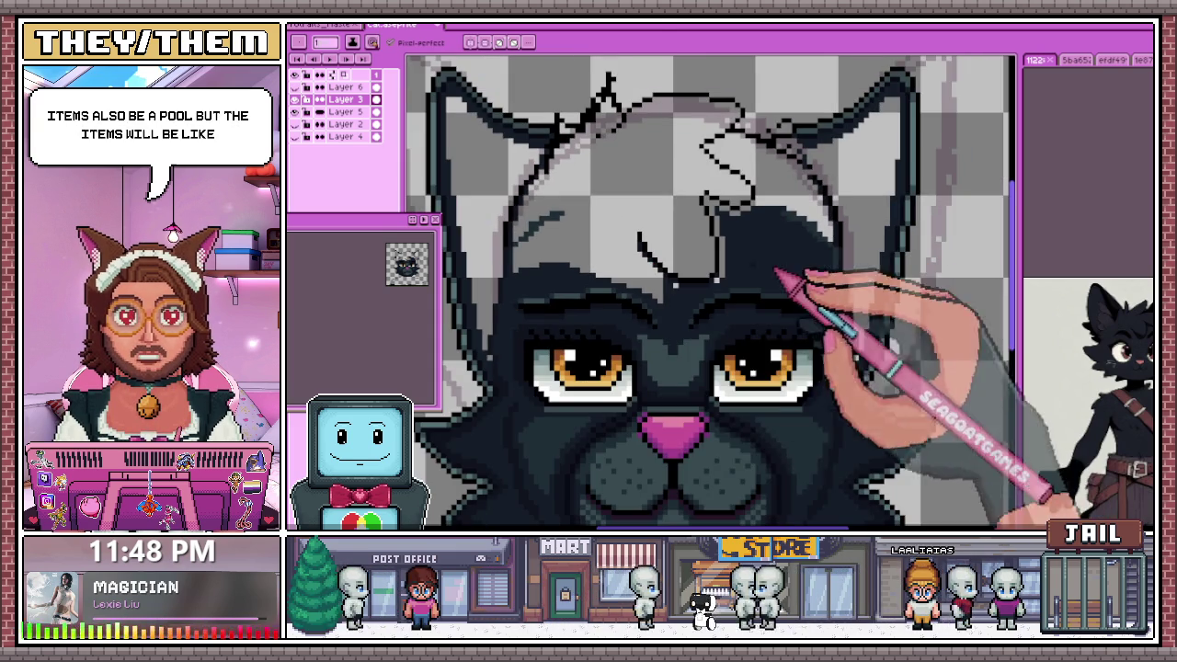
Pencil over the light pixel on the diagonal fur edge above the eye
{"action": "scroll", "coordinate": [616, 336], "scroll_direction": "up", "scroll_amount": 1}
{"action": "scroll", "coordinate": [609, 341], "scroll_direction": "up", "scroll_amount": 1}
{"action": "scroll", "coordinate": [689, 170], "scroll_direction": "up", "scroll_amount": 1}
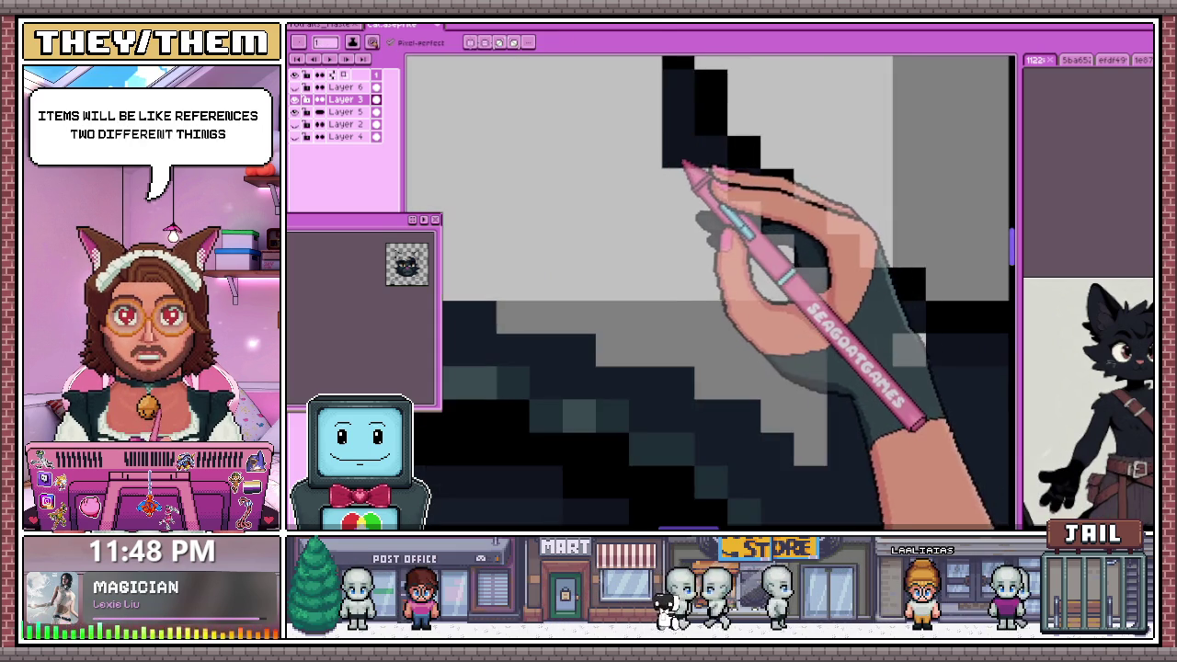
{"action": "scroll", "coordinate": [630, 316], "scroll_direction": "down", "scroll_amount": 2}
{"action": "scroll", "coordinate": [648, 317], "scroll_direction": "up", "scroll_amount": 2}
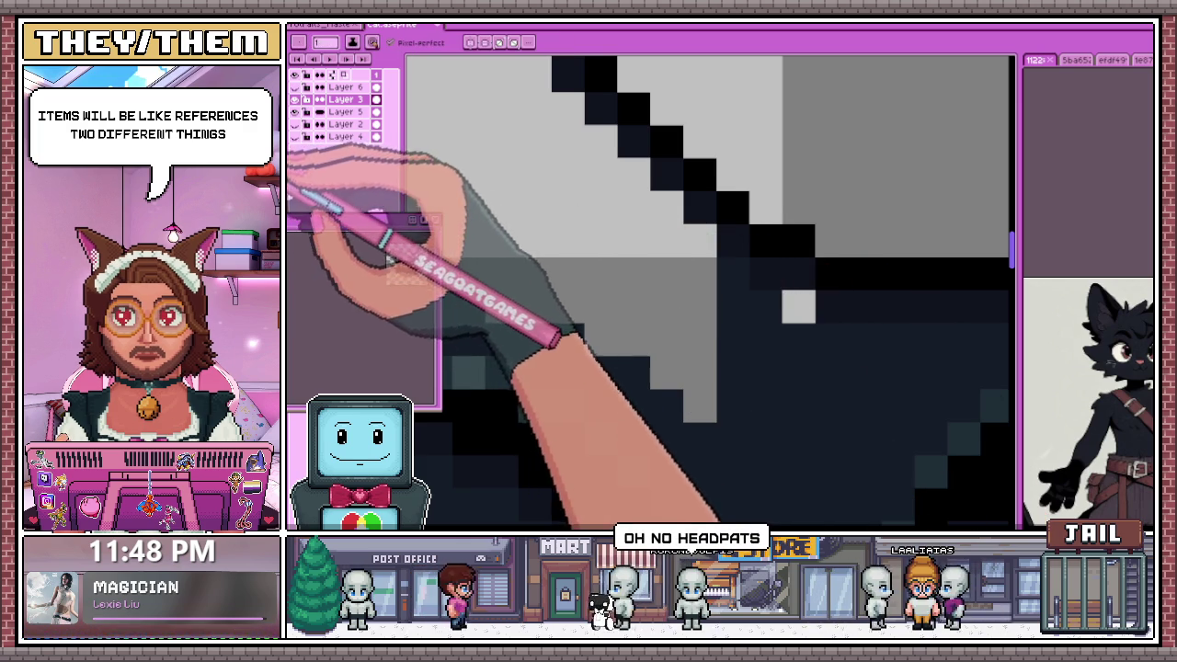
{"action": "scroll", "coordinate": [713, 260], "scroll_direction": "up", "scroll_amount": 1}
{"action": "scroll", "coordinate": [690, 238], "scroll_direction": "down", "scroll_amount": 2}
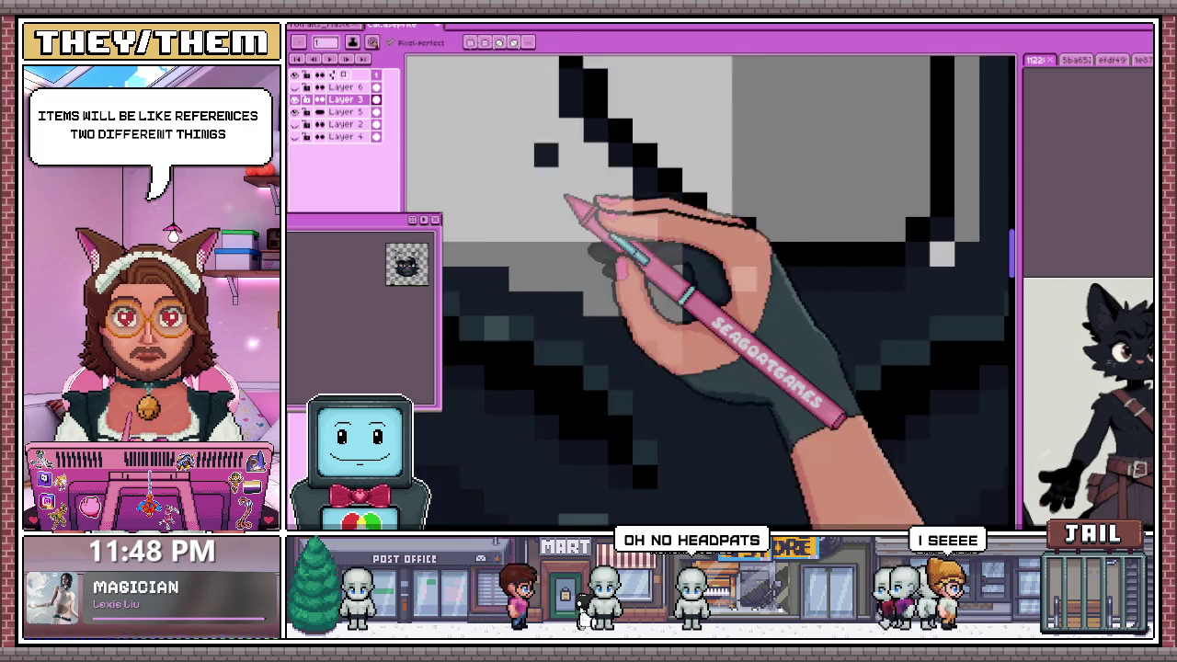
{"action": "left_click_drag", "start_coordinate": [602, 195], "coordinate": [720, 306]}
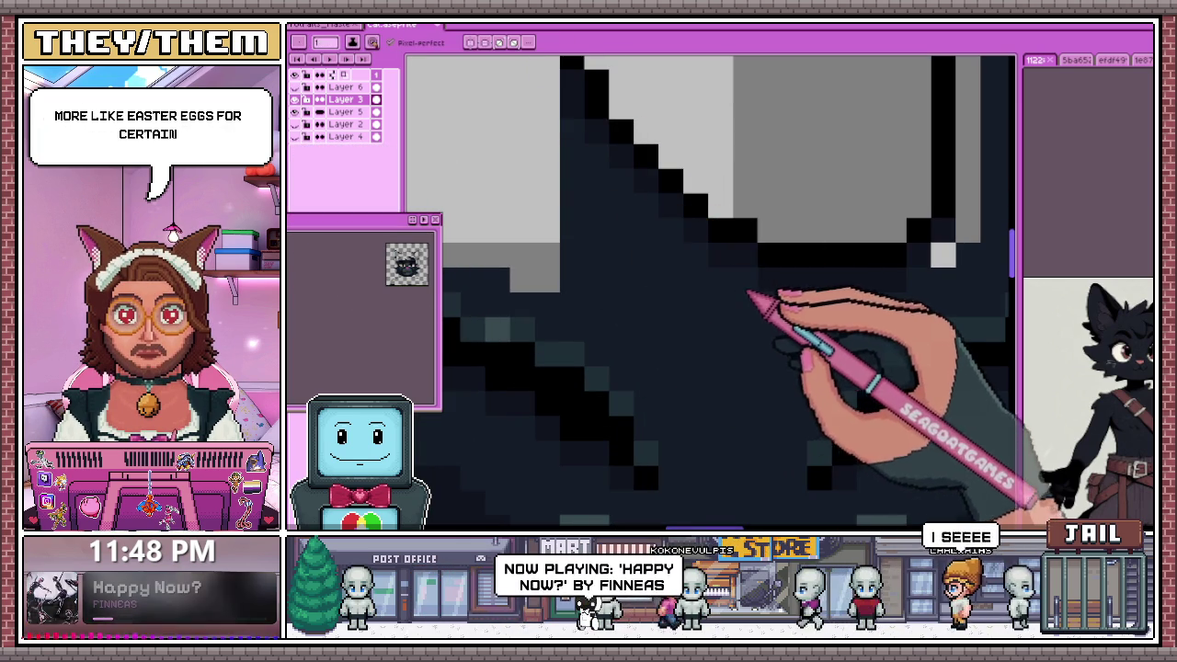
{"action": "scroll", "coordinate": [486, 249], "scroll_direction": "down", "scroll_amount": 2}
{"action": "scroll", "coordinate": [656, 321], "scroll_direction": "down", "scroll_amount": 1}
{"action": "scroll", "coordinate": [617, 250], "scroll_direction": "up", "scroll_amount": 1}
{"action": "scroll", "coordinate": [604, 263], "scroll_direction": "up", "scroll_amount": 1}
{"action": "scroll", "coordinate": [604, 249], "scroll_direction": "down", "scroll_amount": 1}
{"action": "scroll", "coordinate": [611, 162], "scroll_direction": "up", "scroll_amount": 1}
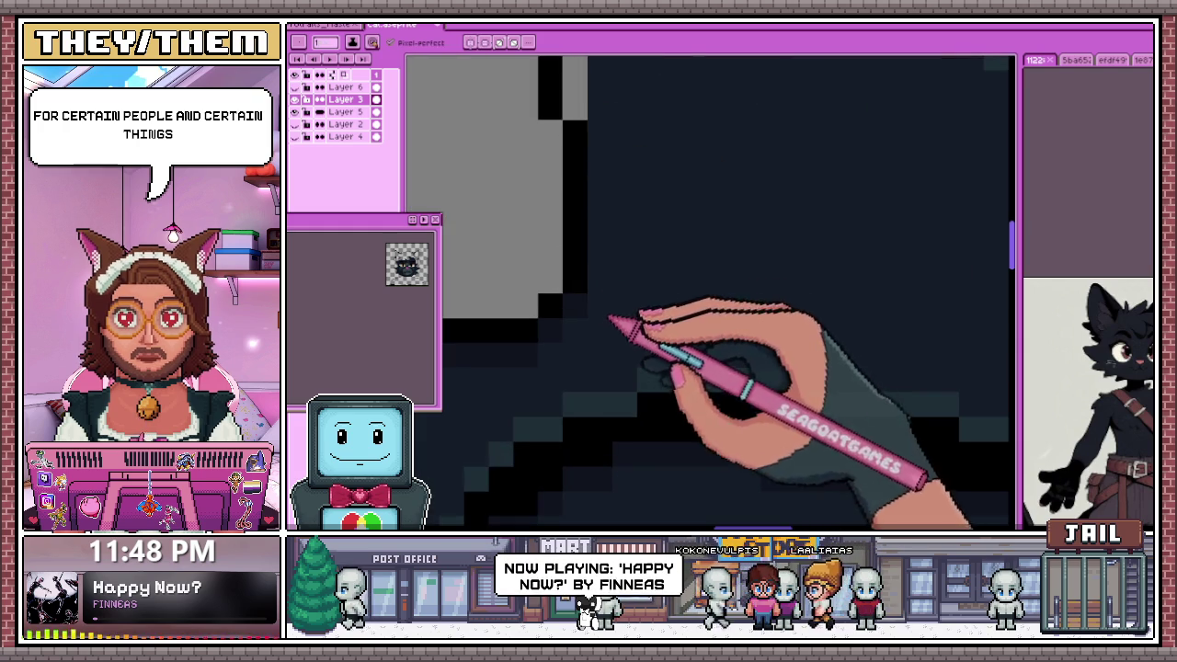
{"action": "scroll", "coordinate": [611, 238], "scroll_direction": "up", "scroll_amount": 3}
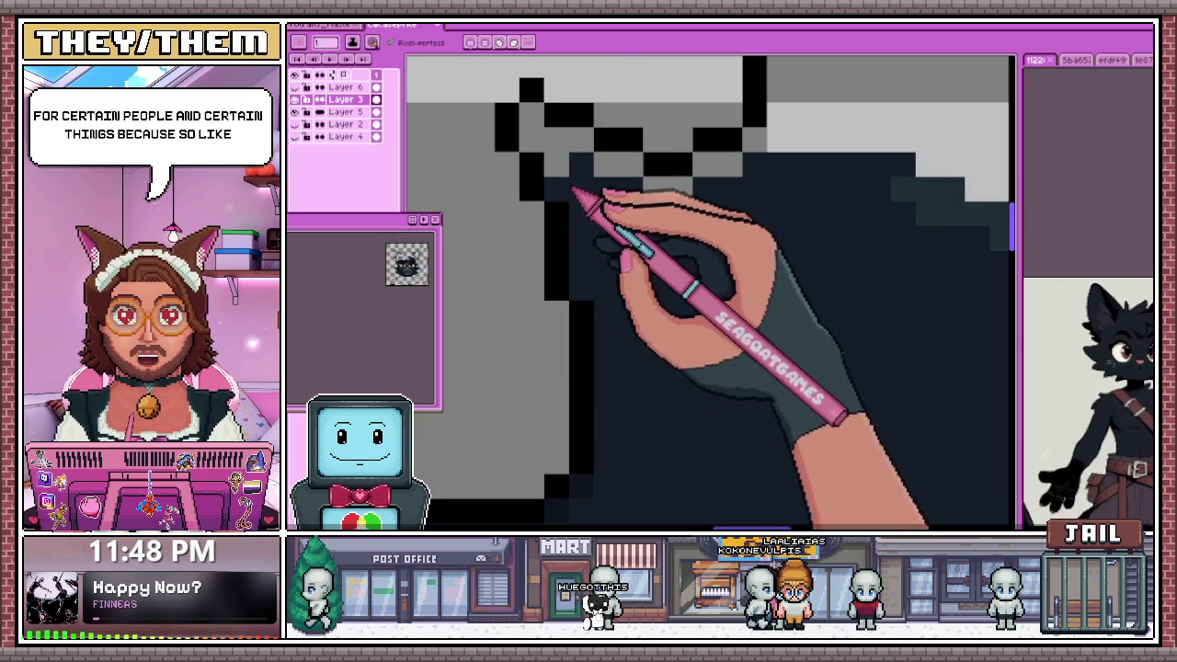
{"action": "scroll", "coordinate": [585, 296], "scroll_direction": "down", "scroll_amount": 2}
{"action": "scroll", "coordinate": [589, 262], "scroll_direction": "up", "scroll_amount": 2}
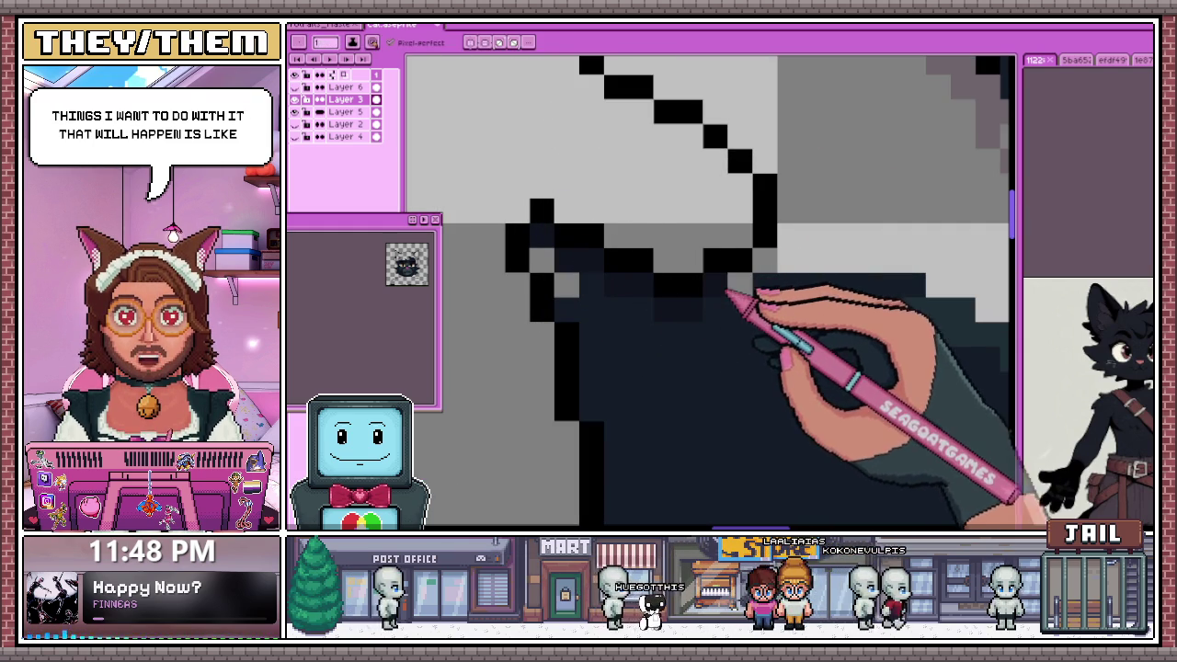
Sample the dark fur colour from the canvas with the Eyedropper, then return to the Pencil
{"action": "key", "text": "alt"}
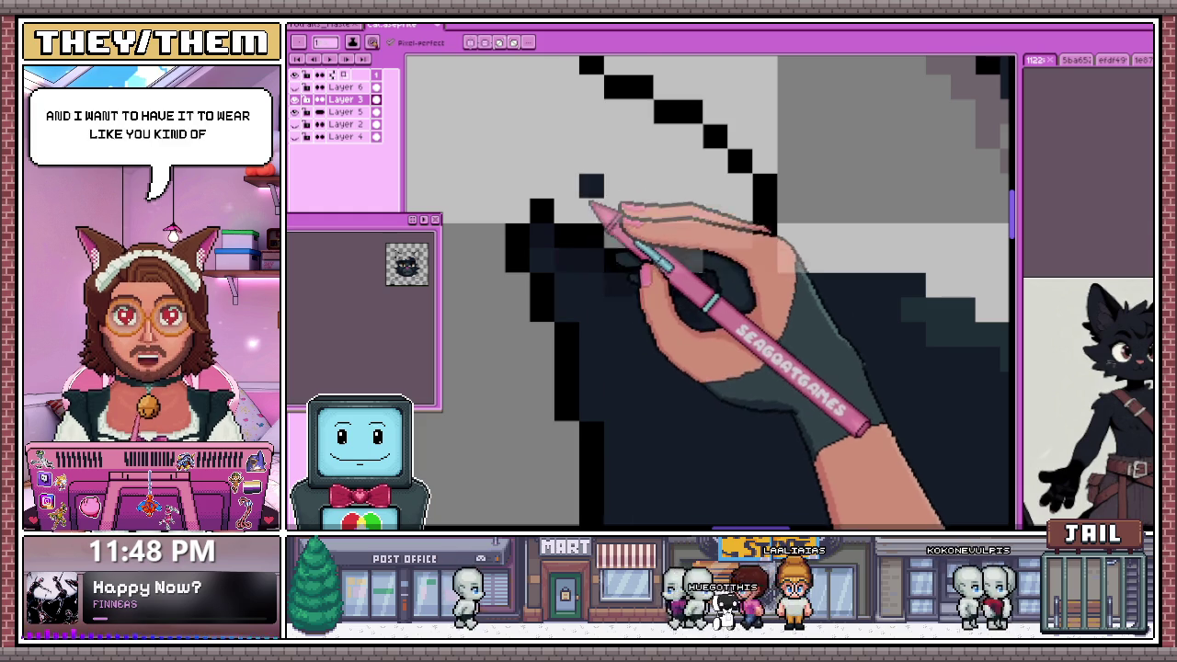
{"action": "scroll", "coordinate": [581, 219], "scroll_direction": "down", "scroll_amount": 2}
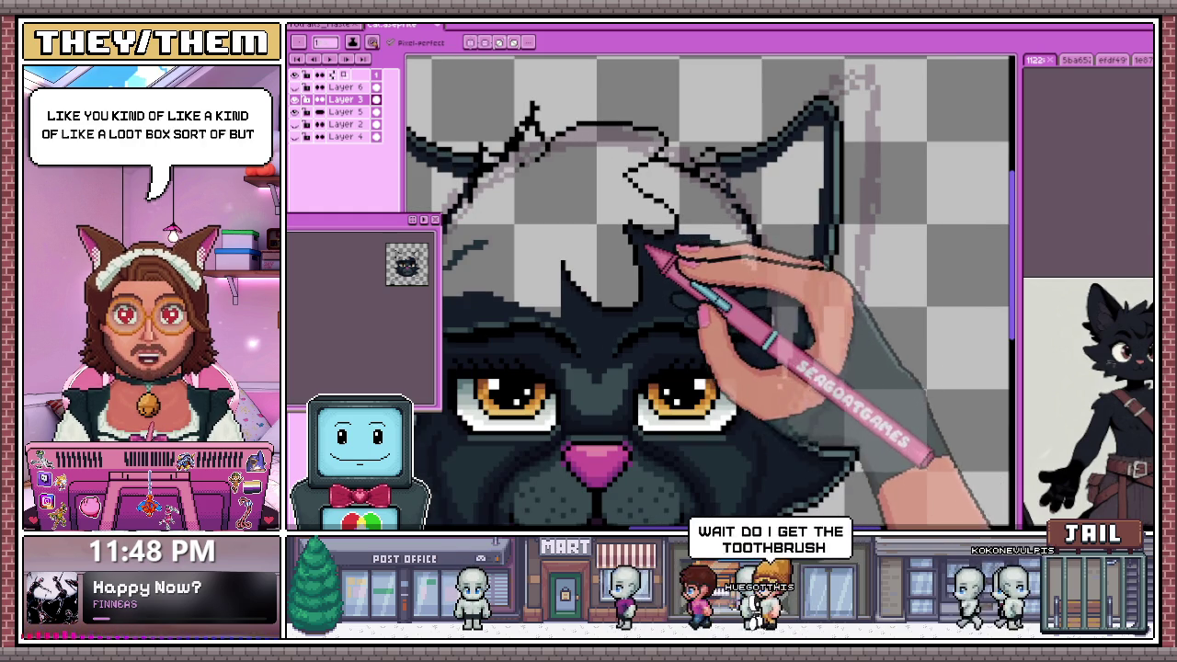
{"action": "scroll", "coordinate": [645, 247], "scroll_direction": "up", "scroll_amount": 3}
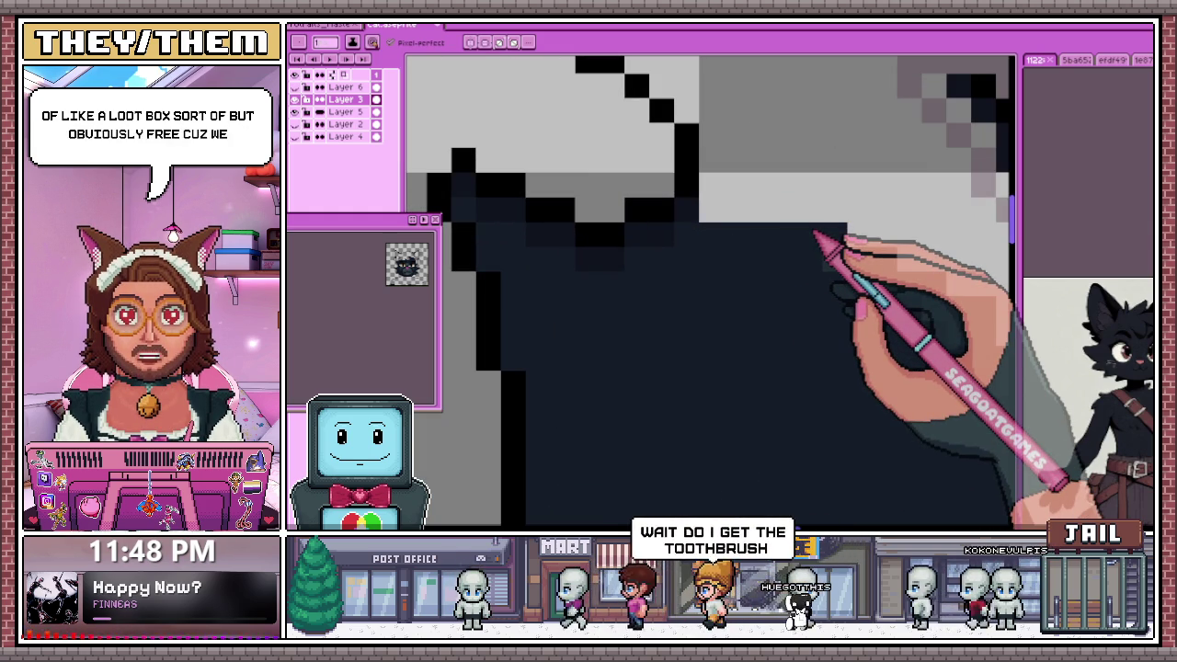
{"action": "scroll", "coordinate": [795, 225], "scroll_direction": "down", "scroll_amount": 3}
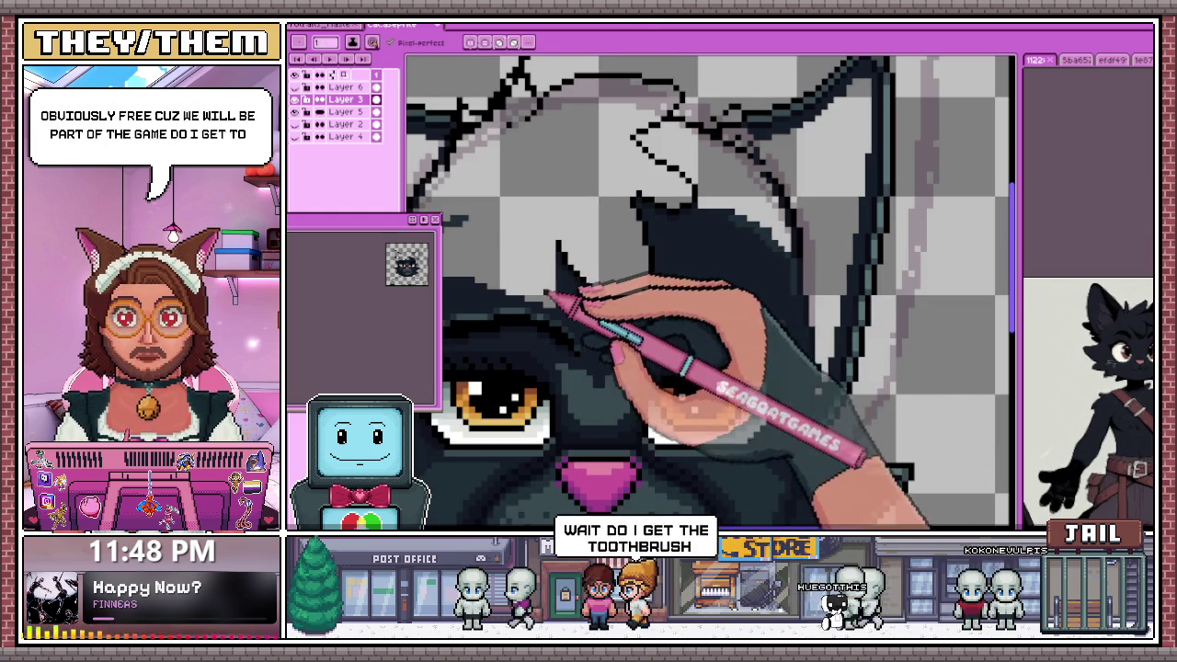
{"action": "scroll", "coordinate": [529, 250], "scroll_direction": "up", "scroll_amount": 1}
{"action": "key", "text": "i"}
{"action": "key", "text": "b"}
{"action": "scroll", "coordinate": [469, 303], "scroll_direction": "up", "scroll_amount": 2}
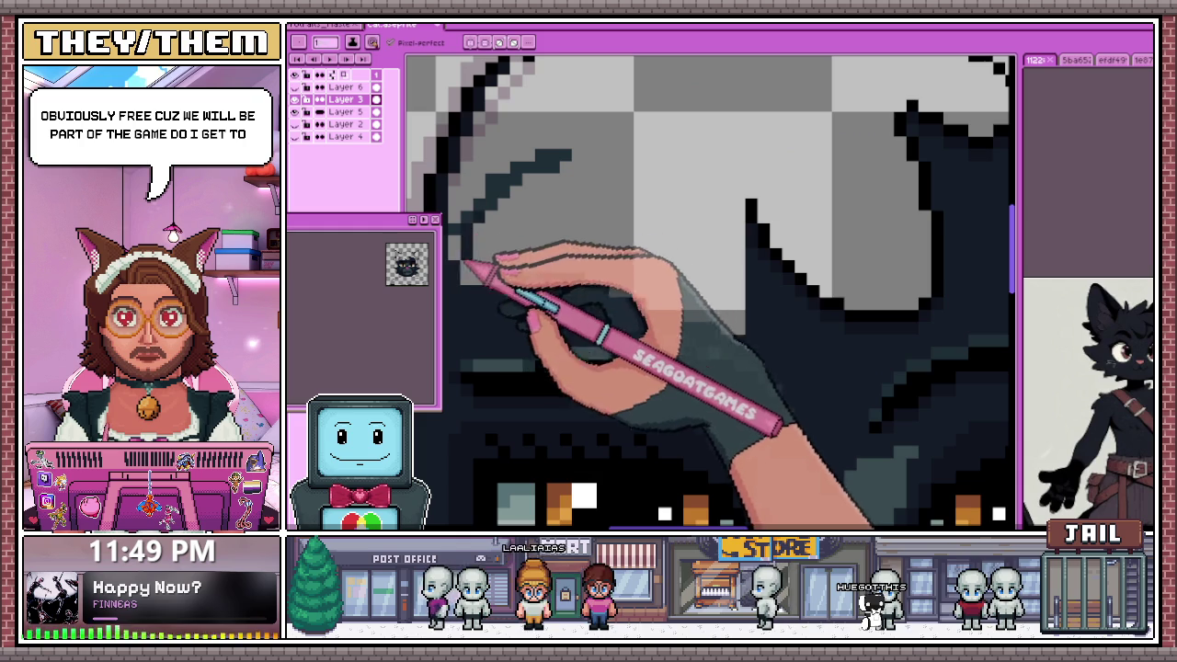
Paint dark fur strokes over the light grey patch above the cat's eye
{"action": "mouse_move", "coordinate": [494, 215]}
{"action": "left_mouse_down"}
{"action": "mouse_move", "coordinate": [563, 166]}
{"action": "mouse_move", "coordinate": [689, 205]}
{"action": "mouse_move", "coordinate": [762, 263]}
{"action": "mouse_move", "coordinate": [756, 310]}
{"action": "mouse_move", "coordinate": [643, 297]}
{"action": "mouse_move", "coordinate": [709, 322]}
{"action": "left_mouse_up"}
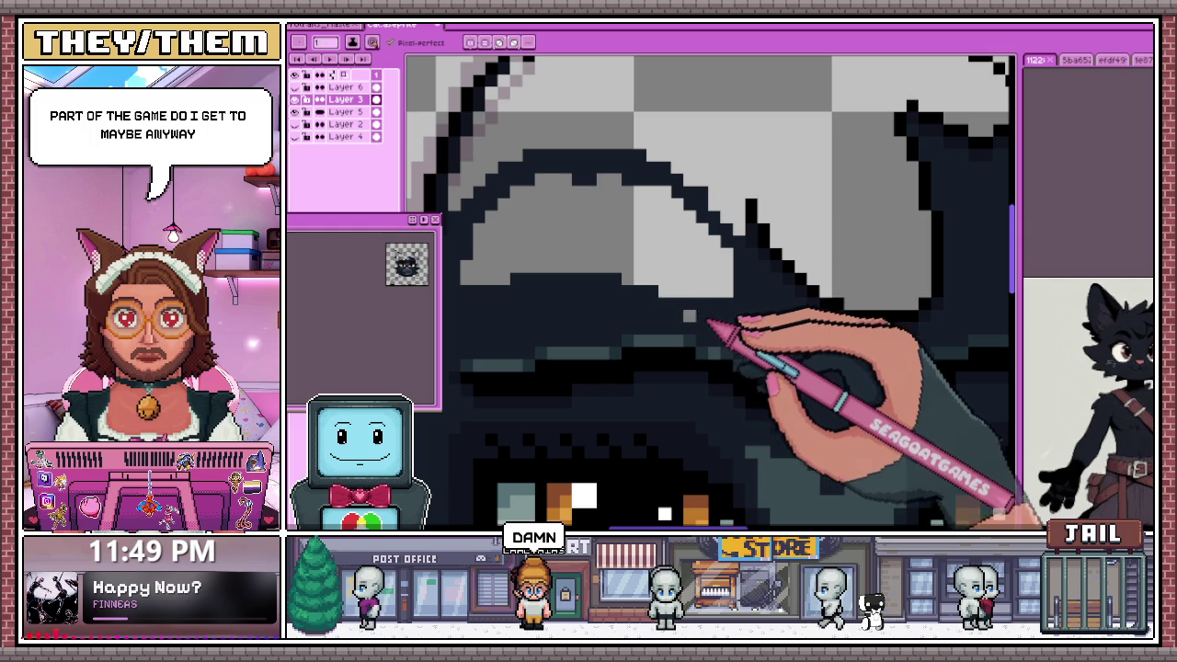
{"action": "mouse_move", "coordinate": [622, 281]}
{"action": "left_mouse_down"}
{"action": "mouse_move", "coordinate": [583, 218]}
{"action": "mouse_move", "coordinate": [462, 264]}
{"action": "mouse_move", "coordinate": [557, 215]}
{"action": "mouse_move", "coordinate": [492, 283]}
{"action": "left_mouse_up"}
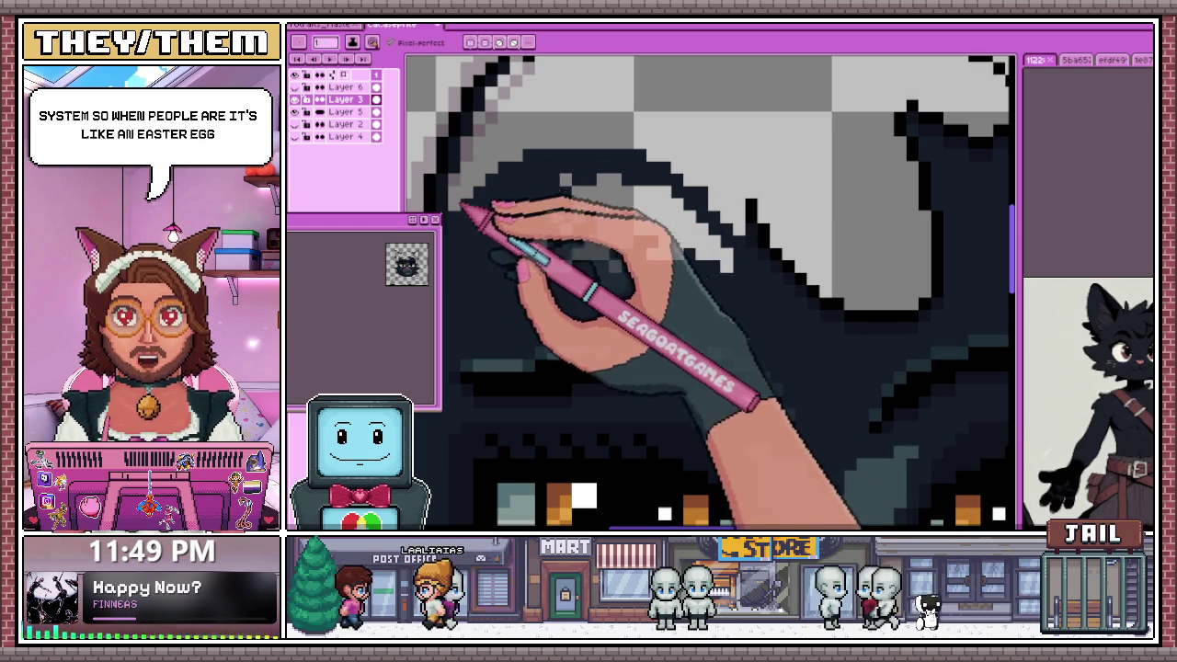
{"action": "mouse_move", "coordinate": [468, 205]}
{"action": "left_mouse_down"}
{"action": "mouse_move", "coordinate": [610, 197]}
{"action": "mouse_move", "coordinate": [695, 249]}
{"action": "left_mouse_up"}
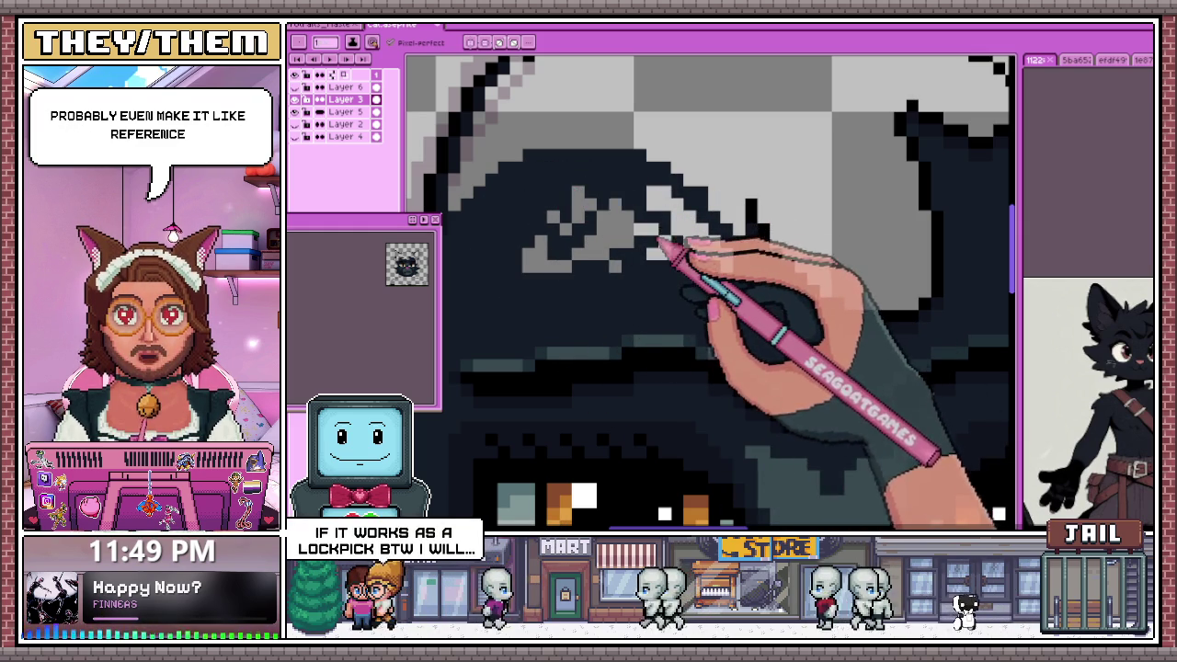
{"action": "left_click_drag", "start_coordinate": [704, 244], "coordinate": [628, 258]}
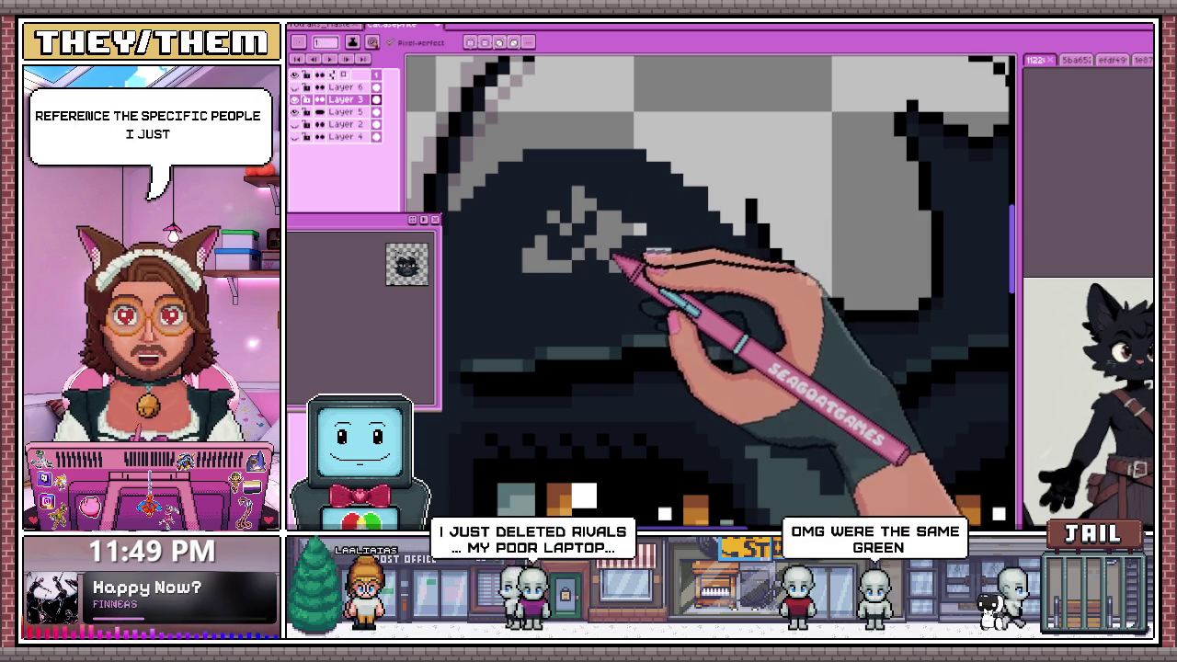
Erase the remaining grey pixel shape and the lone stray grey pixel
{"action": "mouse_move", "coordinate": [623, 254]}
{"action": "left_mouse_down"}
{"action": "mouse_move", "coordinate": [584, 214]}
{"action": "mouse_move", "coordinate": [573, 263]}
{"action": "mouse_move", "coordinate": [631, 242]}
{"action": "left_mouse_up"}
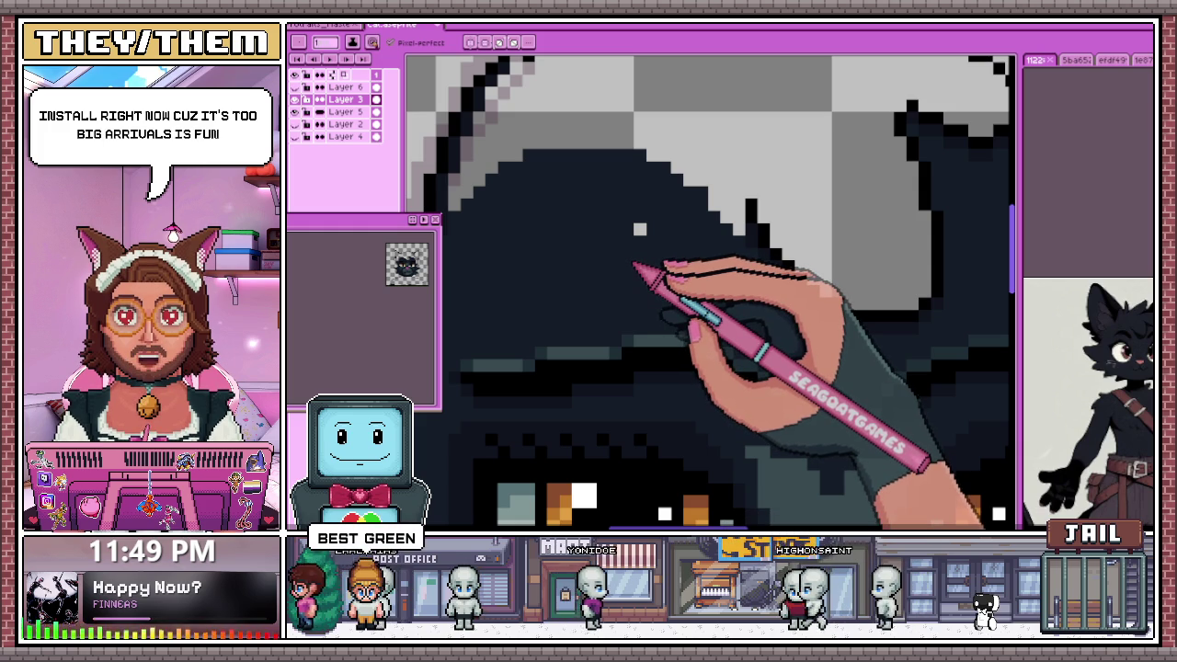
{"action": "left_click", "coordinate": [639, 228]}
{"action": "scroll", "coordinate": [483, 281], "scroll_direction": "up", "scroll_amount": 1}
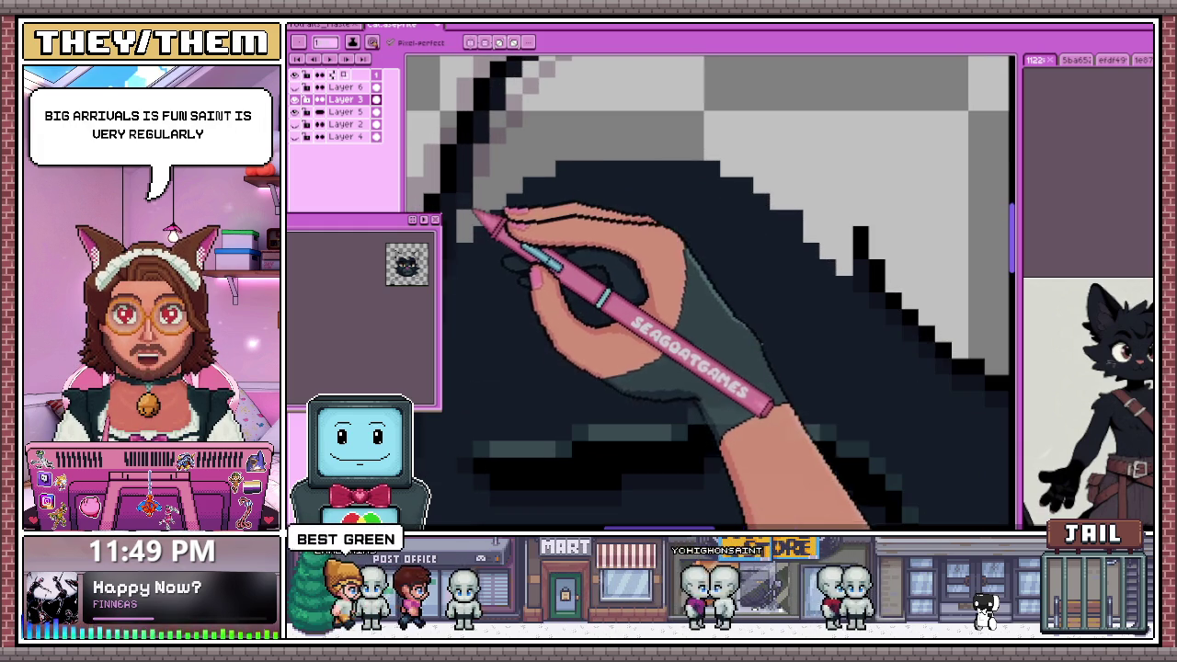